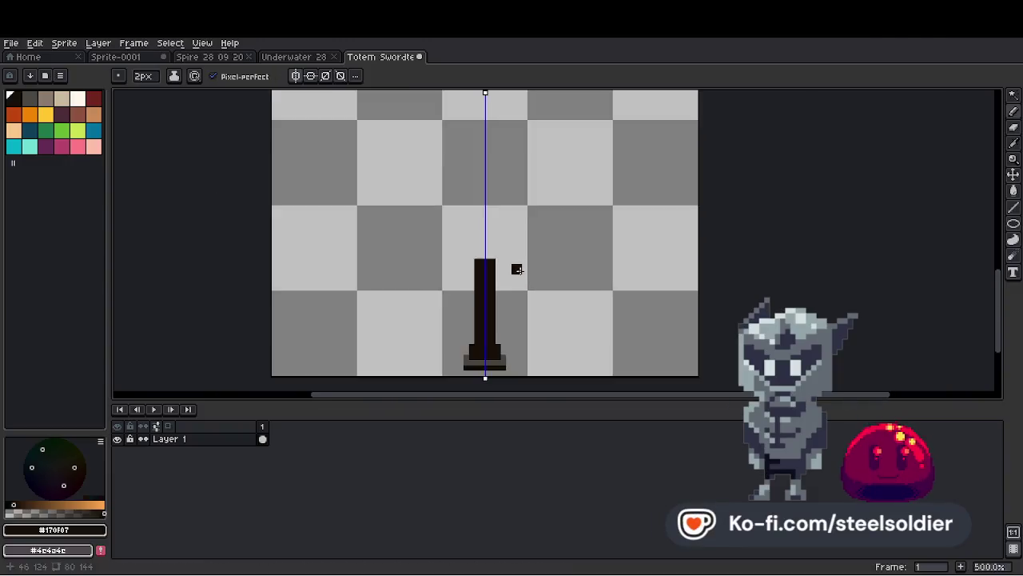
Redraw the hilt as a solid mirrored silhouette, undoing the forked crossguard stroke.
{"action": "scroll", "coordinate": [502, 266], "scroll_direction": "up", "scroll_amount": 4}
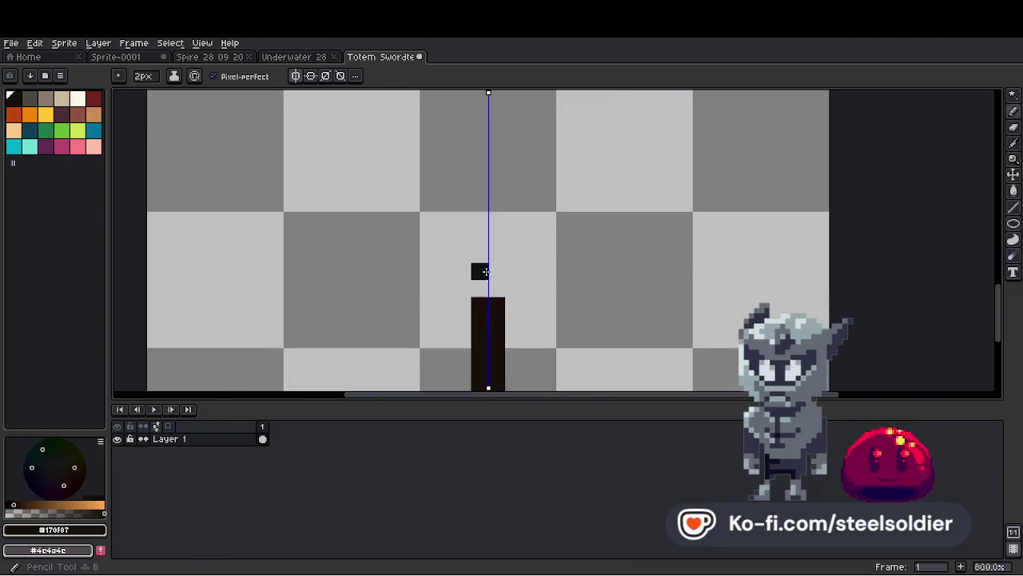
{"action": "left_click", "coordinate": [473, 313]}
{"action": "scroll", "coordinate": [475, 247], "scroll_direction": "down", "scroll_amount": 1}
{"action": "key", "text": "ctrl+z"}
{"action": "key", "text": "ctrl+z"}
{"action": "key", "text": "ctrl+z"}
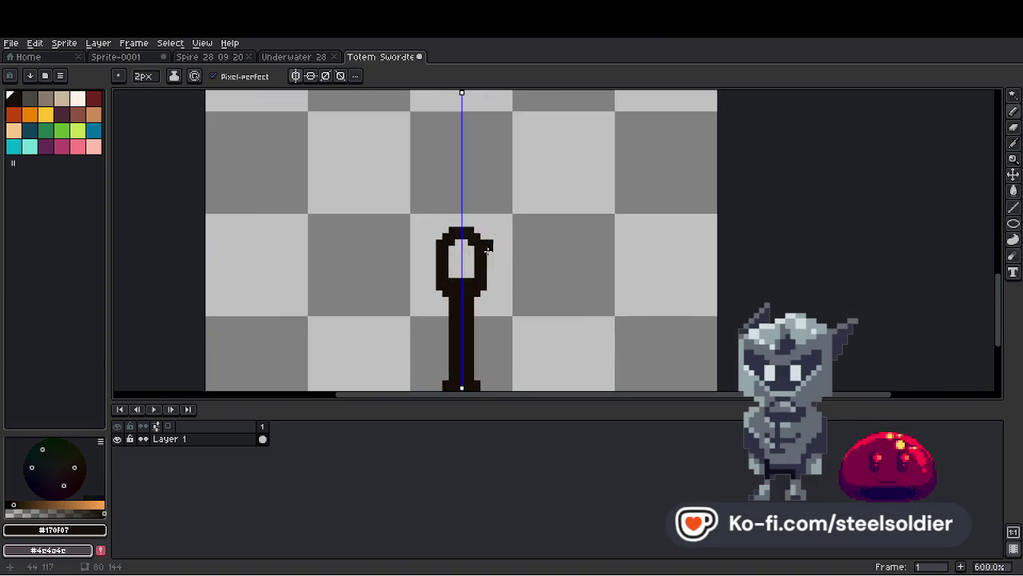
{"action": "mouse_move", "coordinate": [461, 272]}
{"action": "left_mouse_down"}
{"action": "mouse_move", "coordinate": [460, 240]}
{"action": "mouse_move", "coordinate": [457, 256]}
{"action": "left_mouse_up"}
Paint Bucket the sword silhouette with dark purple from palette index 9.
{"action": "scroll", "coordinate": [457, 256], "scroll_direction": "down", "scroll_amount": 3}
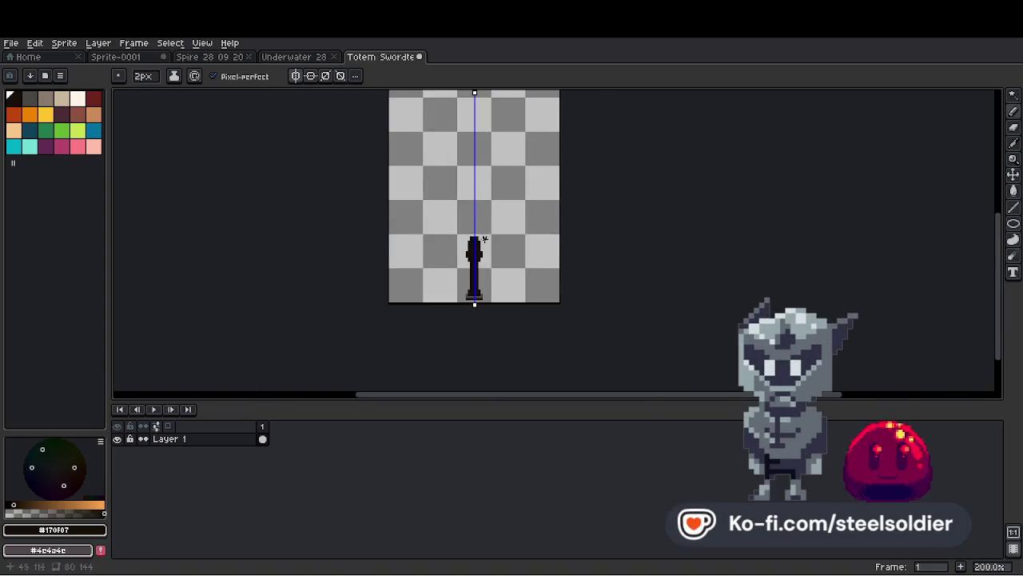
{"action": "scroll", "coordinate": [496, 256], "scroll_direction": "up", "scroll_amount": 3}
{"action": "left_click", "coordinate": [417, 258]}
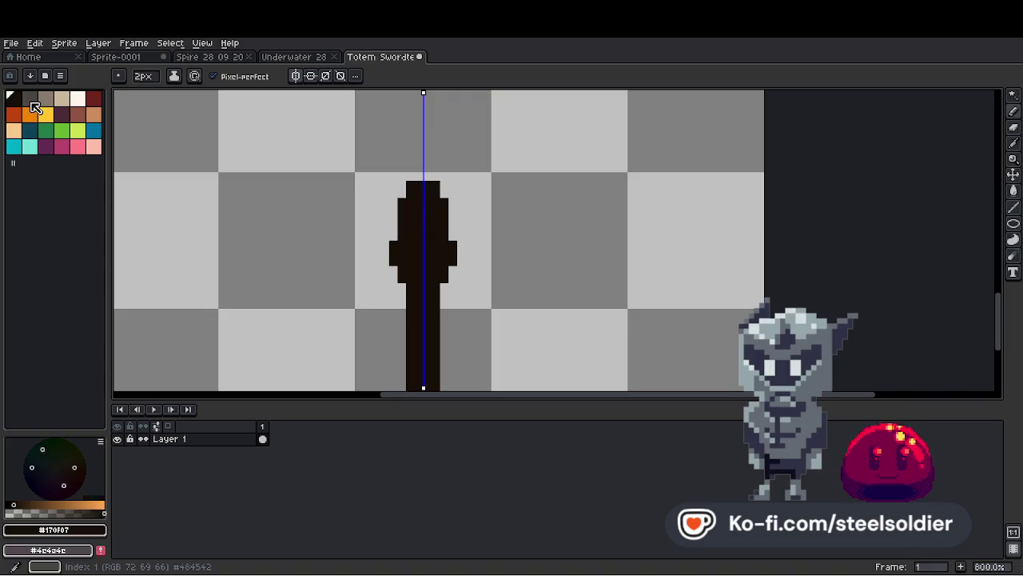
{"action": "scroll", "coordinate": [416, 261], "scroll_direction": "up", "scroll_amount": 3}
{"action": "scroll", "coordinate": [417, 257], "scroll_direction": "down", "scroll_amount": 5}
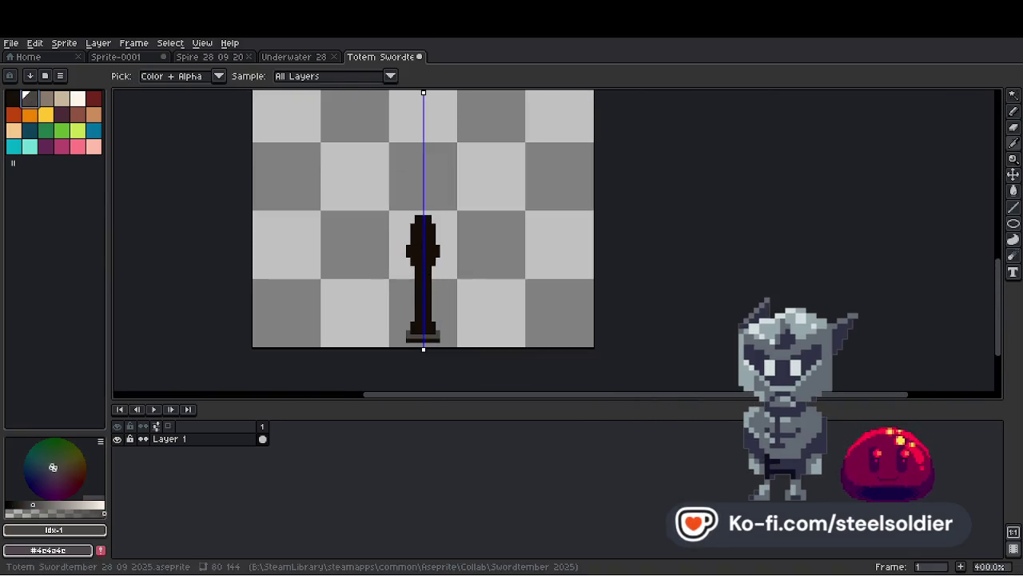
{"action": "key", "text": "b"}
{"action": "scroll", "coordinate": [417, 258], "scroll_direction": "up", "scroll_amount": 1}
{"action": "left_click", "coordinate": [69, 119]}
{"action": "key", "text": "g"}
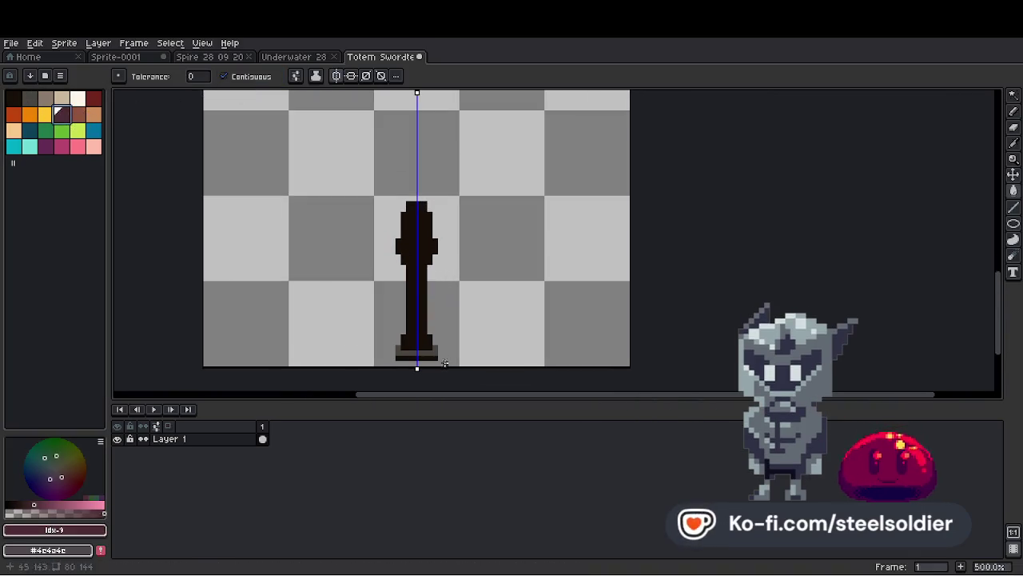
{"action": "left_click", "coordinate": [413, 293]}
Fill the base strip with brown, then eyedrop that brown from the sword base.
{"action": "scroll", "coordinate": [455, 306], "scroll_direction": "up", "scroll_amount": 1}
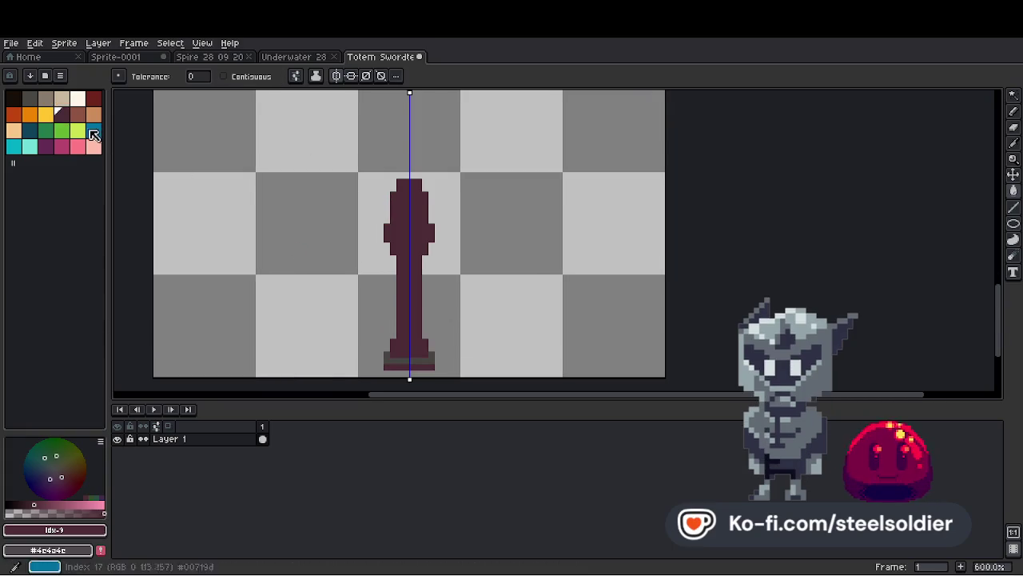
{"action": "left_click", "coordinate": [409, 366]}
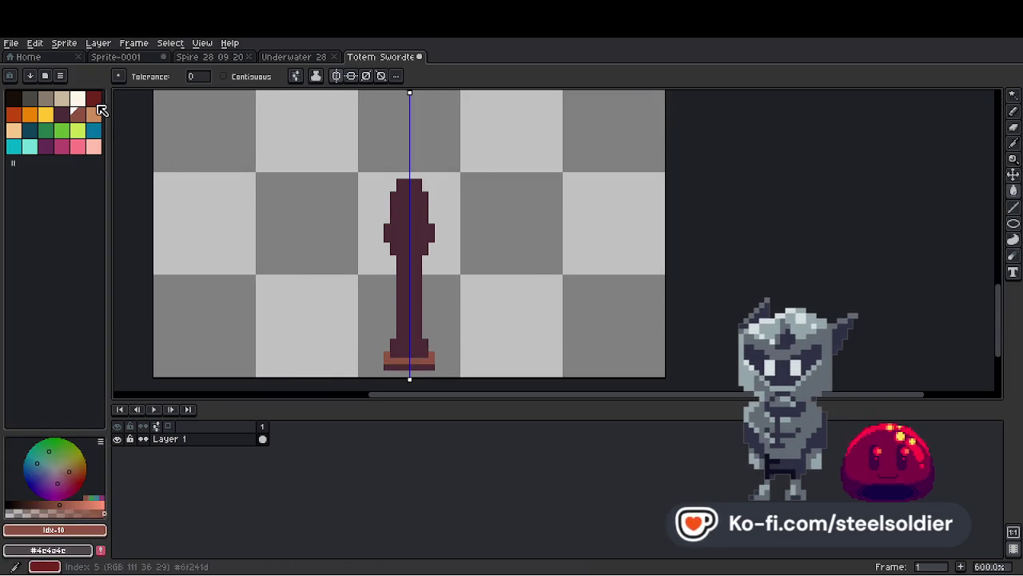
{"action": "key", "text": "bracketleft"}
{"action": "key", "text": "i"}
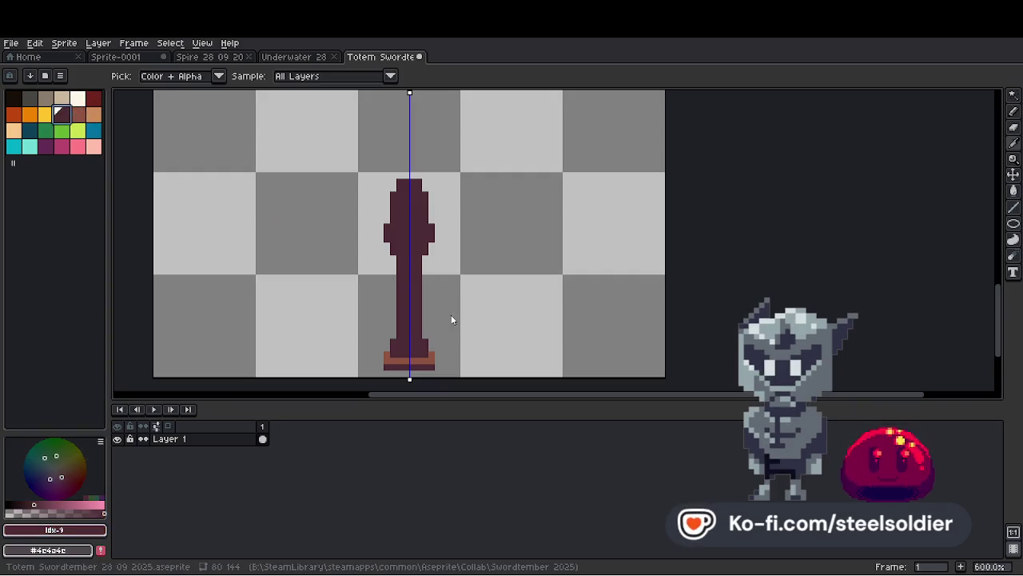
{"action": "scroll", "coordinate": [417, 362], "scroll_direction": "up", "scroll_amount": 1}
{"action": "left_click", "coordinate": [416, 362]}
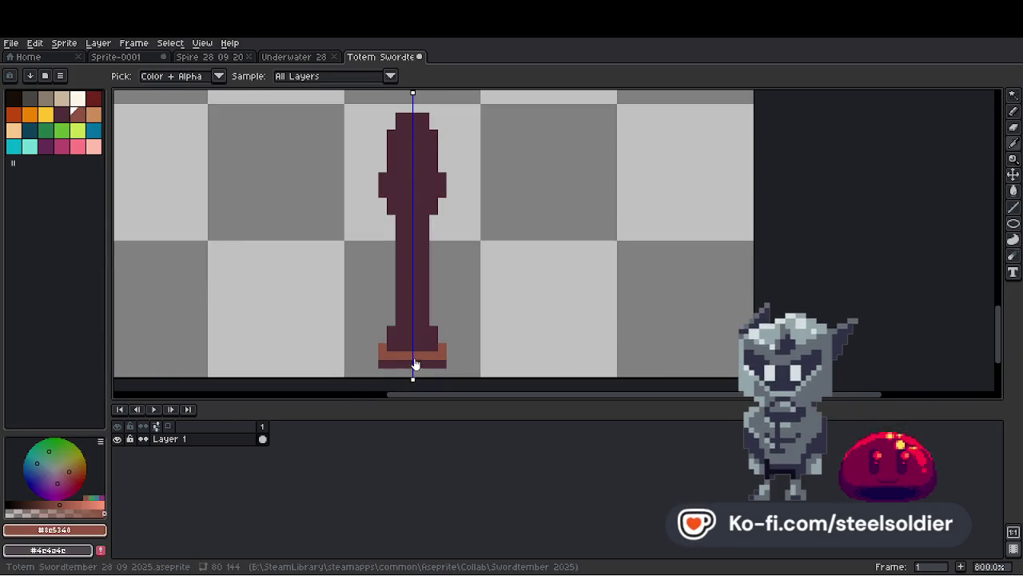
Paint the hilt interior brown with mirrored Pencil strokes inside the outline.
{"action": "scroll", "coordinate": [418, 190], "scroll_direction": "up", "scroll_amount": 3}
{"action": "key", "text": "b"}
{"action": "left_click", "coordinate": [391, 208]}
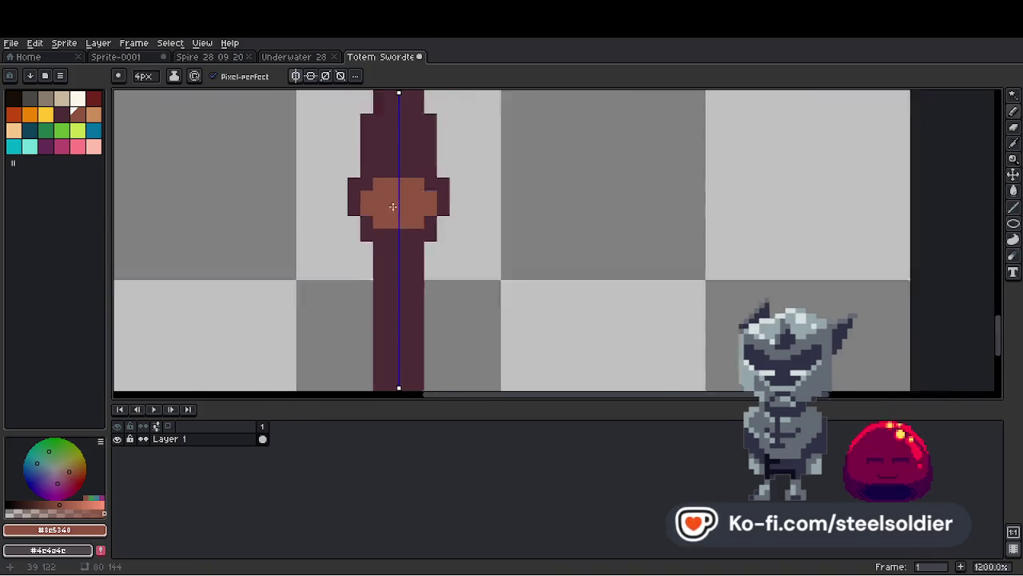
{"action": "scroll", "coordinate": [391, 208], "scroll_direction": "down", "scroll_amount": 3}
{"action": "scroll", "coordinate": [365, 213], "scroll_direction": "up", "scroll_amount": 3}
{"action": "key", "text": "i"}
{"action": "key", "text": "b"}
{"action": "left_click_drag", "start_coordinate": [354, 224], "coordinate": [362, 173]}
Sample the dark purple outline colour and add dark pixels at the hilt centre.
{"action": "key", "text": "i"}
{"action": "scroll", "coordinate": [404, 183], "scroll_direction": "down", "scroll_amount": 6}
{"action": "left_click", "coordinate": [386, 189]}
{"action": "key", "text": "b"}
{"action": "scroll", "coordinate": [389, 184], "scroll_direction": "up", "scroll_amount": 3}
{"action": "left_click", "coordinate": [359, 215]}
{"action": "left_click", "coordinate": [352, 229]}
{"action": "scroll", "coordinate": [375, 211], "scroll_direction": "down", "scroll_amount": 5}
{"action": "scroll", "coordinate": [375, 210], "scroll_direction": "up", "scroll_amount": 2}
Draw dark and brown detail inside the hilt, then undo that stroke.
{"action": "key", "text": "i"}
{"action": "scroll", "coordinate": [375, 210], "scroll_direction": "up", "scroll_amount": 5}
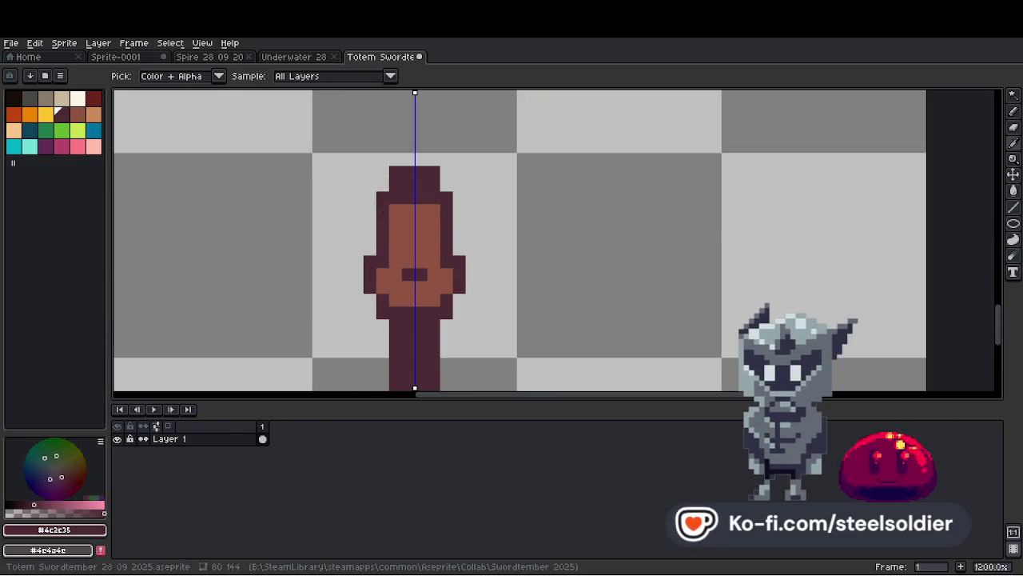
{"action": "scroll", "coordinate": [418, 256], "scroll_direction": "up", "scroll_amount": 1}
{"action": "key", "text": "b"}
{"action": "mouse_move", "coordinate": [416, 240]}
{"action": "left_mouse_down"}
{"action": "mouse_move", "coordinate": [405, 267]}
{"action": "mouse_move", "coordinate": [432, 279]}
{"action": "left_mouse_up"}
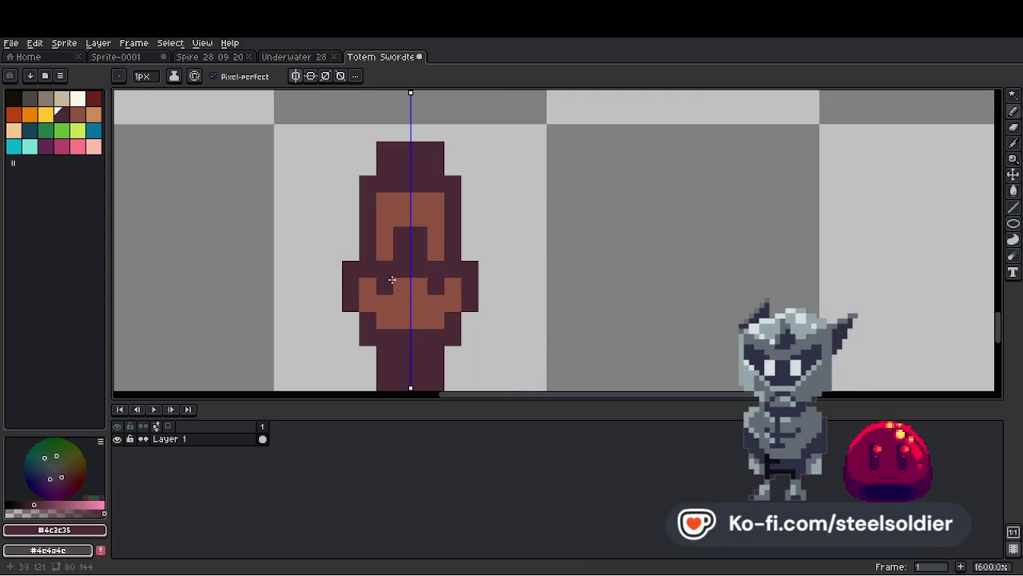
{"action": "scroll", "coordinate": [430, 243], "scroll_direction": "down", "scroll_amount": 6}
{"action": "scroll", "coordinate": [430, 244], "scroll_direction": "down", "scroll_amount": 4}
{"action": "scroll", "coordinate": [435, 248], "scroll_direction": "up", "scroll_amount": 5}
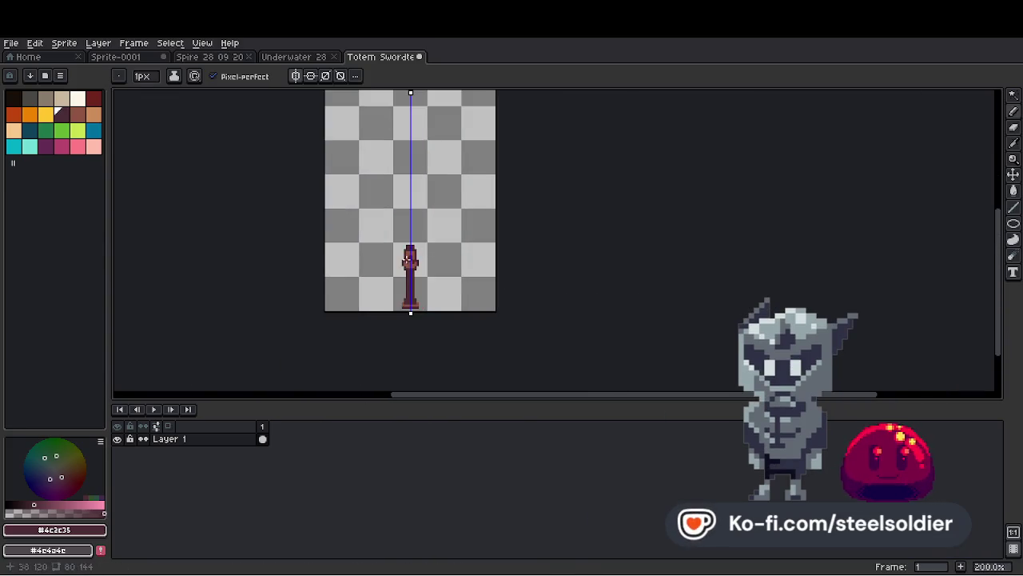
{"action": "key", "text": "ctrl+z"}
{"action": "key", "text": "m"}
Resample the hilt brown and remove a stray brown pixel at the hilt top.
{"action": "scroll", "coordinate": [439, 253], "scroll_direction": "up", "scroll_amount": 4}
{"action": "key", "text": "i"}
{"action": "key", "text": "b"}
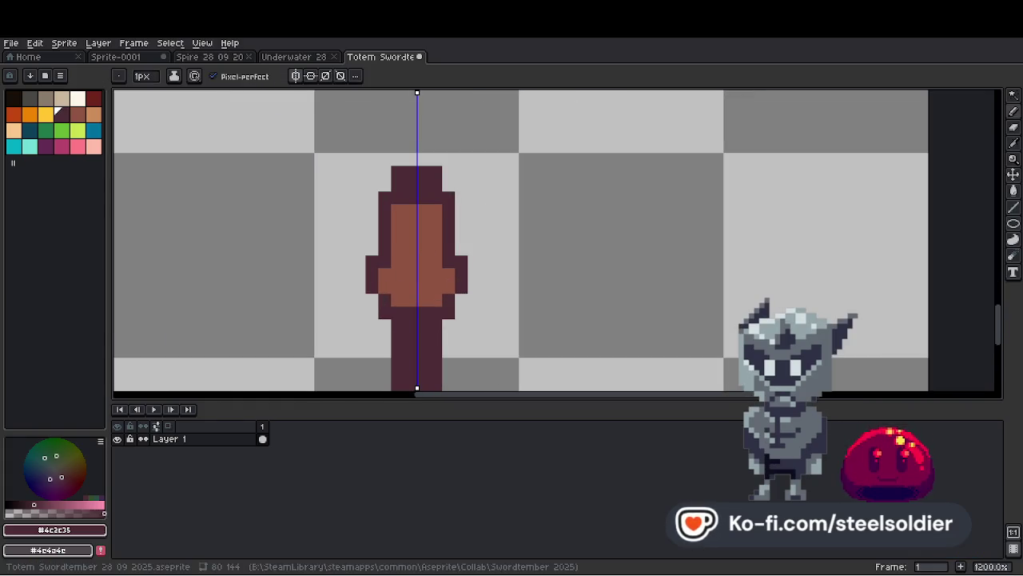
{"action": "scroll", "coordinate": [424, 274], "scroll_direction": "down", "scroll_amount": 5}
{"action": "scroll", "coordinate": [416, 256], "scroll_direction": "up", "scroll_amount": 3}
{"action": "key", "text": "i"}
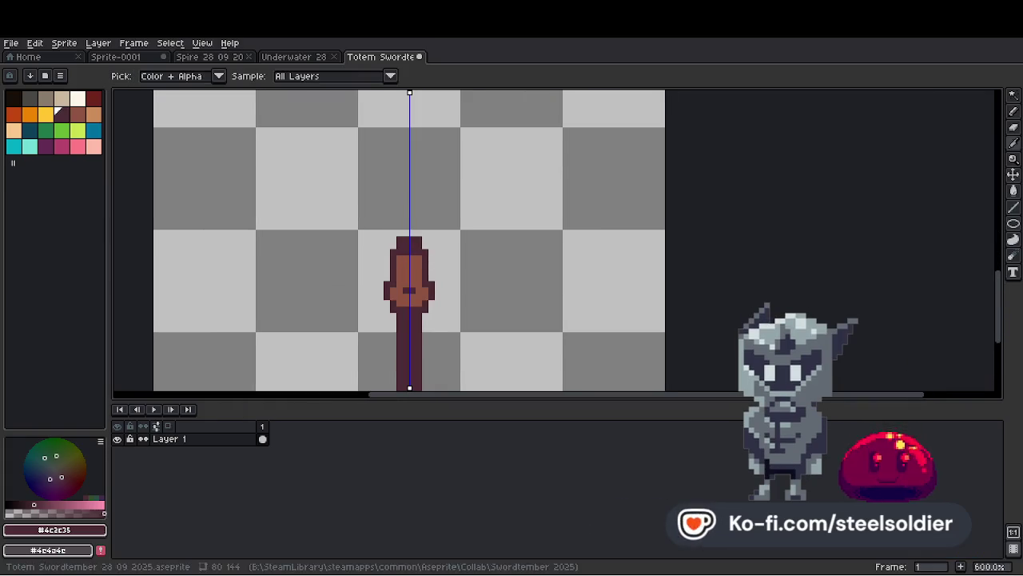
{"action": "key", "text": "b"}
{"action": "scroll", "coordinate": [408, 248], "scroll_direction": "up", "scroll_amount": 1}
{"action": "scroll", "coordinate": [408, 249], "scroll_direction": "up", "scroll_amount": 2}
{"action": "left_click", "coordinate": [408, 249], "text": "alt"}
{"action": "left_click", "coordinate": [421, 237]}
{"action": "scroll", "coordinate": [399, 248], "scroll_direction": "down", "scroll_amount": 3}
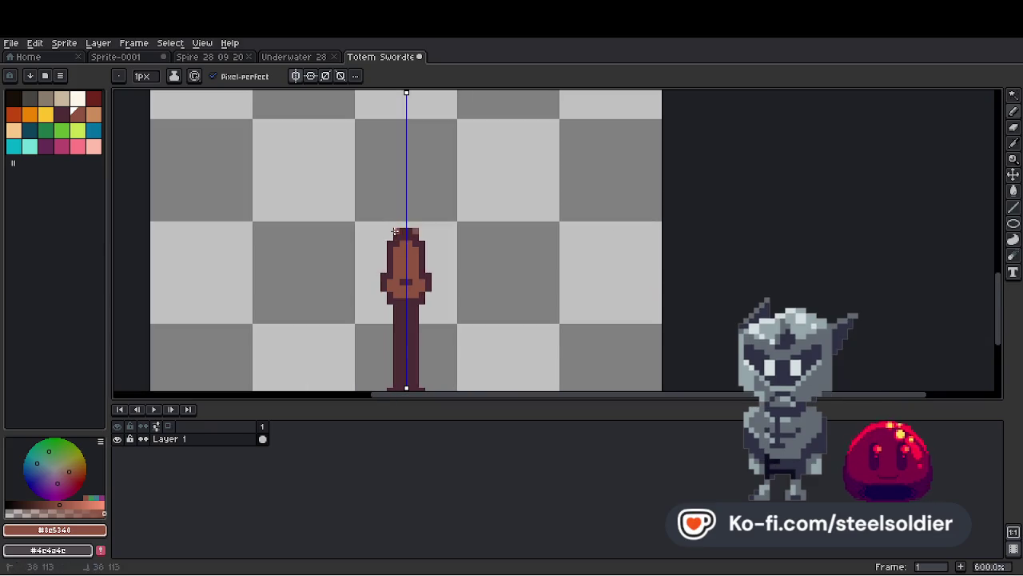
{"action": "key", "text": "ctrl+z"}
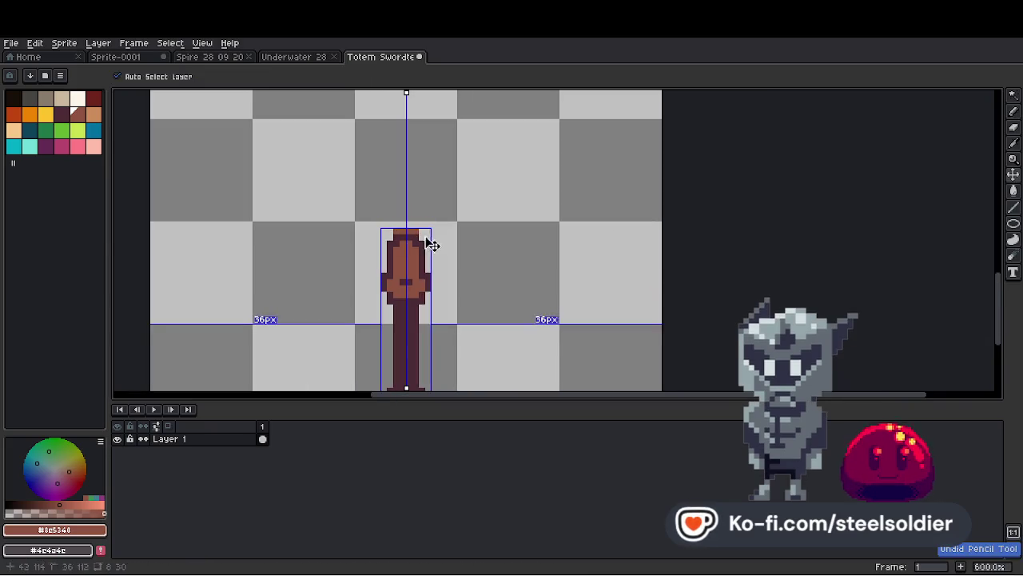
Sample dark purple, enlarge the Pencil to 2 px, and try a first crossguard stroke.
{"action": "scroll", "coordinate": [428, 240], "scroll_direction": "down", "scroll_amount": 3}
{"action": "scroll", "coordinate": [430, 246], "scroll_direction": "up", "scroll_amount": 2}
{"action": "left_click", "coordinate": [409, 250], "text": "alt"}
{"action": "key", "text": "plus"}
{"action": "scroll", "coordinate": [408, 250], "scroll_direction": "down", "scroll_amount": 2}
{"action": "scroll", "coordinate": [409, 251], "scroll_direction": "up", "scroll_amount": 2}
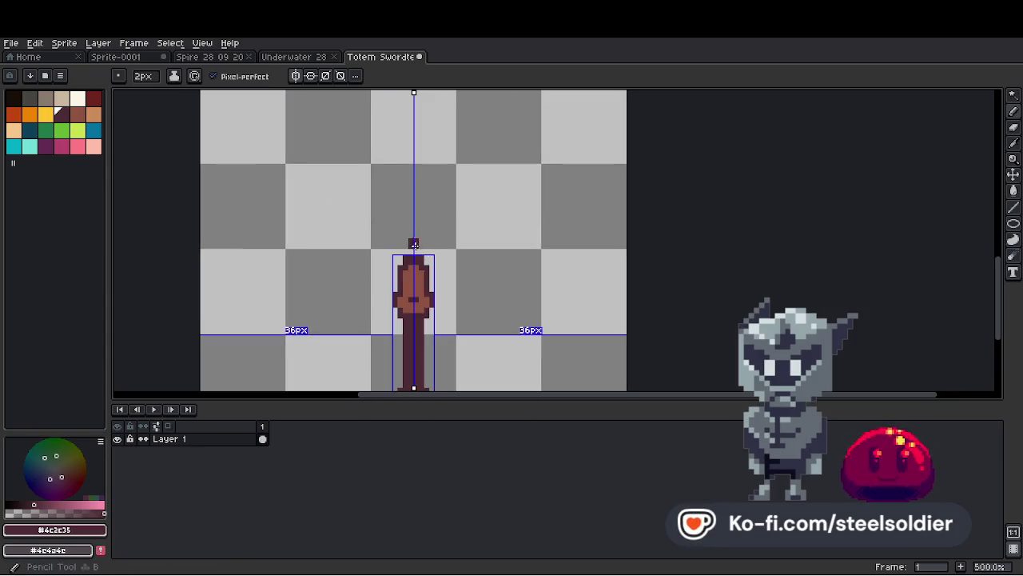
{"action": "left_click_drag", "start_coordinate": [408, 251], "coordinate": [395, 251]}
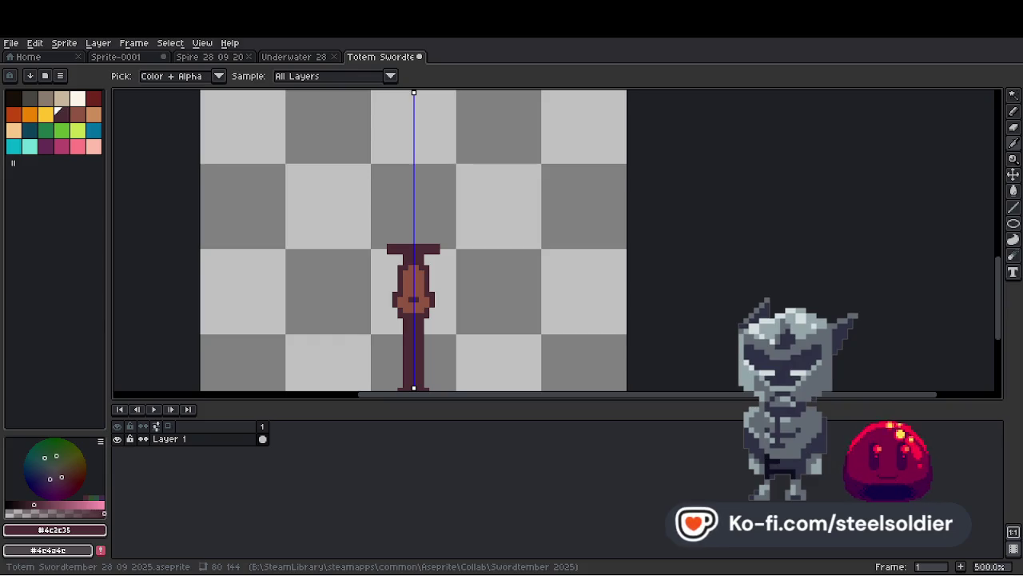
{"action": "key", "text": "ctrl+z"}
Draw a straight, wide mirrored crossguard line after rejecting upturned-tip versions.
{"action": "left_click_drag", "start_coordinate": [415, 255], "coordinate": [520, 238]}
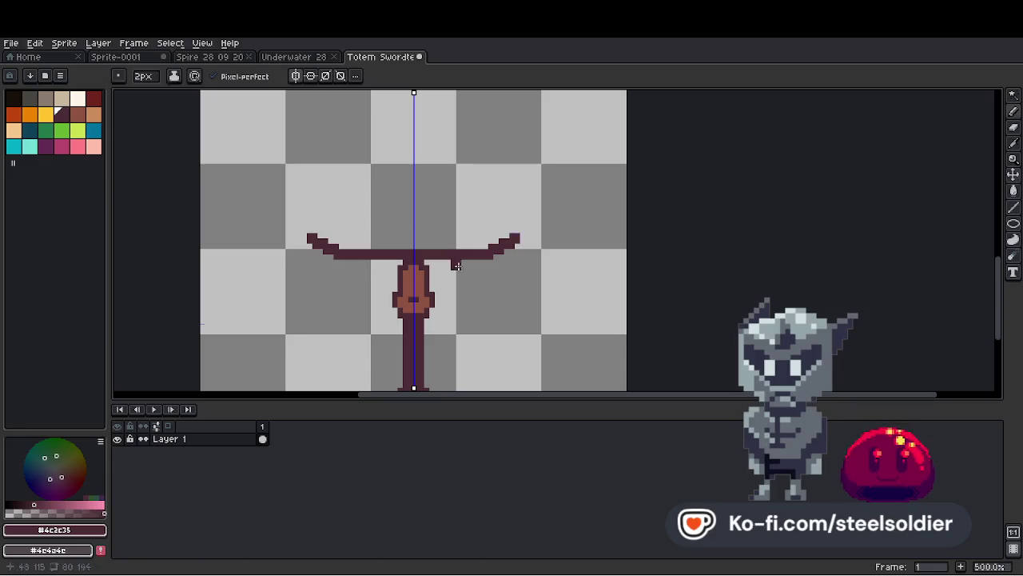
{"action": "key", "text": "ctrl+z"}
{"action": "mouse_move", "coordinate": [416, 256]}
{"action": "left_mouse_down"}
{"action": "mouse_move", "coordinate": [479, 257]}
{"action": "mouse_move", "coordinate": [492, 240]}
{"action": "left_mouse_up"}
{"action": "key", "text": "i"}
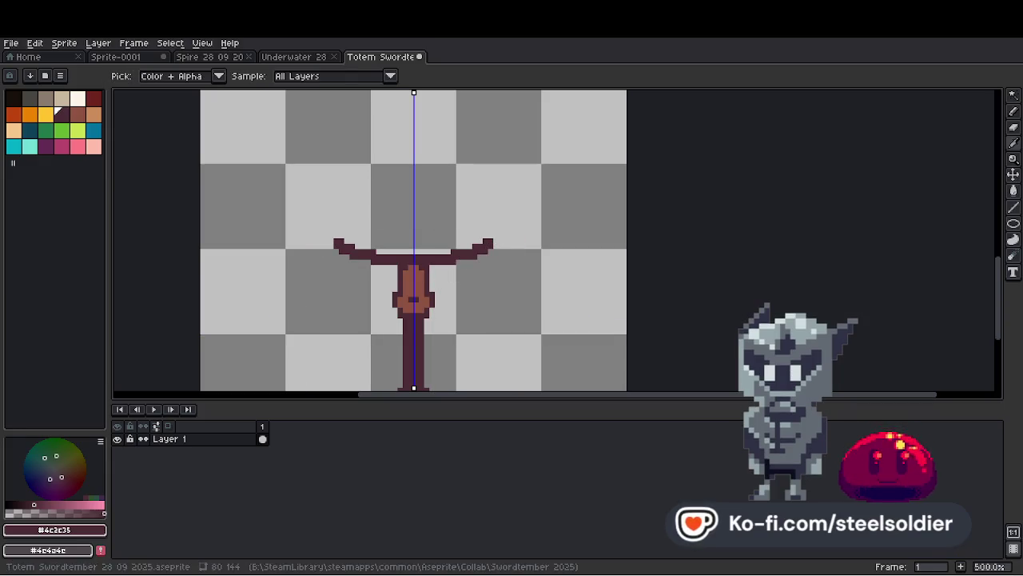
{"action": "key", "text": "ctrl+z"}
{"action": "mouse_move", "coordinate": [413, 259]}
{"action": "left_mouse_down"}
{"action": "mouse_move", "coordinate": [498, 259]}
{"action": "mouse_move", "coordinate": [537, 232]}
{"action": "left_mouse_up"}
Paint Bucket the crossguard interior dark purple, undoing stray background fills.
{"action": "key", "text": "b"}
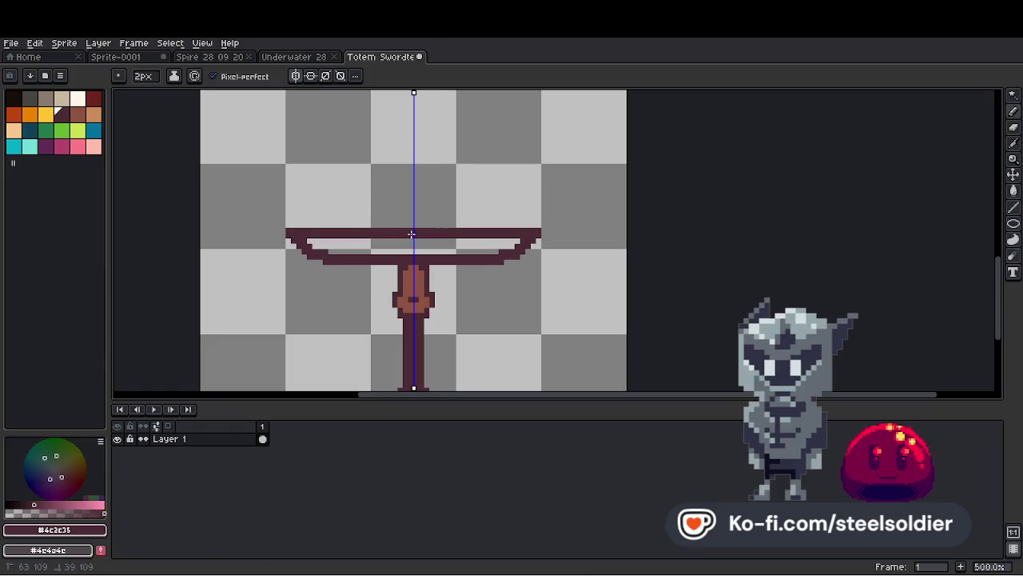
{"action": "key", "text": "g"}
{"action": "left_click", "coordinate": [432, 243]}
{"action": "key", "text": "ctrl+z"}
{"action": "left_click", "coordinate": [209, 57]}
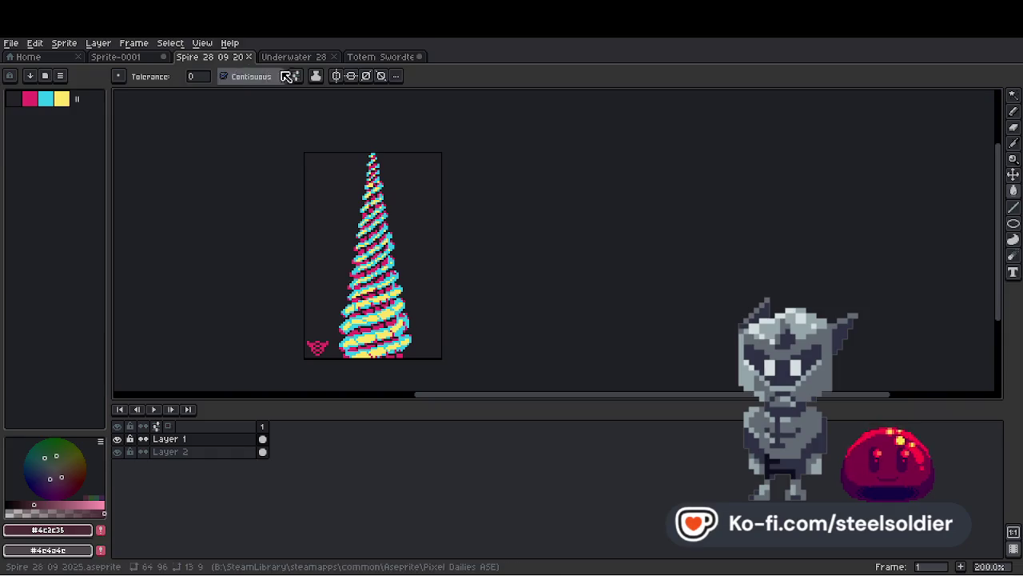
{"action": "key", "text": "ctrl+Tab"}
{"action": "left_click", "coordinate": [409, 241]}
{"action": "key", "text": "ctrl+z"}
{"action": "scroll", "coordinate": [409, 241], "scroll_direction": "up", "scroll_amount": 2}
Erase the crossguard's upper corners diagonally with a mirrored 1 px eraser.
{"action": "key", "text": "i"}
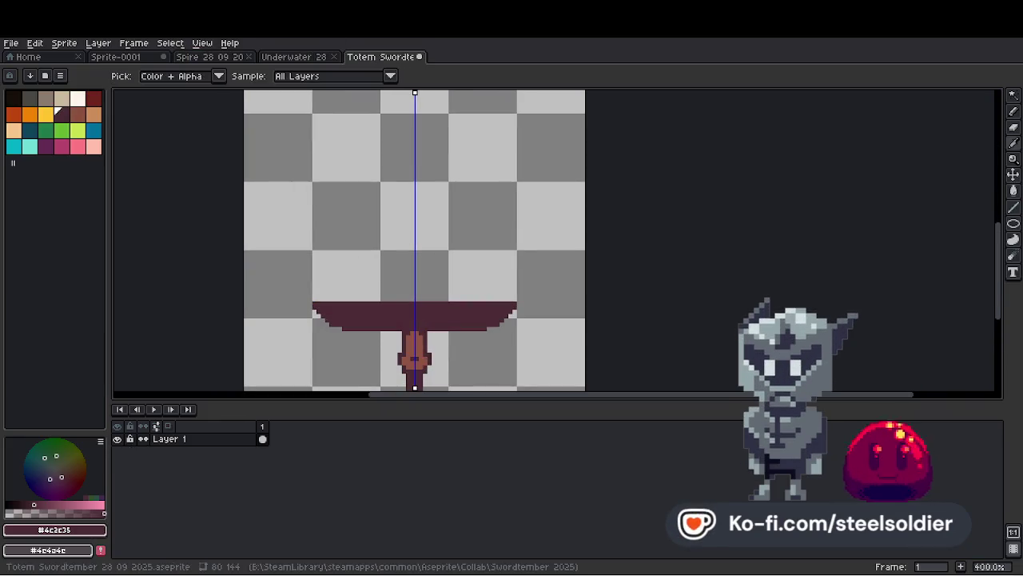
{"action": "key", "text": "b"}
{"action": "scroll", "coordinate": [482, 337], "scroll_direction": "up", "scroll_amount": 1}
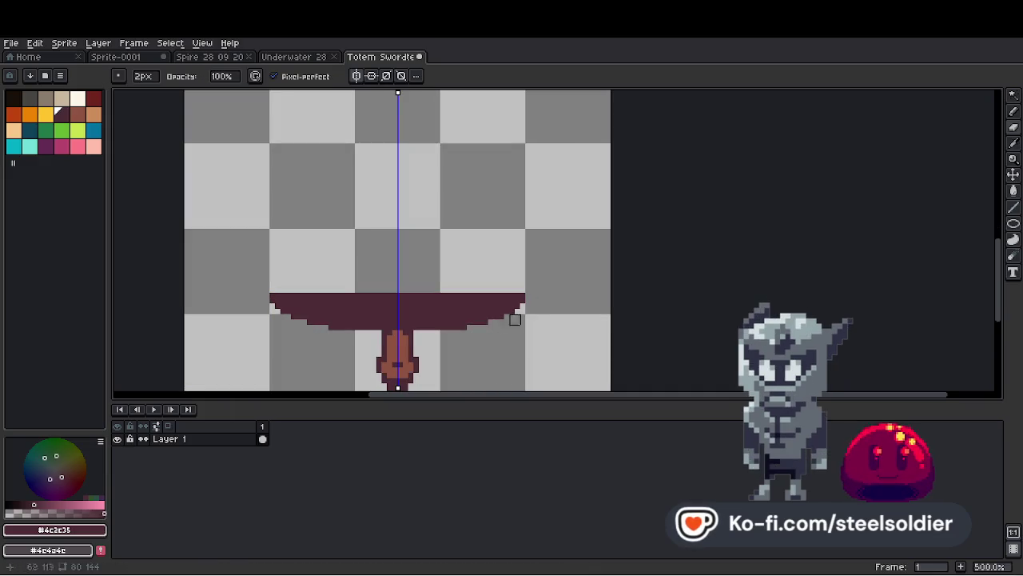
{"action": "left_click_drag", "start_coordinate": [467, 331], "coordinate": [499, 287]}
{"action": "key", "text": "ctrl+z"}
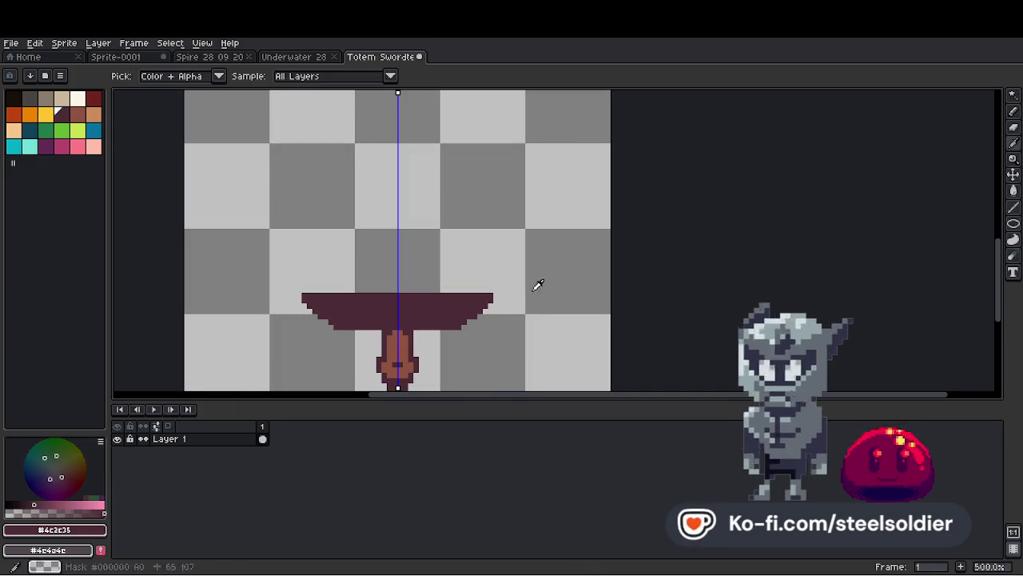
{"action": "scroll", "coordinate": [498, 303], "scroll_direction": "up", "scroll_amount": 1}
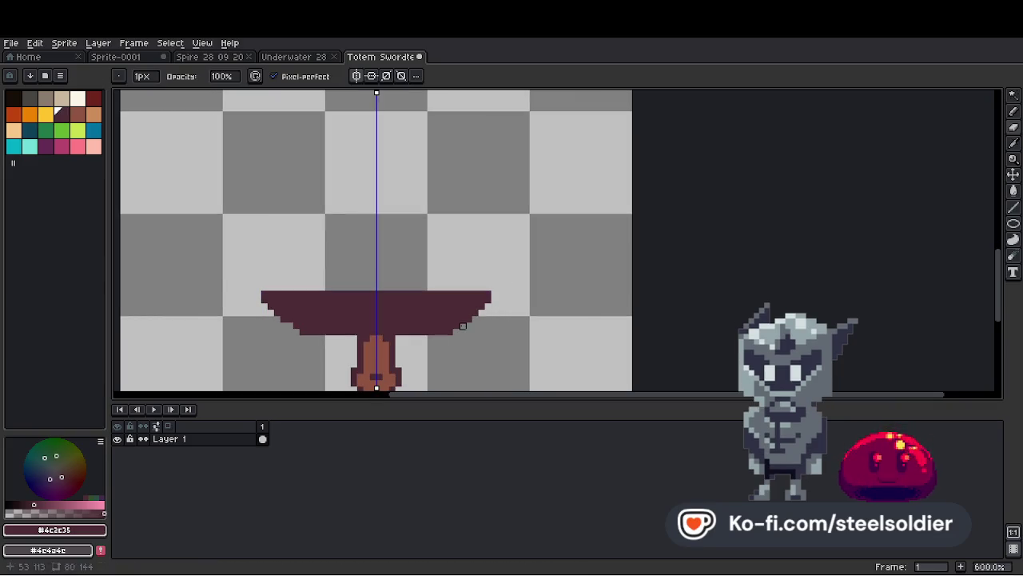
{"action": "key", "text": "e"}
{"action": "left_click_drag", "start_coordinate": [457, 332], "coordinate": [489, 287]}
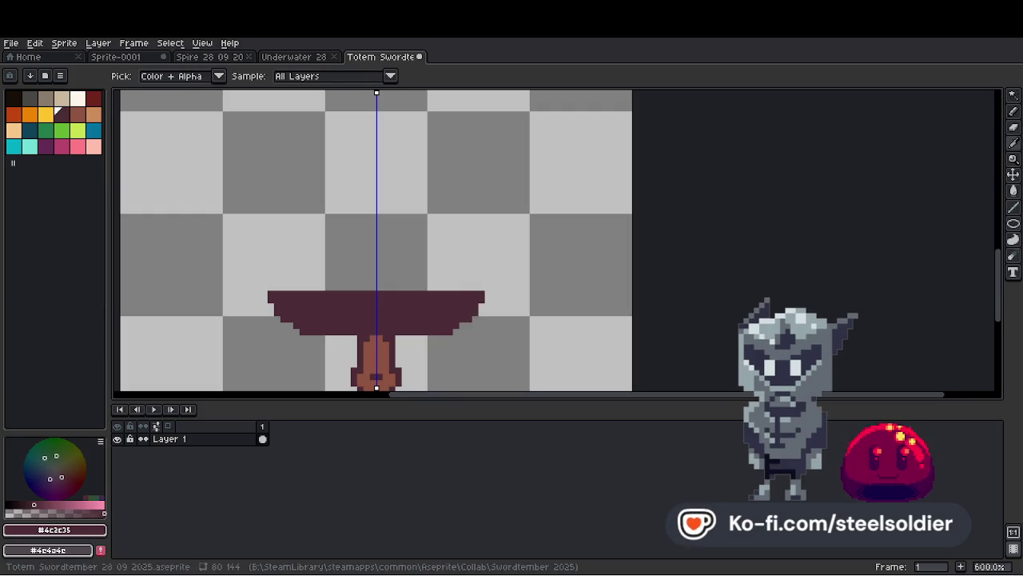
{"action": "scroll", "coordinate": [448, 324], "scroll_direction": "down", "scroll_amount": 3}
{"action": "scroll", "coordinate": [420, 299], "scroll_direction": "up", "scroll_amount": 3}
Add maroon pixels above the crossguard's centre to form a pointed peak.
{"action": "left_click", "coordinate": [413, 317]}
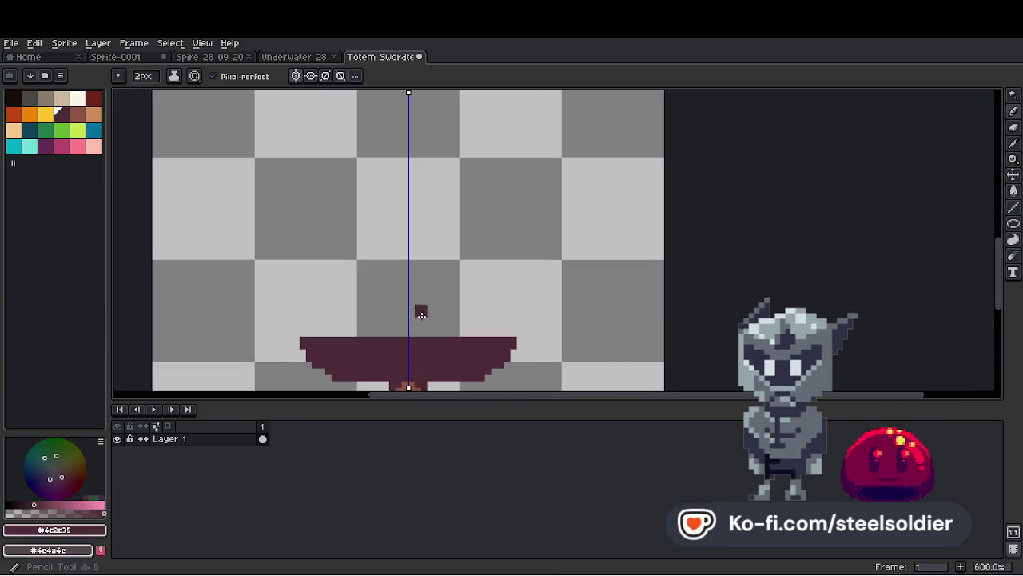
{"action": "scroll", "coordinate": [420, 324], "scroll_direction": "down", "scroll_amount": 3}
{"action": "scroll", "coordinate": [421, 331], "scroll_direction": "up", "scroll_amount": 2}
{"action": "scroll", "coordinate": [417, 333], "scroll_direction": "down", "scroll_amount": 2}
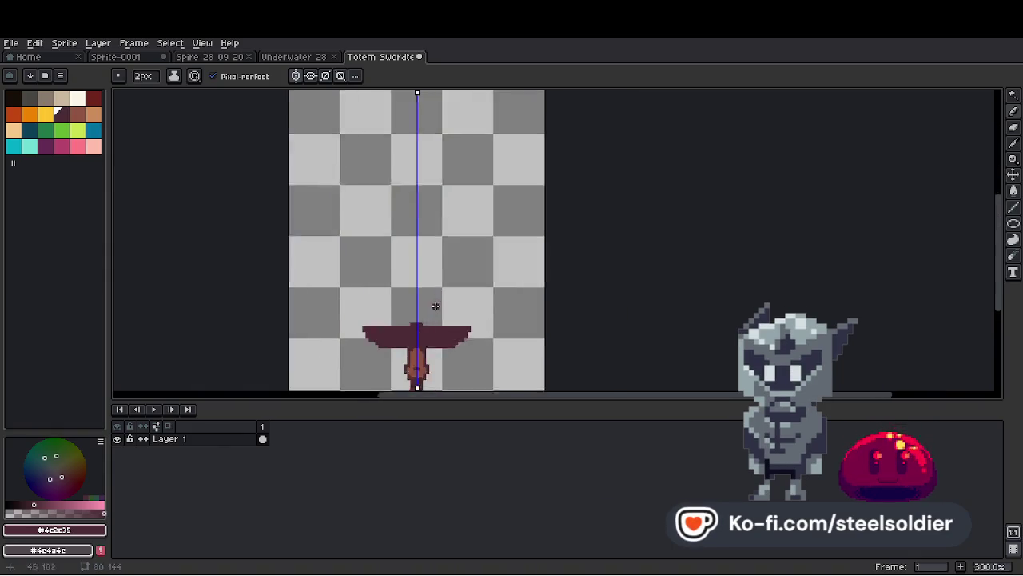
{"action": "scroll", "coordinate": [432, 308], "scroll_direction": "up", "scroll_amount": 1}
{"action": "left_click", "coordinate": [411, 318]}
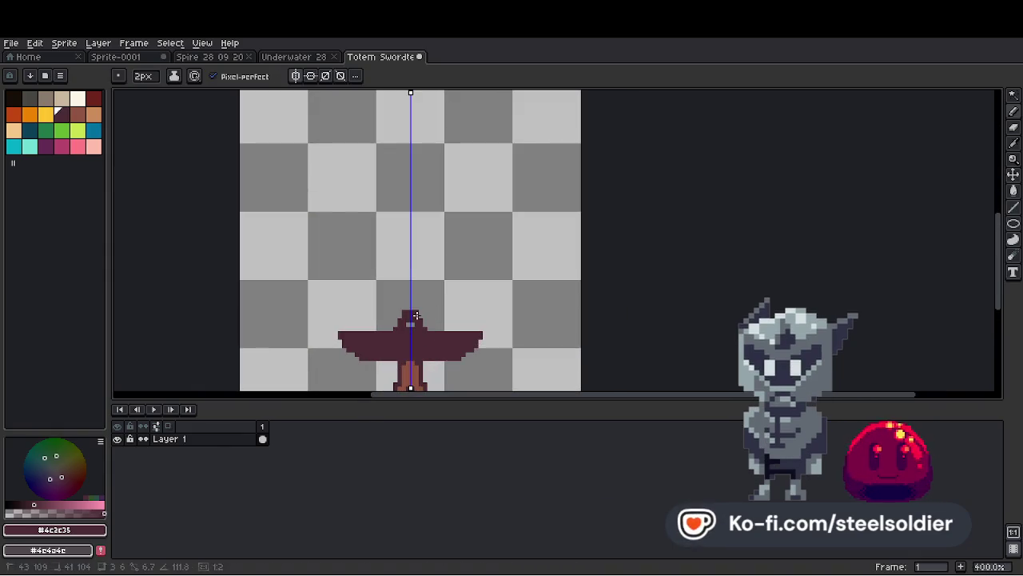
{"action": "scroll", "coordinate": [413, 320], "scroll_direction": "down", "scroll_amount": 4}
{"action": "scroll", "coordinate": [423, 312], "scroll_direction": "up", "scroll_amount": 1}
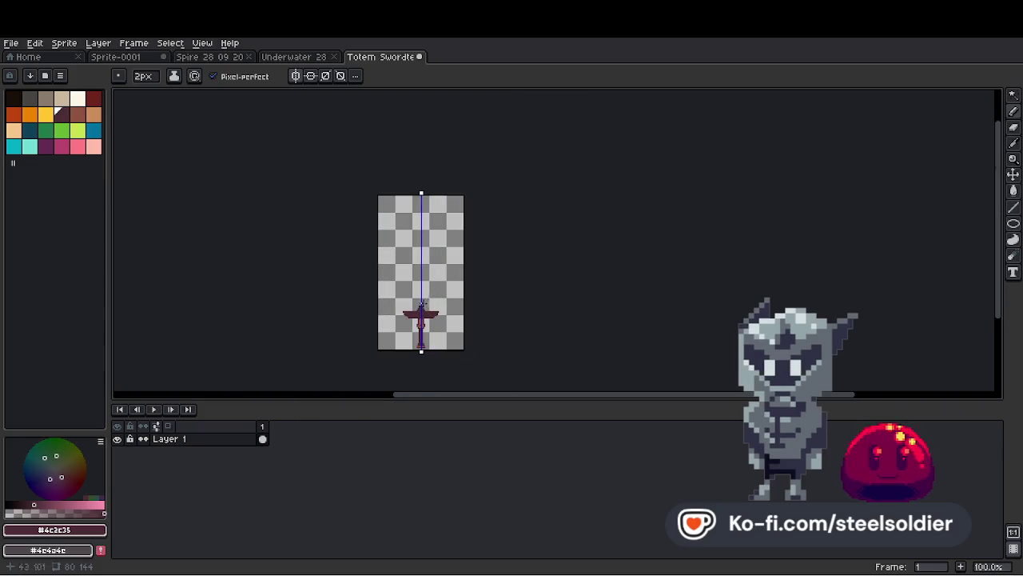
{"action": "scroll", "coordinate": [421, 306], "scroll_direction": "up", "scroll_amount": 4}
{"action": "scroll", "coordinate": [414, 281], "scroll_direction": "down", "scroll_amount": 7}
{"action": "scroll", "coordinate": [368, 320], "scroll_direction": "up", "scroll_amount": 6}
Pan up to check the canvas top, then recentre the view on the sword.
{"action": "mouse_move", "coordinate": [362, 143]}
{"action": "left_mouse_down"}
{"action": "mouse_move", "coordinate": [379, 322]}
{"action": "mouse_move", "coordinate": [394, 149]}
{"action": "mouse_move", "coordinate": [367, 243]}
{"action": "left_mouse_up"}
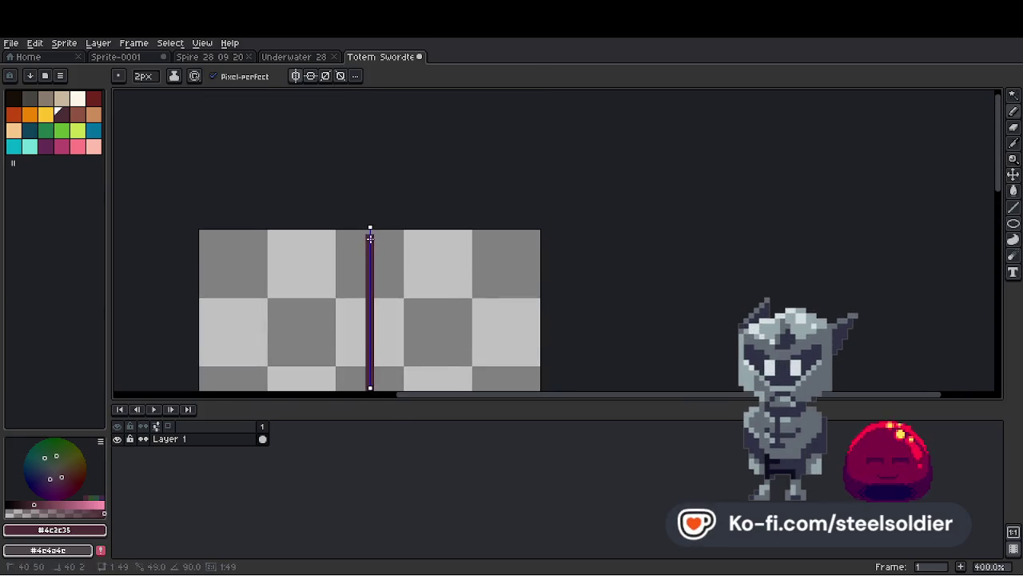
{"action": "scroll", "coordinate": [416, 232], "scroll_direction": "down", "scroll_amount": 6}
{"action": "scroll", "coordinate": [437, 208], "scroll_direction": "up", "scroll_amount": 2}
{"action": "left_click_drag", "start_coordinate": [441, 304], "coordinate": [441, 265]}
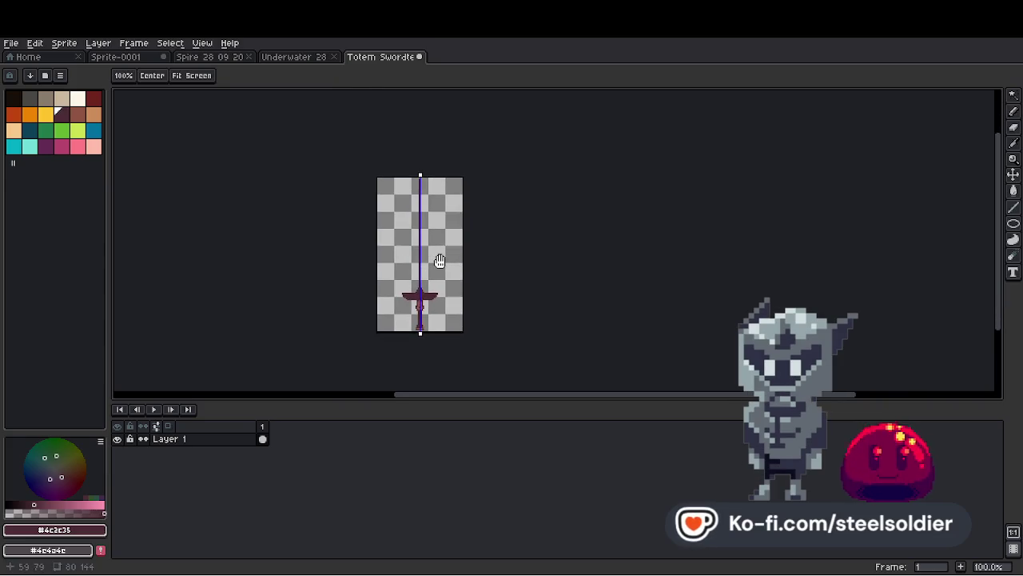
{"action": "scroll", "coordinate": [441, 265], "scroll_direction": "up", "scroll_amount": 1}
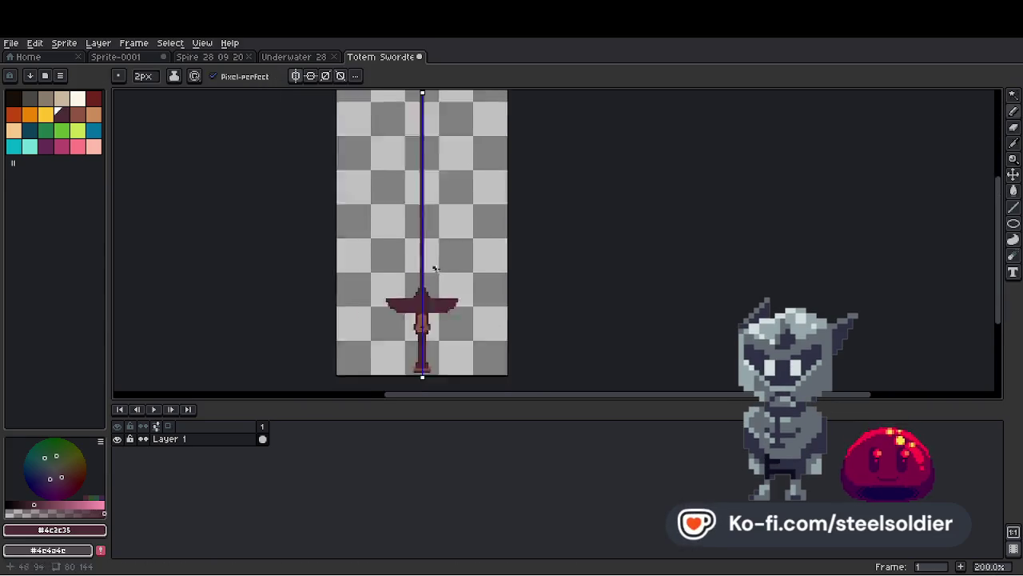
{"action": "scroll", "coordinate": [431, 336], "scroll_direction": "up", "scroll_amount": 3}
{"action": "key", "text": "b"}
{"action": "scroll", "coordinate": [480, 272], "scroll_direction": "up", "scroll_amount": 1}
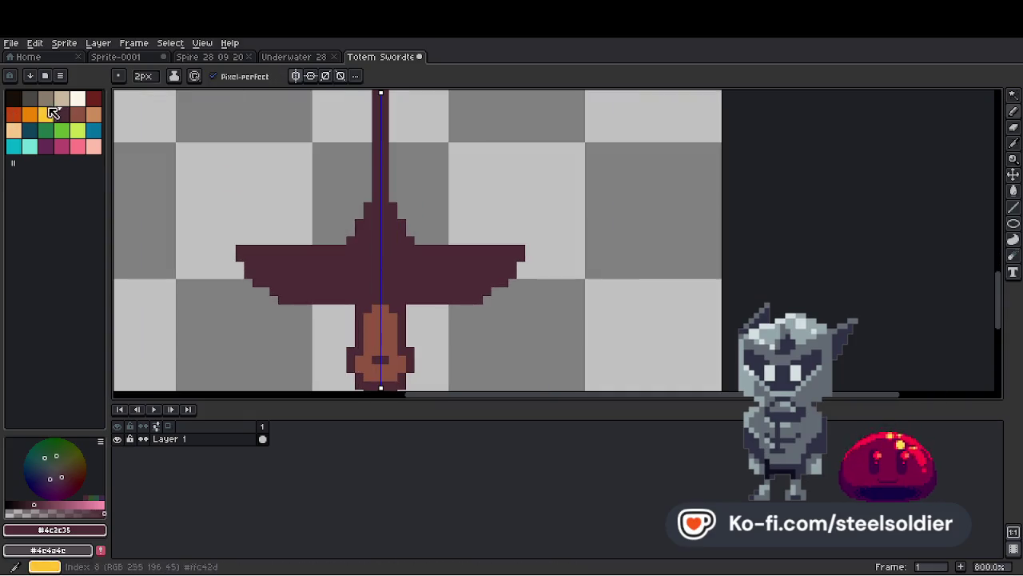
Draw mirrored 1 px brown panel columns along the crossguard wings.
{"action": "left_click", "coordinate": [78, 113]}
{"action": "scroll", "coordinate": [421, 291], "scroll_direction": "up", "scroll_amount": 4}
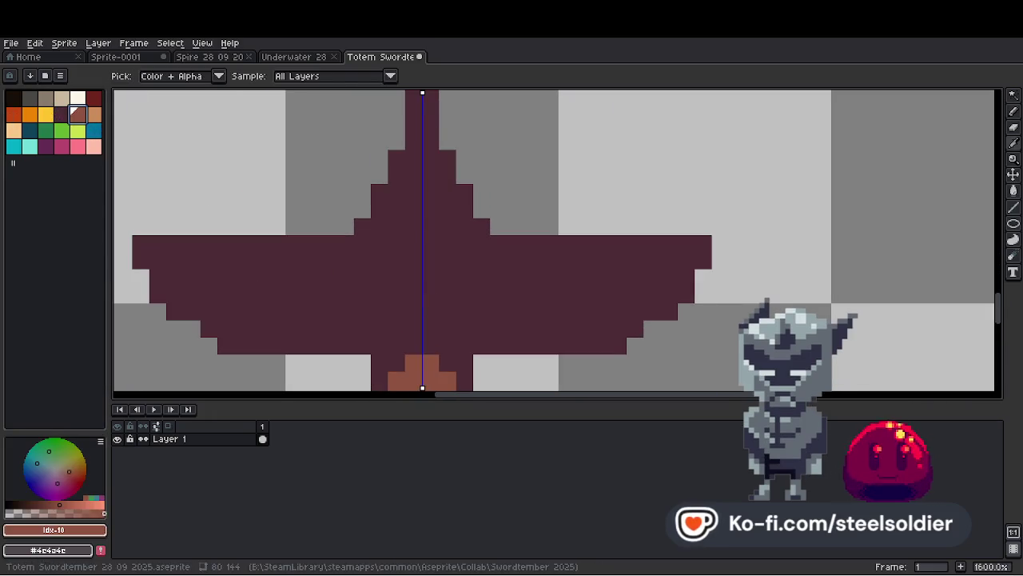
{"action": "key", "text": "minus"}
{"action": "left_click", "coordinate": [482, 328]}
{"action": "left_click_drag", "start_coordinate": [465, 295], "coordinate": [486, 329]}
{"action": "key", "text": "ctrl+z"}
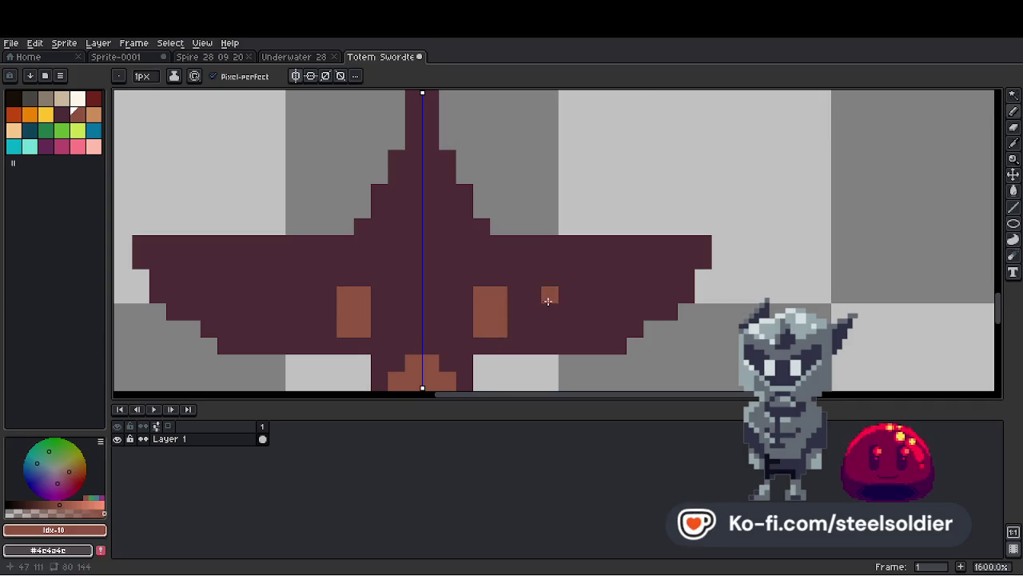
{"action": "scroll", "coordinate": [576, 297], "scroll_direction": "down", "scroll_amount": 4}
{"action": "mouse_move", "coordinate": [550, 293]}
{"action": "left_mouse_down"}
{"action": "mouse_move", "coordinate": [550, 330]}
{"action": "mouse_move", "coordinate": [543, 288]}
{"action": "left_mouse_up"}
{"action": "scroll", "coordinate": [542, 313], "scroll_direction": "up", "scroll_amount": 3}
{"action": "left_click", "coordinate": [565, 289]}
{"action": "key", "text": "ctrl+z"}
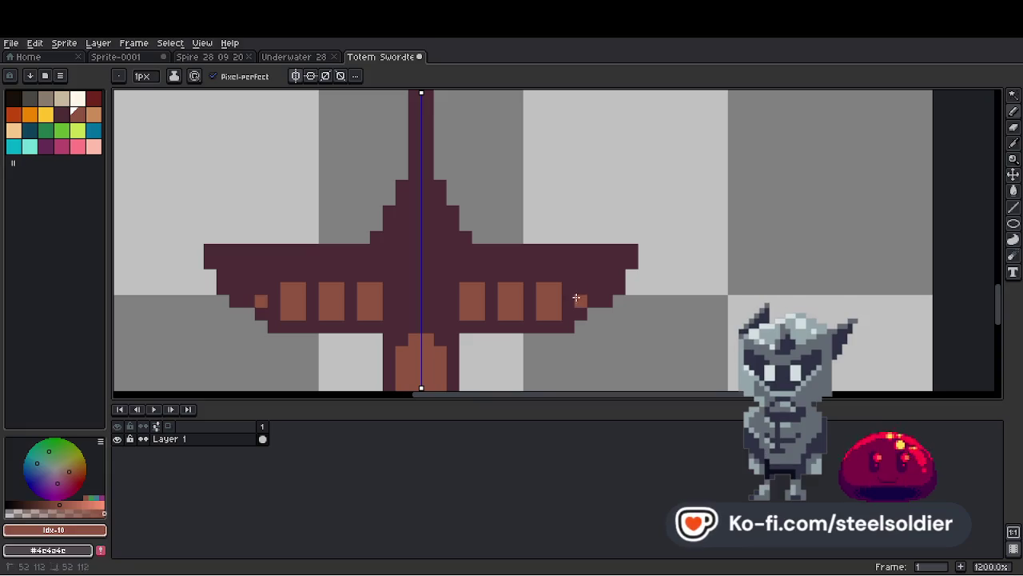
Add near-black shadow columns and pixels beside the brown wing panels.
{"action": "scroll", "coordinate": [575, 304], "scroll_direction": "down", "scroll_amount": 5}
{"action": "scroll", "coordinate": [590, 297], "scroll_direction": "up", "scroll_amount": 3}
{"action": "scroll", "coordinate": [618, 255], "scroll_direction": "down", "scroll_amount": 3}
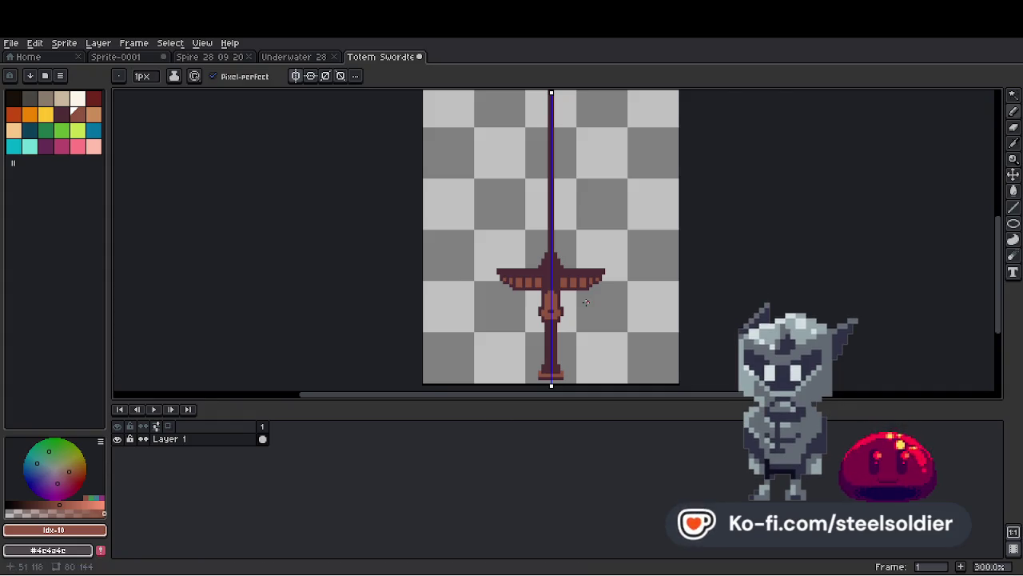
{"action": "scroll", "coordinate": [586, 302], "scroll_direction": "up", "scroll_amount": 3}
{"action": "scroll", "coordinate": [616, 280], "scroll_direction": "up", "scroll_amount": 3}
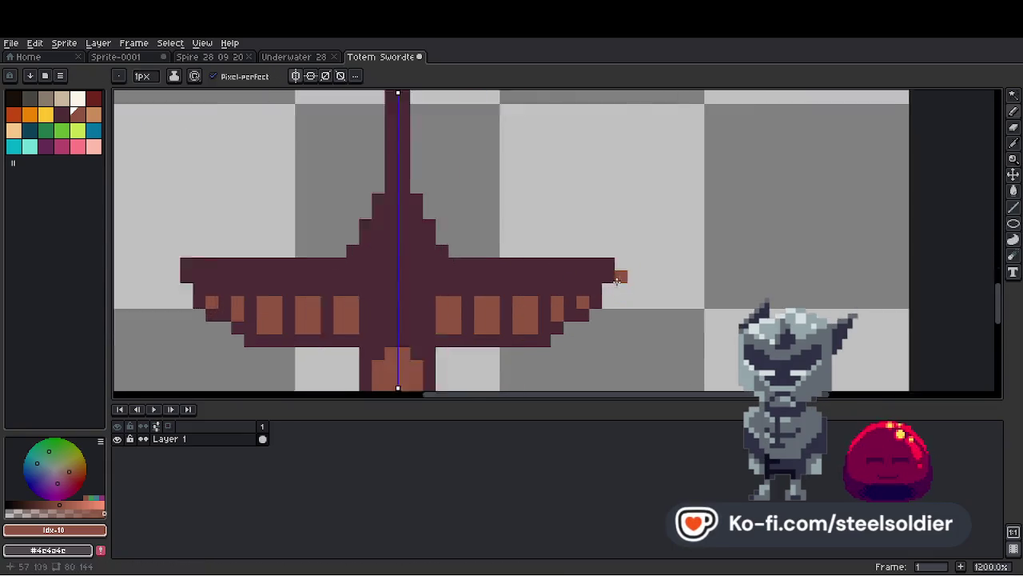
{"action": "scroll", "coordinate": [616, 280], "scroll_direction": "down", "scroll_amount": 1}
{"action": "scroll", "coordinate": [617, 276], "scroll_direction": "down", "scroll_amount": 6}
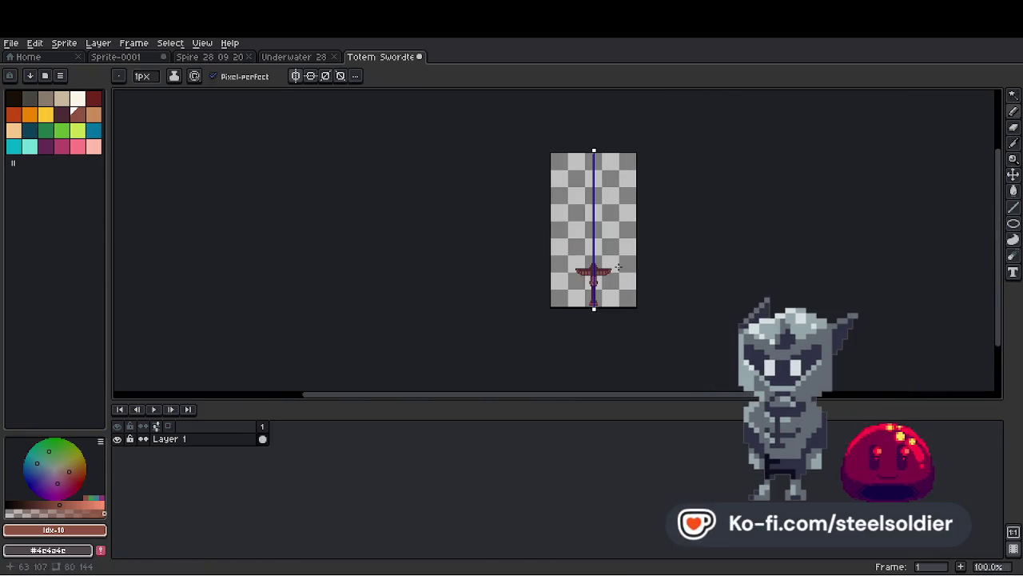
{"action": "scroll", "coordinate": [618, 266], "scroll_direction": "up", "scroll_amount": 4}
{"action": "scroll", "coordinate": [613, 272], "scroll_direction": "down", "scroll_amount": 1}
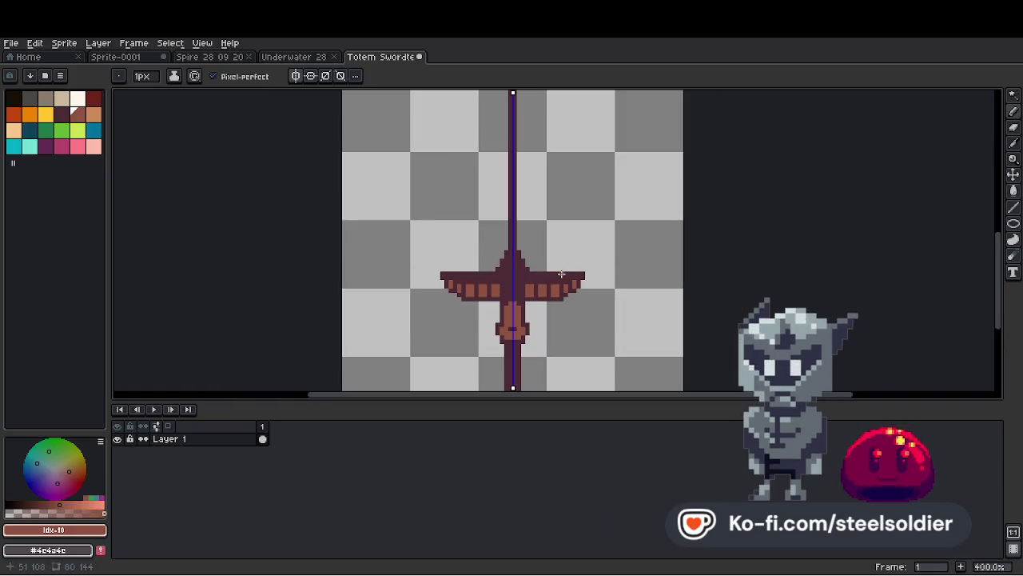
{"action": "scroll", "coordinate": [562, 274], "scroll_direction": "up", "scroll_amount": 2}
{"action": "scroll", "coordinate": [564, 283], "scroll_direction": "up", "scroll_amount": 3}
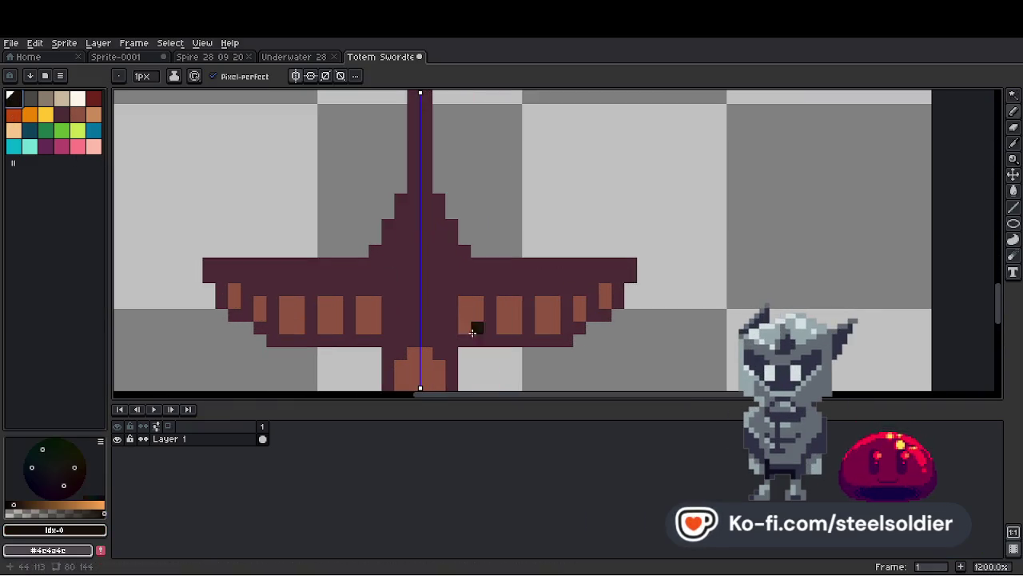
{"action": "left_click_drag", "start_coordinate": [527, 314], "coordinate": [528, 340]}
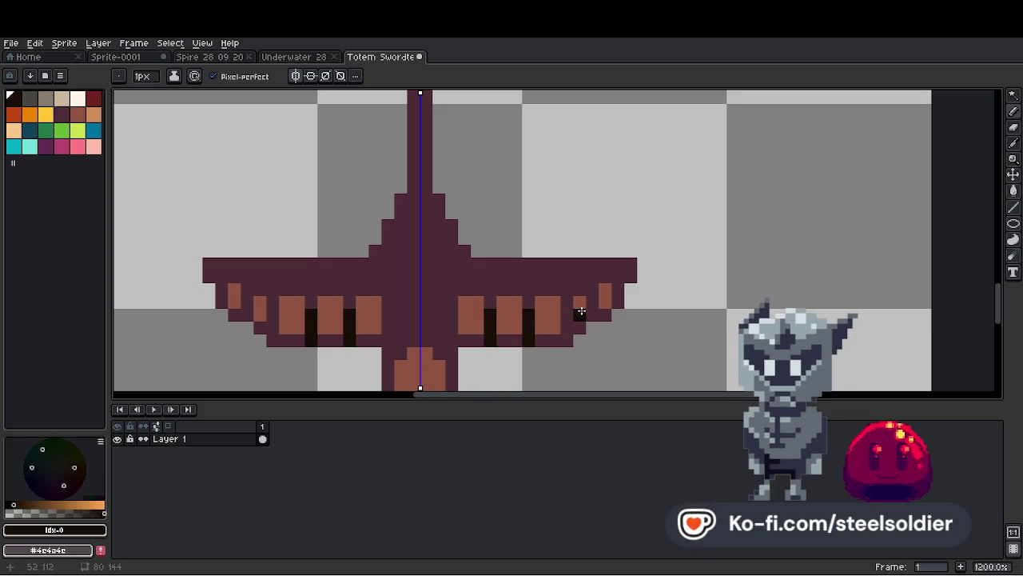
{"action": "left_click", "coordinate": [592, 302]}
{"action": "scroll", "coordinate": [590, 303], "scroll_direction": "down", "scroll_amount": 8}
{"action": "scroll", "coordinate": [611, 291], "scroll_direction": "up", "scroll_amount": 2}
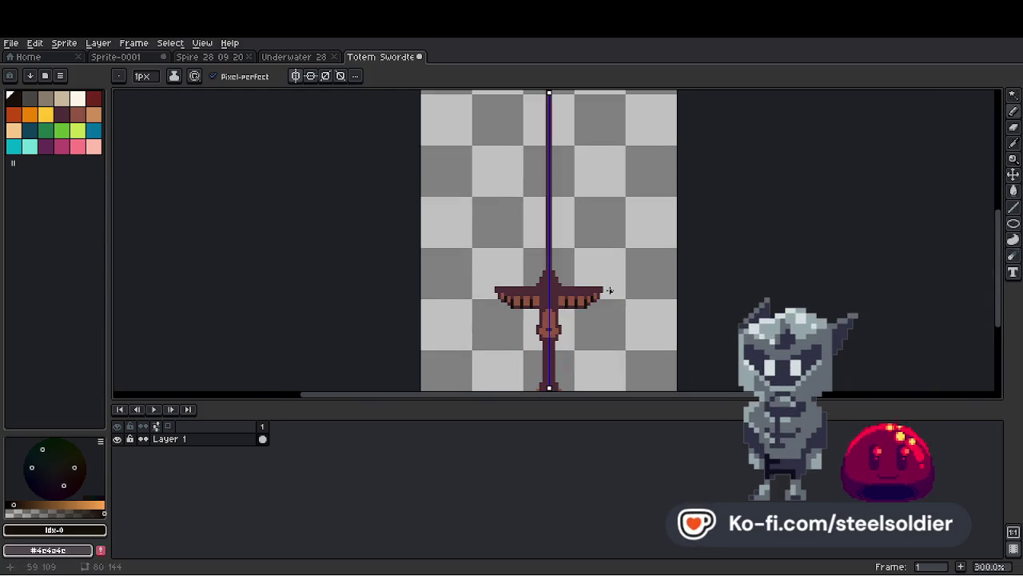
Remove the stray black pixel painted on the grip.
{"action": "key", "text": "i"}
{"action": "scroll", "coordinate": [558, 296], "scroll_direction": "down", "scroll_amount": 1}
{"action": "scroll", "coordinate": [557, 296], "scroll_direction": "up", "scroll_amount": 7}
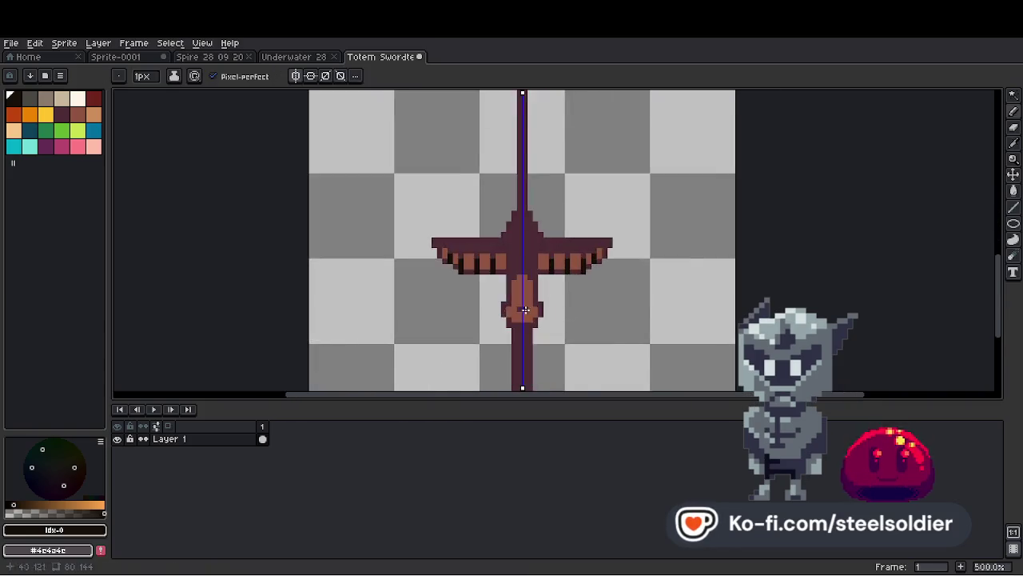
{"action": "key", "text": "b"}
{"action": "scroll", "coordinate": [530, 317], "scroll_direction": "down", "scroll_amount": 2}
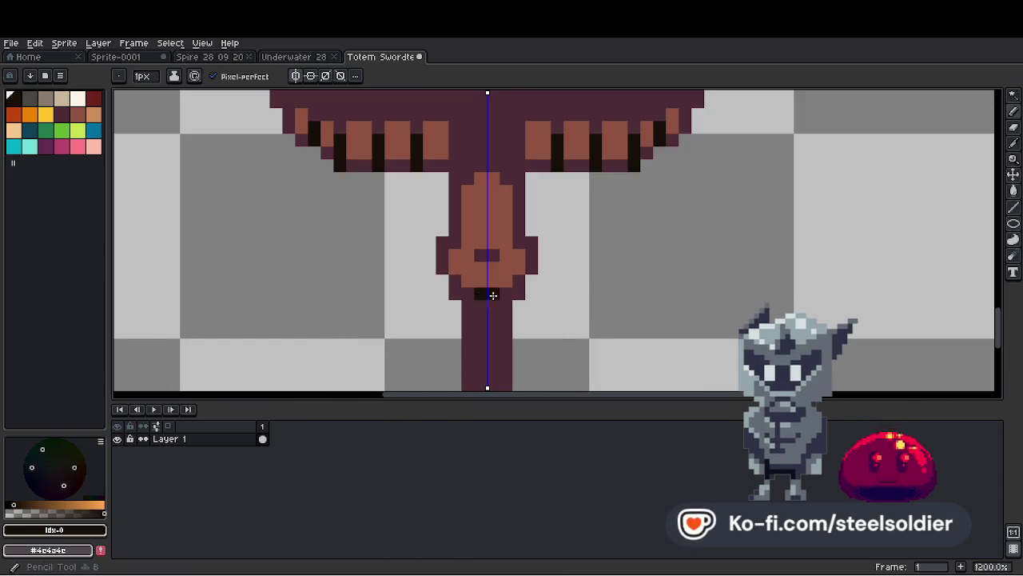
{"action": "scroll", "coordinate": [487, 293], "scroll_direction": "down", "scroll_amount": 5}
{"action": "scroll", "coordinate": [520, 281], "scroll_direction": "up", "scroll_amount": 3}
{"action": "key", "text": "i"}
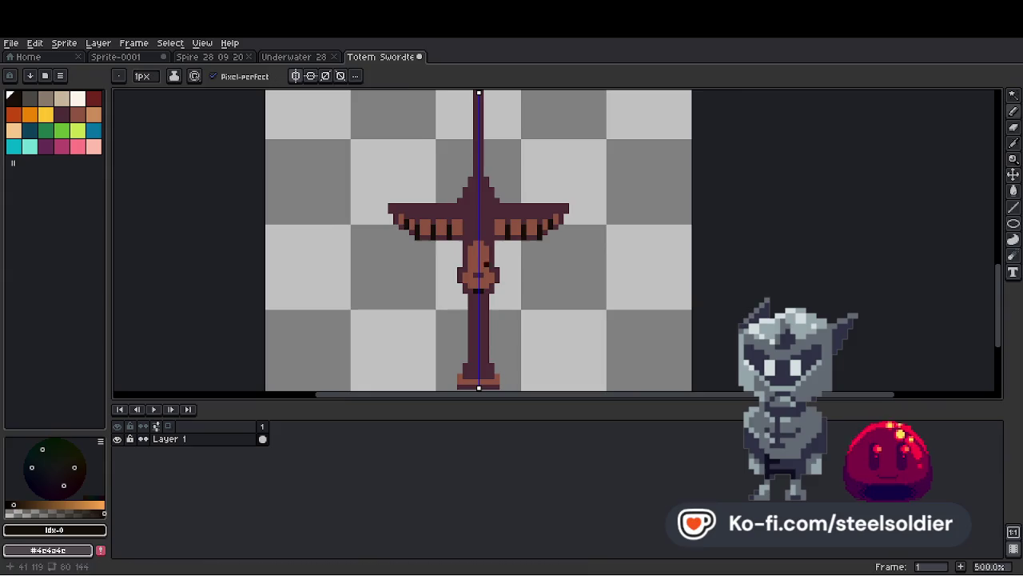
{"action": "left_click_drag", "start_coordinate": [478, 240], "coordinate": [469, 239]}
{"action": "scroll", "coordinate": [471, 273], "scroll_direction": "up", "scroll_amount": 5}
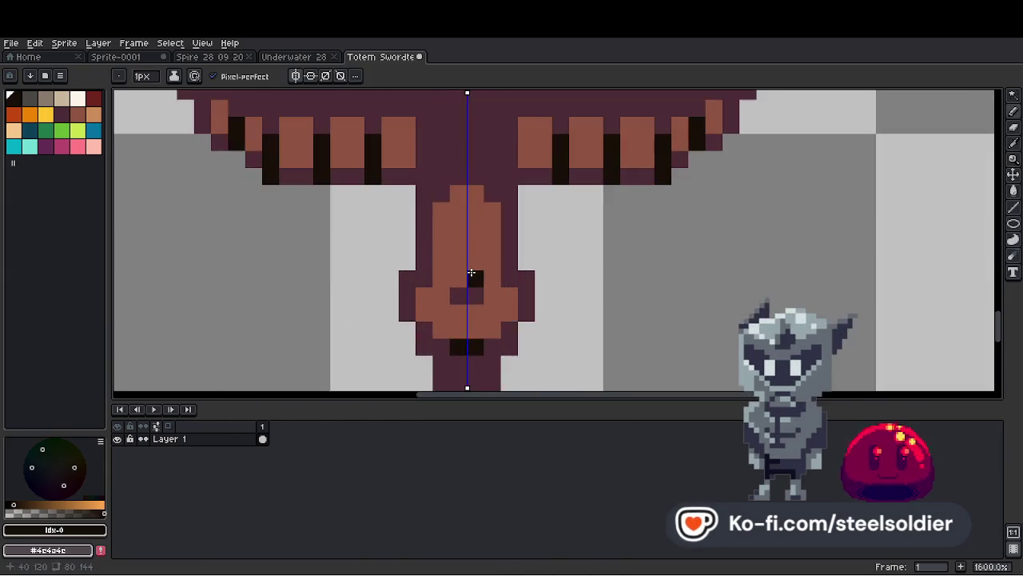
{"action": "scroll", "coordinate": [492, 232], "scroll_direction": "down", "scroll_amount": 5}
{"action": "scroll", "coordinate": [504, 248], "scroll_direction": "up", "scroll_amount": 5}
{"action": "key", "text": "ctrl+z"}
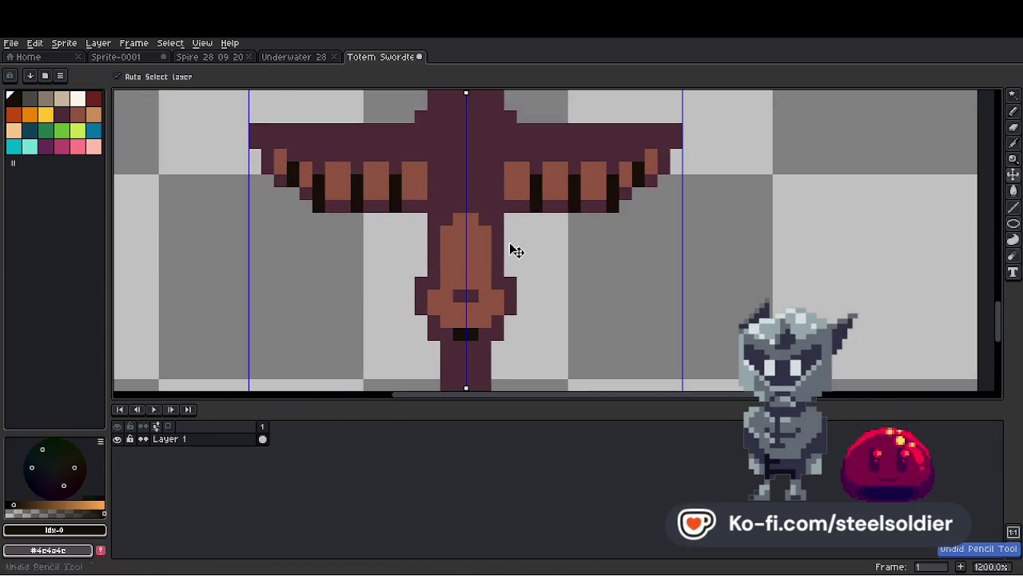
{"action": "key", "text": "b"}
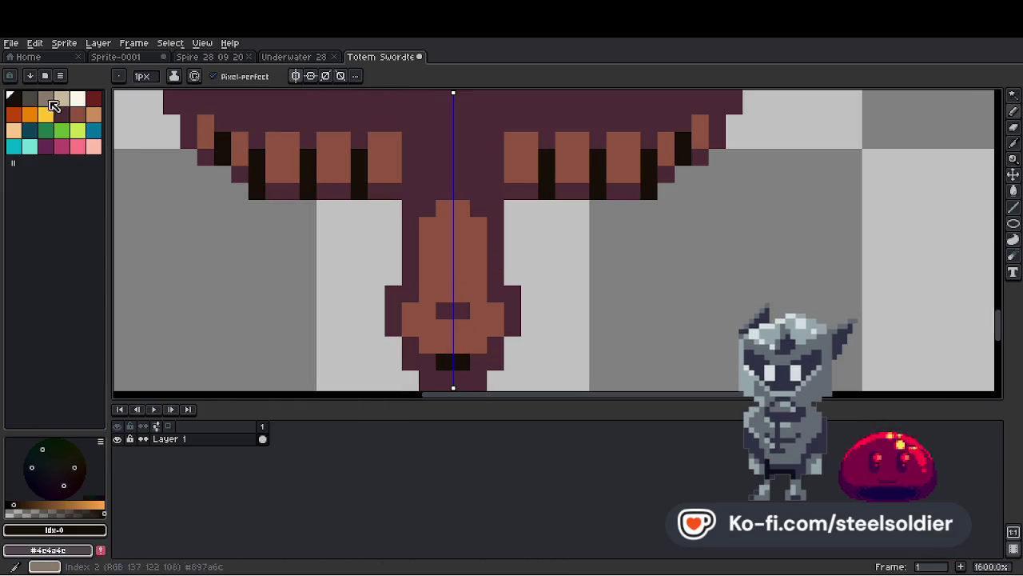
Sample the grip's brown, then paint light-orange highlights near the top of the grip.
{"action": "left_click", "coordinate": [464, 267], "text": "alt"}
{"action": "left_click", "coordinate": [94, 115]}
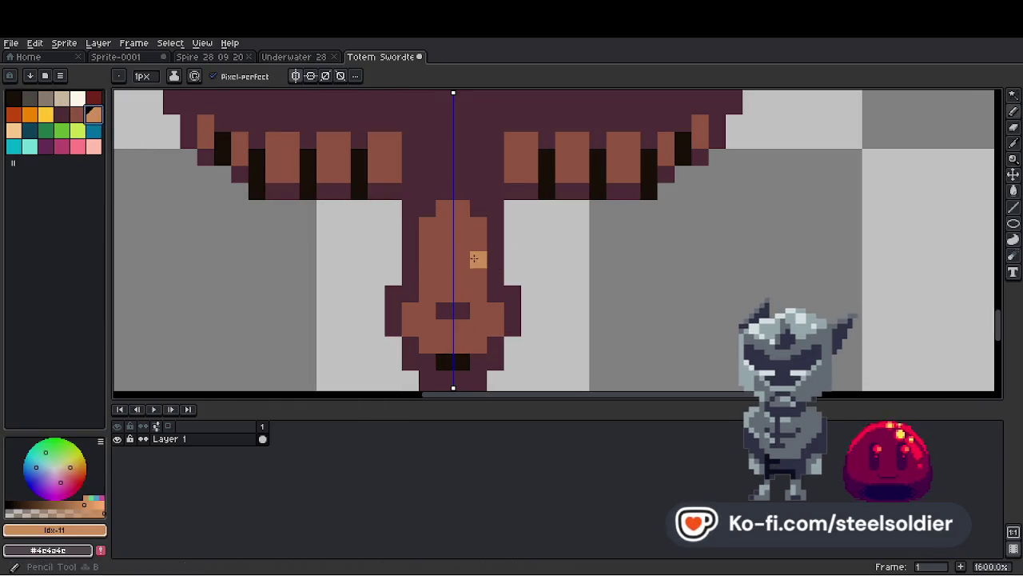
{"action": "left_click_drag", "start_coordinate": [474, 257], "coordinate": [482, 258]}
{"action": "key", "text": "ctrl+z"}
{"action": "left_click", "coordinate": [455, 228]}
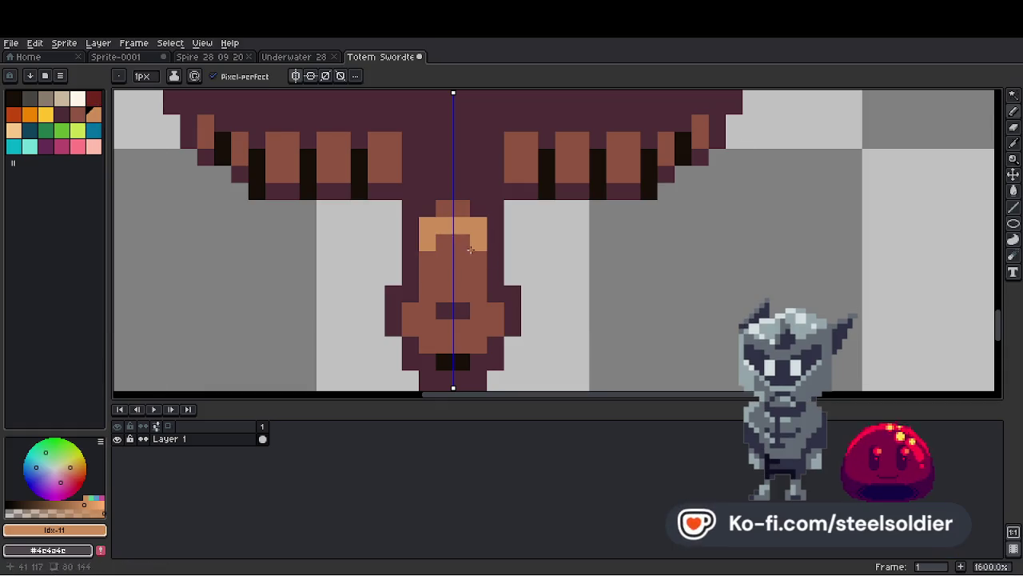
{"action": "left_click", "coordinate": [477, 259]}
{"action": "scroll", "coordinate": [484, 232], "scroll_direction": "down", "scroll_amount": 5}
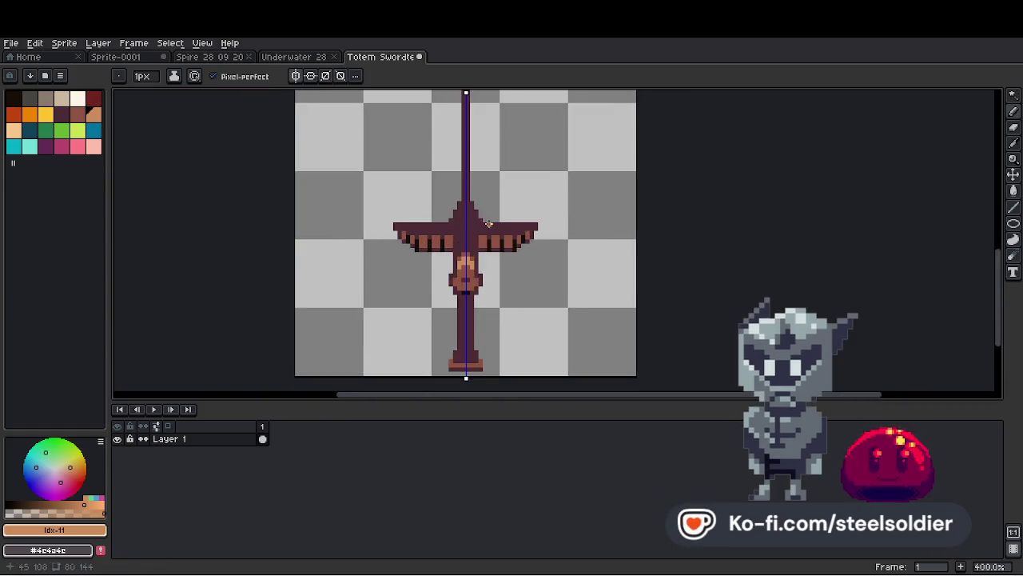
{"action": "scroll", "coordinate": [488, 224], "scroll_direction": "up", "scroll_amount": 5}
{"action": "scroll", "coordinate": [541, 255], "scroll_direction": "down", "scroll_amount": 7}
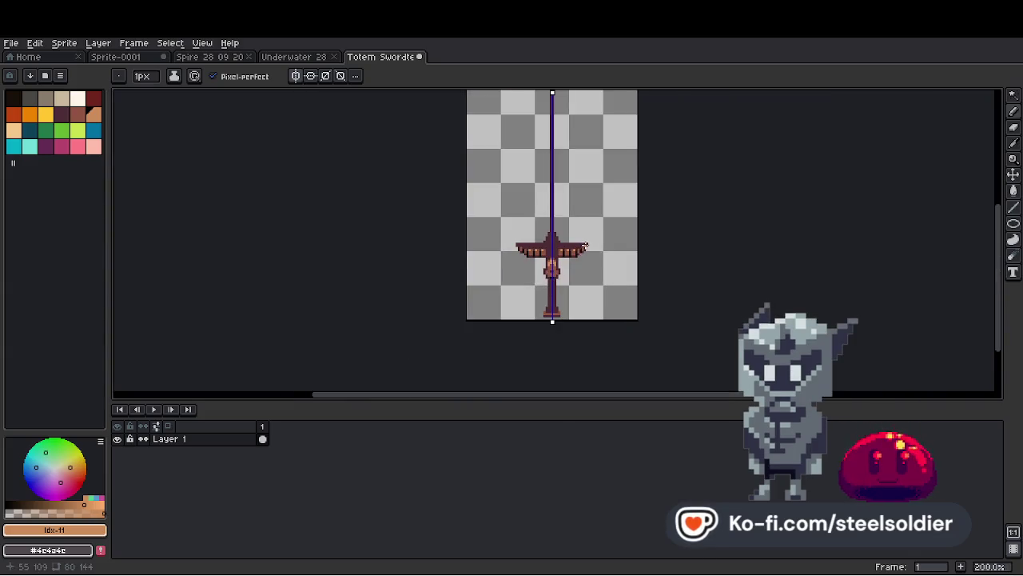
{"action": "scroll", "coordinate": [589, 231], "scroll_direction": "up", "scroll_amount": 3}
Sample the crossguard's dark purple with the eyedropper.
{"action": "key", "text": "i"}
{"action": "scroll", "coordinate": [511, 240], "scroll_direction": "down", "scroll_amount": 5}
{"action": "scroll", "coordinate": [512, 239], "scroll_direction": "up", "scroll_amount": 4}
{"action": "left_click", "coordinate": [513, 232], "text": "alt"}
{"action": "scroll", "coordinate": [538, 264], "scroll_direction": "down", "scroll_amount": 2}
{"action": "scroll", "coordinate": [538, 264], "scroll_direction": "up", "scroll_amount": 2}
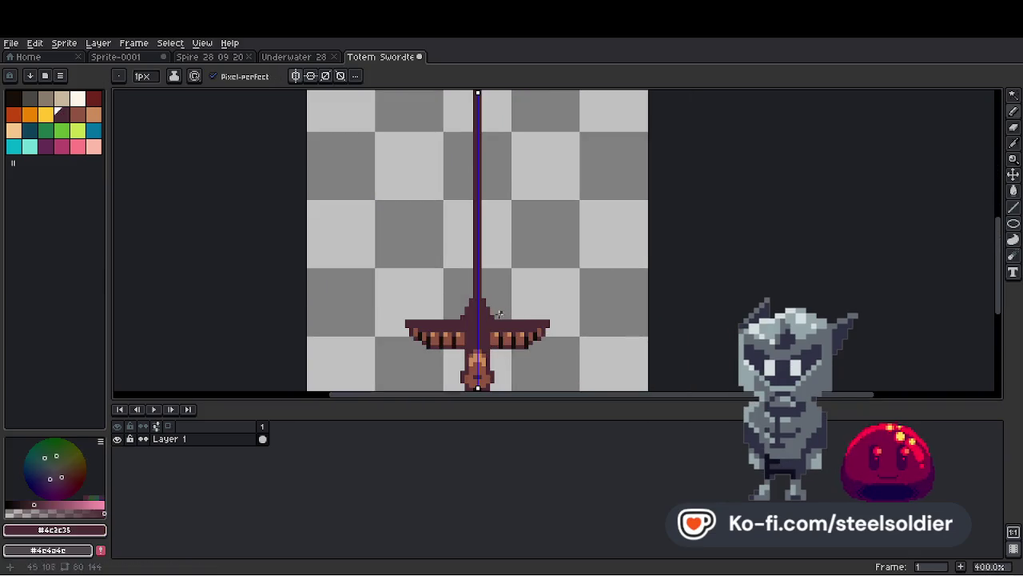
Draw mirrored blade outline lines rising from the crossguard to meet at the tip.
{"action": "left_click_drag", "start_coordinate": [496, 318], "coordinate": [496, 206]}
{"action": "scroll", "coordinate": [494, 240], "scroll_direction": "down", "scroll_amount": 3}
{"action": "scroll", "coordinate": [512, 248], "scroll_direction": "up", "scroll_amount": 3}
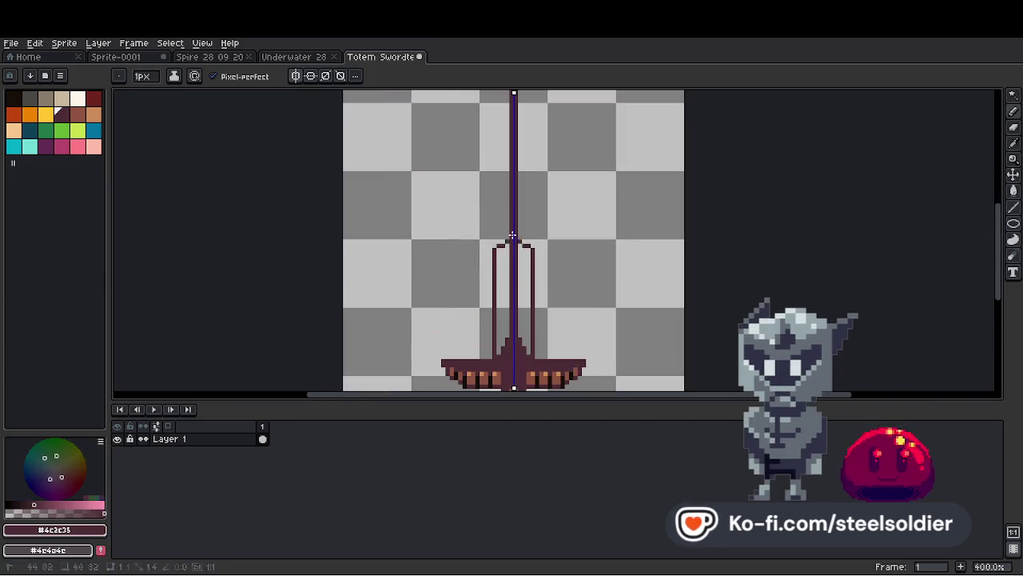
{"action": "scroll", "coordinate": [528, 207], "scroll_direction": "down", "scroll_amount": 3}
{"action": "scroll", "coordinate": [512, 232], "scroll_direction": "up", "scroll_amount": 3}
{"action": "mouse_move", "coordinate": [483, 258]}
{"action": "left_mouse_down"}
{"action": "mouse_move", "coordinate": [499, 223]}
{"action": "mouse_move", "coordinate": [503, 136]}
{"action": "left_mouse_up"}
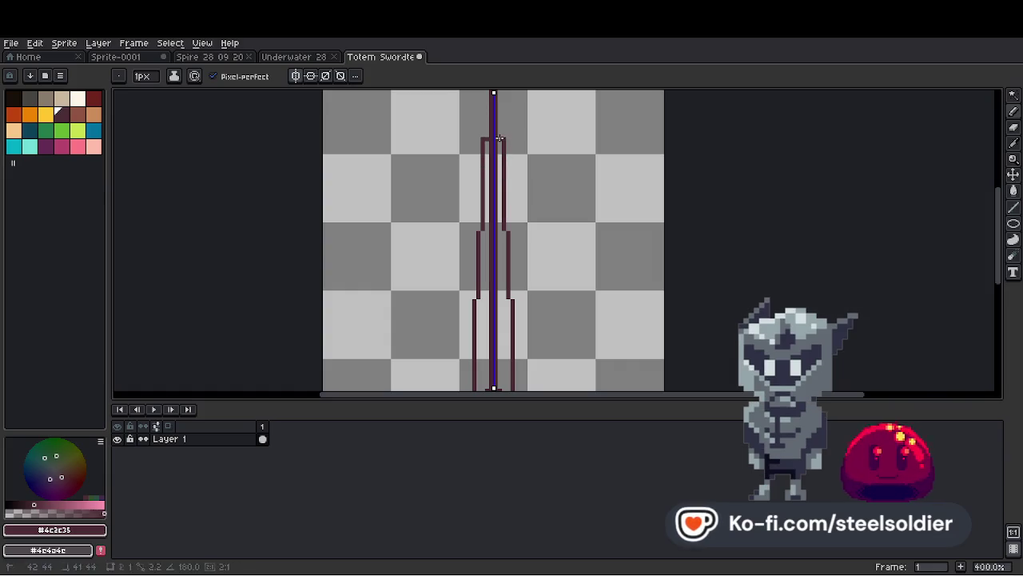
Flood-fill the blade interior with dark purple #4c2c35.
{"action": "key", "text": "g"}
{"action": "left_click", "coordinate": [499, 140]}
{"action": "scroll", "coordinate": [499, 140], "scroll_direction": "down", "scroll_amount": 3}
{"action": "scroll", "coordinate": [511, 160], "scroll_direction": "up", "scroll_amount": 4}
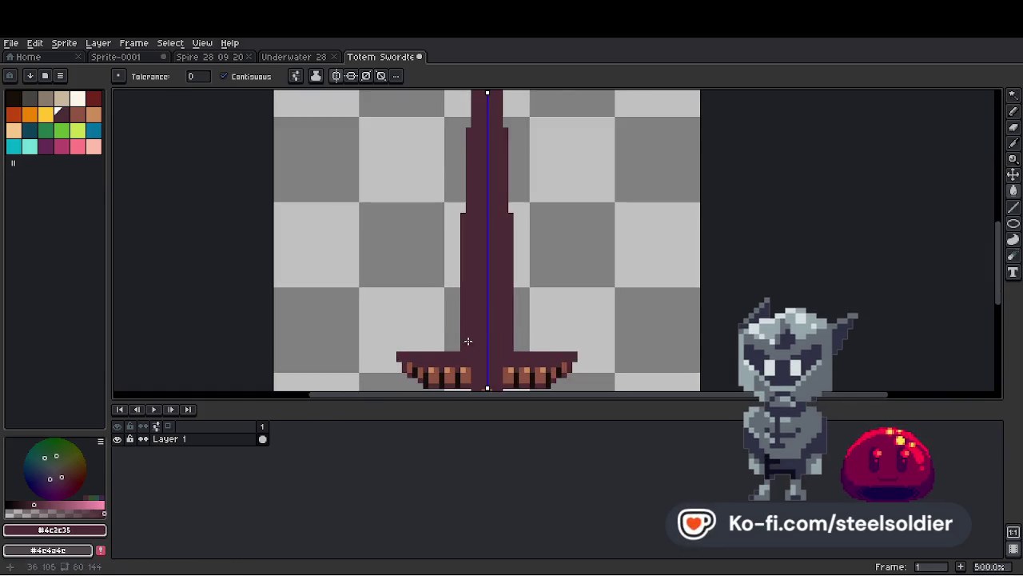
{"action": "key", "text": "b"}
{"action": "scroll", "coordinate": [464, 346], "scroll_direction": "down", "scroll_amount": 4}
{"action": "scroll", "coordinate": [456, 356], "scroll_direction": "up", "scroll_amount": 4}
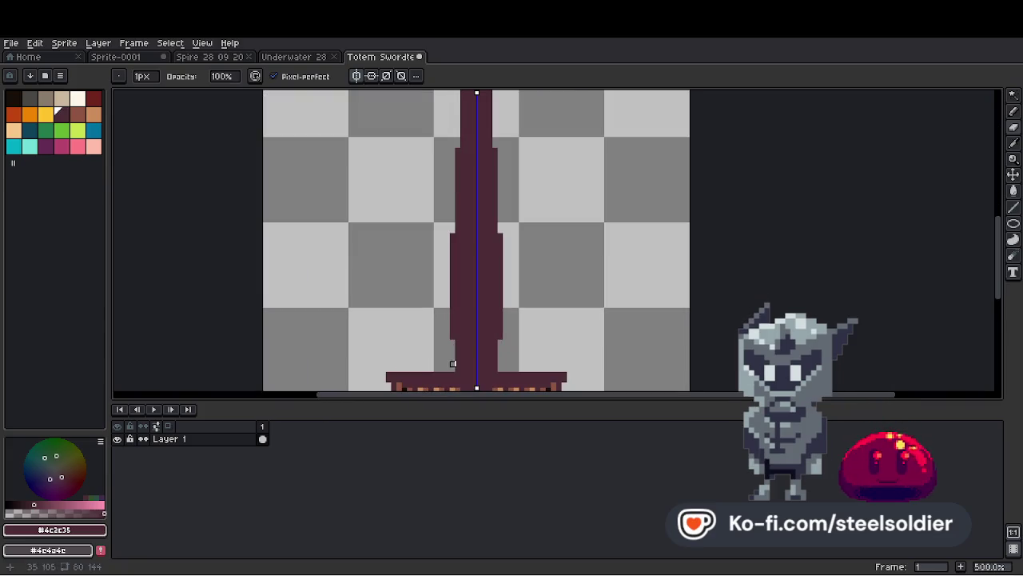
Trim the stepped wide pixels on both blade edges and straighten the upper edge.
{"action": "left_click_drag", "start_coordinate": [452, 364], "coordinate": [452, 209]}
{"action": "left_click_drag", "start_coordinate": [457, 360], "coordinate": [450, 115]}
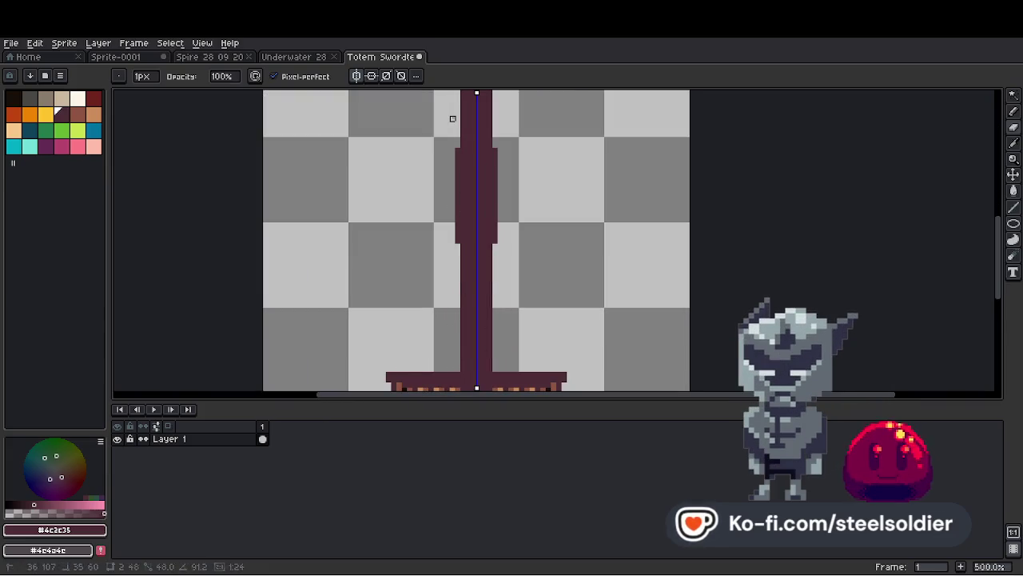
{"action": "scroll", "coordinate": [450, 160], "scroll_direction": "down", "scroll_amount": 3}
{"action": "scroll", "coordinate": [433, 322], "scroll_direction": "up", "scroll_amount": 1}
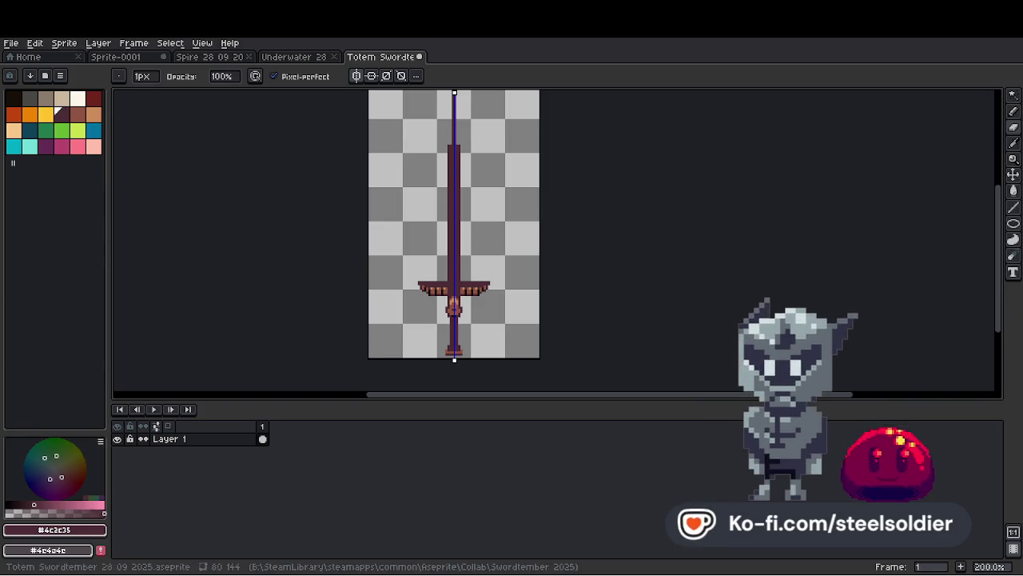
{"action": "scroll", "coordinate": [436, 228], "scroll_direction": "up", "scroll_amount": 1}
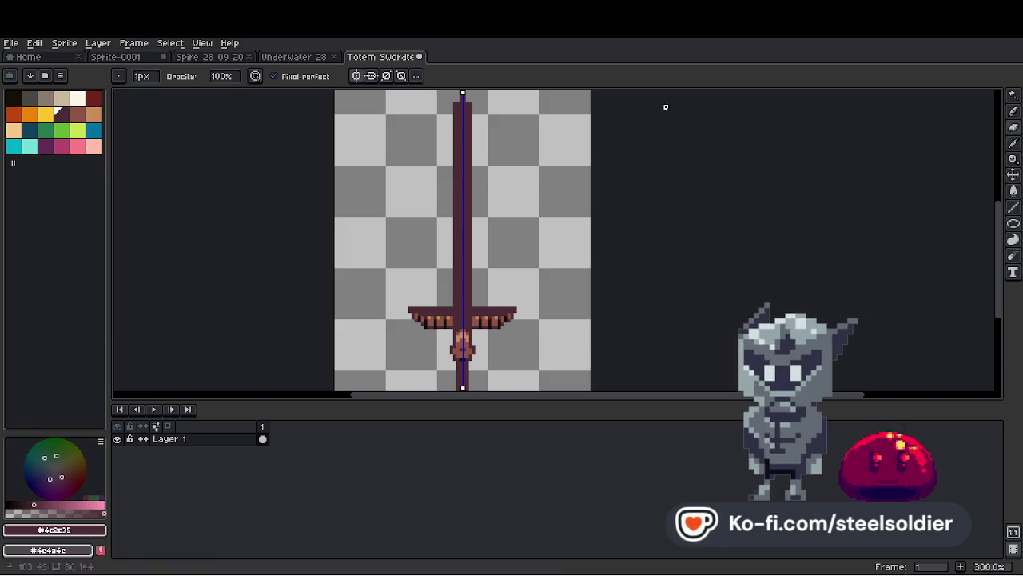
{"action": "scroll", "coordinate": [539, 283], "scroll_direction": "up", "scroll_amount": 3}
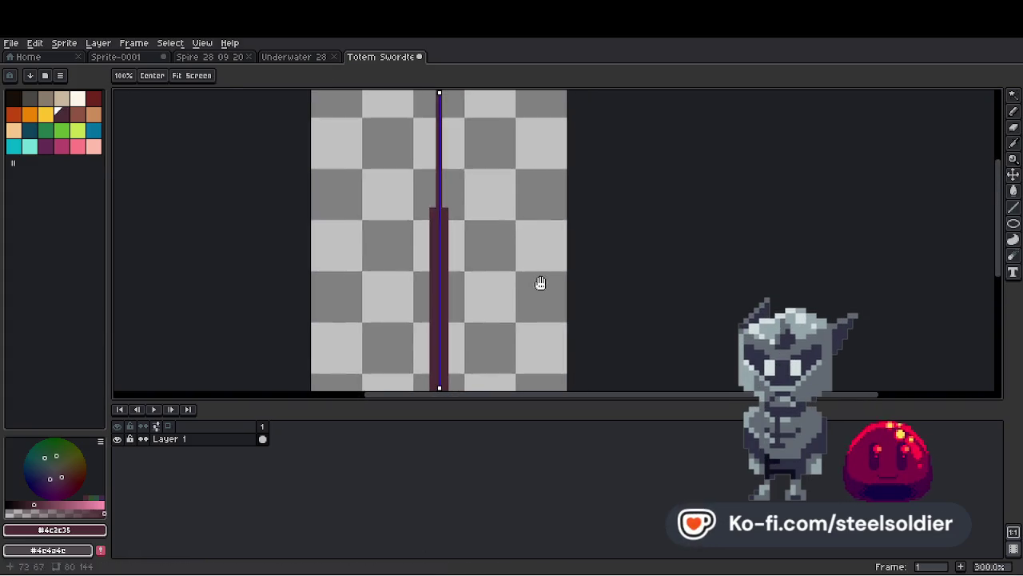
{"action": "left_click_drag", "start_coordinate": [430, 139], "coordinate": [405, 254]}
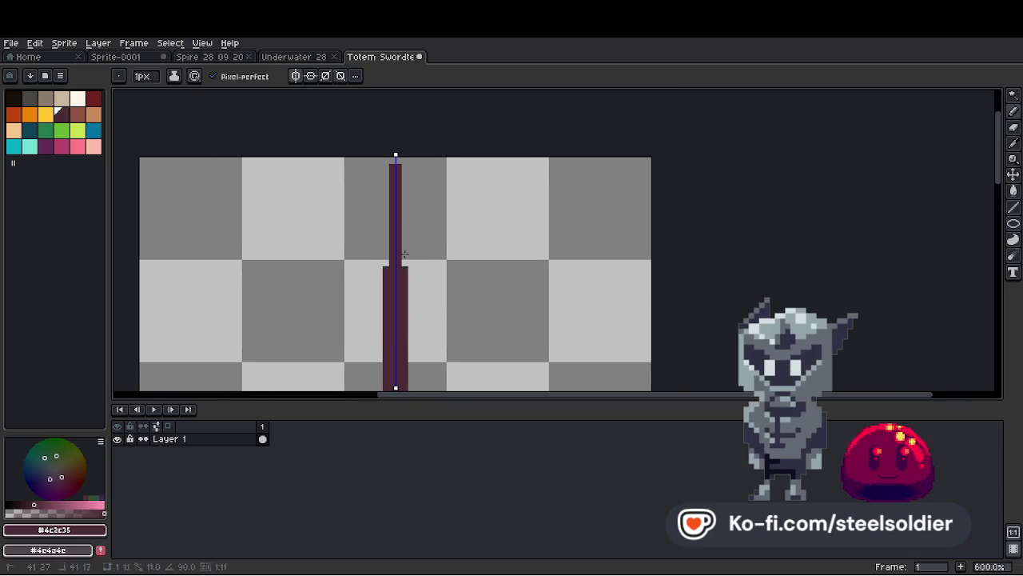
{"action": "scroll", "coordinate": [416, 239], "scroll_direction": "down", "scroll_amount": 5}
{"action": "scroll", "coordinate": [438, 345], "scroll_direction": "up", "scroll_amount": 2}
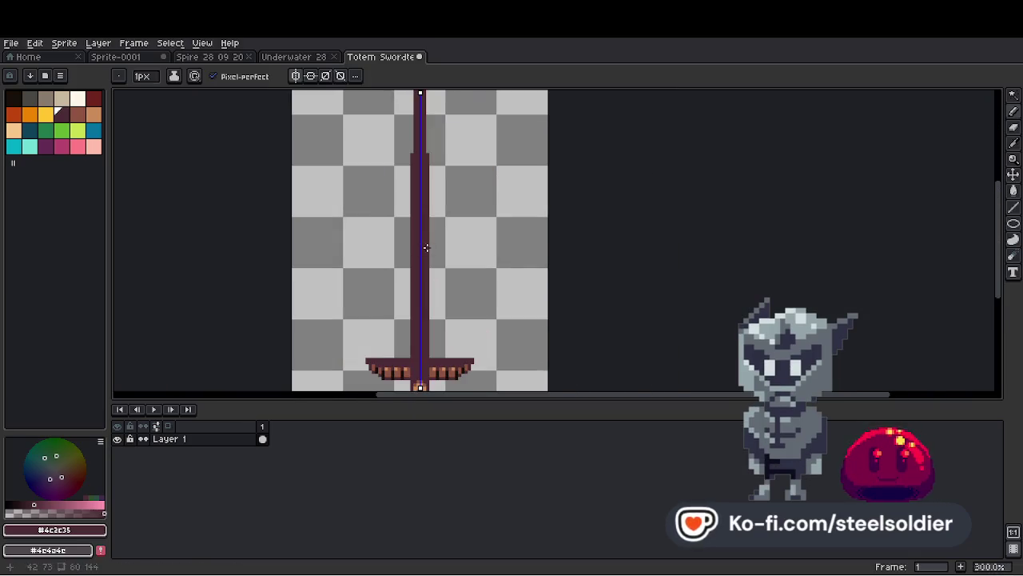
{"action": "scroll", "coordinate": [438, 345], "scroll_direction": "down", "scroll_amount": 1}
Pick the grip's brown #8c5340 from the canvas.
{"action": "key", "text": "v"}
{"action": "scroll", "coordinate": [411, 128], "scroll_direction": "up", "scroll_amount": 2}
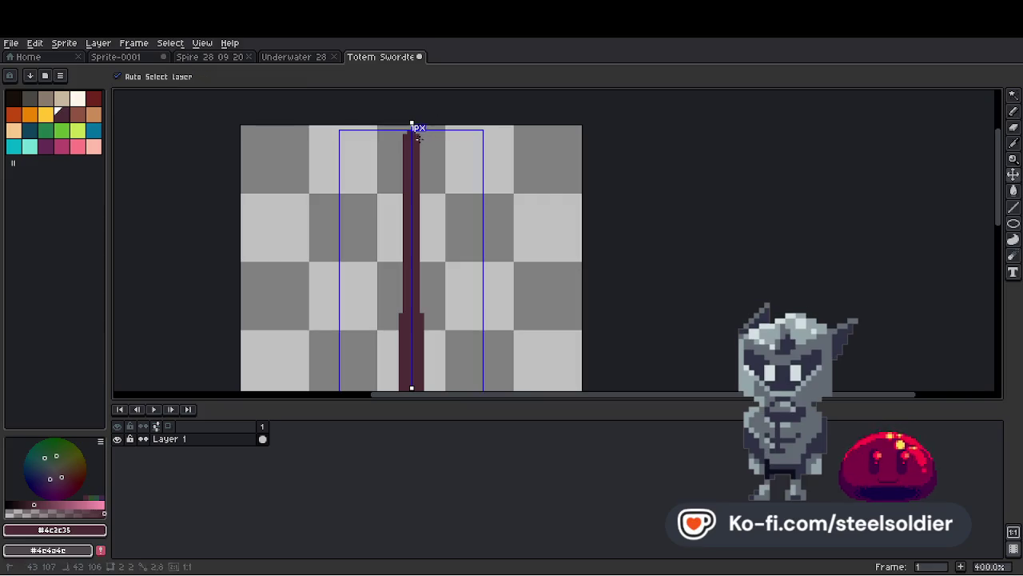
{"action": "key", "text": "b"}
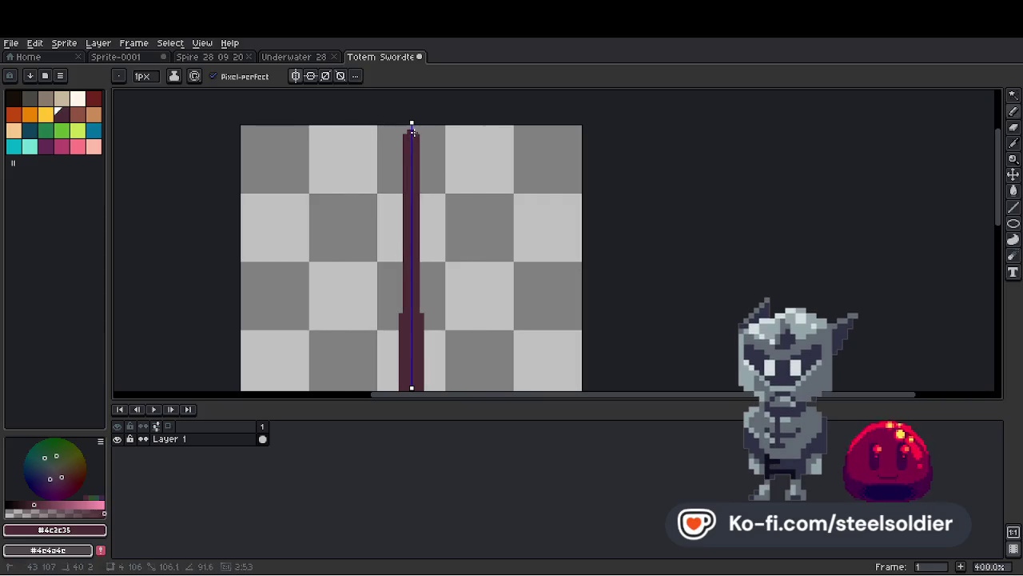
{"action": "scroll", "coordinate": [419, 159], "scroll_direction": "down", "scroll_amount": 2}
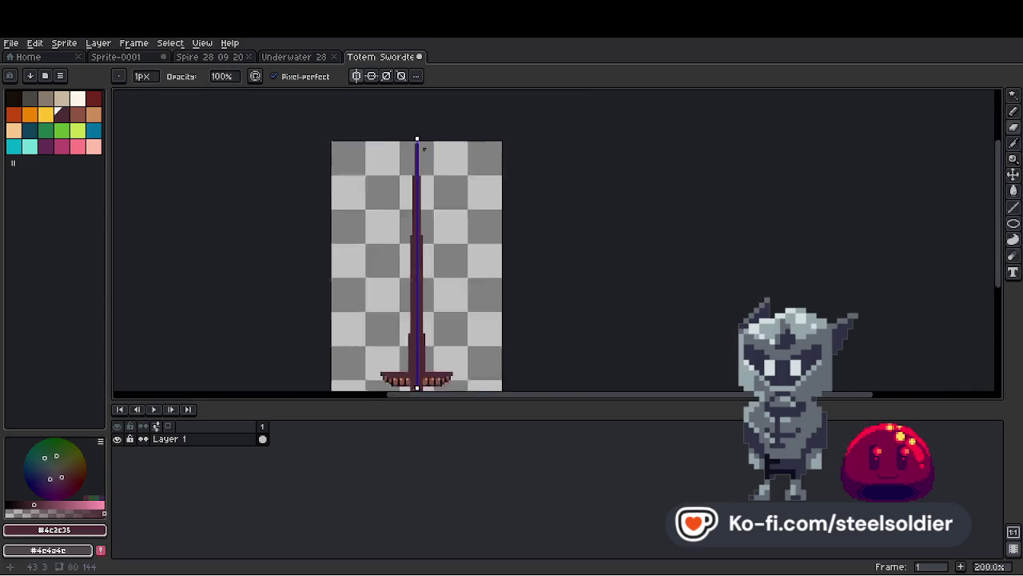
{"action": "scroll", "coordinate": [421, 352], "scroll_direction": "up", "scroll_amount": 3}
{"action": "key", "text": "i"}
{"action": "scroll", "coordinate": [424, 359], "scroll_direction": "up", "scroll_amount": 4}
{"action": "left_click", "coordinate": [425, 359], "text": "alt"}
{"action": "scroll", "coordinate": [442, 335], "scroll_direction": "down", "scroll_amount": 7}
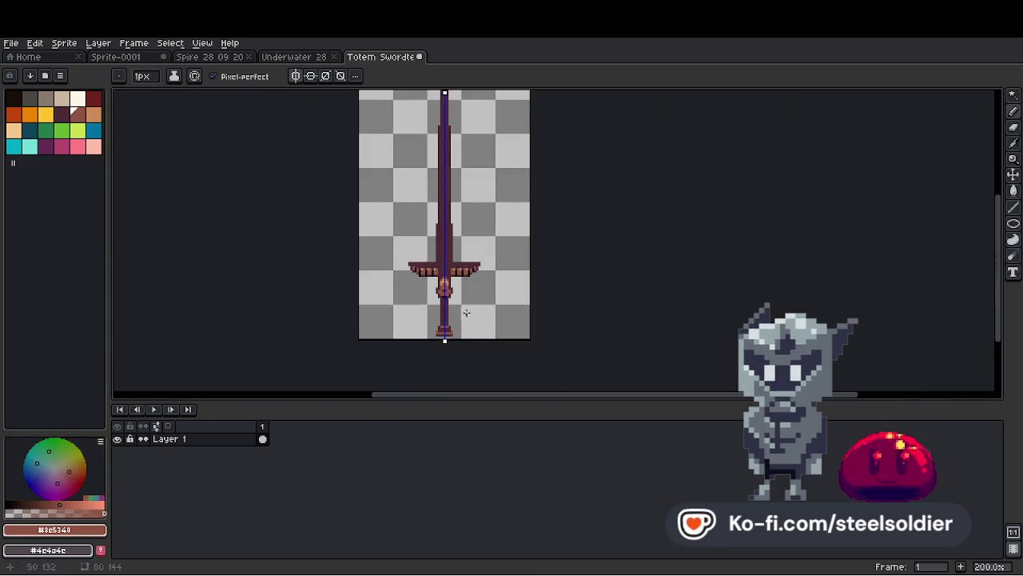
Pick the sword's dark purple #4c2c35 from the canvas.
{"action": "scroll", "coordinate": [451, 329], "scroll_direction": "up", "scroll_amount": 4}
{"action": "scroll", "coordinate": [465, 312], "scroll_direction": "down", "scroll_amount": 4}
{"action": "scroll", "coordinate": [476, 289], "scroll_direction": "up", "scroll_amount": 2}
{"action": "key", "text": "alt"}
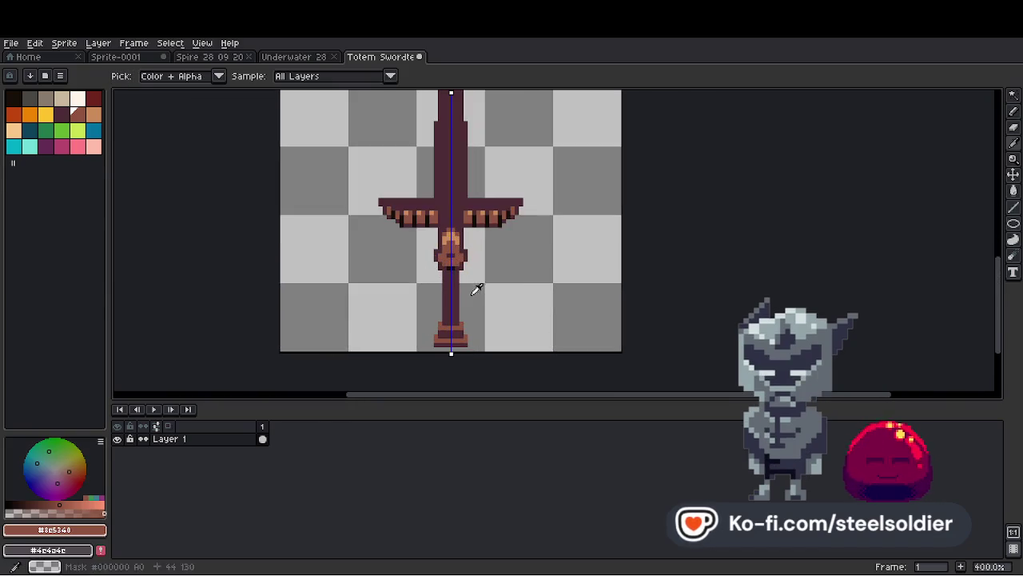
{"action": "scroll", "coordinate": [445, 288], "scroll_direction": "up", "scroll_amount": 5}
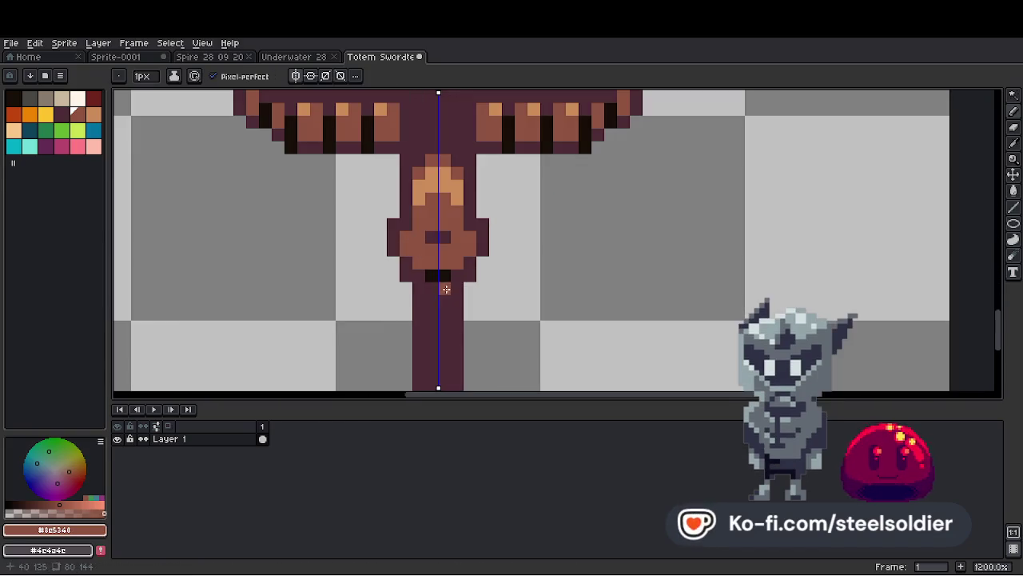
{"action": "scroll", "coordinate": [461, 303], "scroll_direction": "down", "scroll_amount": 5}
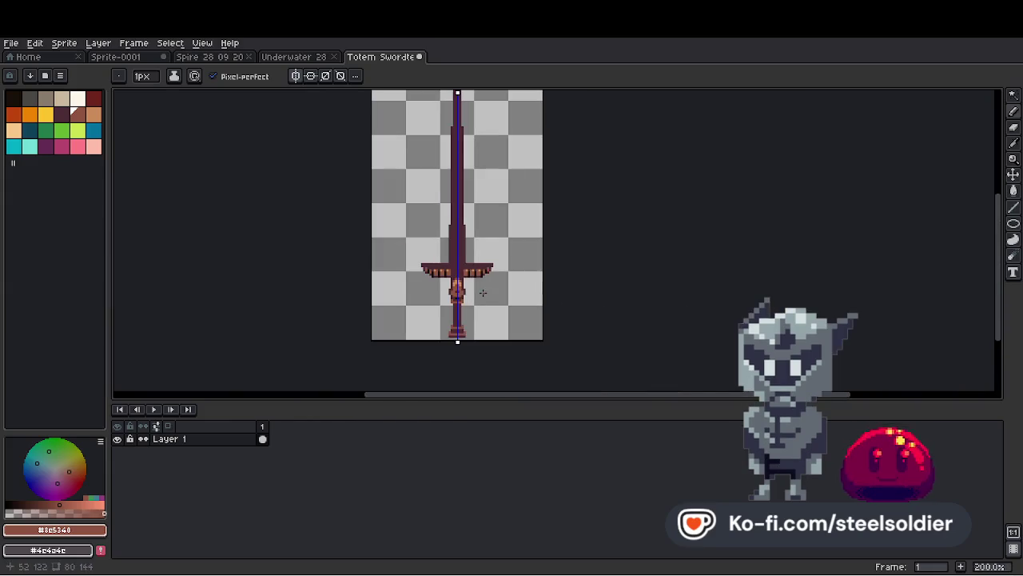
{"action": "scroll", "coordinate": [480, 293], "scroll_direction": "up", "scroll_amount": 3}
{"action": "left_click", "coordinate": [440, 293], "text": "alt"}
Pick near-black #170f07 and paint a dark mouth block on the totem face.
{"action": "scroll", "coordinate": [503, 295], "scroll_direction": "down", "scroll_amount": 4}
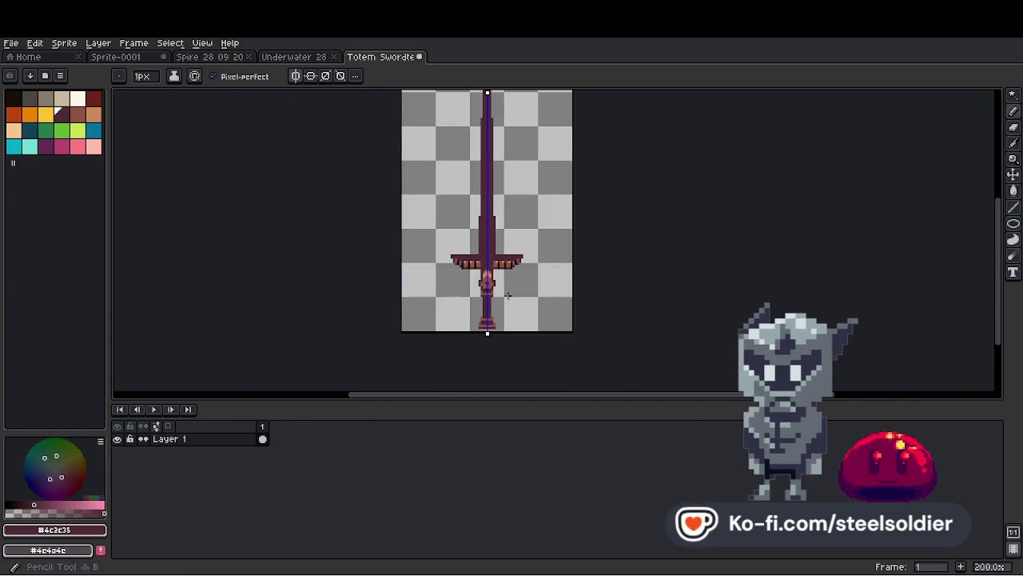
{"action": "scroll", "coordinate": [495, 292], "scroll_direction": "up", "scroll_amount": 2}
{"action": "scroll", "coordinate": [496, 292], "scroll_direction": "down", "scroll_amount": 2}
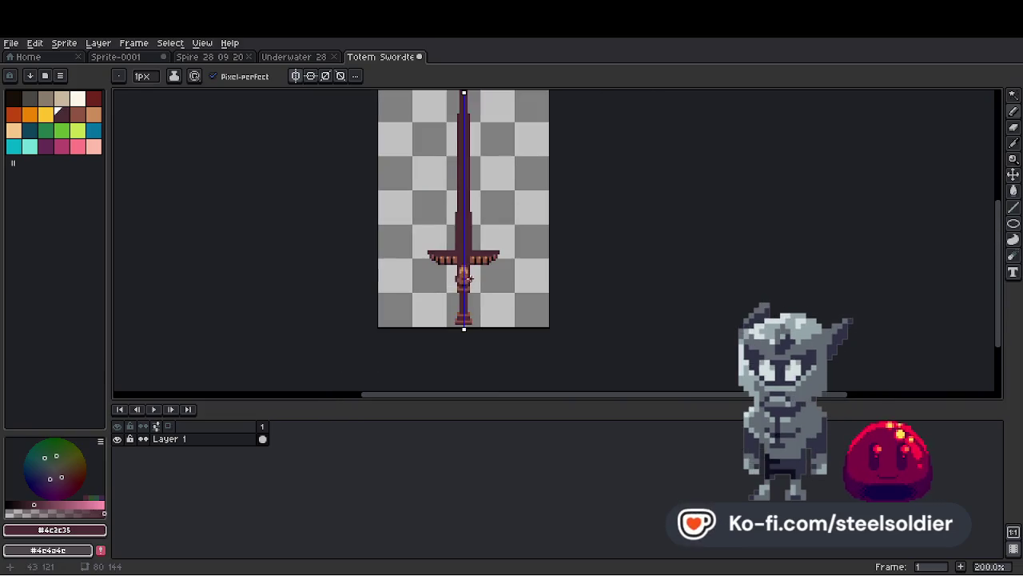
{"action": "scroll", "coordinate": [454, 293], "scroll_direction": "up", "scroll_amount": 3}
{"action": "scroll", "coordinate": [453, 293], "scroll_direction": "up", "scroll_amount": 1}
{"action": "left_click", "coordinate": [1013, 94]}
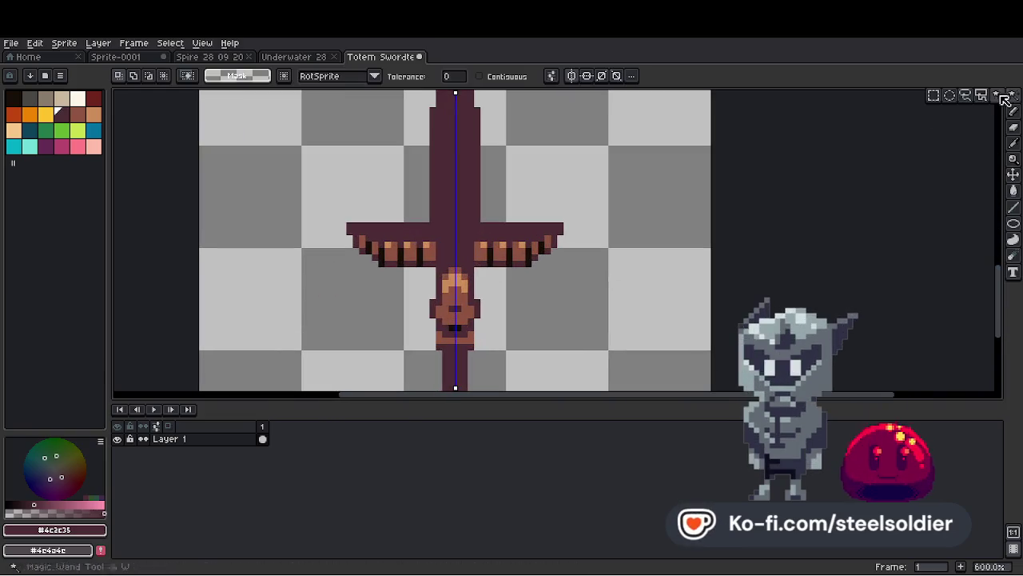
{"action": "scroll", "coordinate": [441, 268], "scroll_direction": "up", "scroll_amount": 1}
{"action": "scroll", "coordinate": [439, 267], "scroll_direction": "up", "scroll_amount": 3}
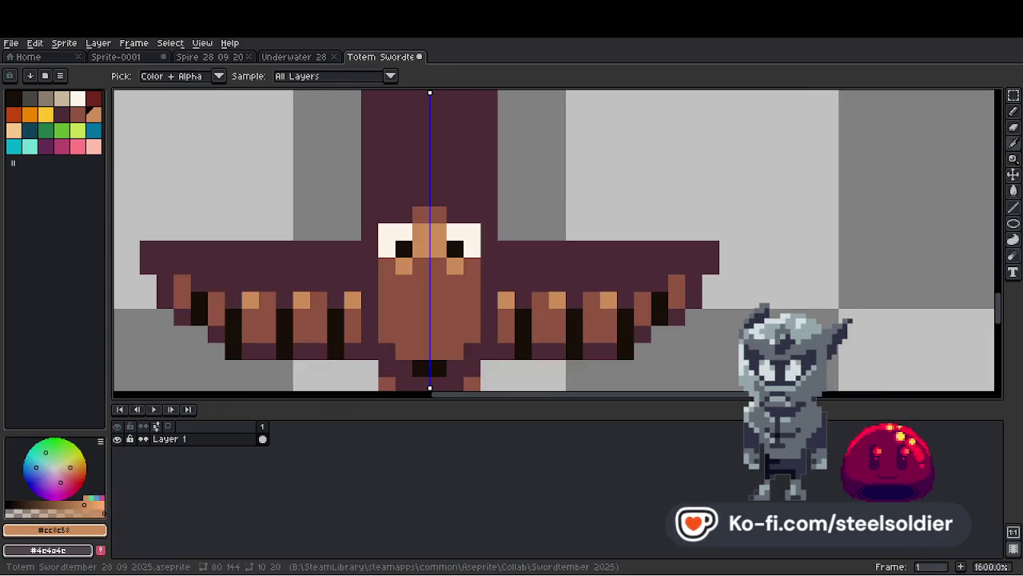
{"action": "left_click", "coordinate": [440, 365], "text": "alt"}
{"action": "left_click", "coordinate": [417, 323]}
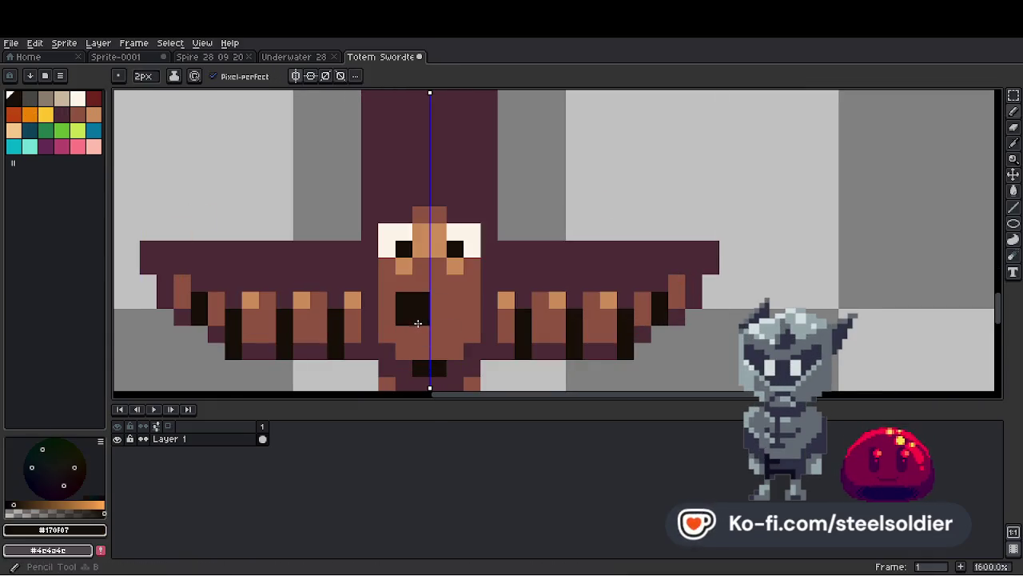
With a 1-pixel brush, sample tan #cc8c5c, undo a stray stroke, and reselect #170f07.
{"action": "scroll", "coordinate": [448, 328], "scroll_direction": "down", "scroll_amount": 6}
{"action": "scroll", "coordinate": [445, 304], "scroll_direction": "up", "scroll_amount": 8}
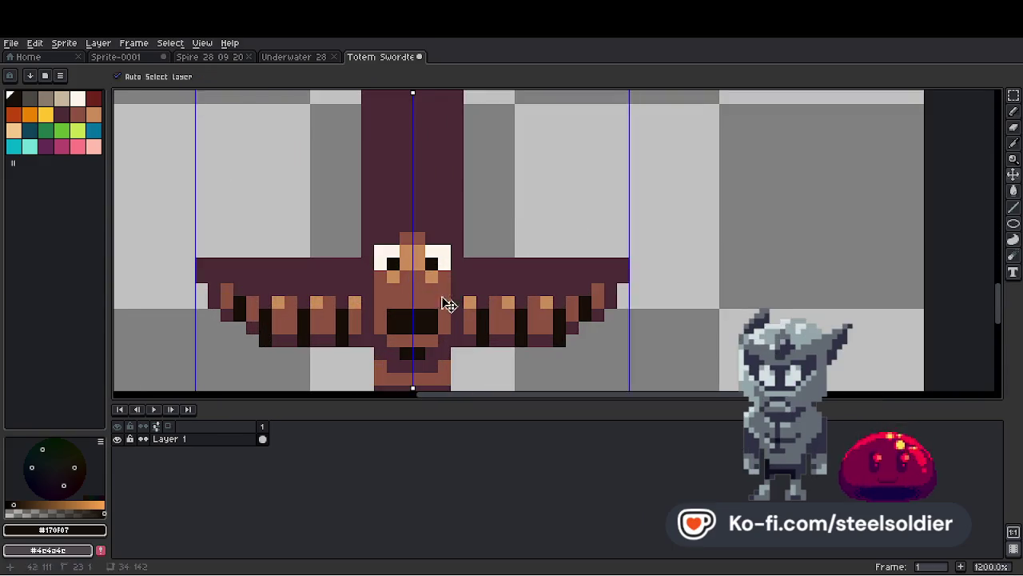
{"action": "key", "text": "minus"}
{"action": "scroll", "coordinate": [452, 270], "scroll_direction": "down", "scroll_amount": 1}
{"action": "left_click", "coordinate": [450, 280], "text": "alt"}
{"action": "scroll", "coordinate": [475, 290], "scroll_direction": "left", "scroll_amount": 1}
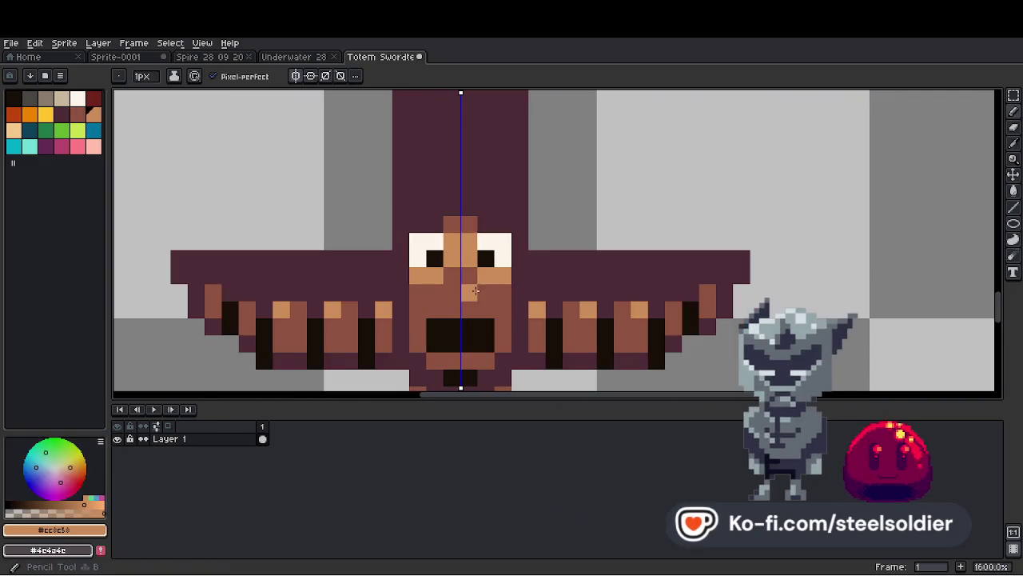
{"action": "scroll", "coordinate": [459, 293], "scroll_direction": "down", "scroll_amount": 4}
{"action": "scroll", "coordinate": [487, 321], "scroll_direction": "up", "scroll_amount": 3}
{"action": "key", "text": "ctrl+z"}
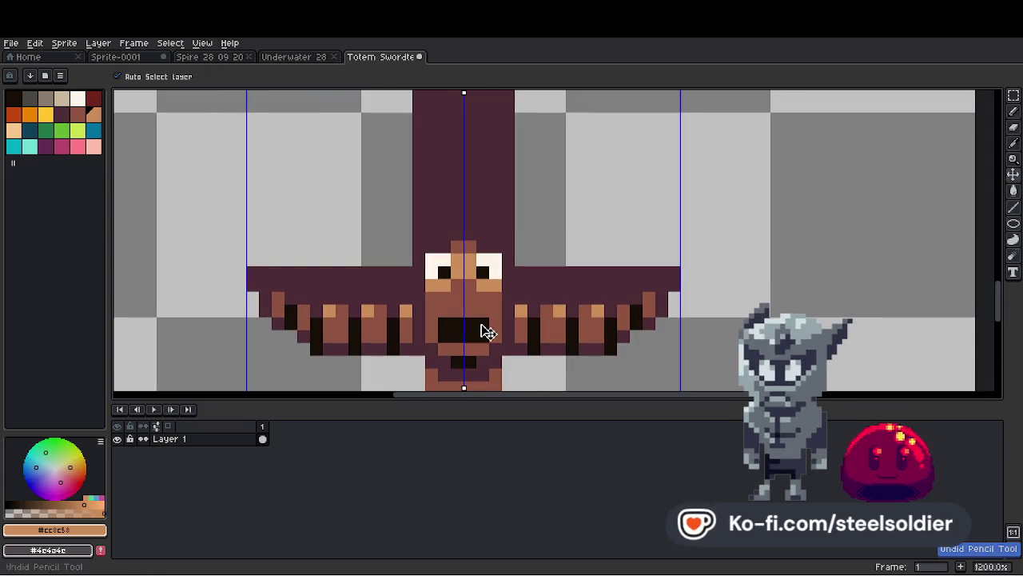
{"action": "left_click", "coordinate": [487, 331], "text": "alt"}
{"action": "scroll", "coordinate": [487, 331], "scroll_direction": "down", "scroll_amount": 4}
{"action": "scroll", "coordinate": [538, 304], "scroll_direction": "up", "scroll_amount": 5}
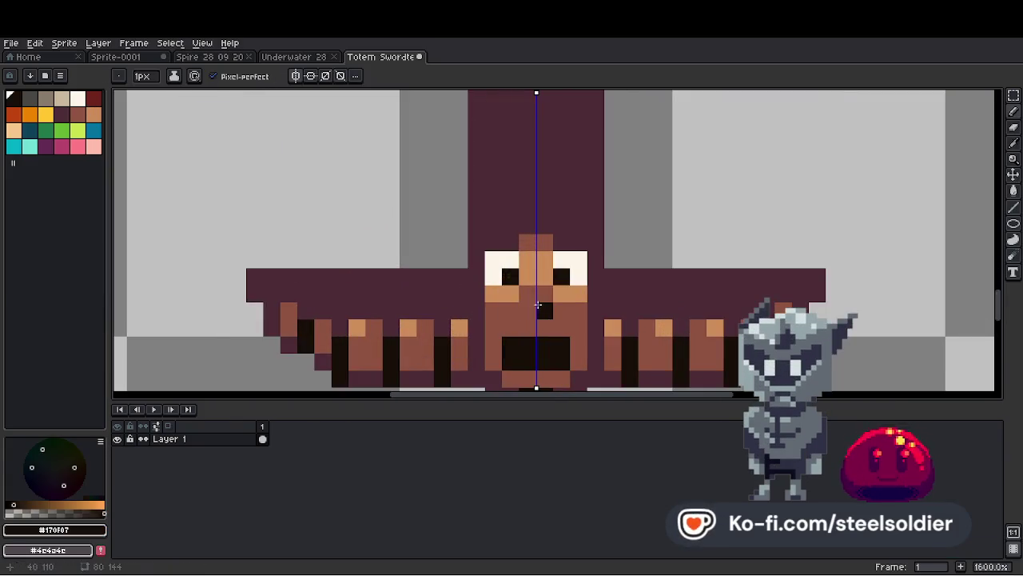
{"action": "scroll", "coordinate": [538, 305], "scroll_direction": "down", "scroll_amount": 7}
{"action": "scroll", "coordinate": [512, 290], "scroll_direction": "up", "scroll_amount": 2}
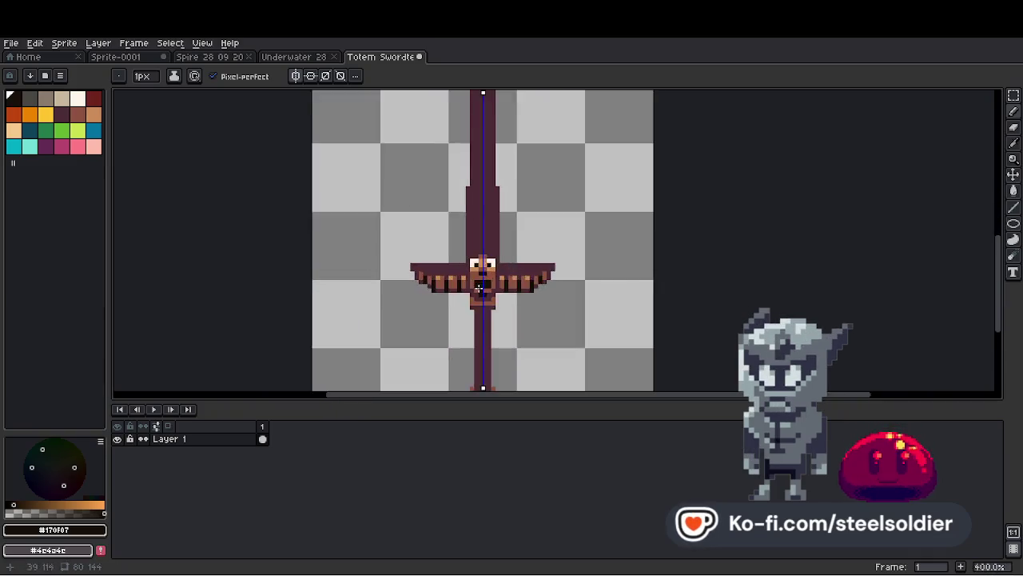
Pick the sword's purple #4c2c35 from the canvas.
{"action": "scroll", "coordinate": [480, 286], "scroll_direction": "down", "scroll_amount": 4}
{"action": "scroll", "coordinate": [479, 286], "scroll_direction": "up", "scroll_amount": 3}
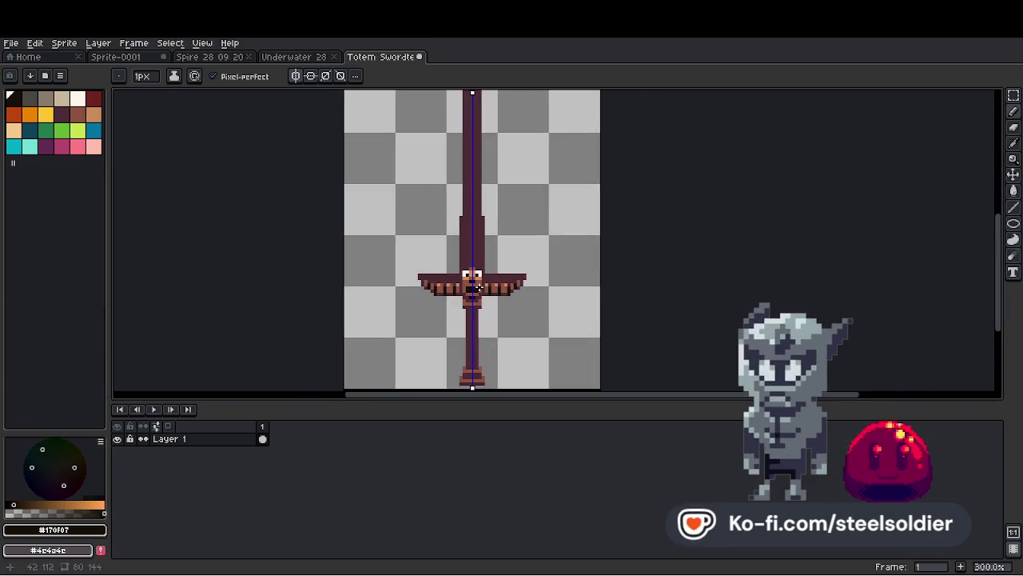
{"action": "scroll", "coordinate": [479, 283], "scroll_direction": "up", "scroll_amount": 4}
{"action": "scroll", "coordinate": [479, 283], "scroll_direction": "down", "scroll_amount": 4}
{"action": "scroll", "coordinate": [415, 302], "scroll_direction": "up", "scroll_amount": 4}
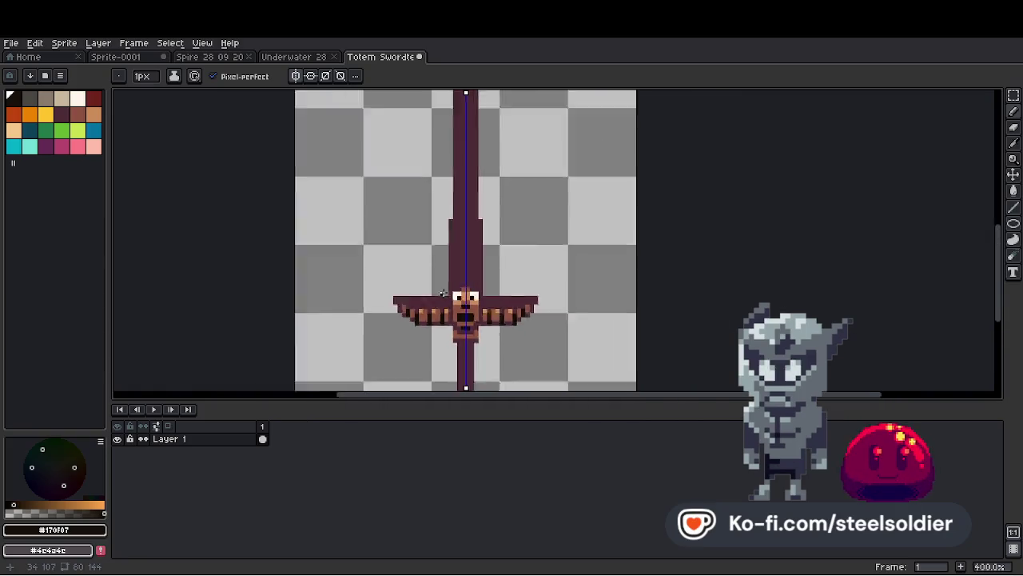
{"action": "scroll", "coordinate": [415, 303], "scroll_direction": "up", "scroll_amount": 1}
{"action": "left_click", "coordinate": [358, 299], "text": "alt"}
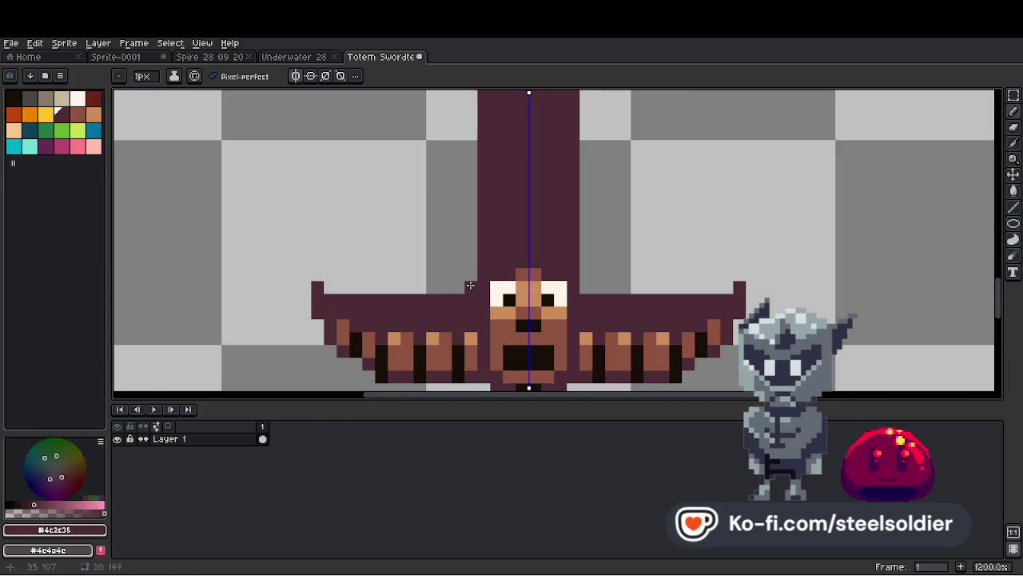
Sample the light orange from the totem face.
{"action": "scroll", "coordinate": [470, 285], "scroll_direction": "down", "scroll_amount": 7}
{"action": "scroll", "coordinate": [528, 270], "scroll_direction": "up", "scroll_amount": 3}
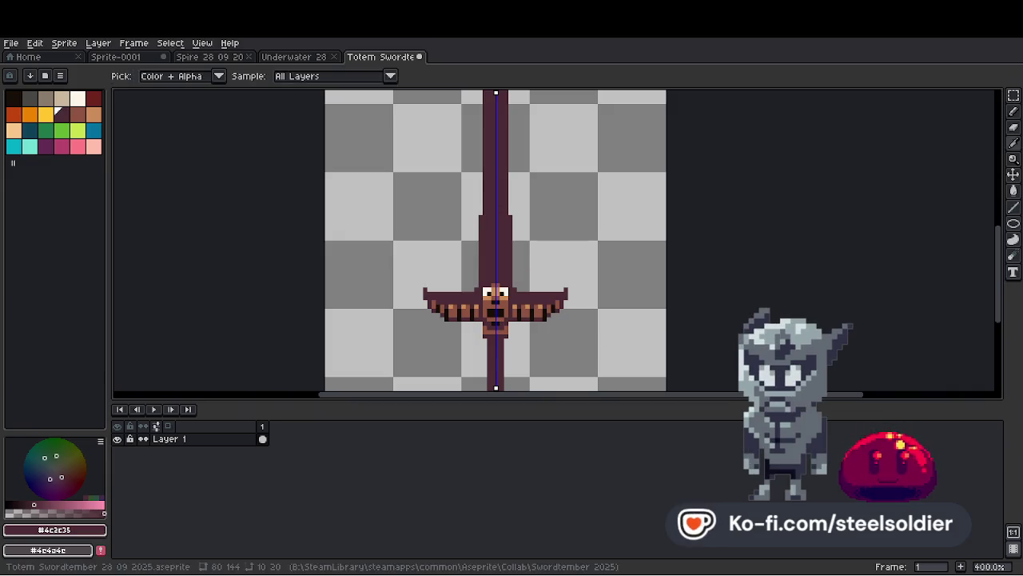
{"action": "scroll", "coordinate": [528, 273], "scroll_direction": "down", "scroll_amount": 2}
{"action": "scroll", "coordinate": [534, 269], "scroll_direction": "up", "scroll_amount": 2}
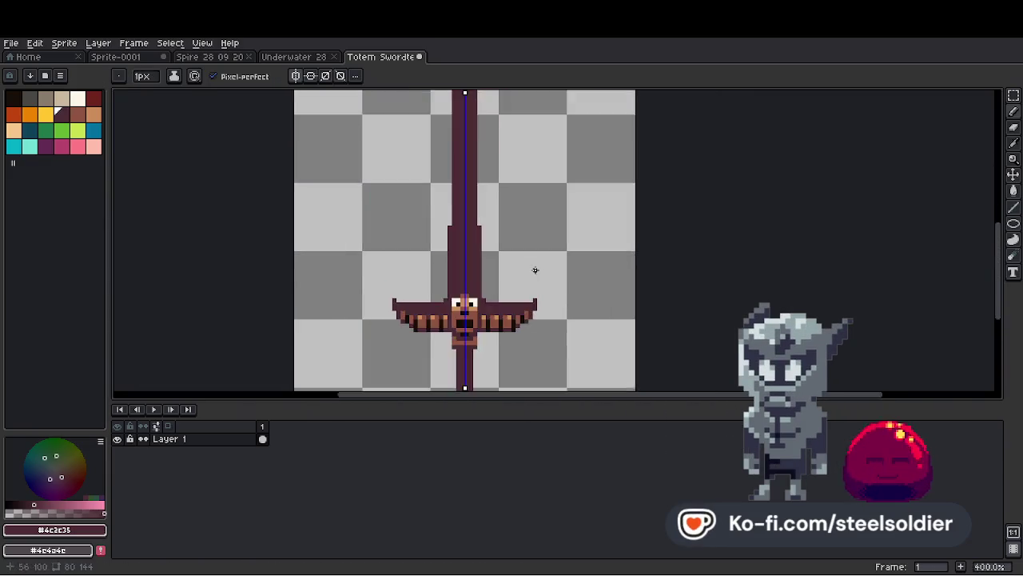
{"action": "scroll", "coordinate": [522, 272], "scroll_direction": "down", "scroll_amount": 1}
{"action": "scroll", "coordinate": [523, 272], "scroll_direction": "up", "scroll_amount": 3}
{"action": "scroll", "coordinate": [527, 276], "scroll_direction": "down", "scroll_amount": 2}
{"action": "scroll", "coordinate": [531, 280], "scroll_direction": "down", "scroll_amount": 1}
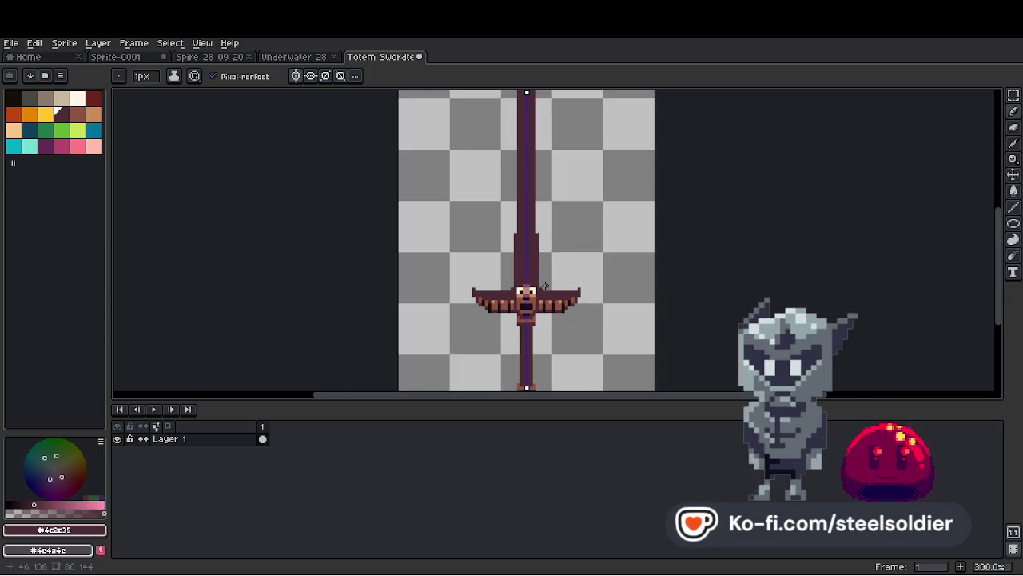
{"action": "scroll", "coordinate": [614, 303], "scroll_direction": "up", "scroll_amount": 2}
{"action": "scroll", "coordinate": [623, 299], "scroll_direction": "down", "scroll_amount": 4}
{"action": "scroll", "coordinate": [602, 304], "scroll_direction": "up", "scroll_amount": 4}
{"action": "scroll", "coordinate": [503, 302], "scroll_direction": "up", "scroll_amount": 3}
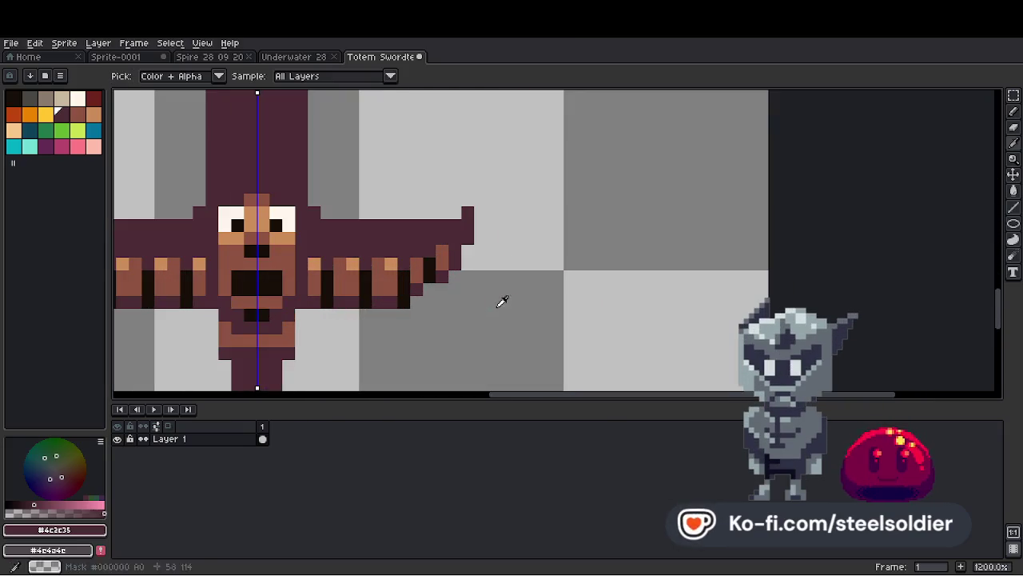
{"action": "scroll", "coordinate": [521, 293], "scroll_direction": "down", "scroll_amount": 5}
{"action": "scroll", "coordinate": [512, 288], "scroll_direction": "up", "scroll_amount": 5}
{"action": "scroll", "coordinate": [480, 276], "scroll_direction": "up", "scroll_amount": 1}
{"action": "left_click", "coordinate": [473, 267], "text": "alt"}
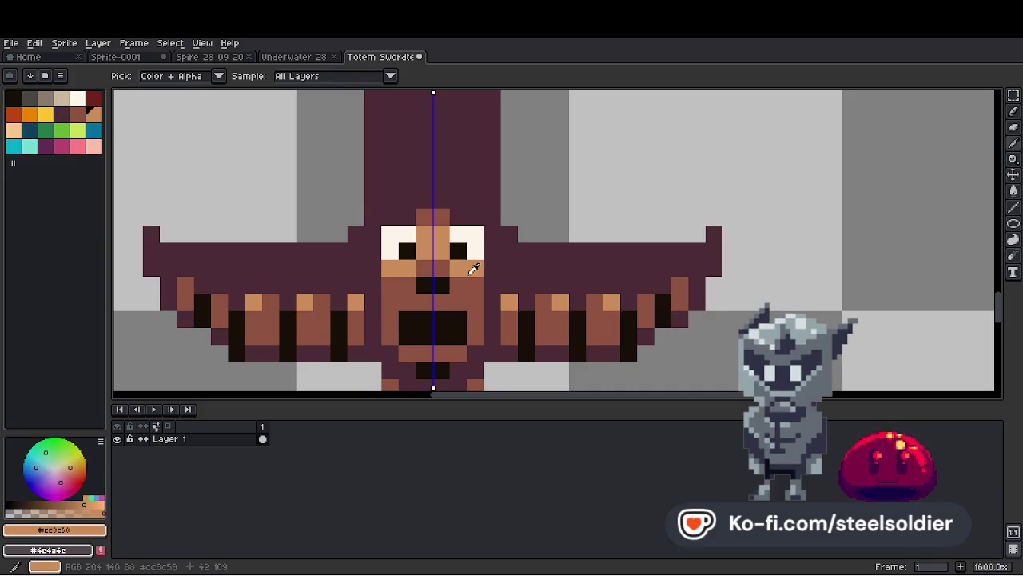
Pick the darker brown from the face and undo a stray pencil stroke.
{"action": "scroll", "coordinate": [472, 288], "scroll_direction": "down", "scroll_amount": 7}
{"action": "scroll", "coordinate": [459, 336], "scroll_direction": "up", "scroll_amount": 7}
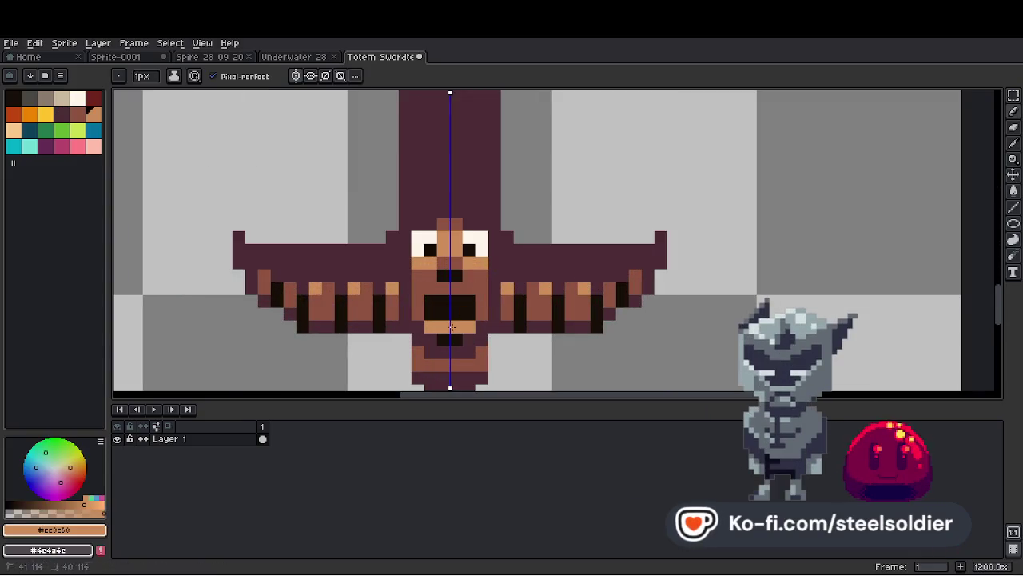
{"action": "scroll", "coordinate": [479, 311], "scroll_direction": "down", "scroll_amount": 7}
{"action": "scroll", "coordinate": [488, 303], "scroll_direction": "up", "scroll_amount": 5}
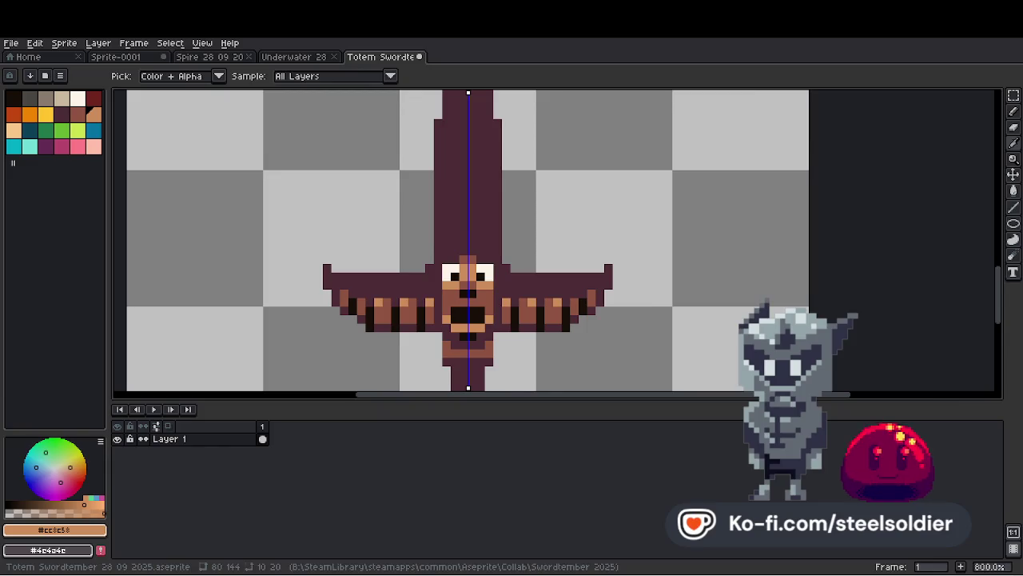
{"action": "scroll", "coordinate": [488, 299], "scroll_direction": "up", "scroll_amount": 2}
{"action": "left_click", "coordinate": [489, 299], "text": "alt"}
{"action": "scroll", "coordinate": [472, 312], "scroll_direction": "down", "scroll_amount": 5}
{"action": "scroll", "coordinate": [459, 322], "scroll_direction": "up", "scroll_amount": 4}
{"action": "scroll", "coordinate": [459, 322], "scroll_direction": "down", "scroll_amount": 4}
{"action": "key", "text": "ctrl+z"}
Add light-brown pixels beside the eyes, undoing the last stray stroke.
{"action": "scroll", "coordinate": [478, 299], "scroll_direction": "up", "scroll_amount": 3}
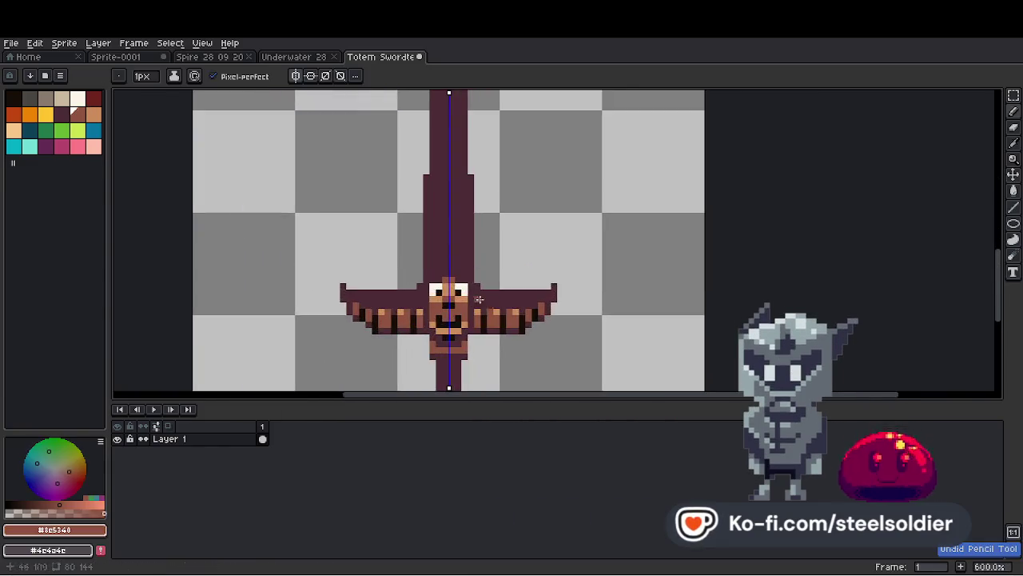
{"action": "scroll", "coordinate": [478, 299], "scroll_direction": "up", "scroll_amount": 4}
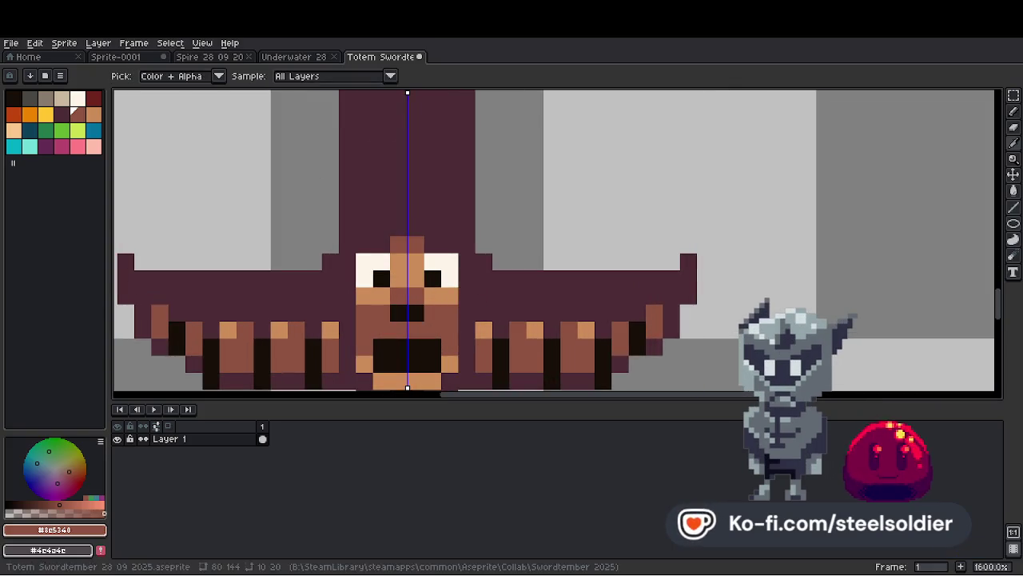
{"action": "scroll", "coordinate": [468, 263], "scroll_direction": "down", "scroll_amount": 3}
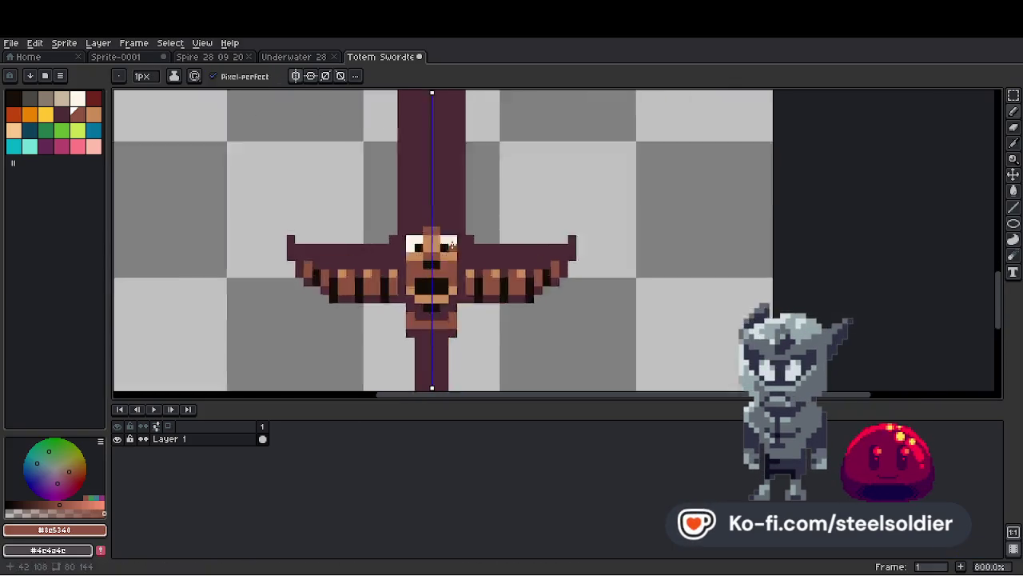
{"action": "scroll", "coordinate": [468, 263], "scroll_direction": "up", "scroll_amount": 3}
{"action": "left_click_drag", "start_coordinate": [468, 248], "coordinate": [468, 232]}
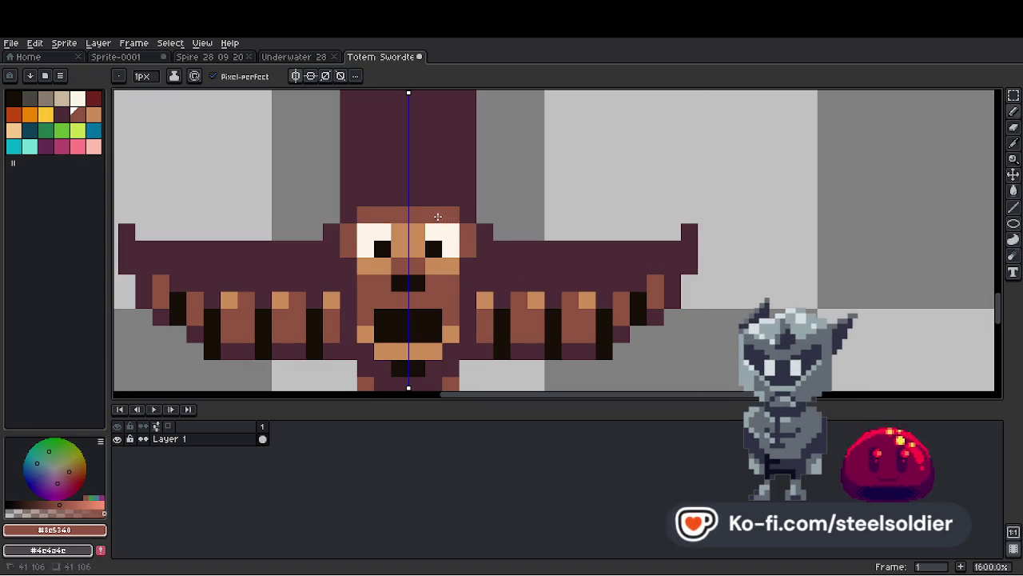
{"action": "scroll", "coordinate": [438, 216], "scroll_direction": "down", "scroll_amount": 5}
{"action": "scroll", "coordinate": [438, 241], "scroll_direction": "up", "scroll_amount": 4}
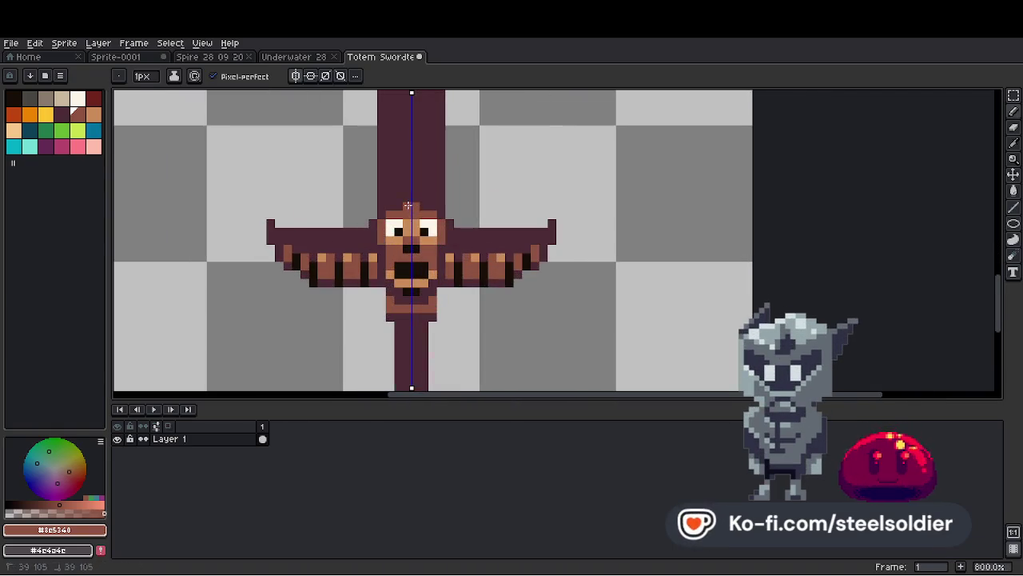
{"action": "scroll", "coordinate": [408, 206], "scroll_direction": "down", "scroll_amount": 4}
{"action": "scroll", "coordinate": [399, 198], "scroll_direction": "up", "scroll_amount": 4}
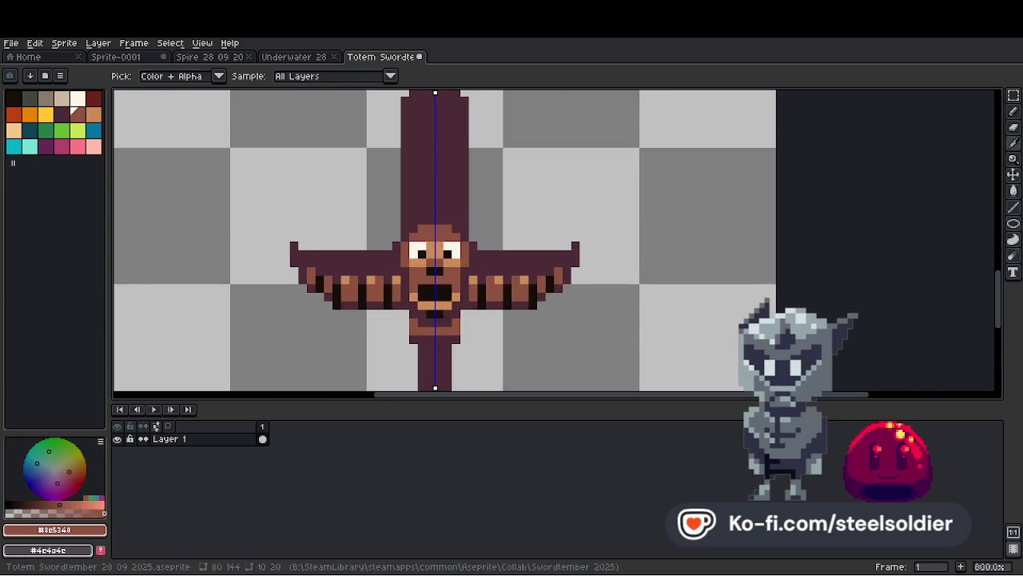
{"action": "scroll", "coordinate": [436, 236], "scroll_direction": "down", "scroll_amount": 4}
{"action": "scroll", "coordinate": [437, 232], "scroll_direction": "up", "scroll_amount": 4}
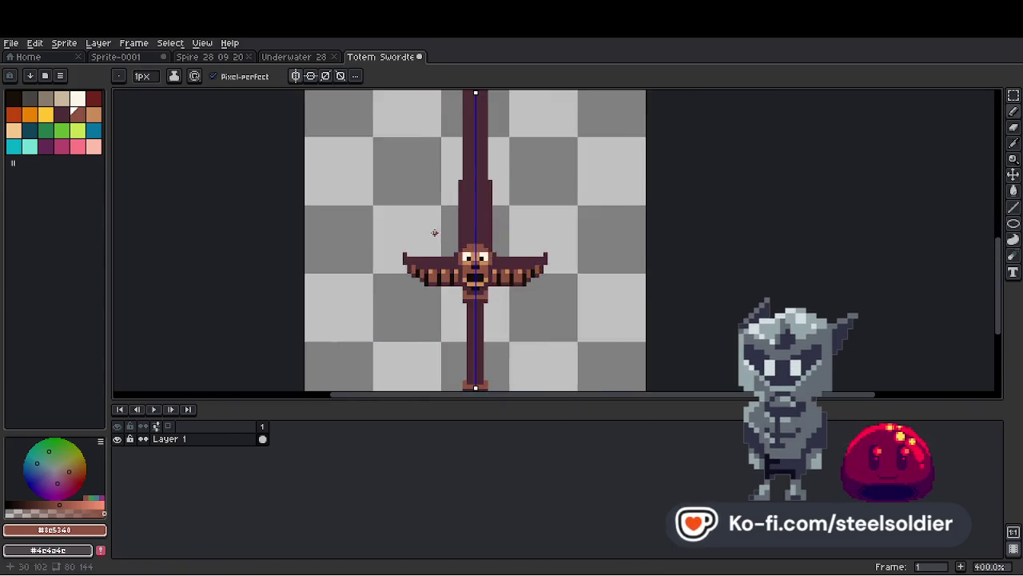
{"action": "key", "text": "ctrl+z"}
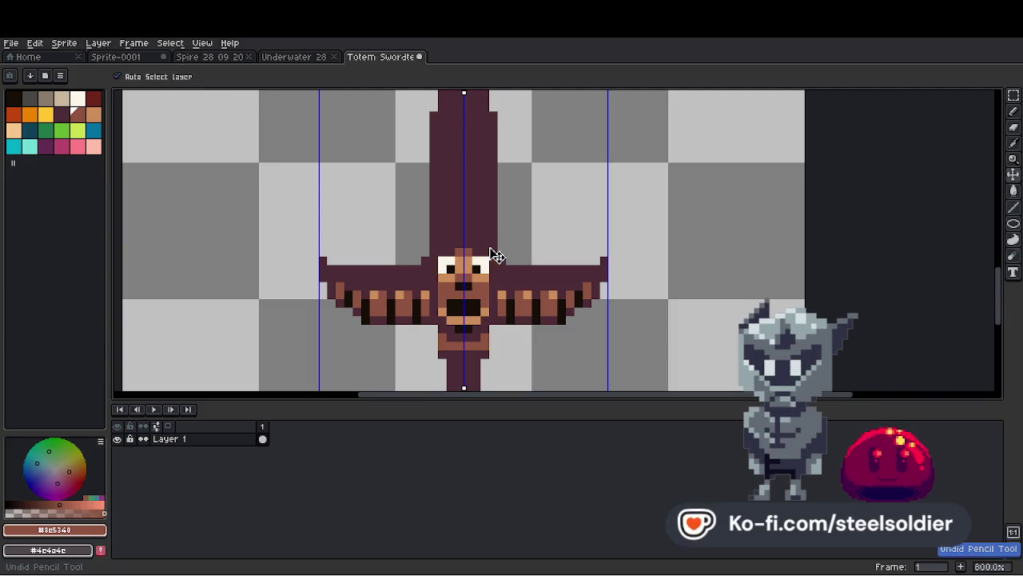
Copy the totem face with the rectangular marquee and move the copy up the sword.
{"action": "left_click", "coordinate": [1013, 94]}
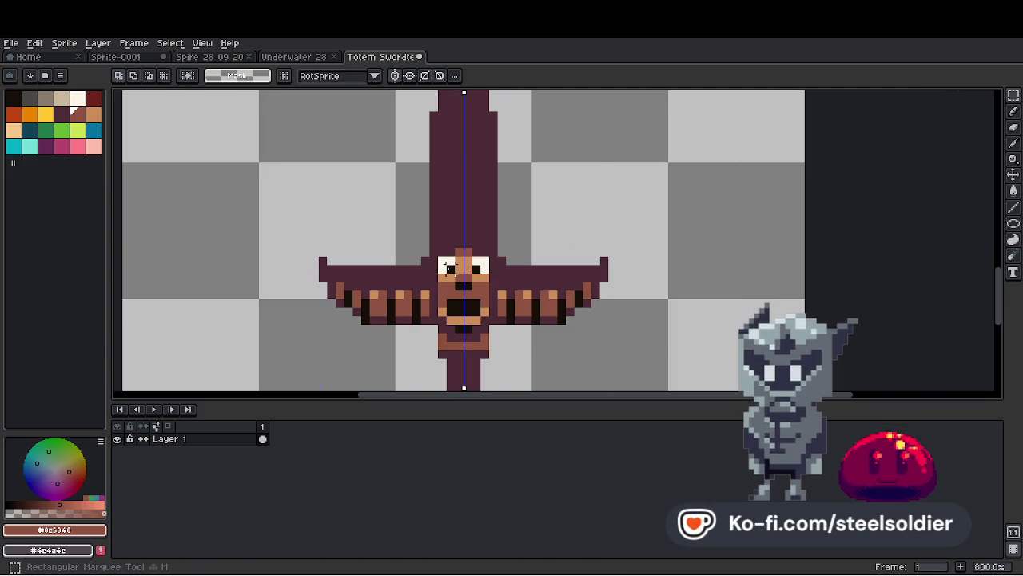
{"action": "mouse_move", "coordinate": [438, 266]}
{"action": "left_mouse_down"}
{"action": "mouse_move", "coordinate": [495, 359]}
{"action": "mouse_move", "coordinate": [479, 242]}
{"action": "left_mouse_up"}
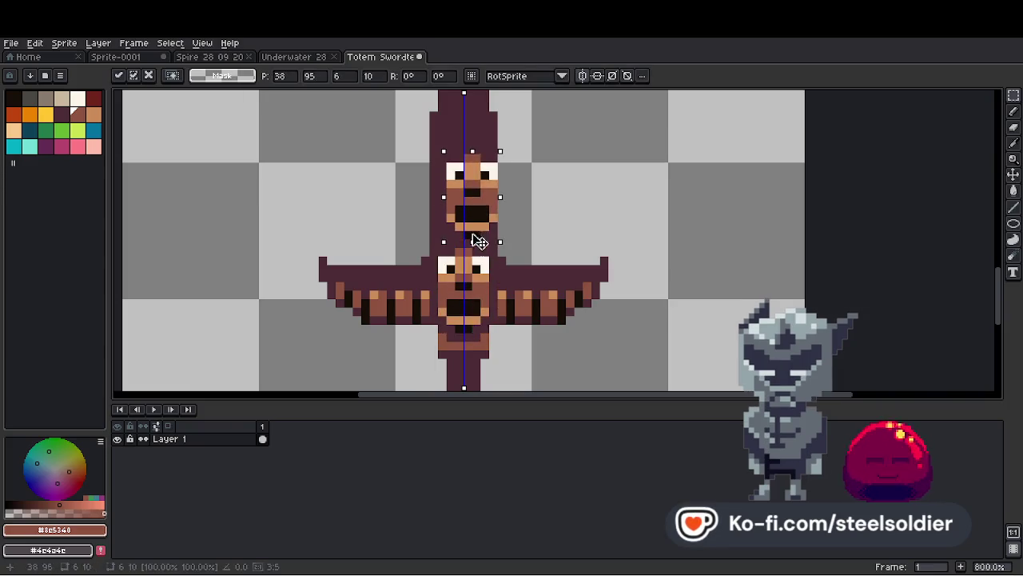
{"action": "key", "text": "ctrl+d"}
{"action": "key", "text": "ctrl+z"}
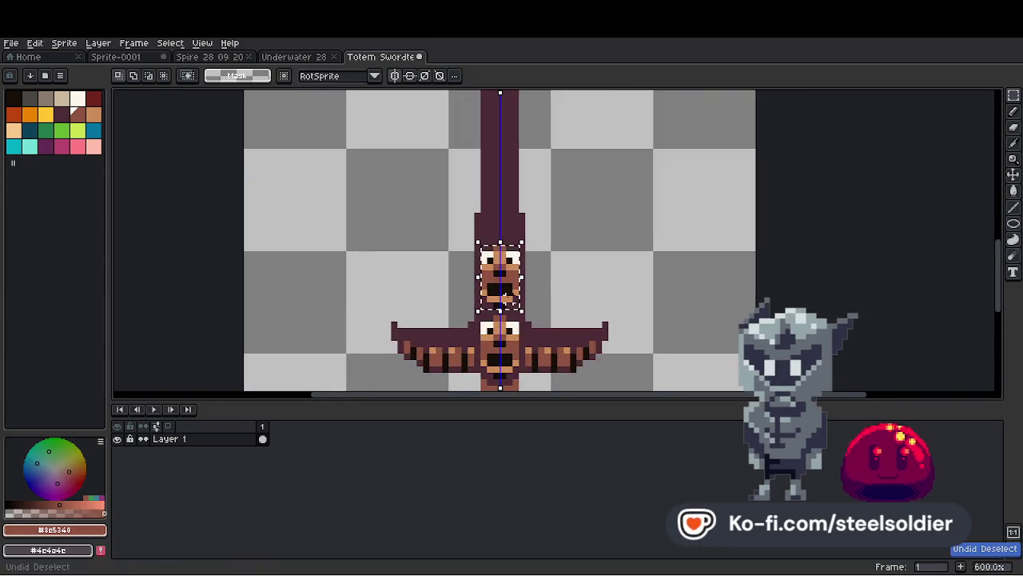
{"action": "left_click_drag", "start_coordinate": [512, 302], "coordinate": [505, 214]}
Inspect the stacked faces and pick the near-black from the lower face.
{"action": "scroll", "coordinate": [539, 209], "scroll_direction": "down", "scroll_amount": 5}
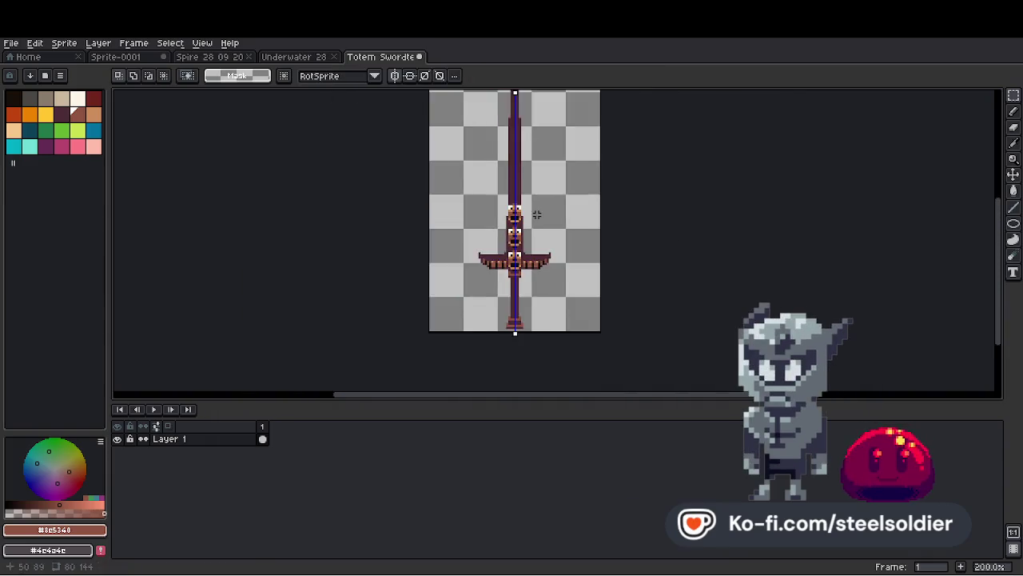
{"action": "scroll", "coordinate": [540, 193], "scroll_direction": "up", "scroll_amount": 5}
{"action": "scroll", "coordinate": [558, 243], "scroll_direction": "down", "scroll_amount": 4}
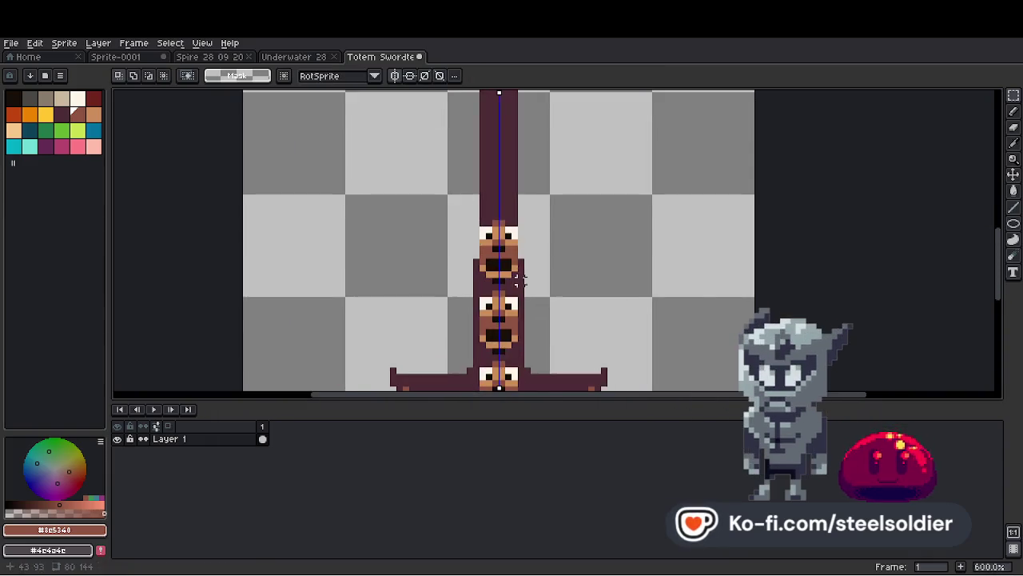
{"action": "scroll", "coordinate": [558, 242], "scroll_direction": "up", "scroll_amount": 3}
{"action": "scroll", "coordinate": [546, 283], "scroll_direction": "down", "scroll_amount": 2}
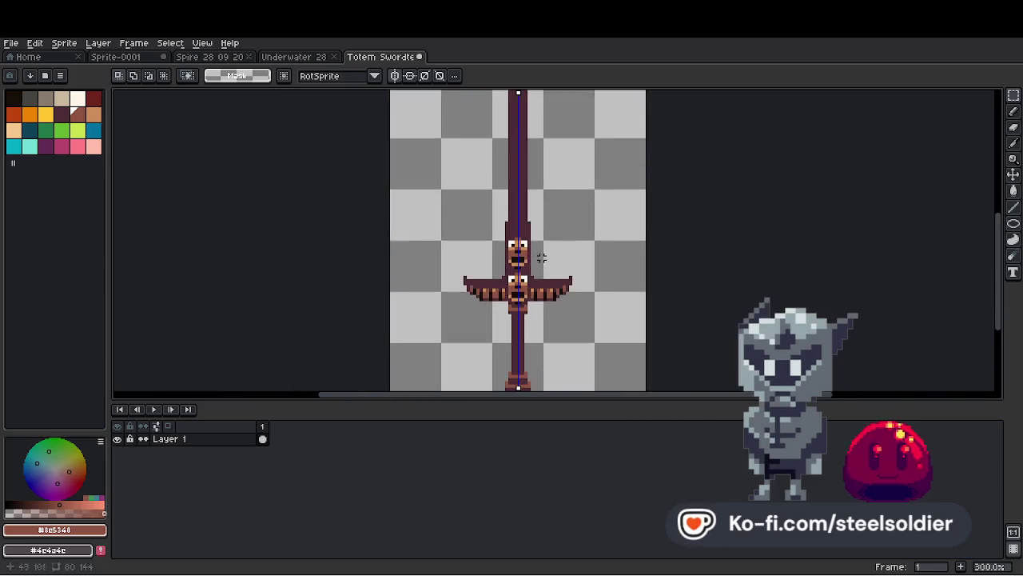
{"action": "scroll", "coordinate": [516, 328], "scroll_direction": "up", "scroll_amount": 3}
{"action": "scroll", "coordinate": [516, 328], "scroll_direction": "down", "scroll_amount": 4}
{"action": "scroll", "coordinate": [507, 312], "scroll_direction": "up", "scroll_amount": 7}
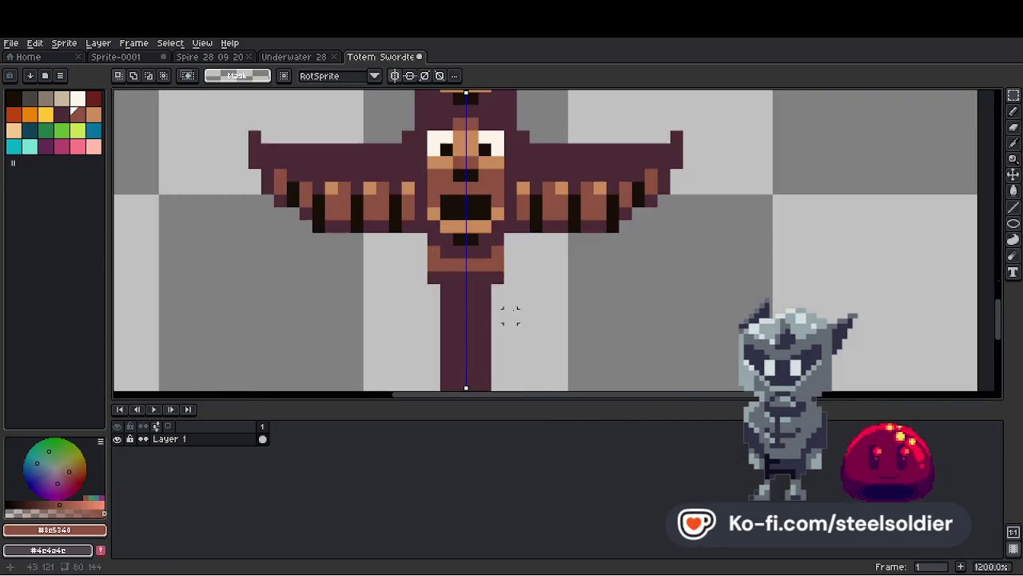
{"action": "left_click", "coordinate": [534, 226], "text": "alt"}
{"action": "scroll", "coordinate": [479, 304], "scroll_direction": "down", "scroll_amount": 7}
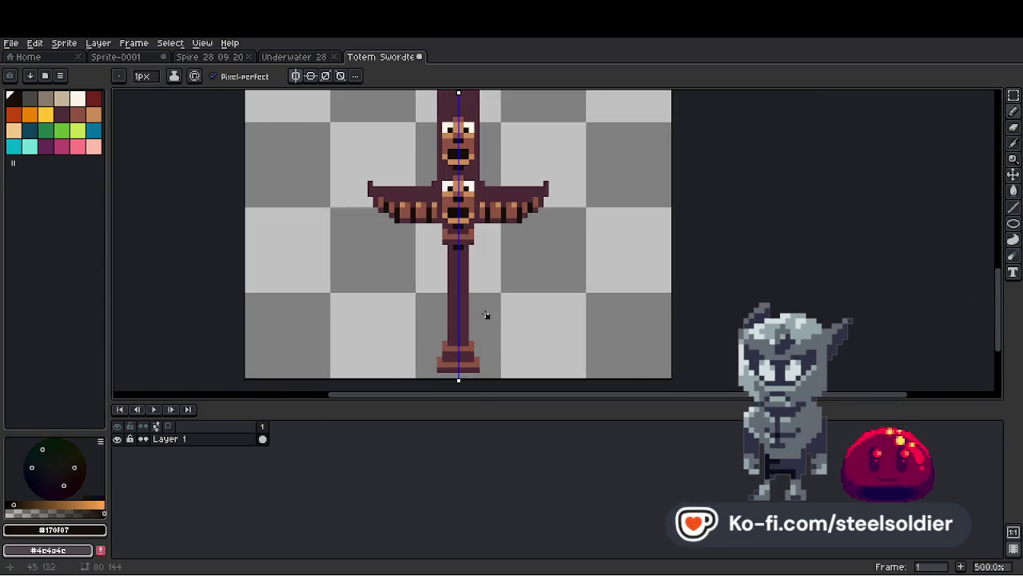
Pick the totem's medium brown and test it with a short stroke on the blade.
{"action": "scroll", "coordinate": [452, 209], "scroll_direction": "up", "scroll_amount": 5}
{"action": "left_click", "coordinate": [452, 210], "text": "alt"}
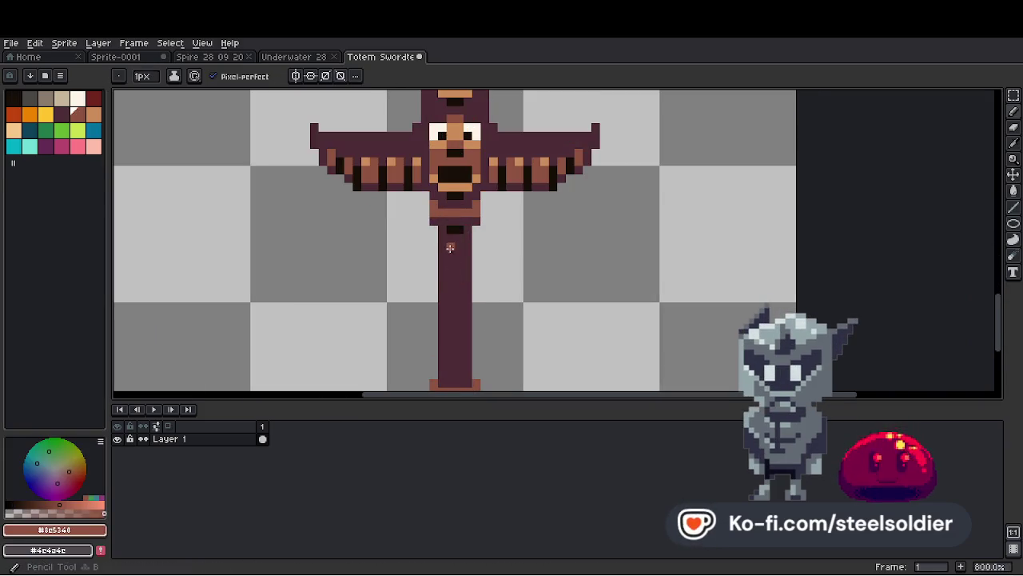
{"action": "scroll", "coordinate": [502, 309], "scroll_direction": "down", "scroll_amount": 4}
{"action": "scroll", "coordinate": [503, 310], "scroll_direction": "down", "scroll_amount": 2}
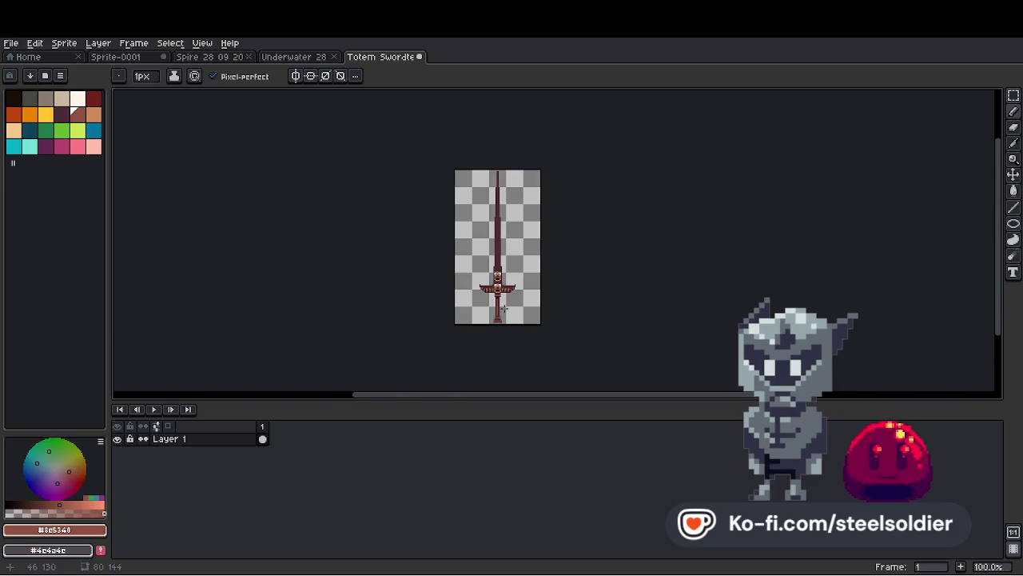
{"action": "scroll", "coordinate": [506, 300], "scroll_direction": "up", "scroll_amount": 4}
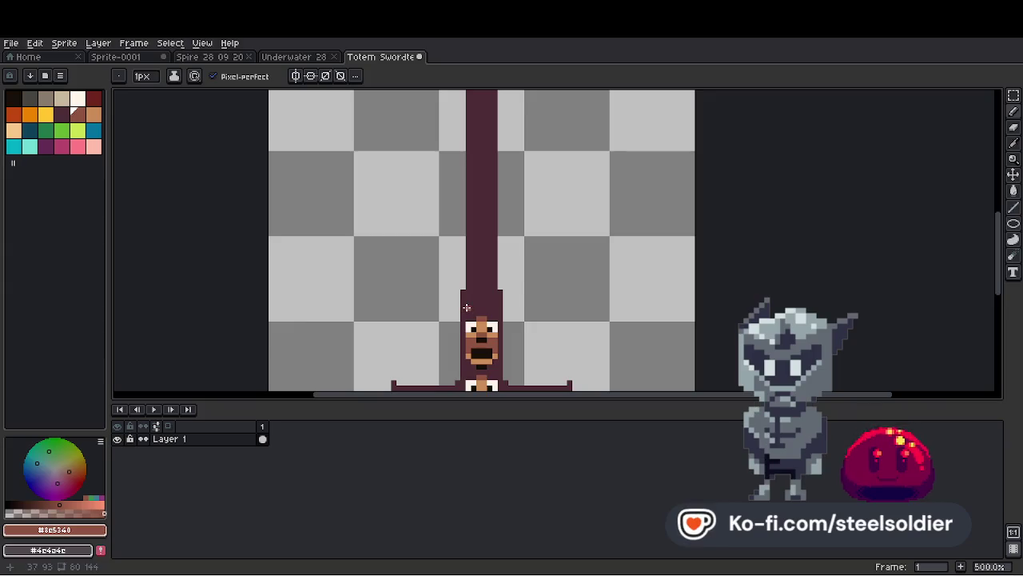
{"action": "left_click_drag", "start_coordinate": [466, 307], "coordinate": [476, 307]}
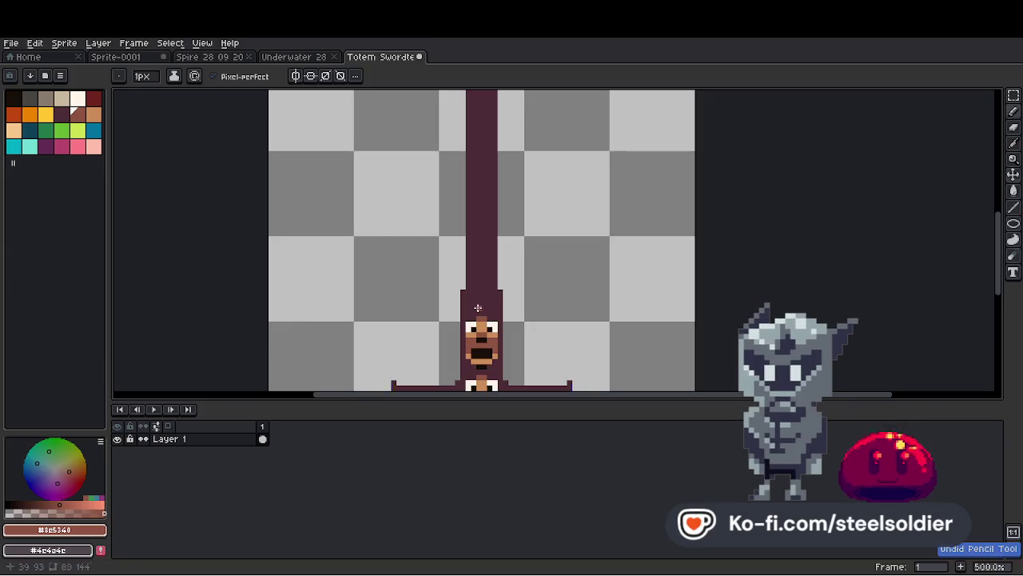
{"action": "scroll", "coordinate": [472, 309], "scroll_direction": "down", "scroll_amount": 1}
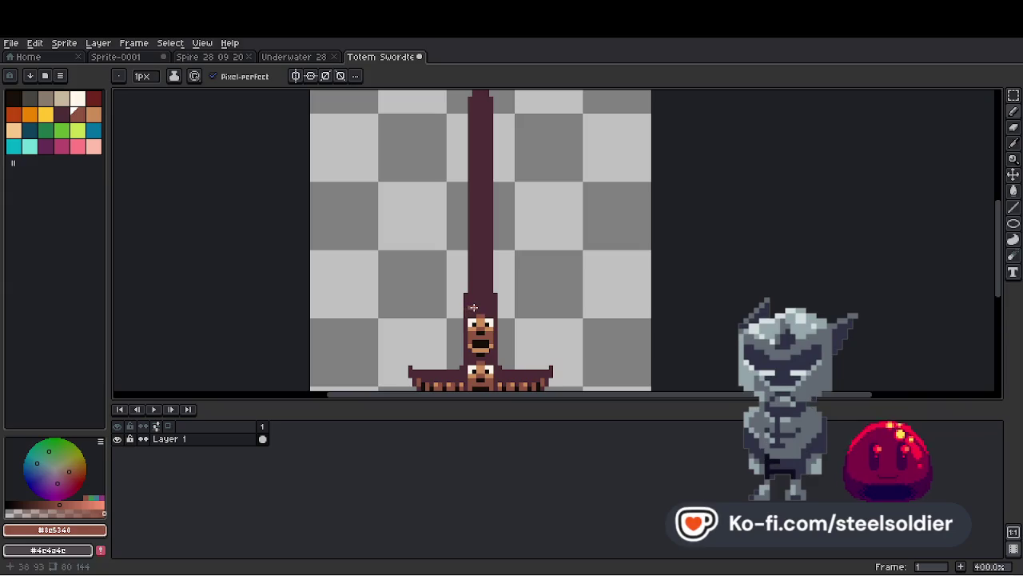
{"action": "scroll", "coordinate": [470, 304], "scroll_direction": "up", "scroll_amount": 5}
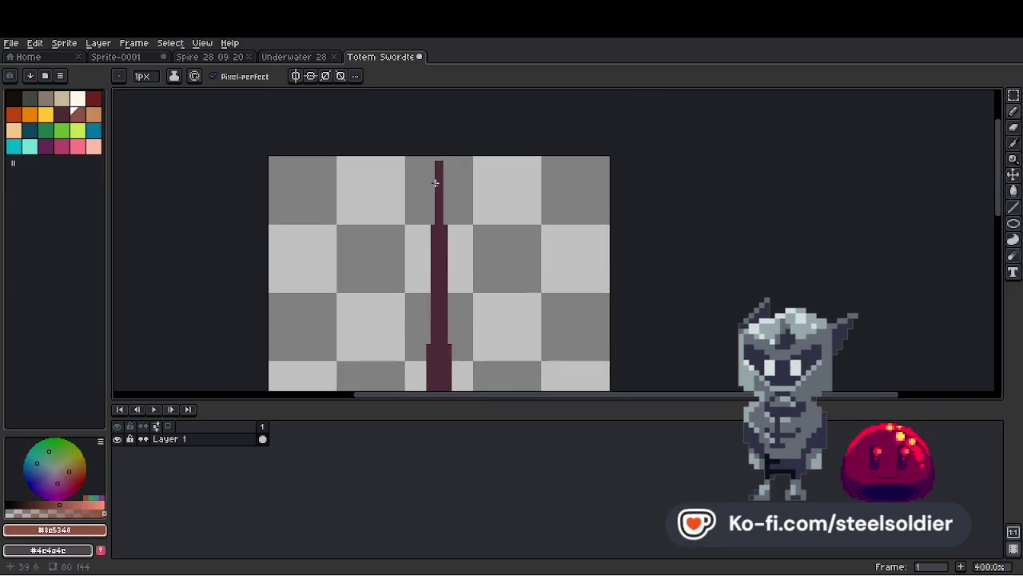
{"action": "scroll", "coordinate": [437, 164], "scroll_direction": "down", "scroll_amount": 3}
Sample the dark blade colour and darken the pale left strip at the blade tip.
{"action": "scroll", "coordinate": [422, 271], "scroll_direction": "up", "scroll_amount": 3}
{"action": "key", "text": "g"}
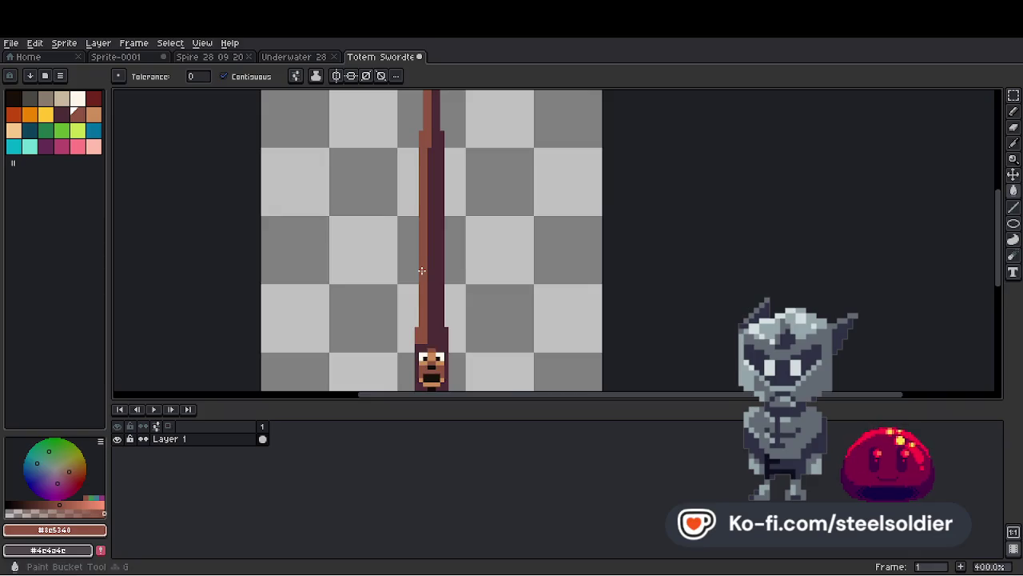
{"action": "scroll", "coordinate": [421, 271], "scroll_direction": "down", "scroll_amount": 3}
{"action": "scroll", "coordinate": [428, 239], "scroll_direction": "up", "scroll_amount": 3}
{"action": "key", "text": "i"}
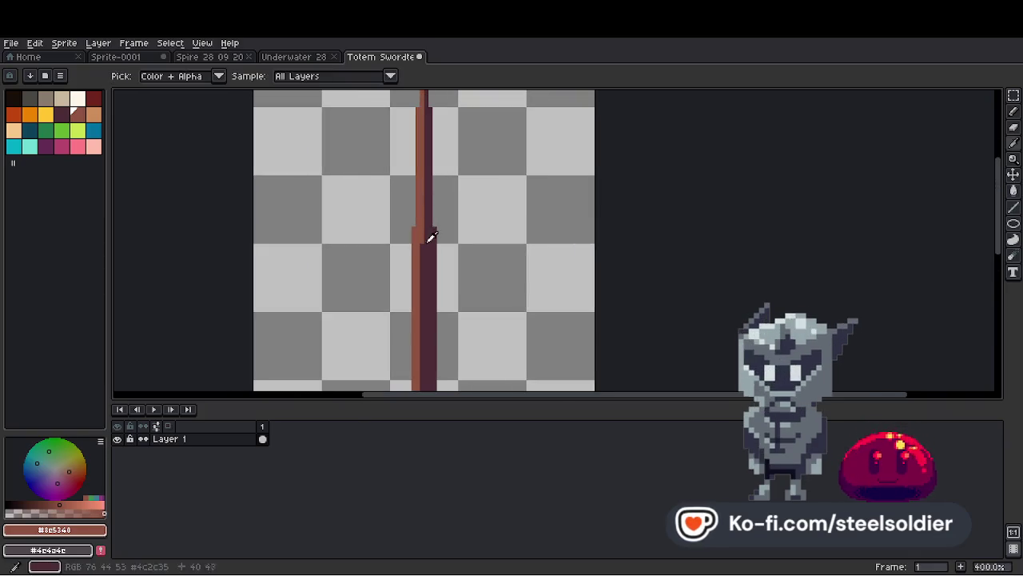
{"action": "left_click", "coordinate": [431, 237]}
{"action": "key", "text": "b"}
{"action": "mouse_move", "coordinate": [424, 112]}
{"action": "left_mouse_down"}
{"action": "mouse_move", "coordinate": [423, 183]}
{"action": "mouse_move", "coordinate": [401, 201]}
{"action": "left_mouse_up"}
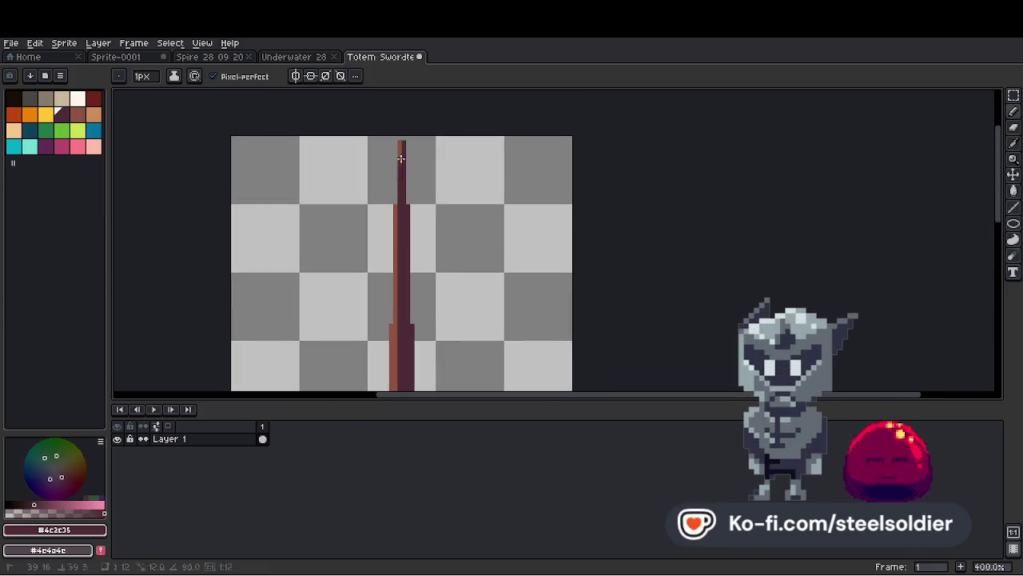
Sample the sword's reddish brown and paint a lighter line along the blade.
{"action": "scroll", "coordinate": [401, 144], "scroll_direction": "down", "scroll_amount": 3}
{"action": "scroll", "coordinate": [398, 189], "scroll_direction": "up", "scroll_amount": 3}
{"action": "scroll", "coordinate": [408, 223], "scroll_direction": "down", "scroll_amount": 2}
{"action": "scroll", "coordinate": [419, 255], "scroll_direction": "down", "scroll_amount": 1}
{"action": "scroll", "coordinate": [419, 254], "scroll_direction": "up", "scroll_amount": 4}
{"action": "left_click", "coordinate": [417, 319], "text": "alt"}
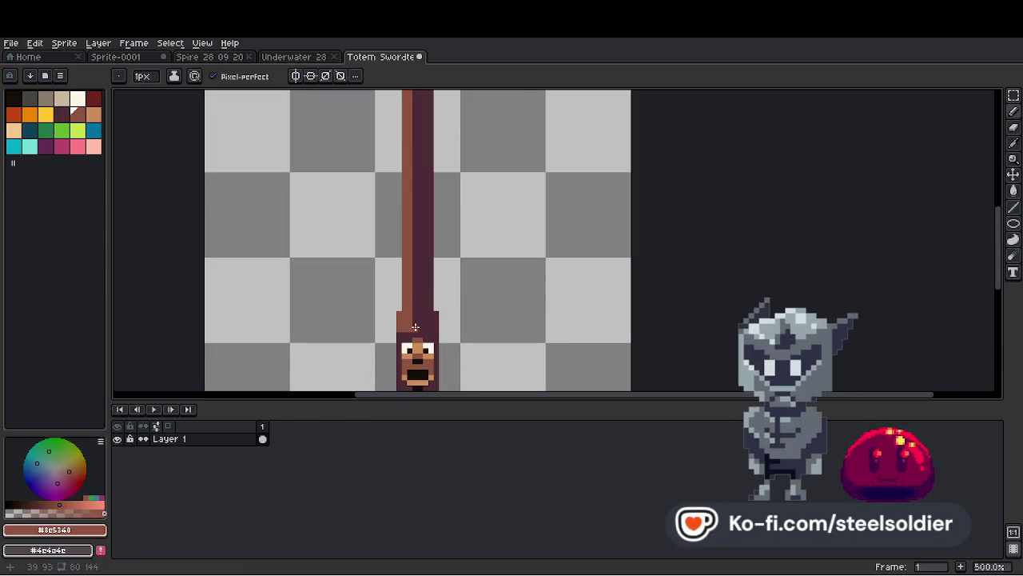
{"action": "scroll", "coordinate": [440, 344], "scroll_direction": "up", "scroll_amount": 5}
{"action": "left_click", "coordinate": [422, 174], "text": "shift"}
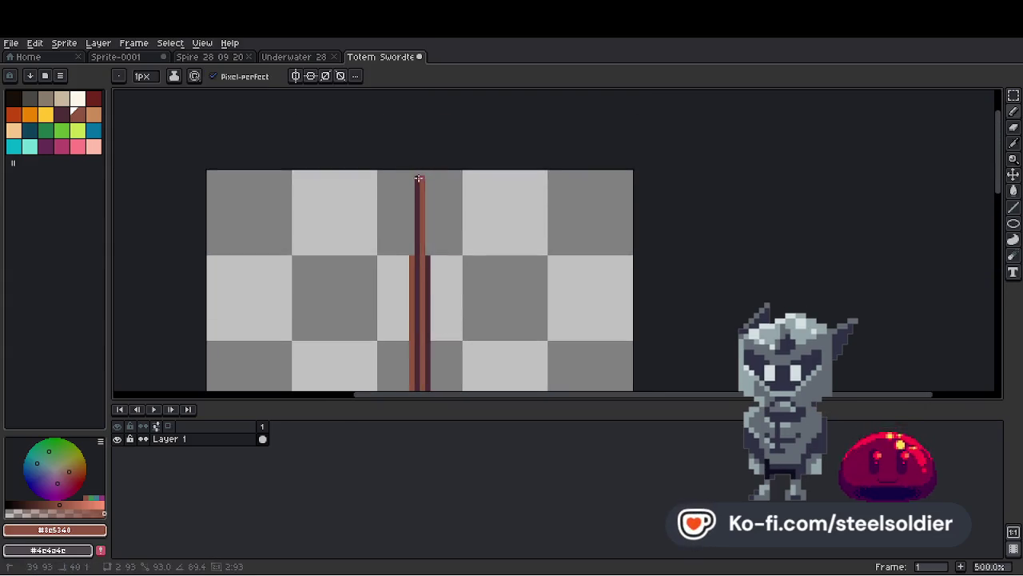
Choose a tan colour and paint a marking on the blade, undoing a stray pixel.
{"action": "scroll", "coordinate": [431, 169], "scroll_direction": "down", "scroll_amount": 3}
{"action": "scroll", "coordinate": [430, 170], "scroll_direction": "down", "scroll_amount": 1}
{"action": "scroll", "coordinate": [430, 205], "scroll_direction": "up", "scroll_amount": 3}
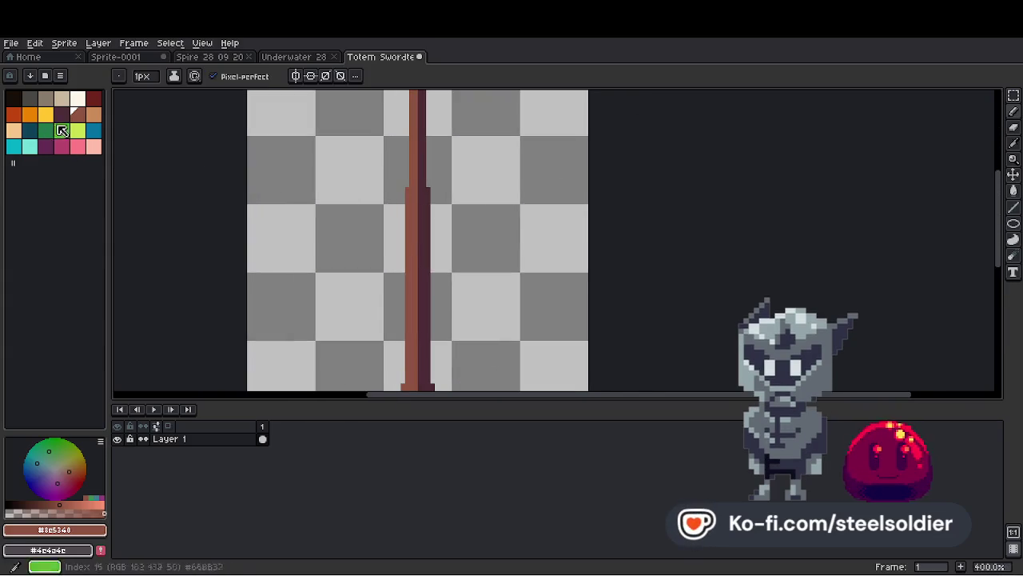
{"action": "left_click", "coordinate": [94, 115]}
{"action": "scroll", "coordinate": [409, 254], "scroll_direction": "up", "scroll_amount": 1}
{"action": "left_click", "coordinate": [410, 248]}
{"action": "key", "text": "v"}
{"action": "key", "text": "ctrl+z"}
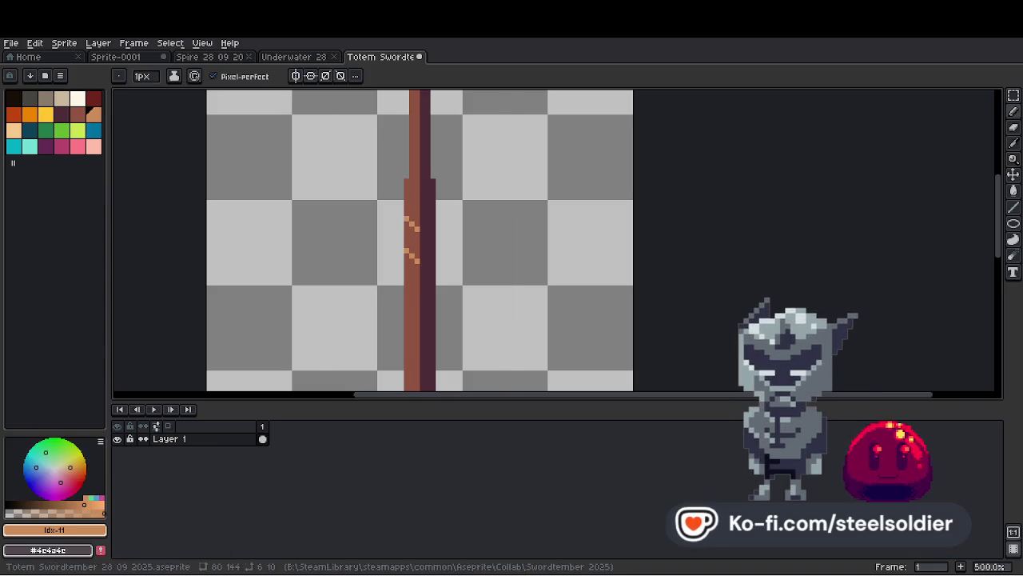
{"action": "scroll", "coordinate": [410, 224], "scroll_direction": "up", "scroll_amount": 2}
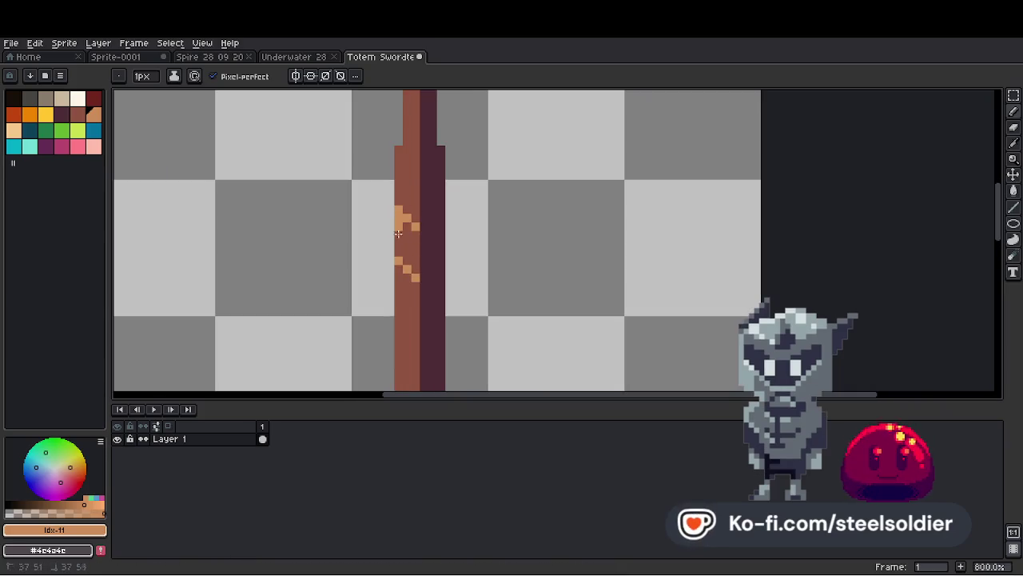
{"action": "scroll", "coordinate": [395, 337], "scroll_direction": "down", "scroll_amount": 4}
{"action": "key", "text": "g"}
{"action": "scroll", "coordinate": [424, 270], "scroll_direction": "down", "scroll_amount": 2}
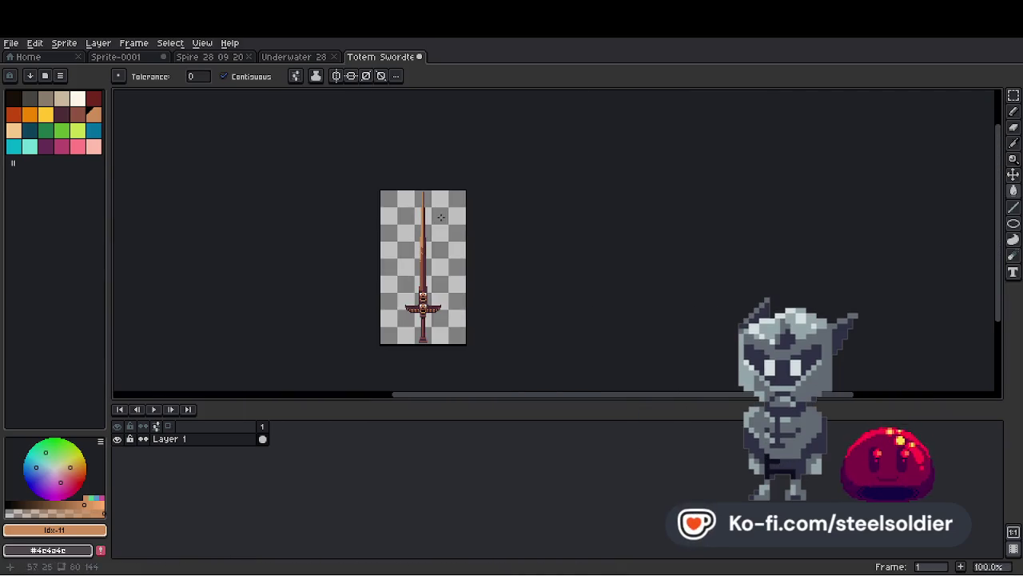
Zoom in on the crossguard and enable vertical symmetry.
{"action": "scroll", "coordinate": [424, 270], "scroll_direction": "up", "scroll_amount": 1}
{"action": "scroll", "coordinate": [454, 244], "scroll_direction": "up", "scroll_amount": 3}
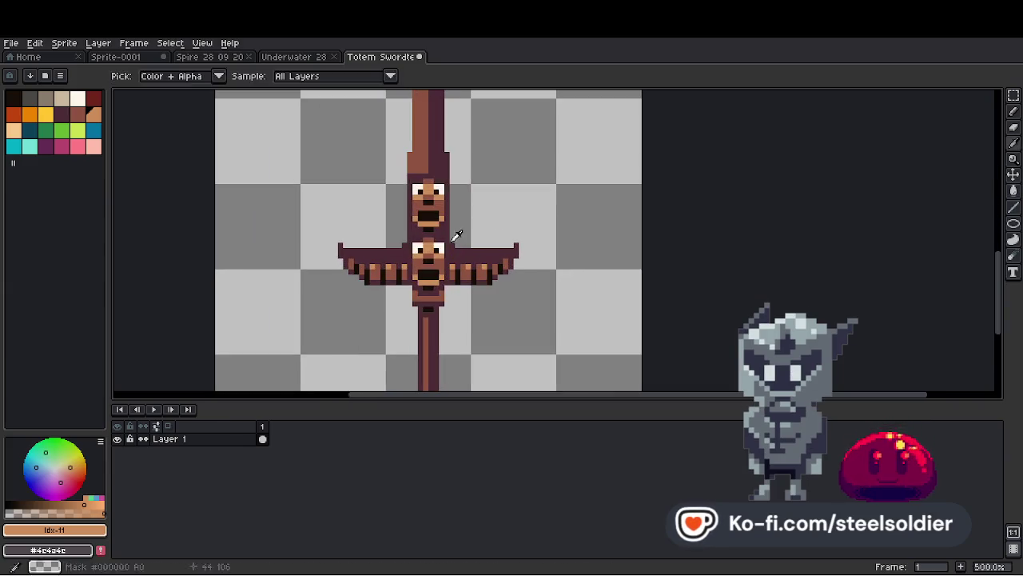
{"action": "scroll", "coordinate": [414, 266], "scroll_direction": "up", "scroll_amount": 2}
{"action": "left_click", "coordinate": [335, 76]}
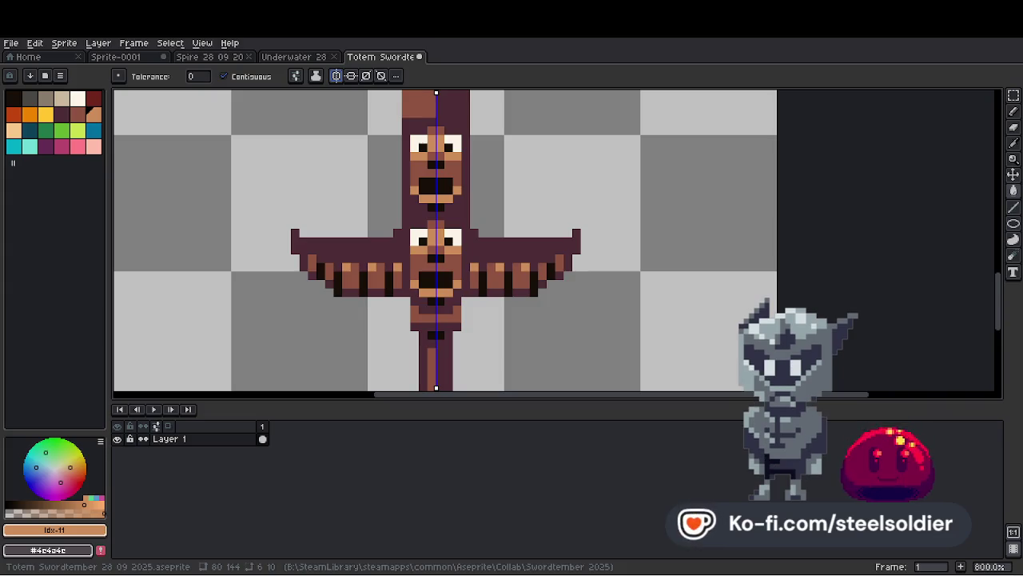
Sample a colour from the totem, then set black as the drawing colour.
{"action": "scroll", "coordinate": [420, 265], "scroll_direction": "down", "scroll_amount": 3}
{"action": "scroll", "coordinate": [420, 264], "scroll_direction": "up", "scroll_amount": 2}
{"action": "left_click", "coordinate": [420, 265], "text": "alt"}
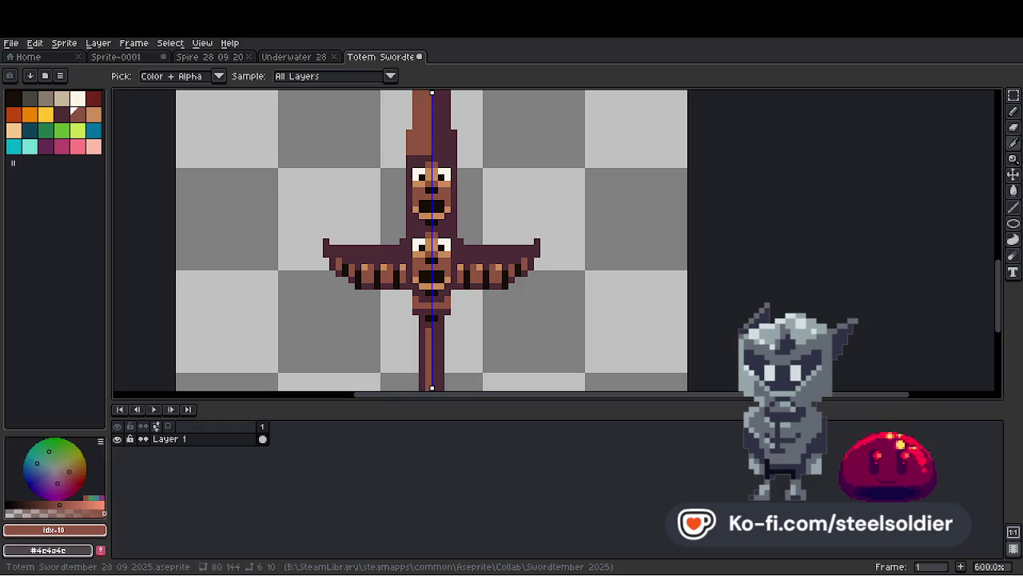
{"action": "scroll", "coordinate": [451, 273], "scroll_direction": "up", "scroll_amount": 1}
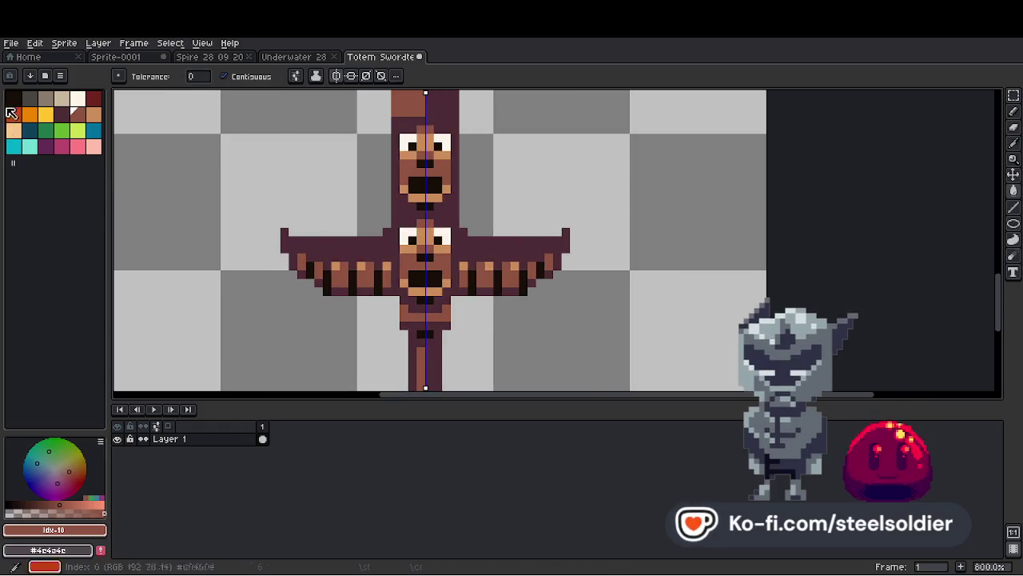
{"action": "left_click", "coordinate": [14, 102]}
Pick the dark purple wing colour and draw a mirrored bump above the wings.
{"action": "key", "text": "b"}
{"action": "scroll", "coordinate": [466, 242], "scroll_direction": "up", "scroll_amount": 2}
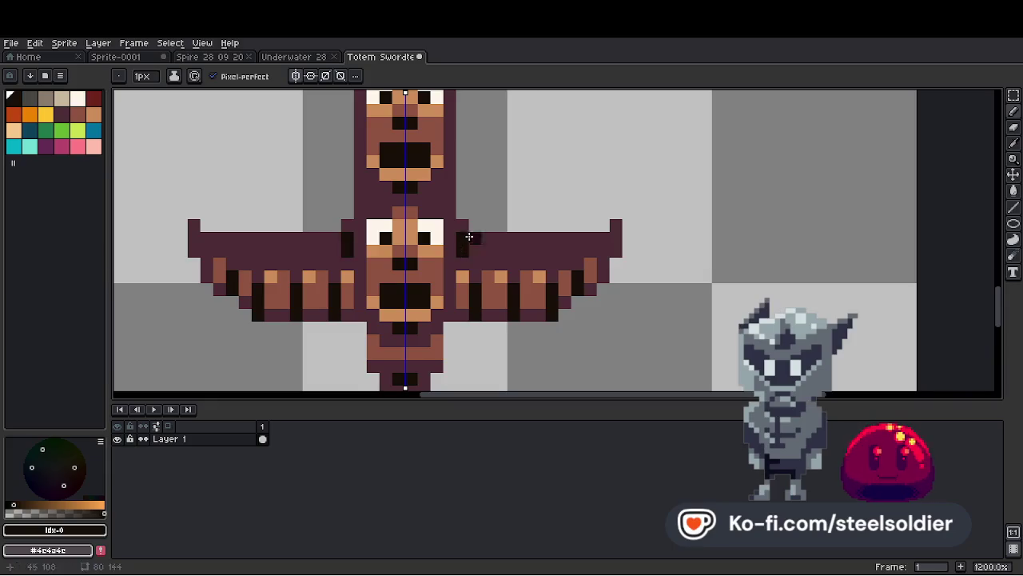
{"action": "scroll", "coordinate": [472, 228], "scroll_direction": "down", "scroll_amount": 8}
{"action": "scroll", "coordinate": [475, 221], "scroll_direction": "up", "scroll_amount": 4}
{"action": "key", "text": "i"}
{"action": "key", "text": "b"}
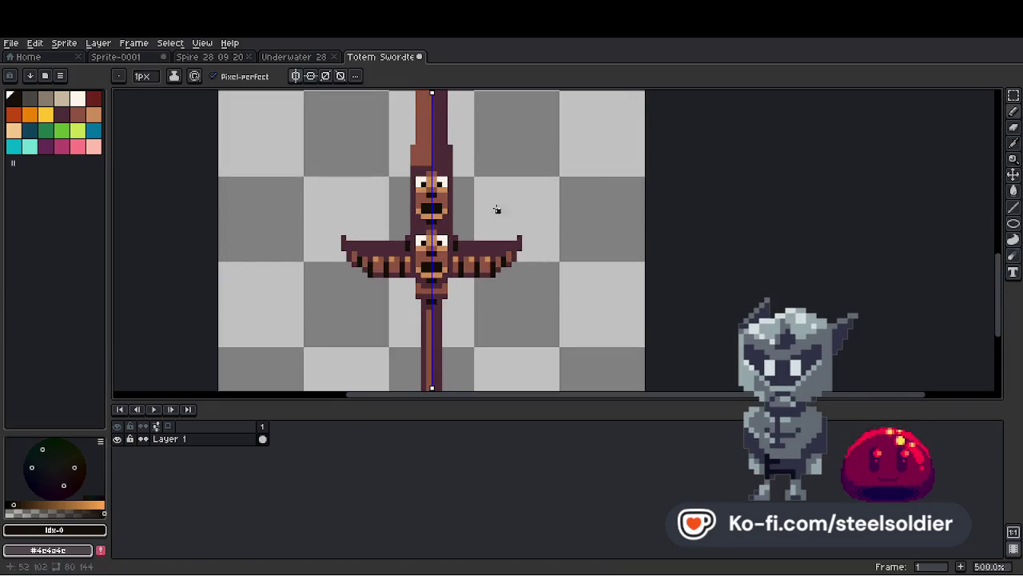
{"action": "scroll", "coordinate": [498, 210], "scroll_direction": "up", "scroll_amount": 2}
{"action": "left_click", "coordinate": [484, 269], "text": "alt"}
{"action": "left_click", "coordinate": [480, 252]}
Sample the totem's reddish brown and a light tan to highlight the bump.
{"action": "scroll", "coordinate": [485, 262], "scroll_direction": "down", "scroll_amount": 2}
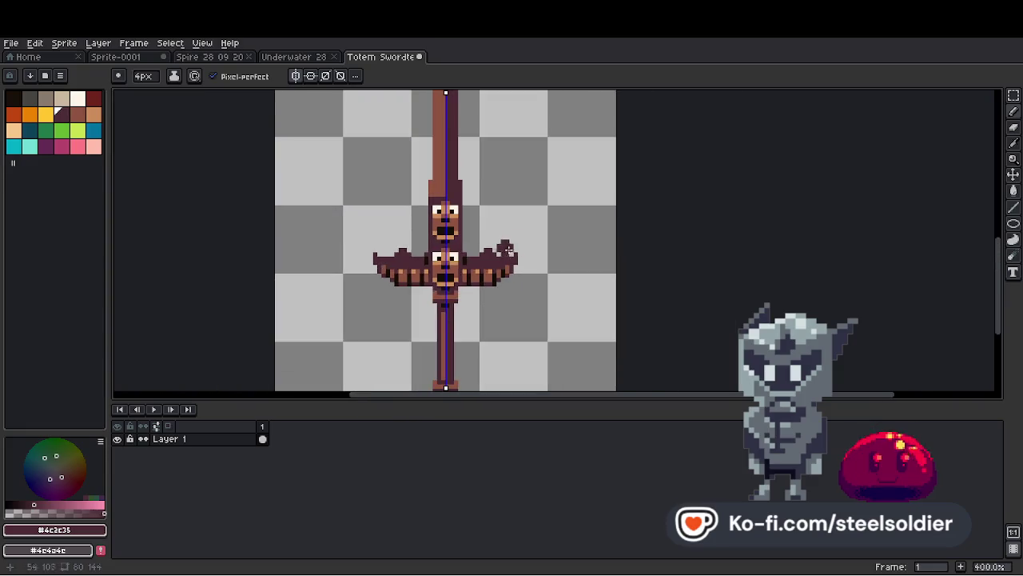
{"action": "scroll", "coordinate": [489, 280], "scroll_direction": "up", "scroll_amount": 4}
{"action": "left_click", "coordinate": [520, 303], "text": "alt"}
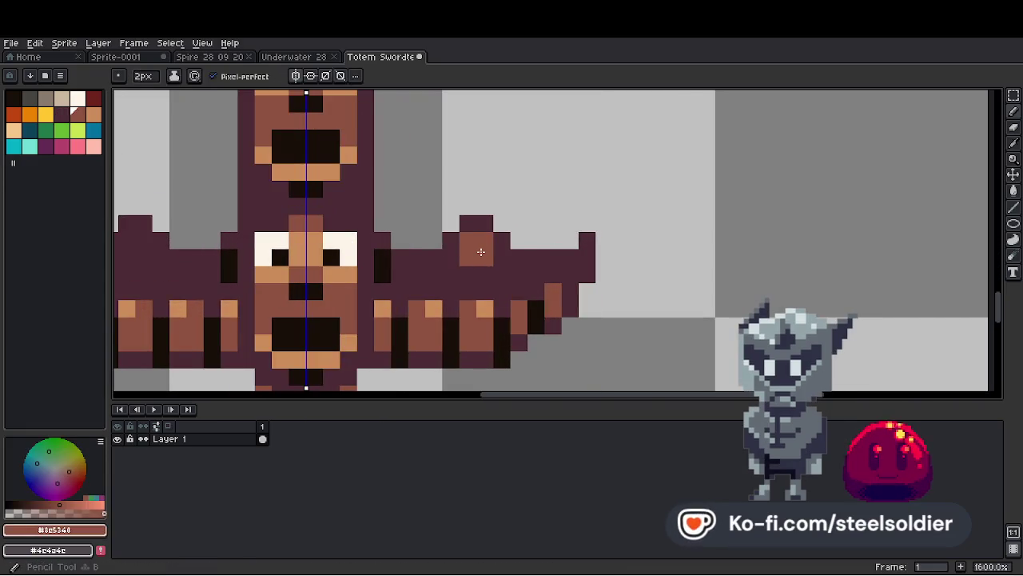
{"action": "scroll", "coordinate": [511, 302], "scroll_direction": "down", "scroll_amount": 6}
{"action": "scroll", "coordinate": [471, 297], "scroll_direction": "up", "scroll_amount": 3}
{"action": "left_click", "coordinate": [471, 297], "text": "alt"}
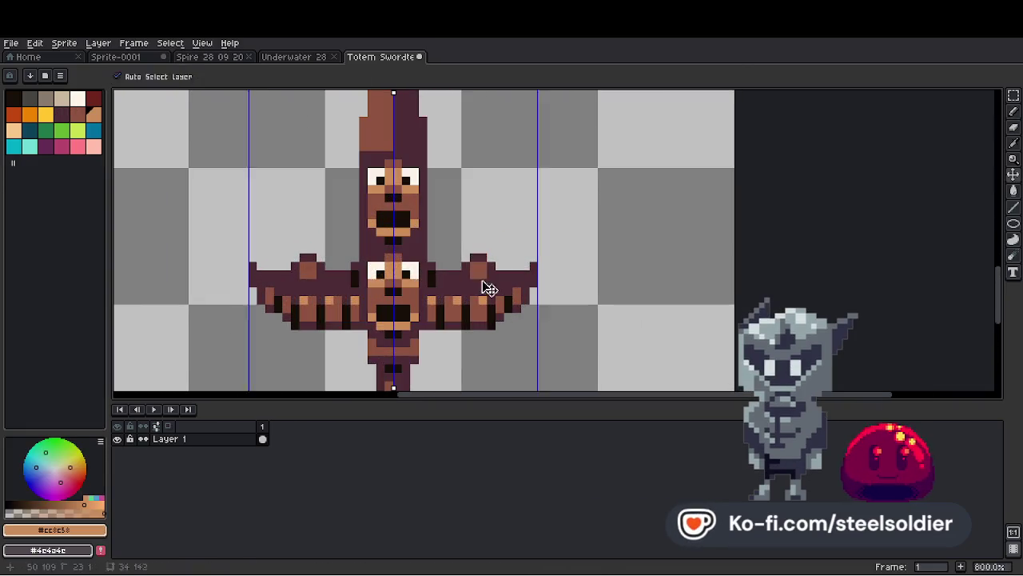
Pick the near-black shadow colour for the knobs.
{"action": "scroll", "coordinate": [486, 286], "scroll_direction": "down", "scroll_amount": 4}
{"action": "scroll", "coordinate": [506, 274], "scroll_direction": "up", "scroll_amount": 4}
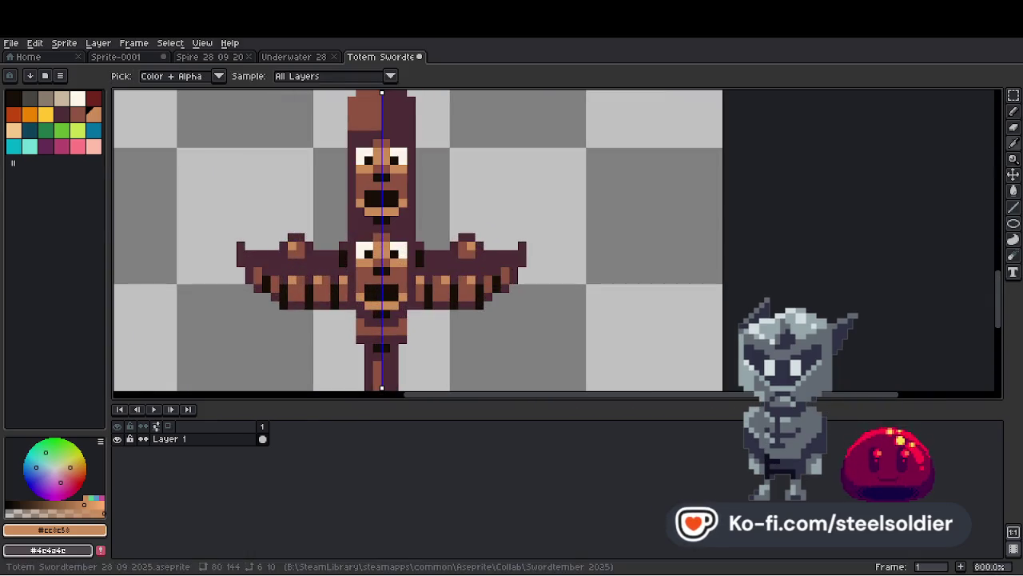
{"action": "scroll", "coordinate": [480, 268], "scroll_direction": "up", "scroll_amount": 2}
{"action": "left_click", "coordinate": [454, 261], "text": "alt"}
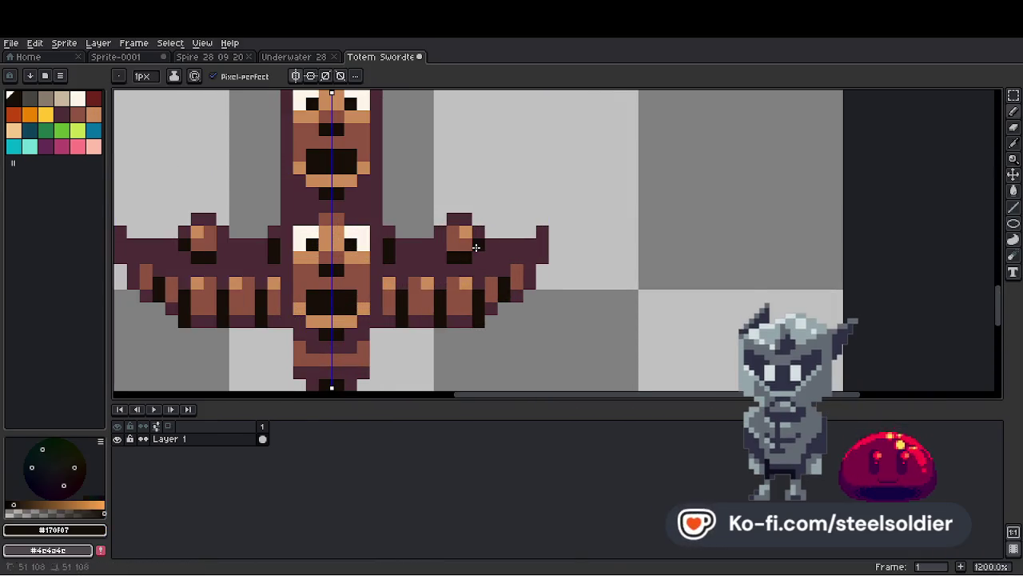
{"action": "scroll", "coordinate": [475, 239], "scroll_direction": "down", "scroll_amount": 7}
{"action": "scroll", "coordinate": [473, 231], "scroll_direction": "up", "scroll_amount": 2}
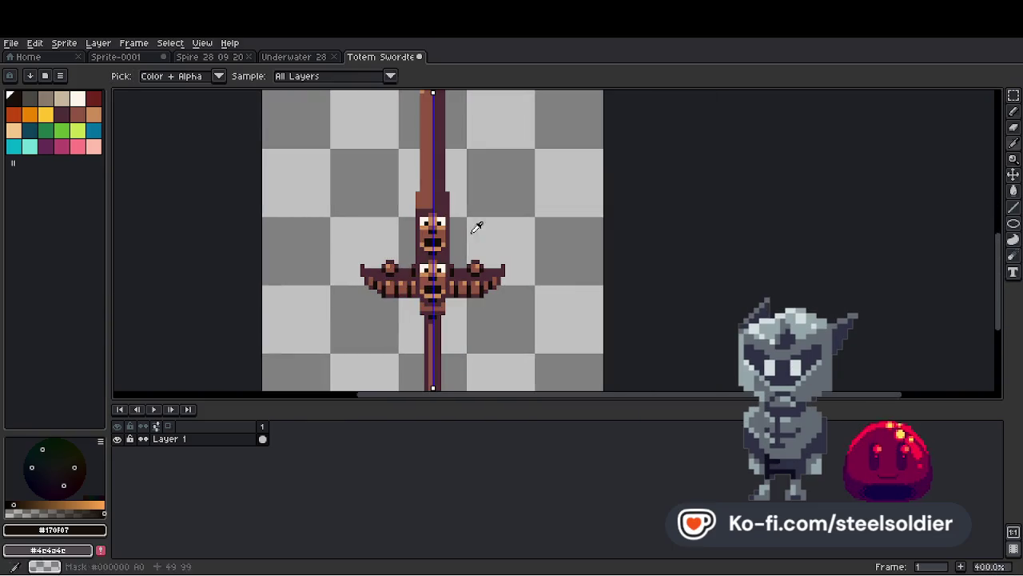
{"action": "scroll", "coordinate": [474, 240], "scroll_direction": "down", "scroll_amount": 2}
{"action": "scroll", "coordinate": [473, 257], "scroll_direction": "up", "scroll_amount": 2}
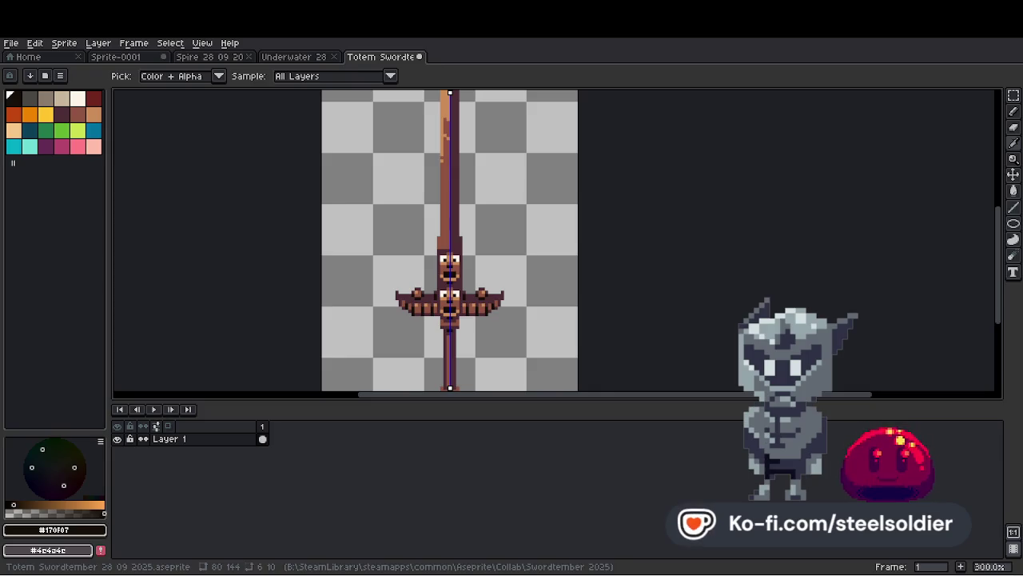
{"action": "key", "text": "b"}
{"action": "scroll", "coordinate": [475, 271], "scroll_direction": "left", "scroll_amount": 1}
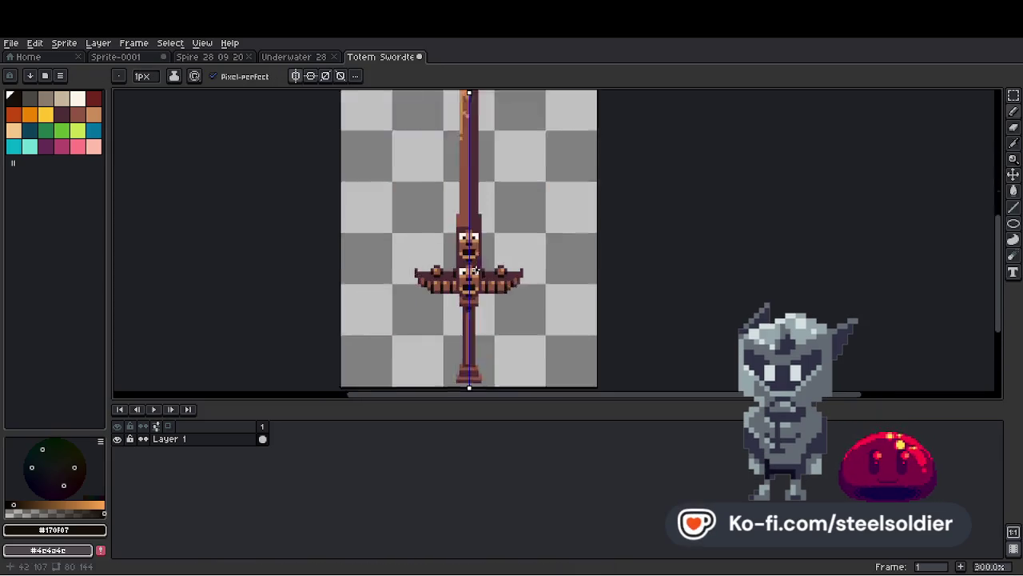
{"action": "scroll", "coordinate": [477, 271], "scroll_direction": "up", "scroll_amount": 2}
{"action": "key", "text": "i"}
{"action": "scroll", "coordinate": [501, 244], "scroll_direction": "up", "scroll_amount": 1}
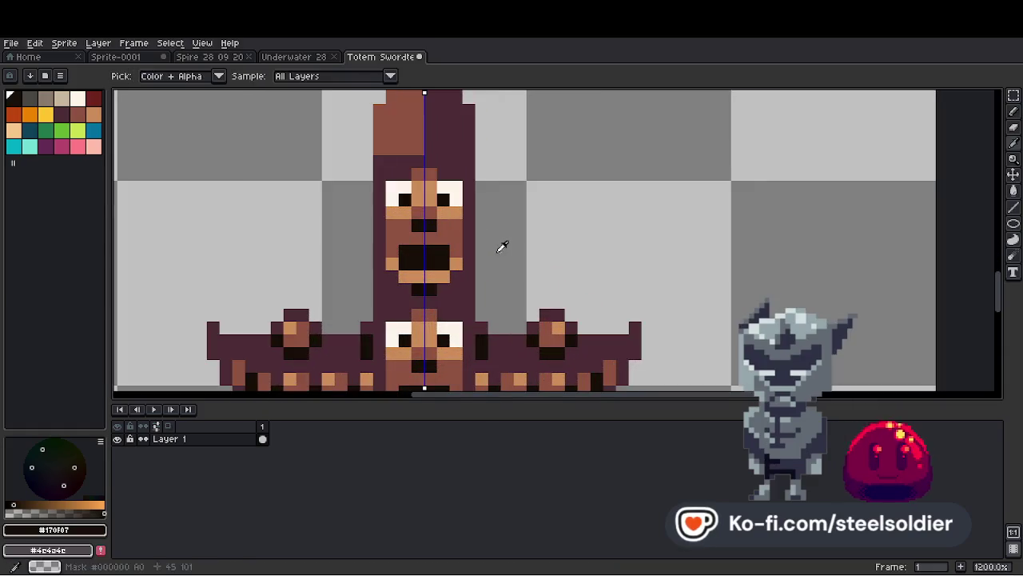
Try bright orange pixels beside the upper face, then undo them.
{"action": "left_click", "coordinate": [475, 227]}
{"action": "scroll", "coordinate": [464, 230], "scroll_direction": "down", "scroll_amount": 1}
{"action": "scroll", "coordinate": [460, 232], "scroll_direction": "up", "scroll_amount": 5}
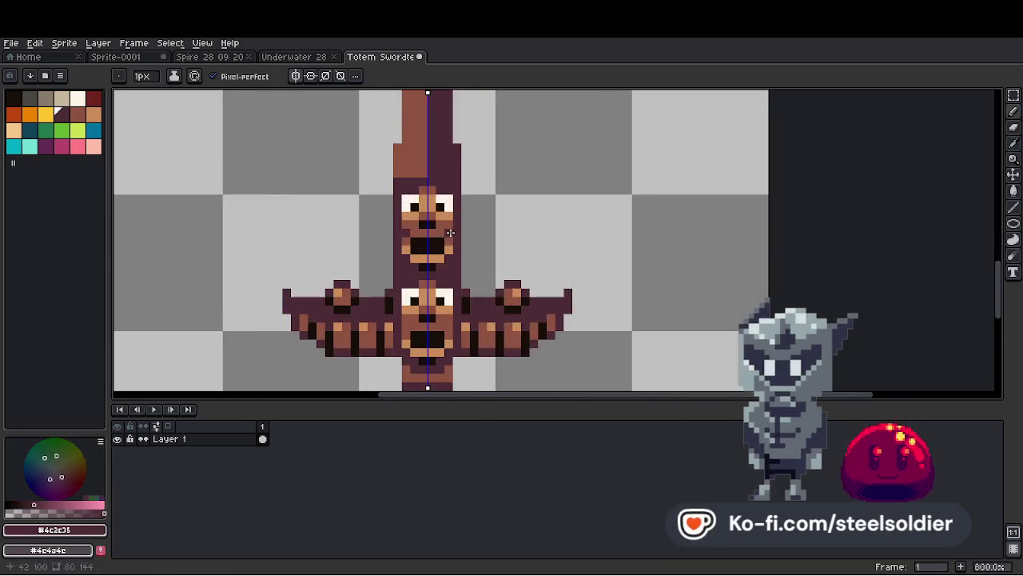
{"action": "scroll", "coordinate": [459, 325], "scroll_direction": "down", "scroll_amount": 4}
{"action": "scroll", "coordinate": [459, 324], "scroll_direction": "up", "scroll_amount": 4}
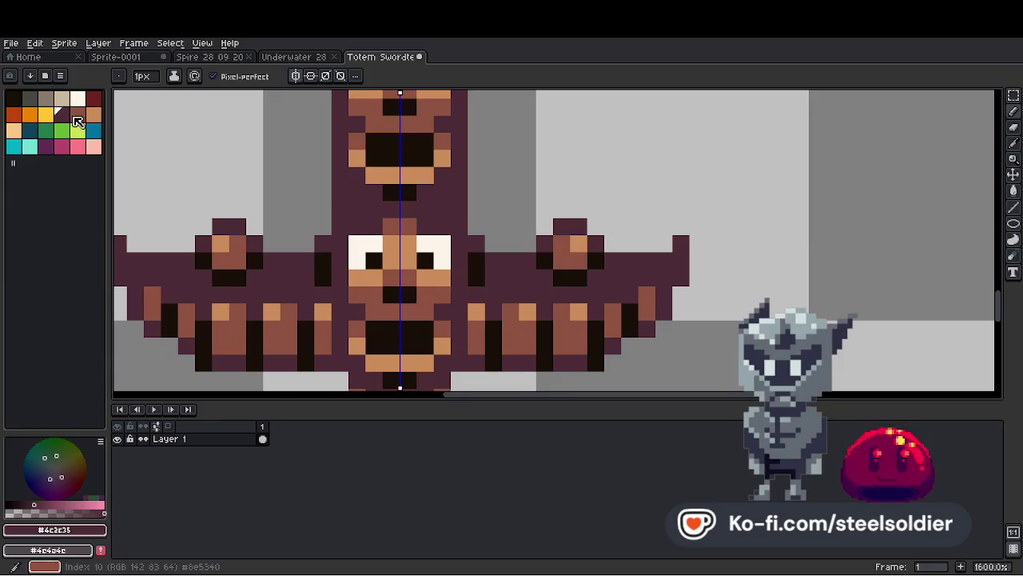
{"action": "left_click", "coordinate": [30, 115]}
{"action": "scroll", "coordinate": [474, 226], "scroll_direction": "down", "scroll_amount": 1}
{"action": "scroll", "coordinate": [473, 226], "scroll_direction": "up", "scroll_amount": 1}
{"action": "left_click", "coordinate": [484, 216]}
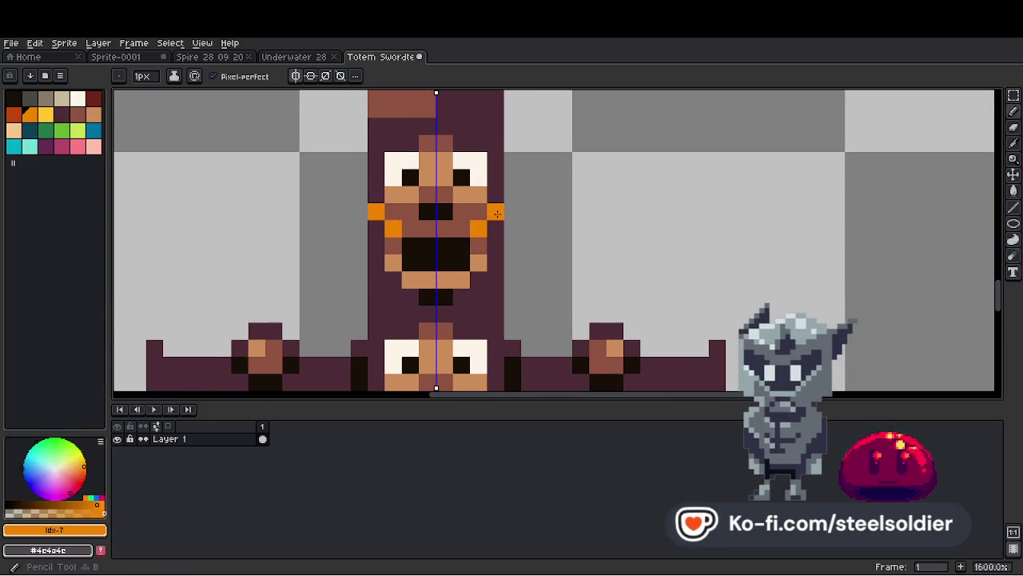
{"action": "scroll", "coordinate": [472, 223], "scroll_direction": "down", "scroll_amount": 3}
{"action": "key", "text": "ctrl+z"}
Sample the white of the totem's eye.
{"action": "scroll", "coordinate": [468, 221], "scroll_direction": "up", "scroll_amount": 3}
{"action": "key", "text": "i"}
{"action": "key", "text": "b"}
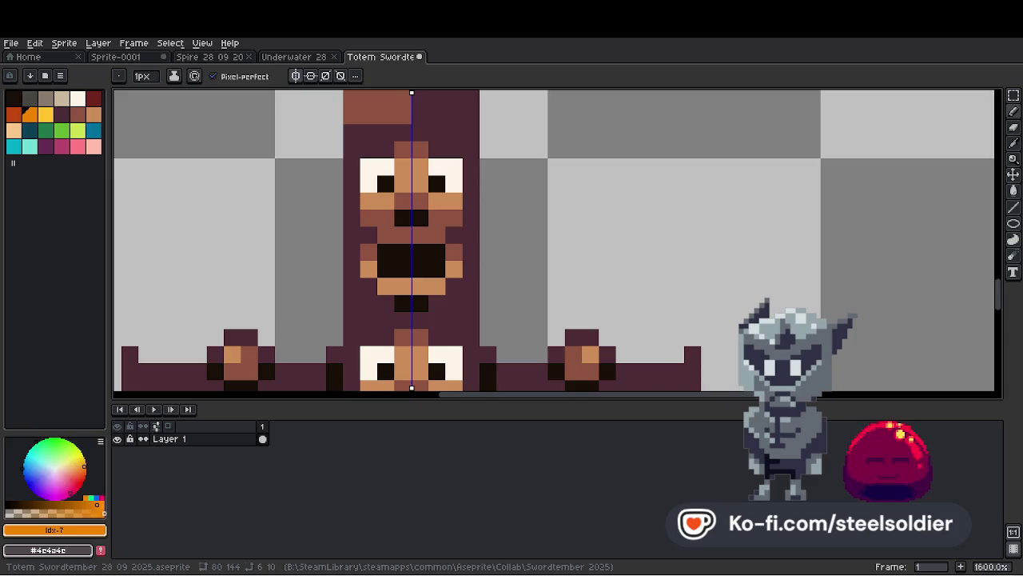
{"action": "scroll", "coordinate": [472, 216], "scroll_direction": "down", "scroll_amount": 4}
{"action": "scroll", "coordinate": [472, 216], "scroll_direction": "up", "scroll_amount": 3}
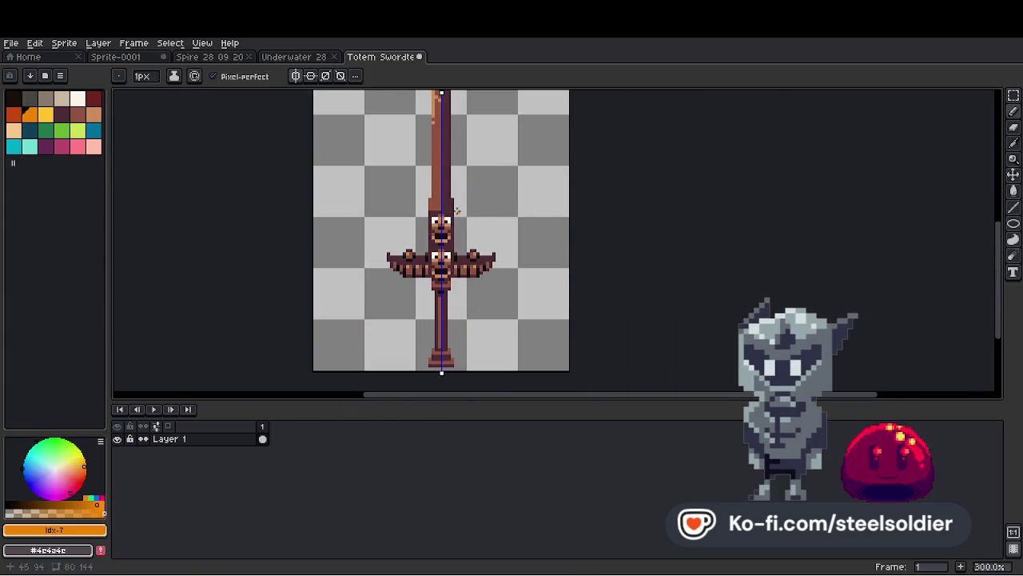
{"action": "key", "text": "i"}
{"action": "scroll", "coordinate": [430, 240], "scroll_direction": "up", "scroll_amount": 2}
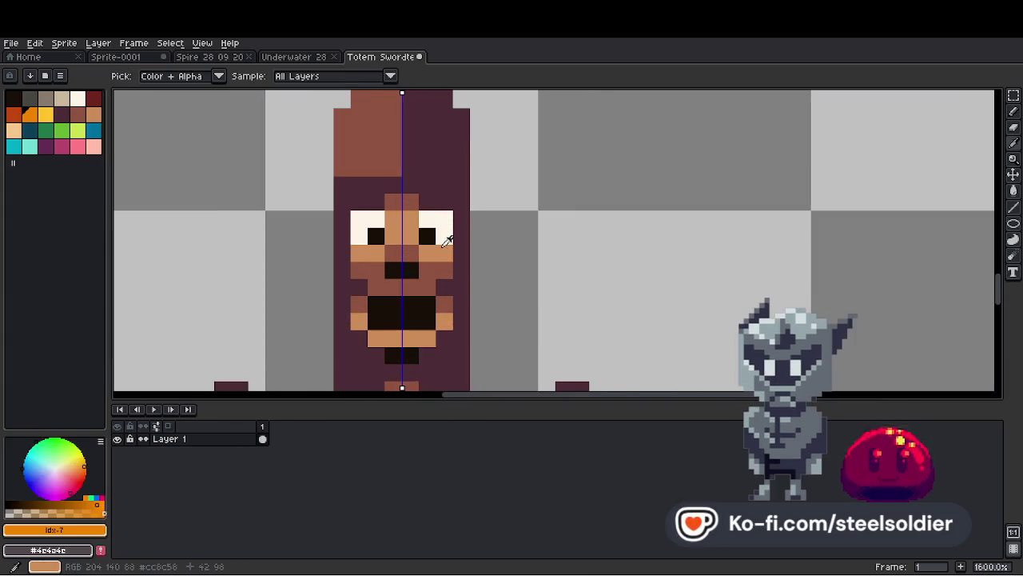
{"action": "left_click", "coordinate": [429, 240]}
{"action": "key", "text": "b"}
Sample the tan from the lower face, then the dark maroon.
{"action": "scroll", "coordinate": [429, 243], "scroll_direction": "down", "scroll_amount": 4}
{"action": "scroll", "coordinate": [430, 244], "scroll_direction": "up", "scroll_amount": 4}
{"action": "scroll", "coordinate": [448, 276], "scroll_direction": "down", "scroll_amount": 2}
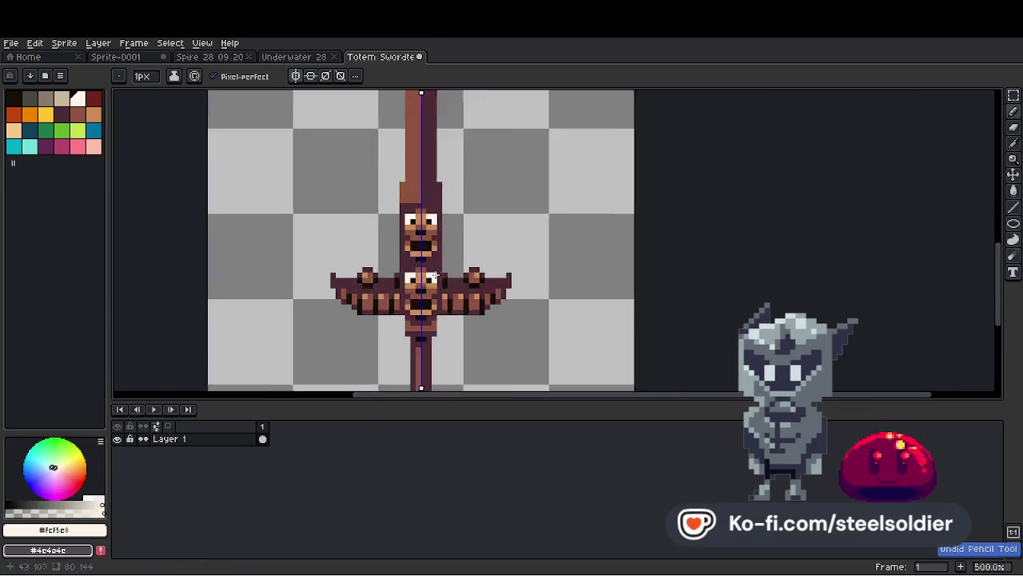
{"action": "scroll", "coordinate": [429, 240], "scroll_direction": "up", "scroll_amount": 1}
{"action": "scroll", "coordinate": [416, 242], "scroll_direction": "up", "scroll_amount": 4}
{"action": "left_click", "coordinate": [416, 241], "text": "alt"}
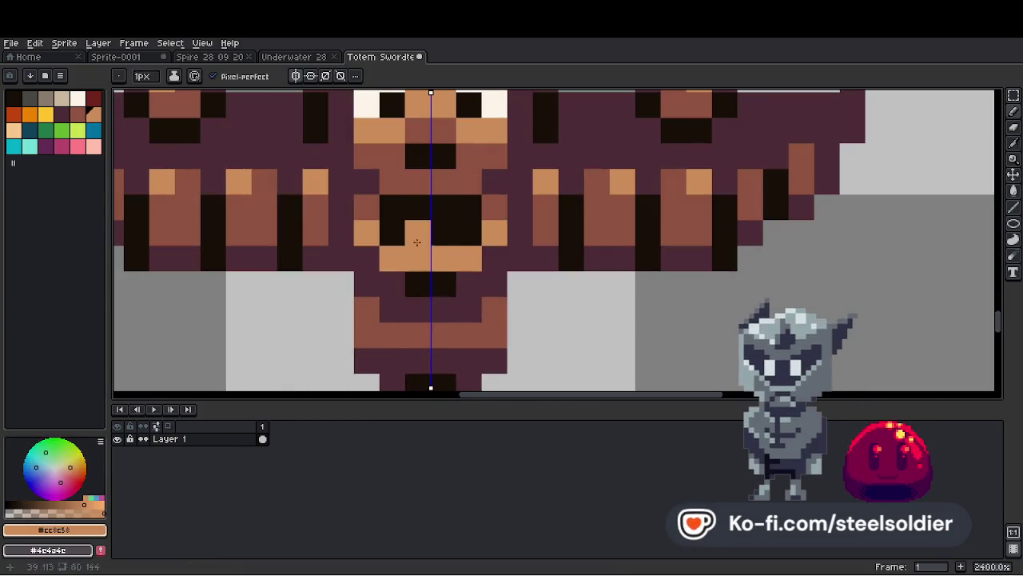
{"action": "left_click", "coordinate": [466, 272], "text": "alt"}
{"action": "scroll", "coordinate": [434, 258], "scroll_direction": "down", "scroll_amount": 7}
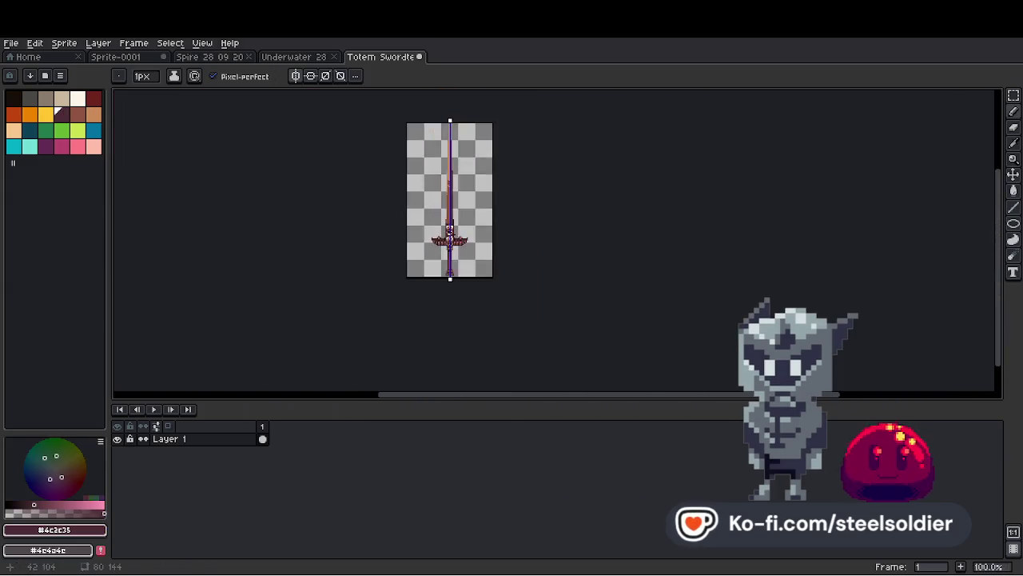
{"action": "scroll", "coordinate": [443, 242], "scroll_direction": "up", "scroll_amount": 4}
Sample the sword's orange, then set the totem's brown #8c5340 and inspect the sword.
{"action": "left_click", "coordinate": [444, 241], "text": "alt"}
{"action": "scroll", "coordinate": [441, 248], "scroll_direction": "down", "scroll_amount": 5}
{"action": "scroll", "coordinate": [438, 256], "scroll_direction": "up", "scroll_amount": 3}
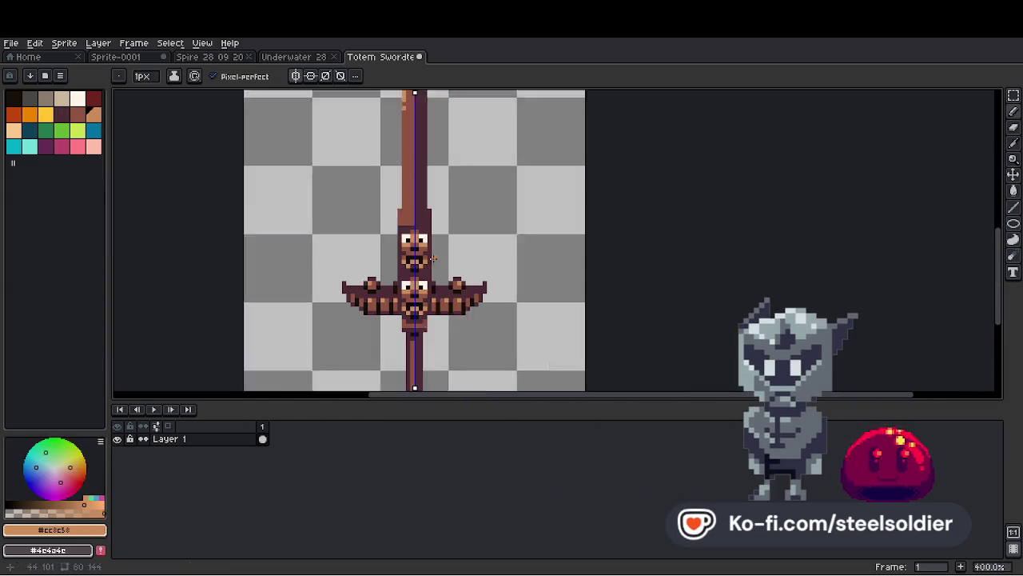
{"action": "scroll", "coordinate": [434, 256], "scroll_direction": "up", "scroll_amount": 3}
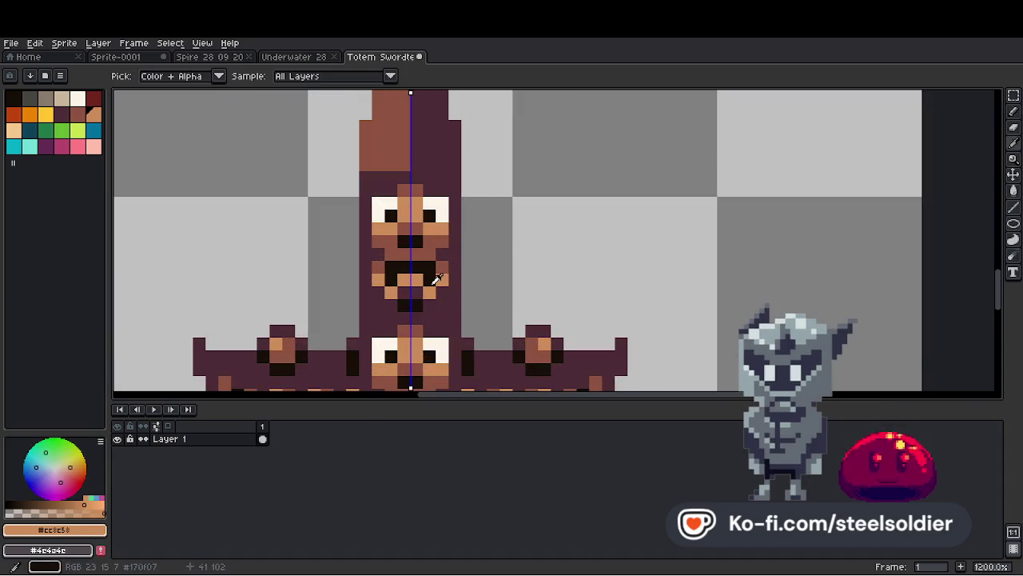
{"action": "left_click", "coordinate": [432, 276], "text": "alt"}
{"action": "scroll", "coordinate": [438, 302], "scroll_direction": "down", "scroll_amount": 5}
{"action": "scroll", "coordinate": [446, 312], "scroll_direction": "up", "scroll_amount": 3}
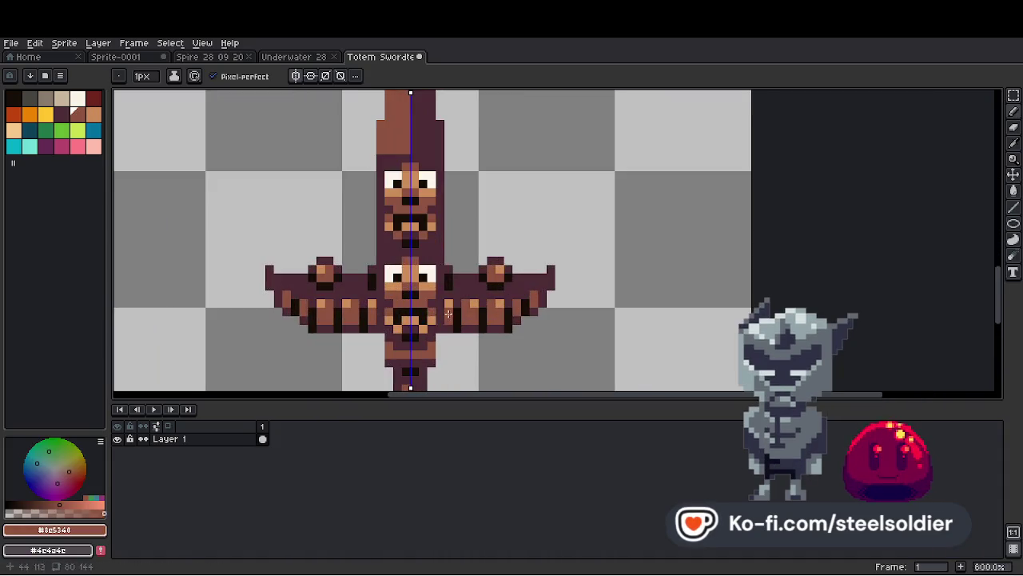
{"action": "scroll", "coordinate": [426, 329], "scroll_direction": "down", "scroll_amount": 5}
{"action": "scroll", "coordinate": [427, 329], "scroll_direction": "up", "scroll_amount": 3}
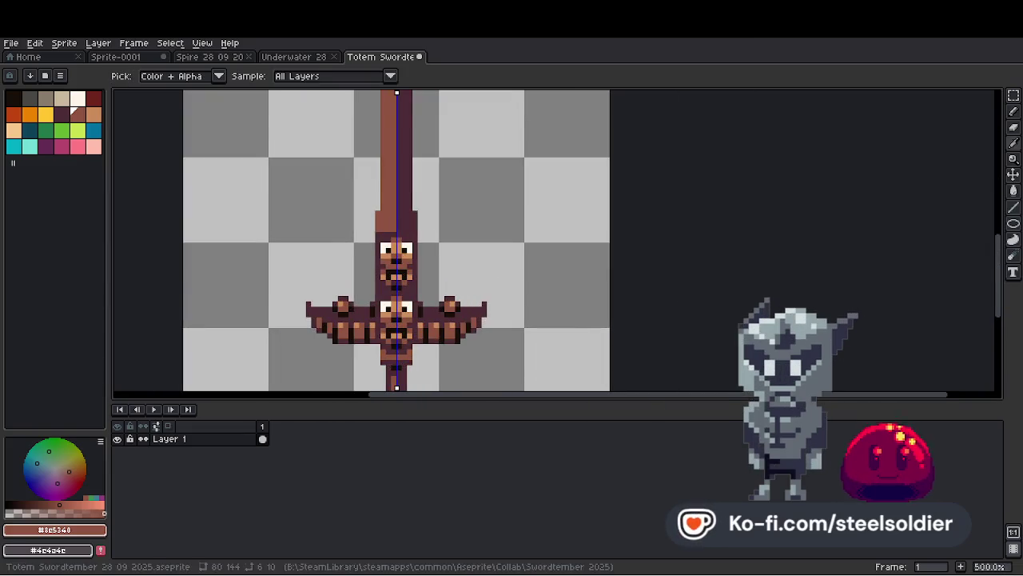
{"action": "scroll", "coordinate": [404, 312], "scroll_direction": "up", "scroll_amount": 4}
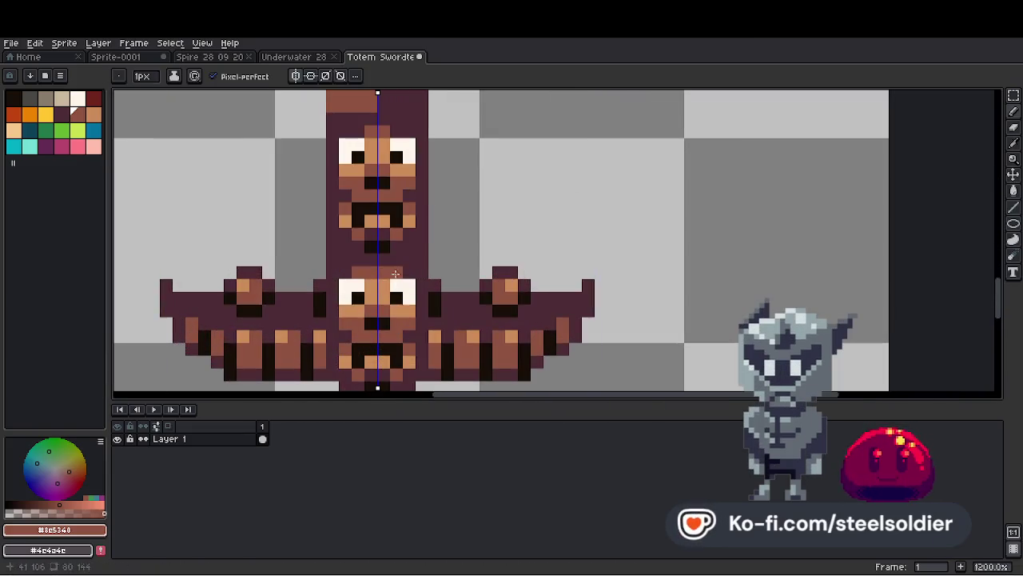
{"action": "scroll", "coordinate": [423, 270], "scroll_direction": "down", "scroll_amount": 5}
{"action": "scroll", "coordinate": [423, 271], "scroll_direction": "up", "scroll_amount": 3}
{"action": "scroll", "coordinate": [440, 221], "scroll_direction": "down", "scroll_amount": 4}
{"action": "scroll", "coordinate": [457, 221], "scroll_direction": "down", "scroll_amount": 1}
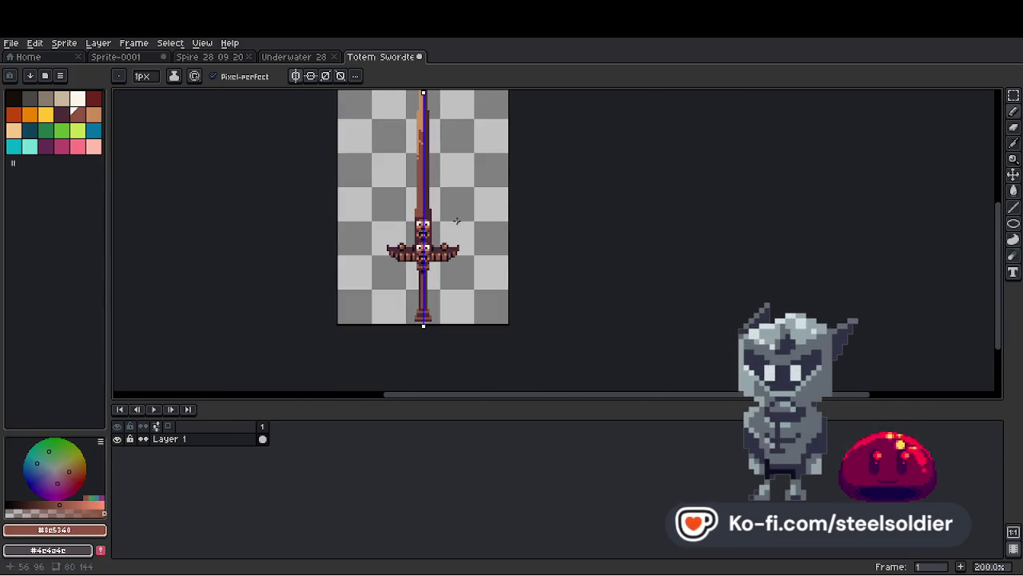
{"action": "scroll", "coordinate": [434, 283], "scroll_direction": "up", "scroll_amount": 3}
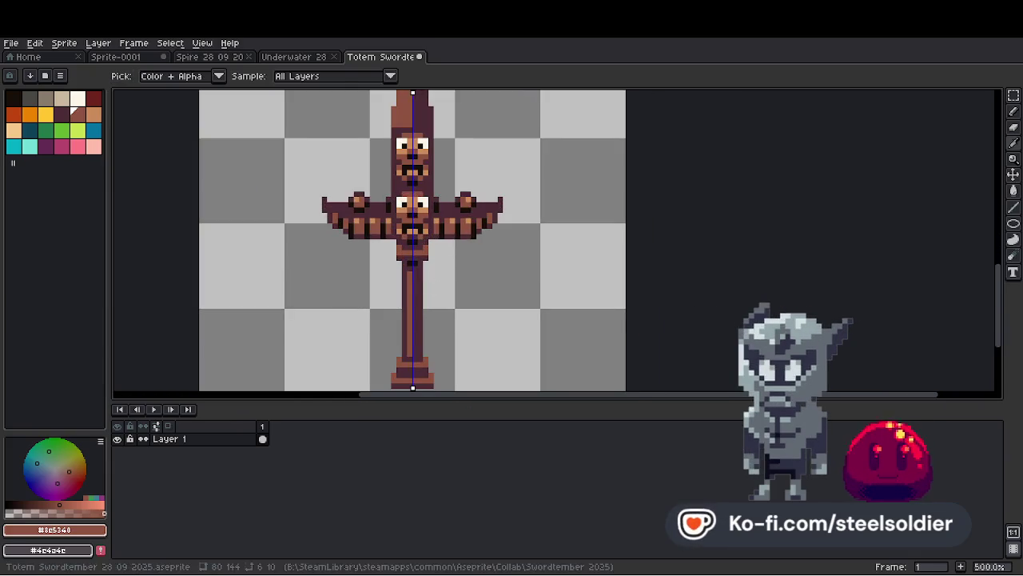
{"action": "scroll", "coordinate": [415, 240], "scroll_direction": "down", "scroll_amount": 3}
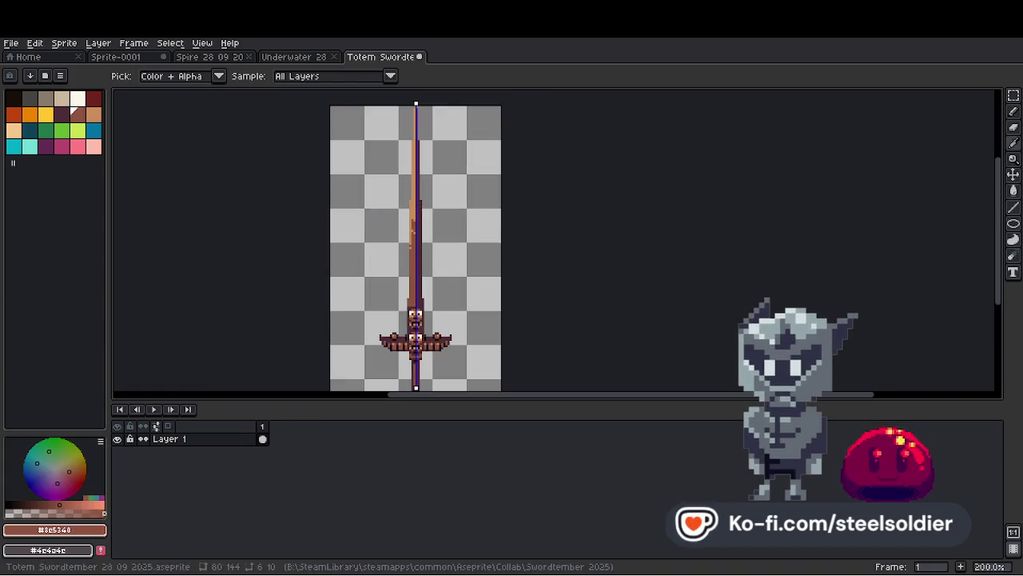
{"action": "scroll", "coordinate": [352, 264], "scroll_direction": "up", "scroll_amount": 3}
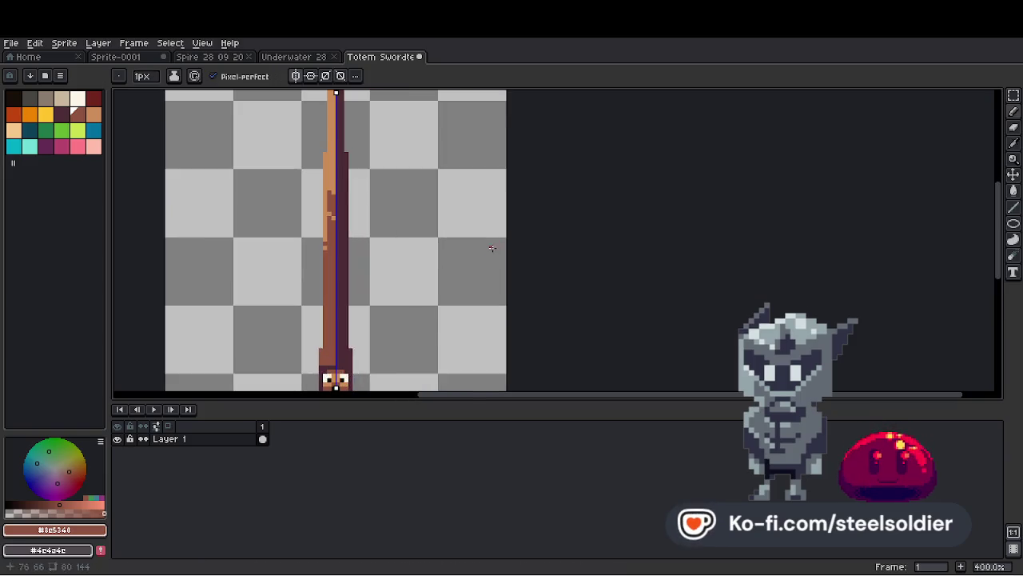
Pick the dark maroon outline colour and try a mirrored stub beside the crossguard, then undo it.
{"action": "left_click", "coordinate": [354, 260], "text": "alt"}
{"action": "scroll", "coordinate": [383, 236], "scroll_direction": "down", "scroll_amount": 3}
{"action": "scroll", "coordinate": [383, 236], "scroll_direction": "up", "scroll_amount": 4}
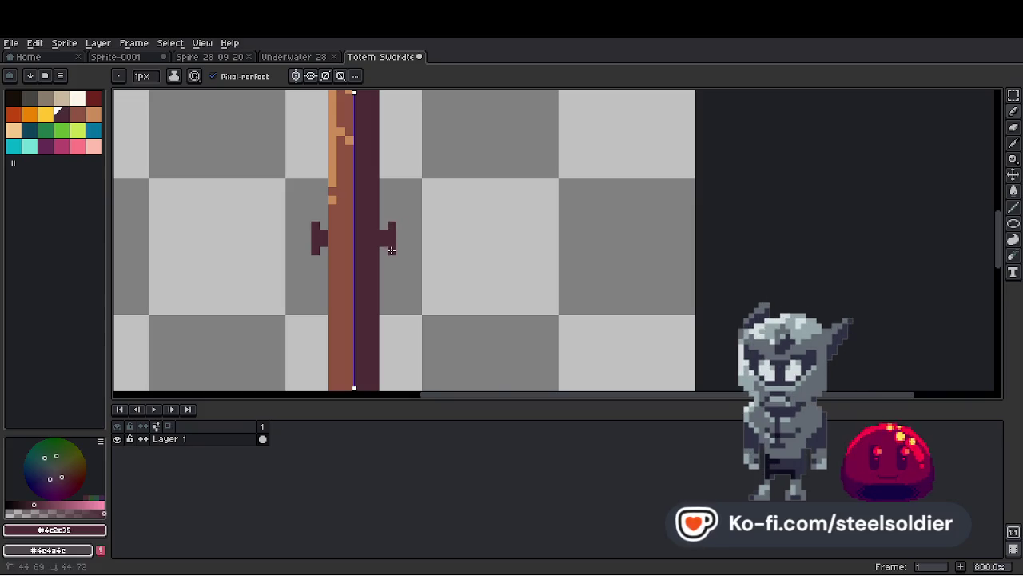
{"action": "scroll", "coordinate": [387, 240], "scroll_direction": "down", "scroll_amount": 4}
{"action": "scroll", "coordinate": [400, 200], "scroll_direction": "up", "scroll_amount": 2}
{"action": "left_click_drag", "start_coordinate": [408, 187], "coordinate": [407, 200]}
{"action": "key", "text": "ctrl+z"}
Eyedrop the blade's orange #cc8c5c and brown #8c5340 to shade with.
{"action": "scroll", "coordinate": [408, 186], "scroll_direction": "down", "scroll_amount": 4}
{"action": "scroll", "coordinate": [399, 200], "scroll_direction": "up", "scroll_amount": 5}
{"action": "key", "text": "i"}
{"action": "left_click", "coordinate": [373, 160]}
{"action": "key", "text": "g"}
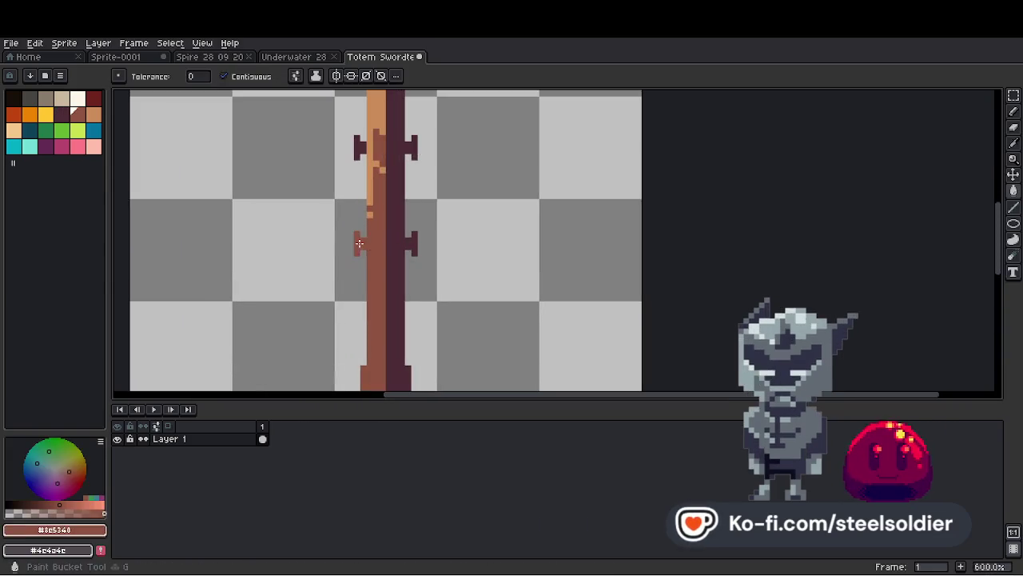
{"action": "scroll", "coordinate": [369, 240], "scroll_direction": "up", "scroll_amount": 3}
{"action": "scroll", "coordinate": [389, 194], "scroll_direction": "down", "scroll_amount": 5}
{"action": "scroll", "coordinate": [389, 195], "scroll_direction": "up", "scroll_amount": 4}
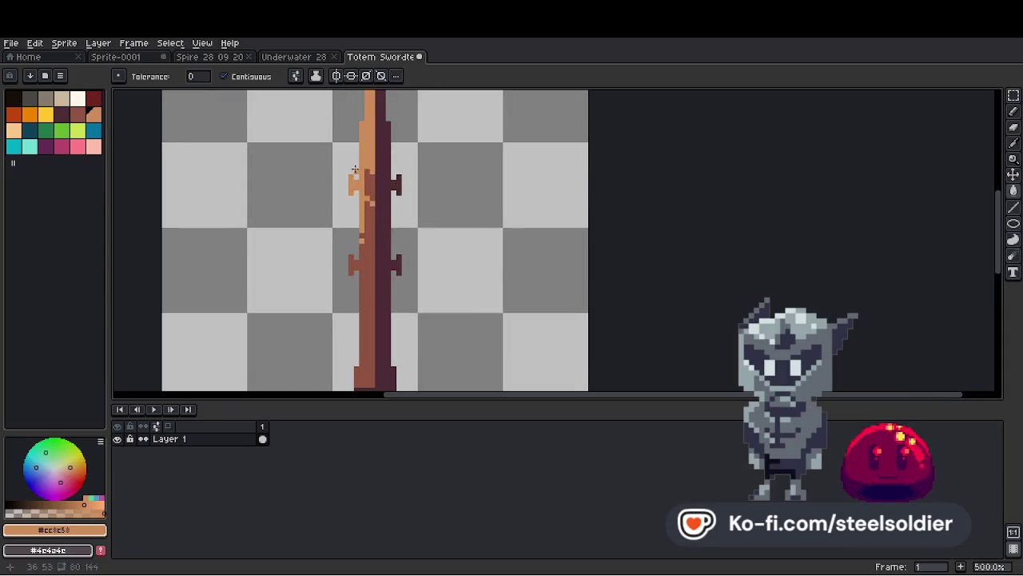
{"action": "key", "text": "i"}
{"action": "left_click", "coordinate": [373, 209]}
{"action": "key", "text": "b"}
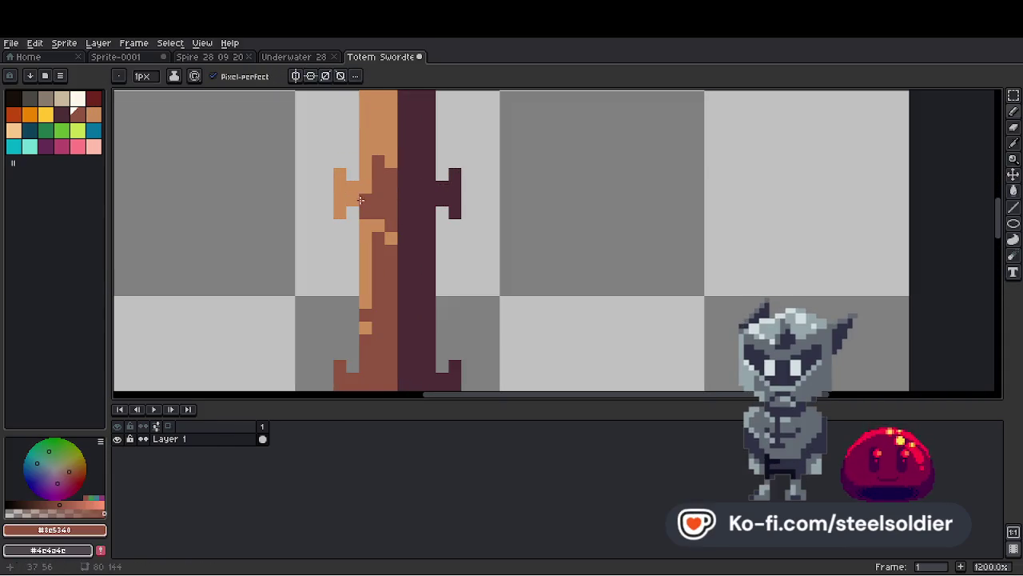
Redo the upper-left branch nub's shading with a diagonal brown stroke.
{"action": "key", "text": "ctrl+z"}
{"action": "left_click_drag", "start_coordinate": [342, 184], "coordinate": [339, 176]}
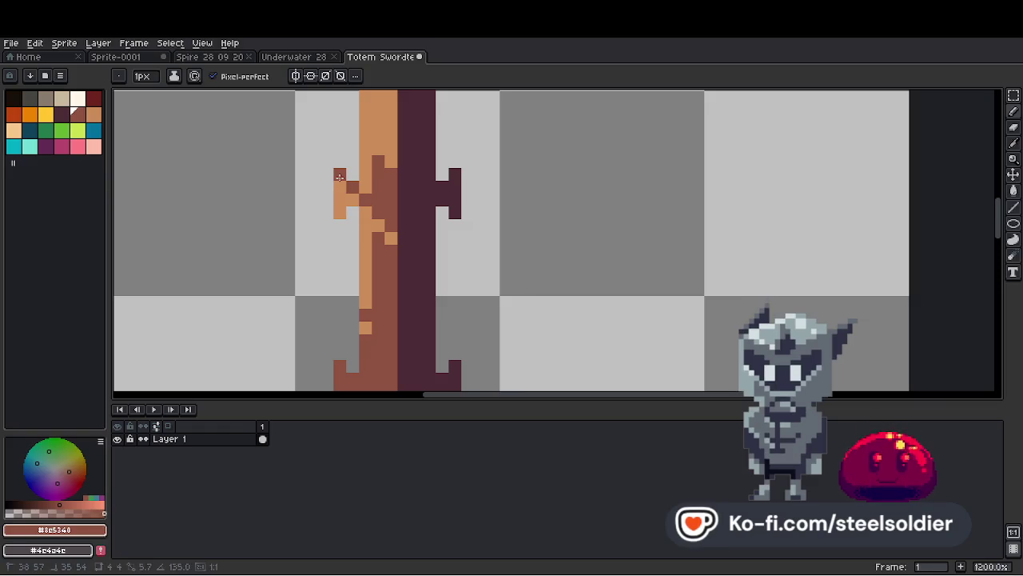
{"action": "scroll", "coordinate": [340, 176], "scroll_direction": "down", "scroll_amount": 6}
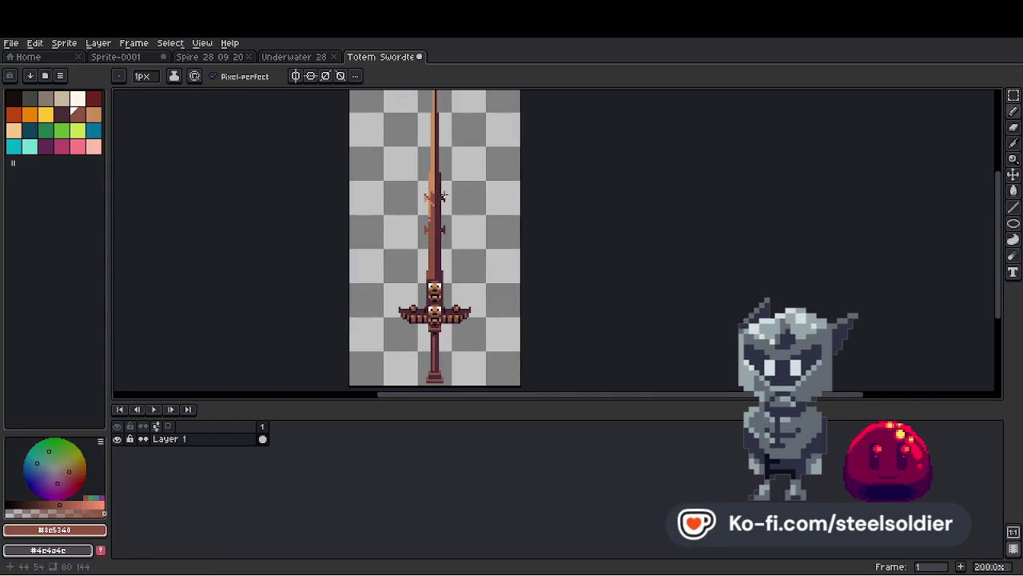
{"action": "scroll", "coordinate": [438, 195], "scroll_direction": "up", "scroll_amount": 3}
{"action": "scroll", "coordinate": [432, 240], "scroll_direction": "down", "scroll_amount": 3}
{"action": "scroll", "coordinate": [425, 300], "scroll_direction": "up", "scroll_amount": 3}
{"action": "key", "text": "i"}
{"action": "key", "text": "b"}
{"action": "scroll", "coordinate": [425, 300], "scroll_direction": "down", "scroll_amount": 2}
{"action": "scroll", "coordinate": [448, 239], "scroll_direction": "down", "scroll_amount": 1}
{"action": "scroll", "coordinate": [486, 222], "scroll_direction": "up", "scroll_amount": 1}
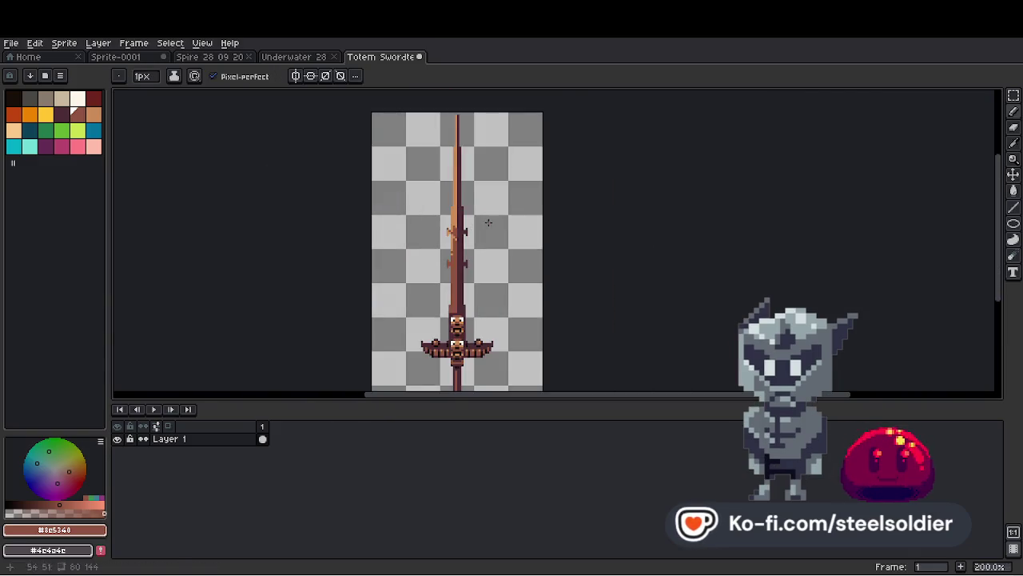
{"action": "scroll", "coordinate": [480, 159], "scroll_direction": "up", "scroll_amount": 1}
{"action": "key", "text": "i"}
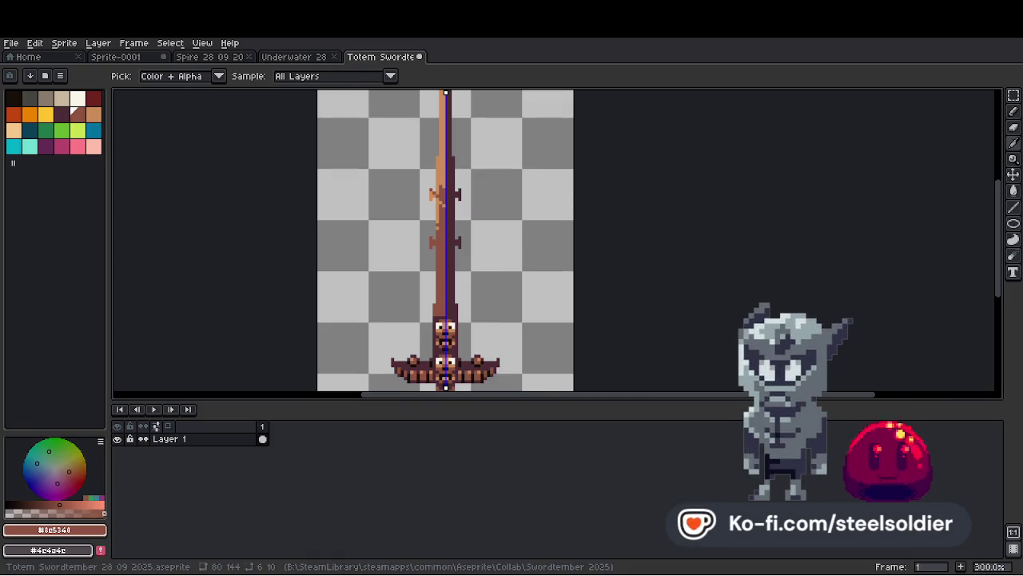
Choose peach and marquee-select a rectangle over the totem's left side.
{"action": "scroll", "coordinate": [489, 266], "scroll_direction": "down", "scroll_amount": 2}
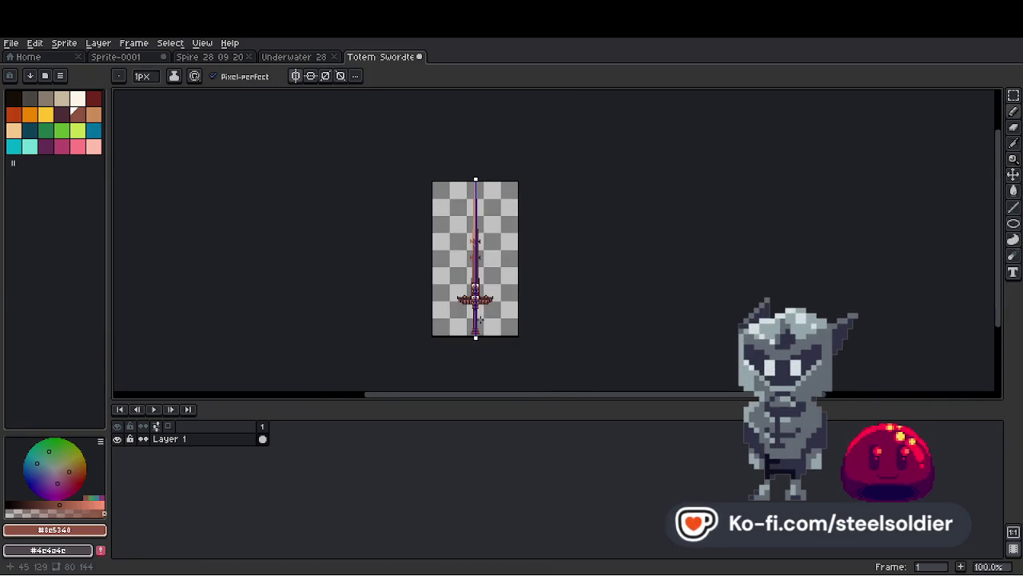
{"action": "scroll", "coordinate": [481, 318], "scroll_direction": "up", "scroll_amount": 1}
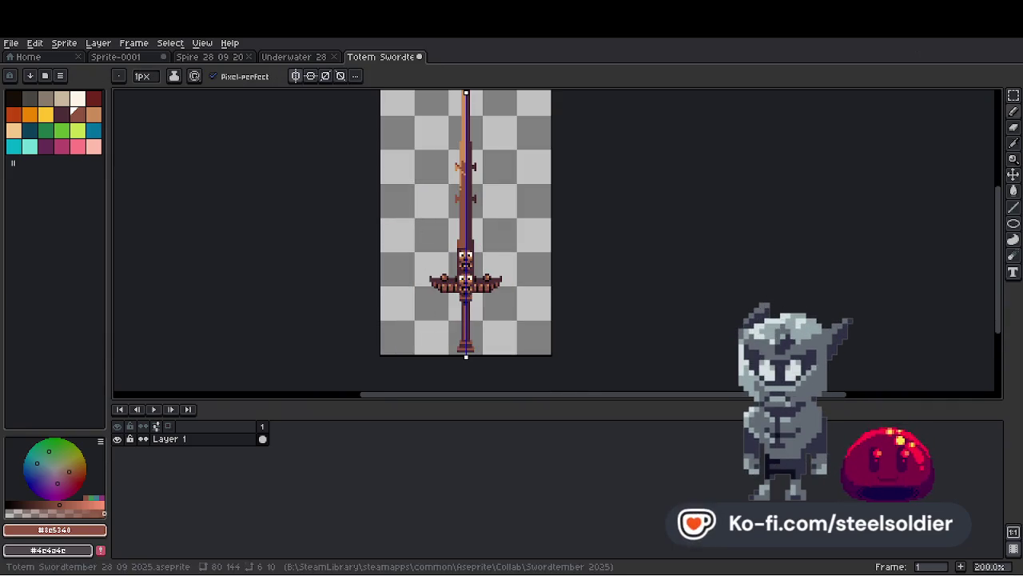
{"action": "left_click", "coordinate": [1014, 96]}
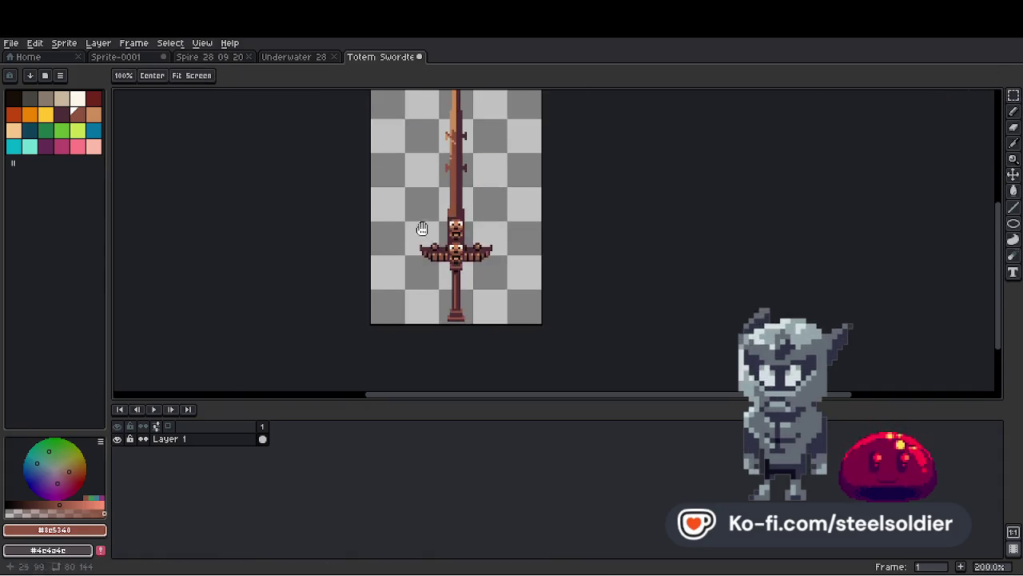
{"action": "scroll", "coordinate": [423, 229], "scroll_direction": "up", "scroll_amount": 1}
{"action": "left_click", "coordinate": [14, 131]}
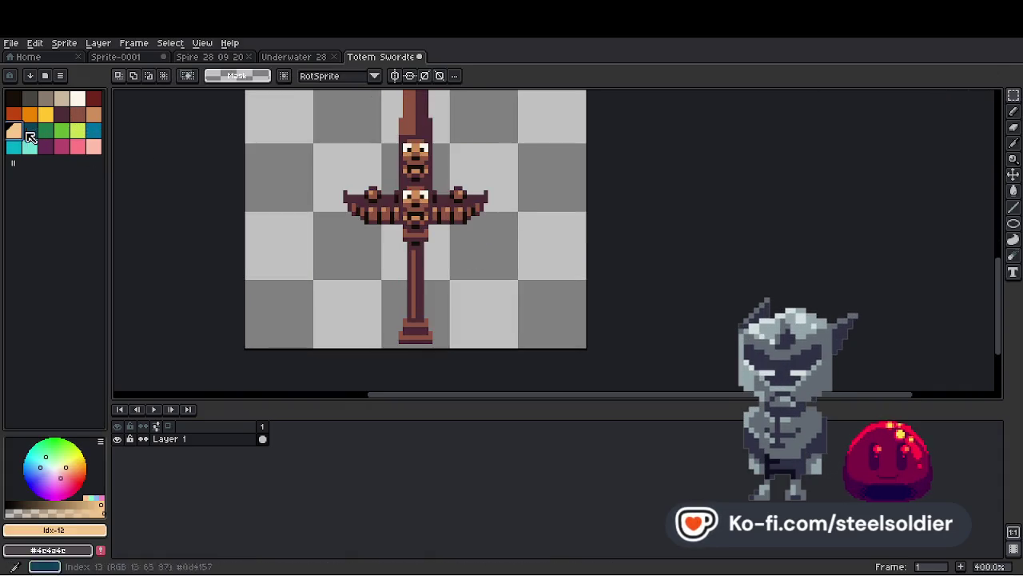
{"action": "scroll", "coordinate": [439, 166], "scroll_direction": "down", "scroll_amount": 1}
{"action": "scroll", "coordinate": [439, 166], "scroll_direction": "up", "scroll_amount": 3}
{"action": "scroll", "coordinate": [439, 167], "scroll_direction": "down", "scroll_amount": 1}
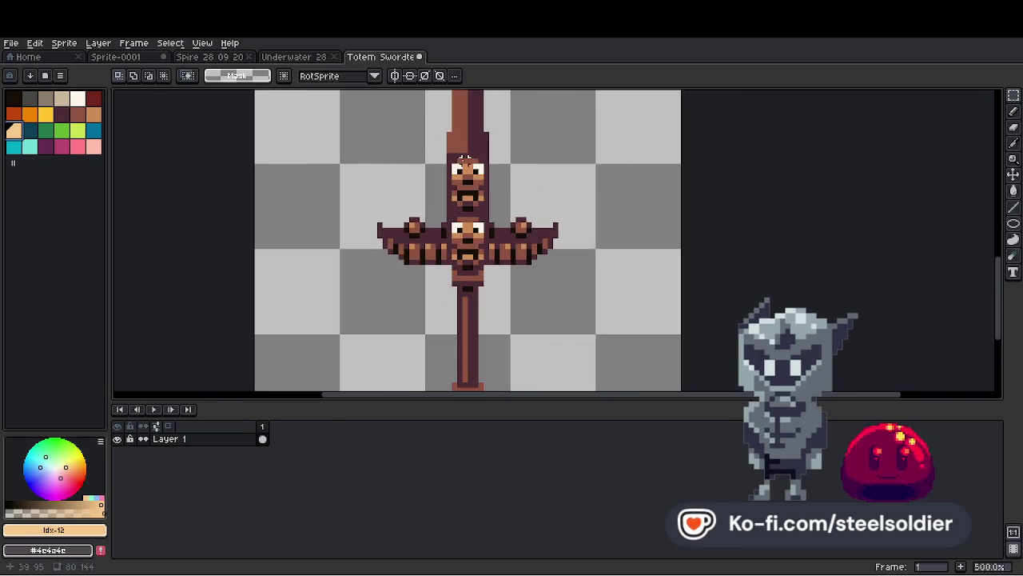
{"action": "mouse_move", "coordinate": [464, 155]}
{"action": "left_mouse_down"}
{"action": "mouse_move", "coordinate": [389, 365]}
{"action": "mouse_move", "coordinate": [380, 360]}
{"action": "left_mouse_up"}
{"action": "mouse_move", "coordinate": [586, 159]}
{"action": "left_mouse_down"}
{"action": "mouse_move", "coordinate": [531, 340]}
{"action": "mouse_move", "coordinate": [528, 264]}
{"action": "left_mouse_up"}
Clear the selection and reselect the totem's left half and left wing.
{"action": "scroll", "coordinate": [397, 166], "scroll_direction": "down", "scroll_amount": 2}
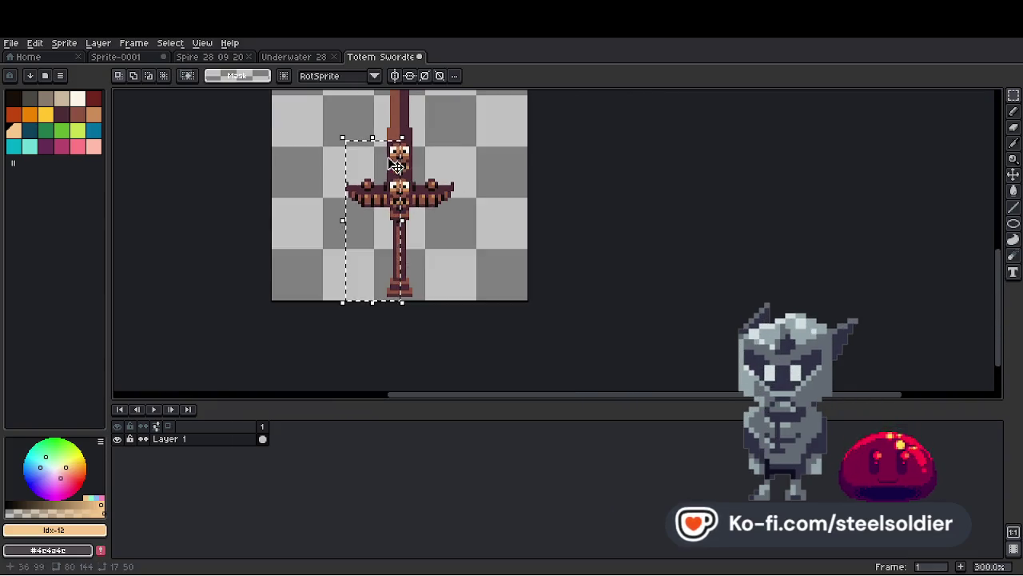
{"action": "scroll", "coordinate": [396, 166], "scroll_direction": "up", "scroll_amount": 3}
{"action": "scroll", "coordinate": [366, 155], "scroll_direction": "up", "scroll_amount": 3}
{"action": "key", "text": "ctrl+d"}
{"action": "scroll", "coordinate": [464, 112], "scroll_direction": "down", "scroll_amount": 3}
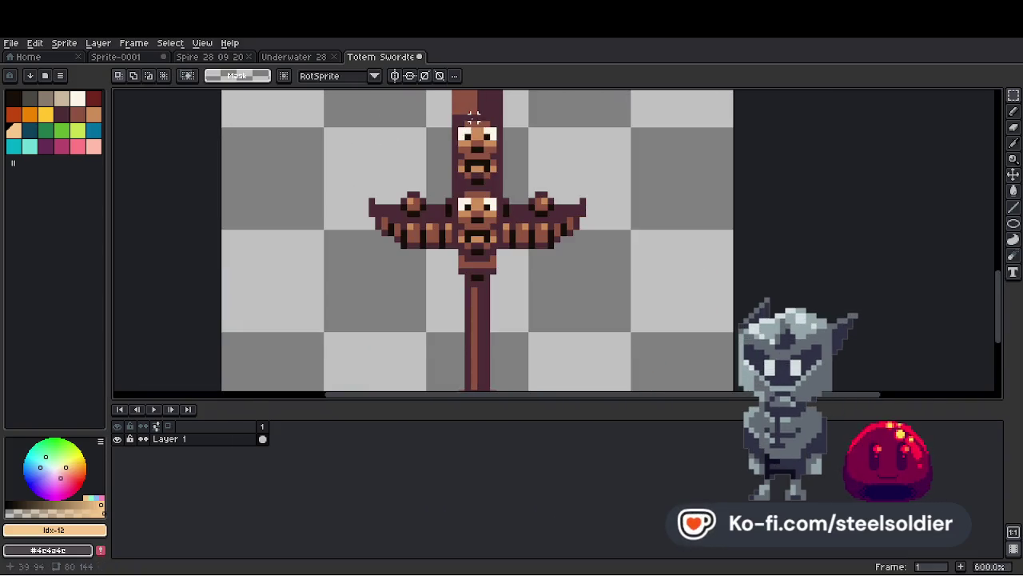
{"action": "left_click_drag", "start_coordinate": [475, 122], "coordinate": [373, 262]}
{"action": "scroll", "coordinate": [471, 163], "scroll_direction": "up", "scroll_amount": 2}
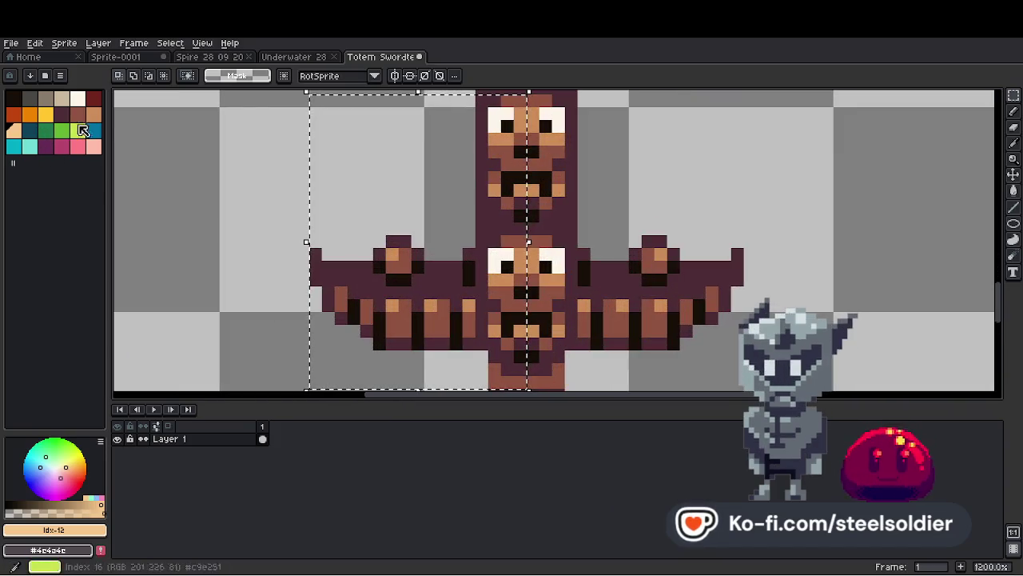
Recolour the selection's light orange to tan and its dark purple to brown.
{"action": "key", "text": "g"}
{"action": "left_click", "coordinate": [244, 77]}
{"action": "left_click", "coordinate": [383, 252]}
{"action": "key", "text": "bracketleft"}
{"action": "left_click", "coordinate": [383, 252]}
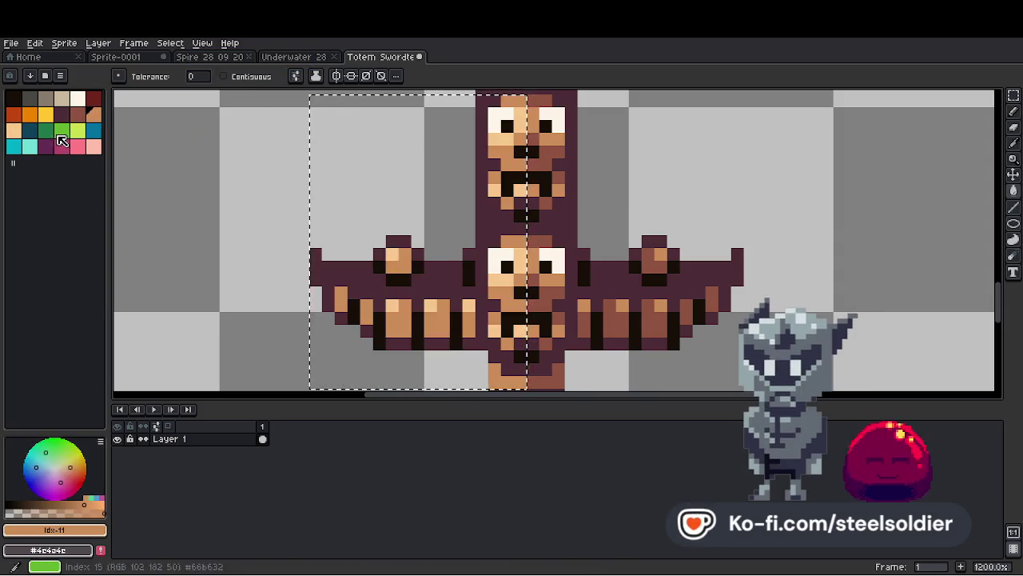
{"action": "left_click", "coordinate": [62, 114]}
{"action": "left_click", "coordinate": [496, 342]}
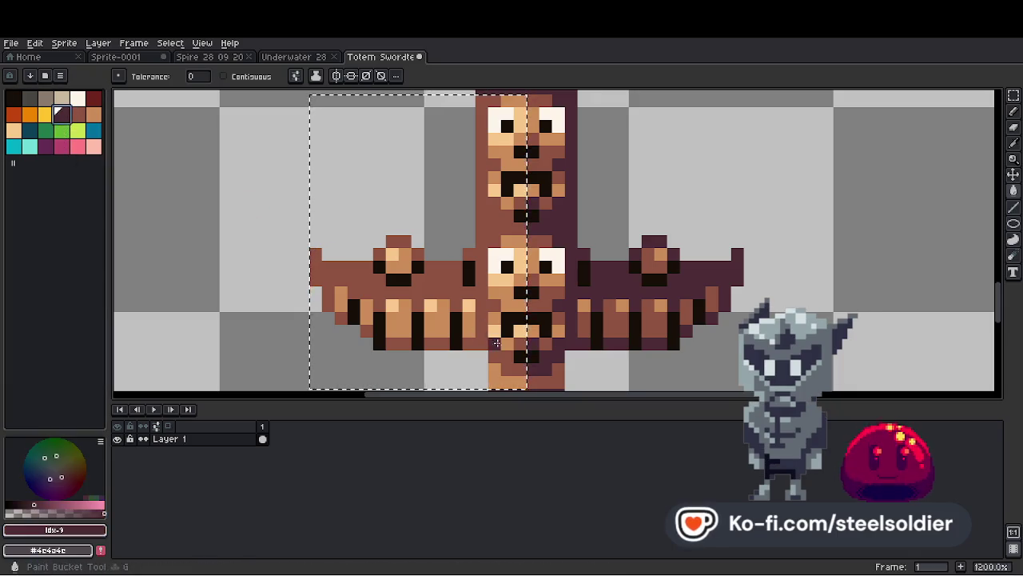
Reset to actual size and zoom in on the totem and grip with the Rectangular Marquee.
{"action": "key", "text": "1"}
{"action": "scroll", "coordinate": [498, 298], "scroll_direction": "up", "scroll_amount": 1}
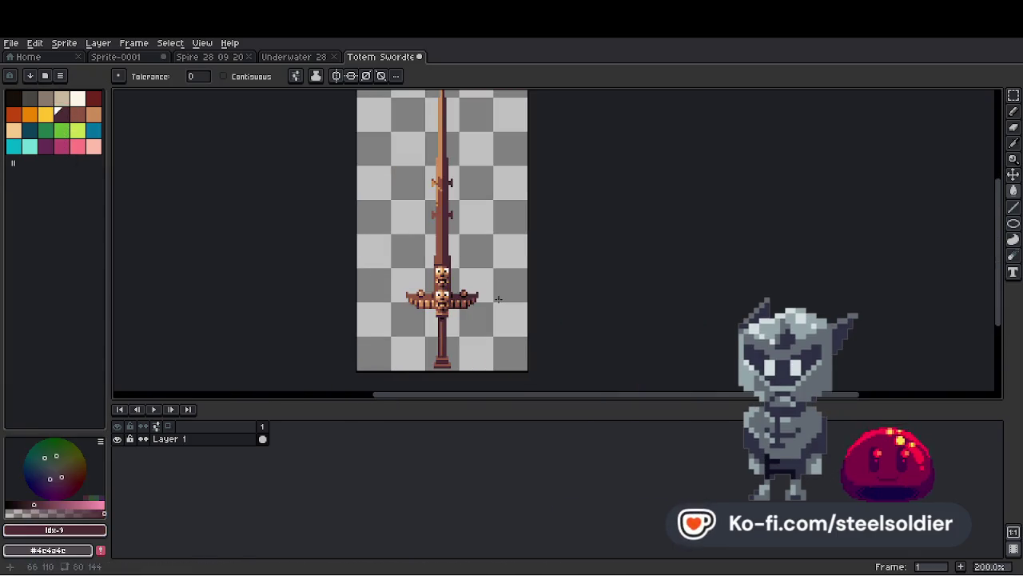
{"action": "mouse_move", "coordinate": [514, 313]}
{"action": "left_mouse_down"}
{"action": "mouse_move", "coordinate": [485, 283]}
{"action": "mouse_move", "coordinate": [486, 260]}
{"action": "left_mouse_up"}
{"action": "scroll", "coordinate": [398, 283], "scroll_direction": "up", "scroll_amount": 3}
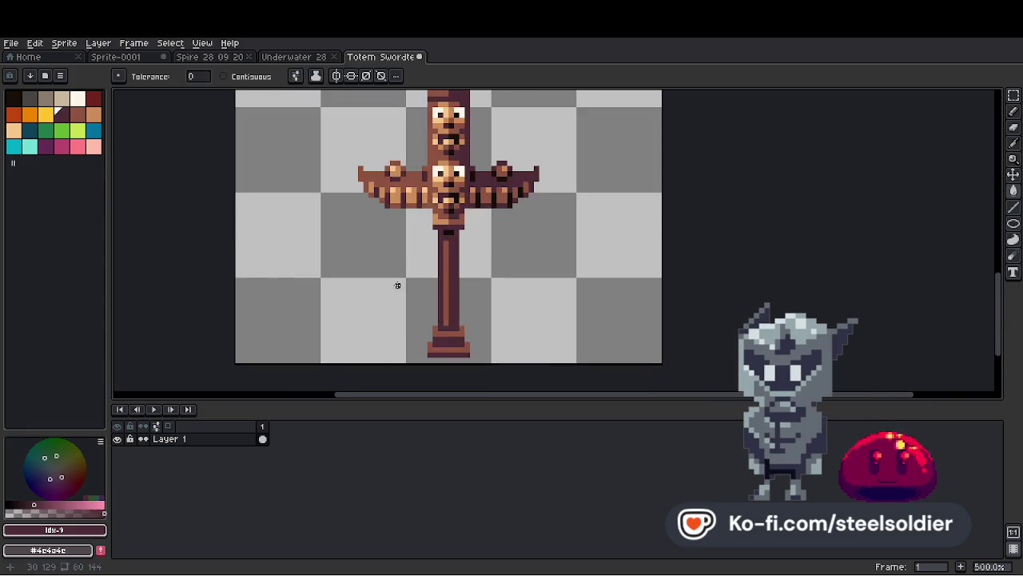
{"action": "scroll", "coordinate": [432, 290], "scroll_direction": "down", "scroll_amount": 3}
{"action": "scroll", "coordinate": [432, 290], "scroll_direction": "up", "scroll_amount": 4}
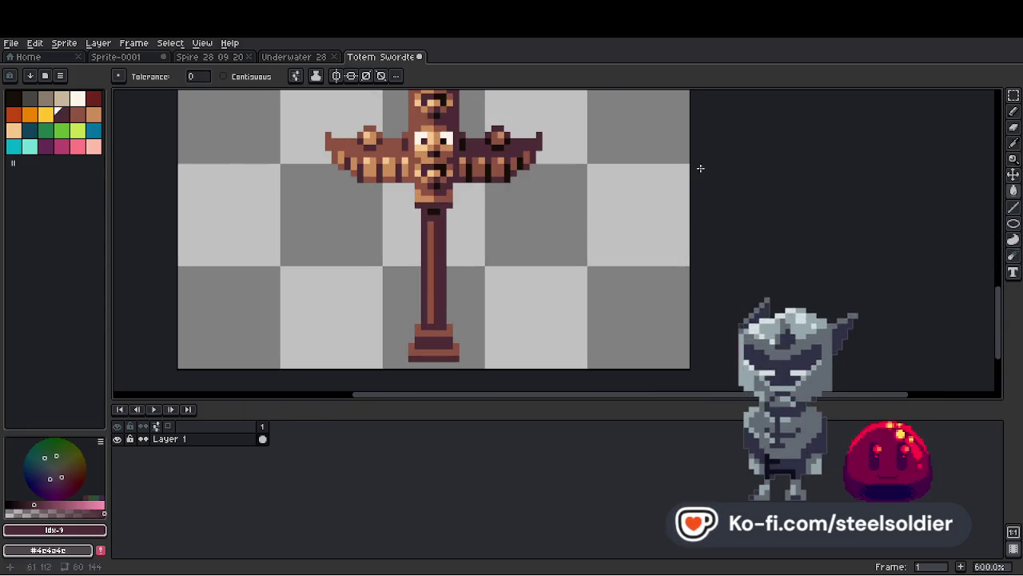
{"action": "left_click", "coordinate": [1013, 95]}
{"action": "scroll", "coordinate": [429, 324], "scroll_direction": "up", "scroll_amount": 3}
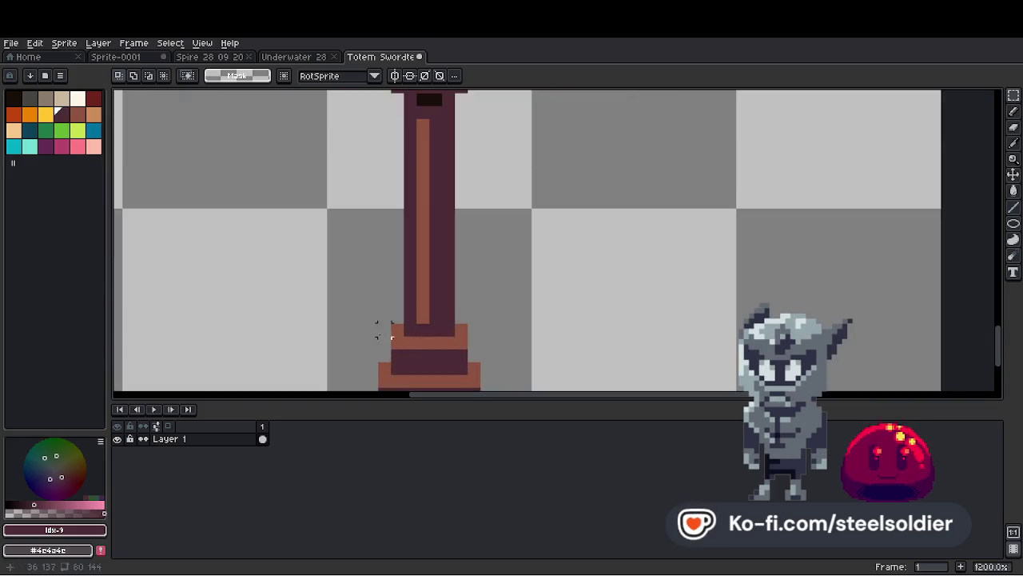
Fill the selected left side of the handle base with a lighter brown.
{"action": "mouse_move", "coordinate": [382, 351]}
{"action": "left_mouse_down"}
{"action": "mouse_move", "coordinate": [392, 295]}
{"action": "mouse_move", "coordinate": [441, 358]}
{"action": "left_mouse_up"}
{"action": "left_click", "coordinate": [77, 115]}
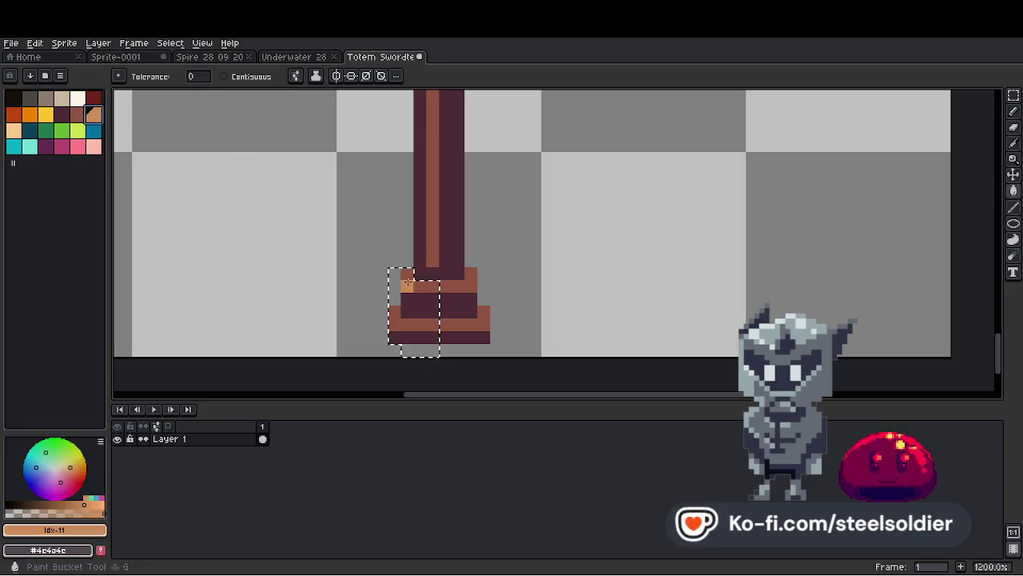
{"action": "key", "text": "g"}
{"action": "left_click", "coordinate": [415, 308]}
{"action": "scroll", "coordinate": [449, 303], "scroll_direction": "down", "scroll_amount": 6}
{"action": "scroll", "coordinate": [449, 303], "scroll_direction": "down", "scroll_amount": 1}
{"action": "scroll", "coordinate": [450, 304], "scroll_direction": "up", "scroll_amount": 1}
Eyedrop the sword's dark purple and pencil the blade's groove, undoing a misstroke.
{"action": "key", "text": "h"}
{"action": "mouse_move", "coordinate": [469, 263]}
{"action": "left_mouse_down"}
{"action": "mouse_move", "coordinate": [455, 354]}
{"action": "mouse_move", "coordinate": [456, 259]}
{"action": "mouse_move", "coordinate": [489, 267]}
{"action": "mouse_move", "coordinate": [496, 339]}
{"action": "left_mouse_up"}
{"action": "key", "text": "g"}
{"action": "scroll", "coordinate": [431, 304], "scroll_direction": "up", "scroll_amount": 4}
{"action": "left_click", "coordinate": [393, 286], "text": "alt"}
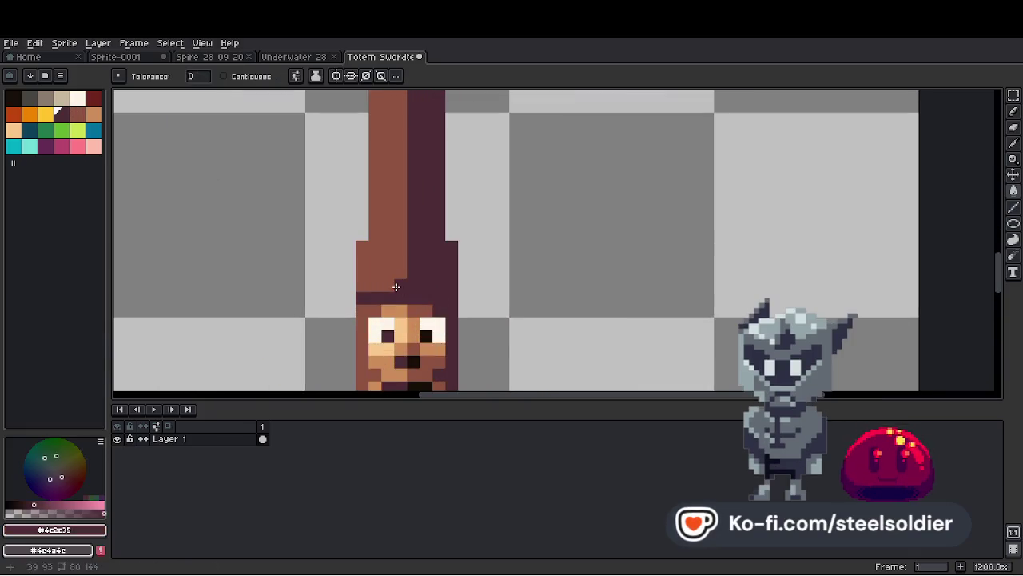
{"action": "key", "text": "b"}
{"action": "scroll", "coordinate": [445, 267], "scroll_direction": "down", "scroll_amount": 4}
{"action": "scroll", "coordinate": [384, 277], "scroll_direction": "up", "scroll_amount": 4}
{"action": "scroll", "coordinate": [359, 283], "scroll_direction": "down", "scroll_amount": 1}
{"action": "key", "text": "ctrl+z"}
Check the sword is centred, try a 2px transparent brush, then return to 1px.
{"action": "scroll", "coordinate": [336, 272], "scroll_direction": "down", "scroll_amount": 4}
{"action": "key", "text": "v"}
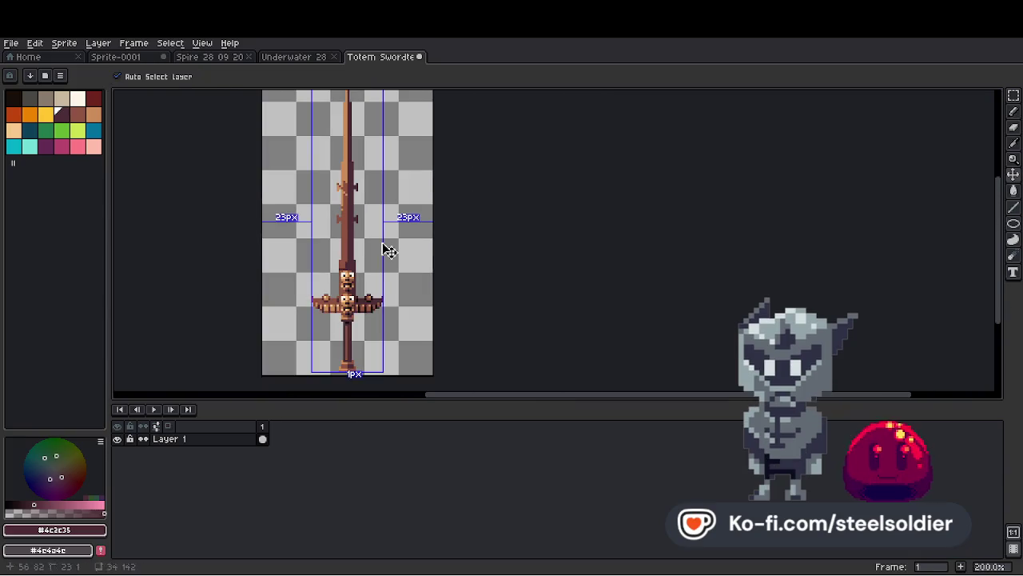
{"action": "scroll", "coordinate": [375, 246], "scroll_direction": "up", "scroll_amount": 3}
{"action": "key", "text": "b"}
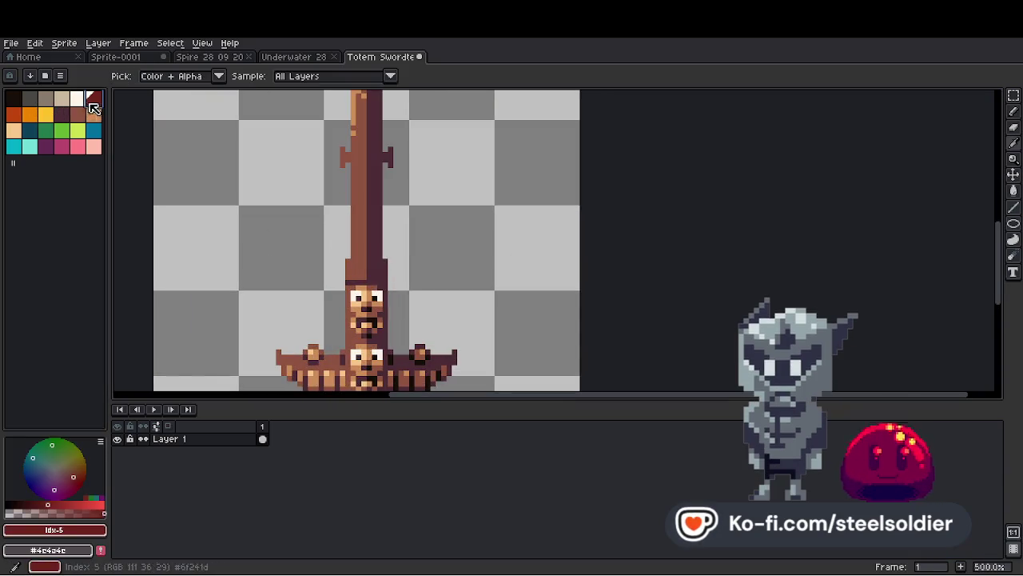
{"action": "key", "text": "plus"}
{"action": "left_click", "coordinate": [334, 253], "text": "alt"}
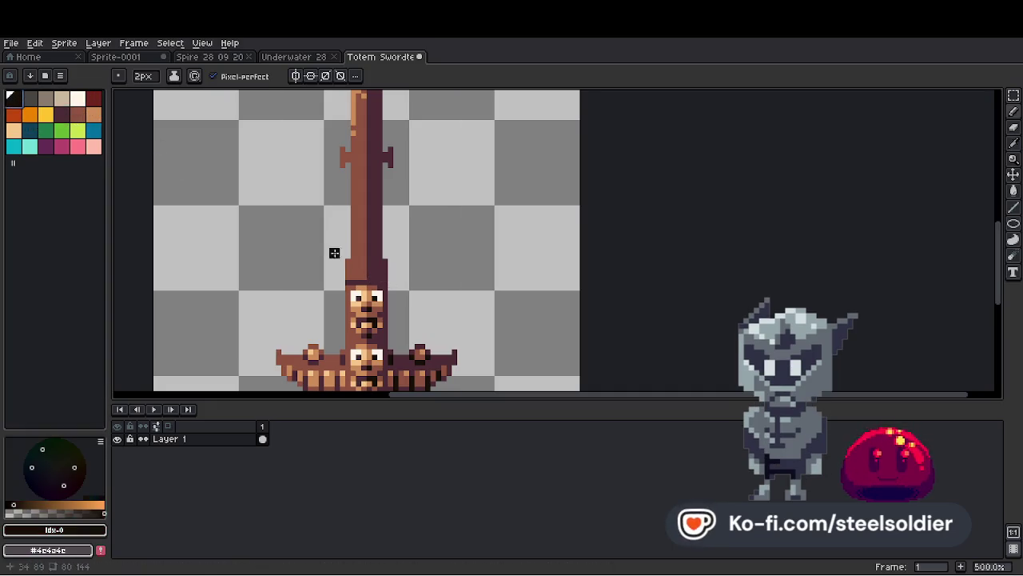
{"action": "scroll", "coordinate": [384, 239], "scroll_direction": "down", "scroll_amount": 5}
{"action": "scroll", "coordinate": [397, 213], "scroll_direction": "up", "scroll_amount": 5}
{"action": "key", "text": "minus"}
Pencil blade notches in the sword's brown, undoing a misstroke.
{"action": "scroll", "coordinate": [365, 229], "scroll_direction": "down", "scroll_amount": 3}
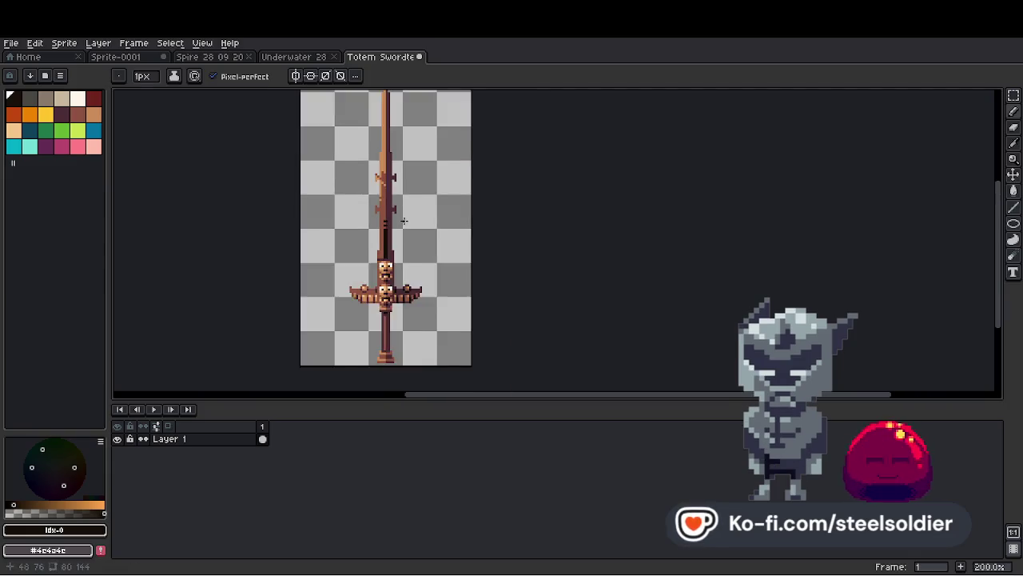
{"action": "scroll", "coordinate": [382, 221], "scroll_direction": "up", "scroll_amount": 2}
{"action": "scroll", "coordinate": [382, 222], "scroll_direction": "up", "scroll_amount": 1}
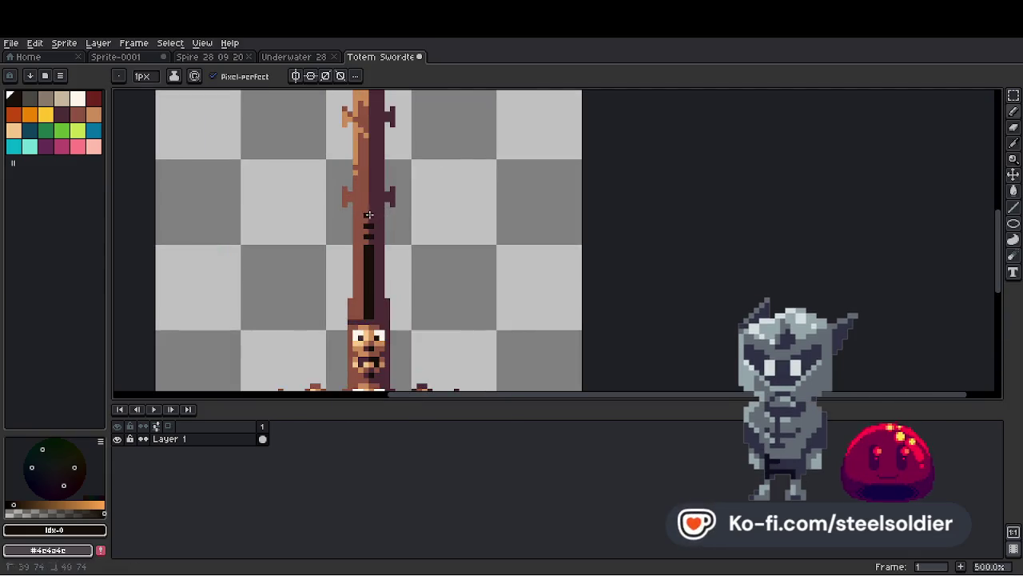
{"action": "scroll", "coordinate": [370, 208], "scroll_direction": "down", "scroll_amount": 3}
{"action": "scroll", "coordinate": [371, 206], "scroll_direction": "up", "scroll_amount": 5}
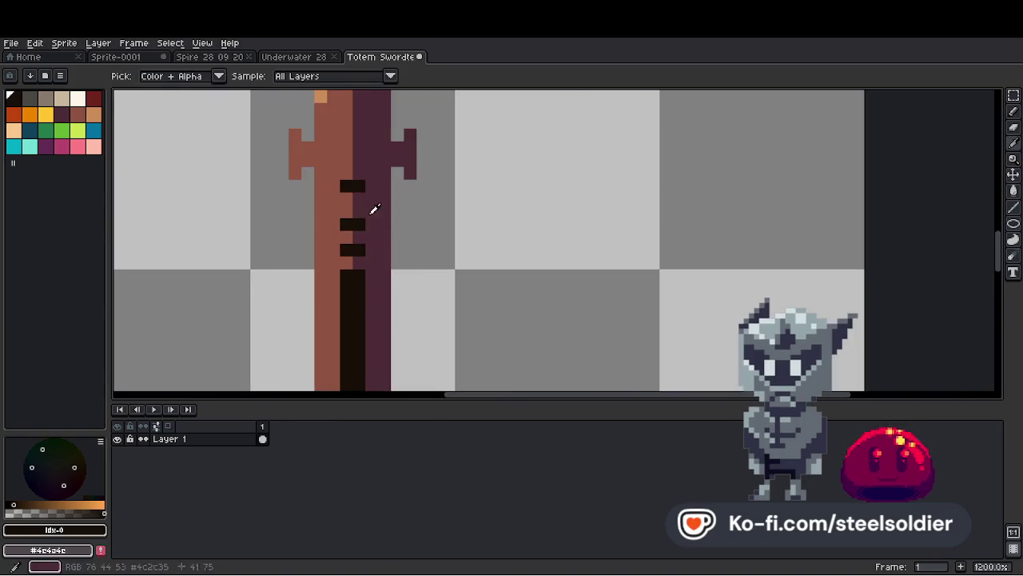
{"action": "key", "text": "b"}
{"action": "scroll", "coordinate": [360, 257], "scroll_direction": "down", "scroll_amount": 4}
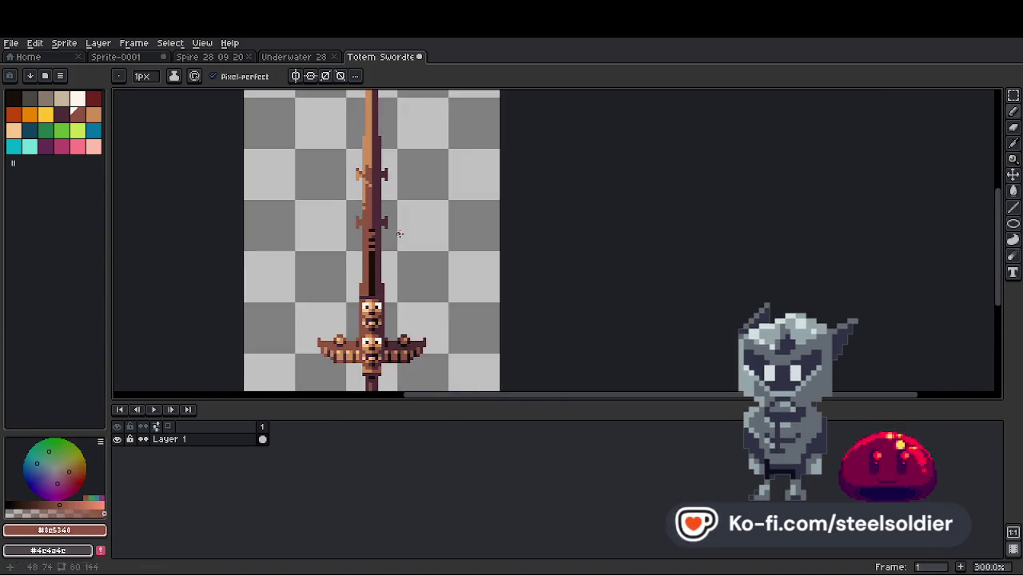
{"action": "scroll", "coordinate": [376, 240], "scroll_direction": "up", "scroll_amount": 3}
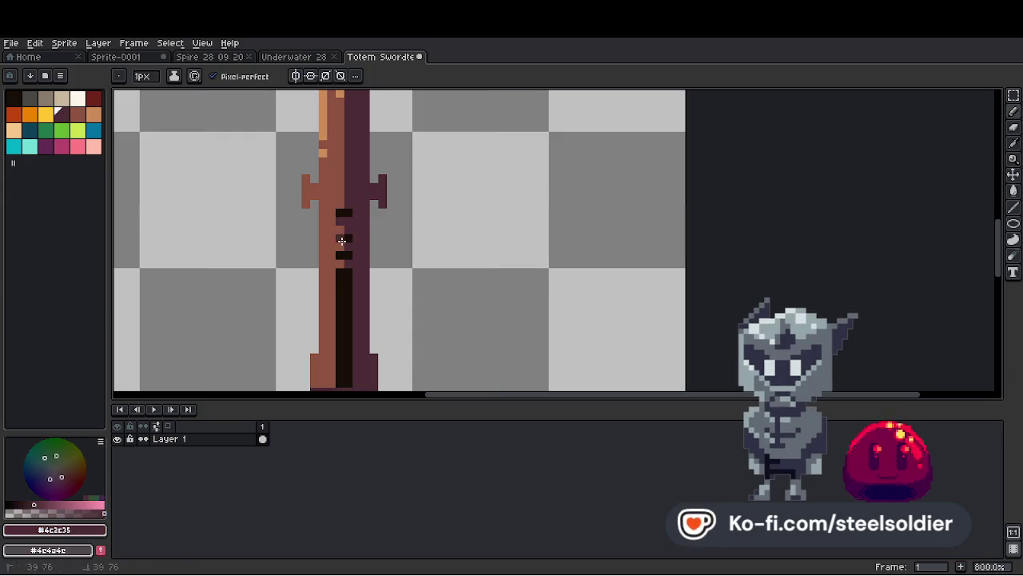
{"action": "scroll", "coordinate": [342, 240], "scroll_direction": "down", "scroll_amount": 4}
{"action": "scroll", "coordinate": [377, 238], "scroll_direction": "up", "scroll_amount": 2}
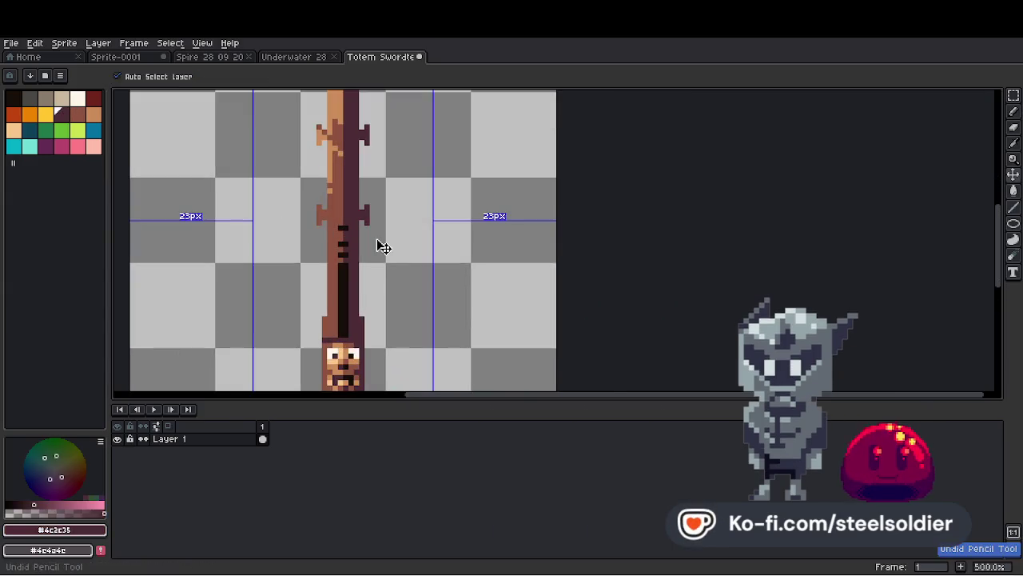
{"action": "scroll", "coordinate": [377, 244], "scroll_direction": "down", "scroll_amount": 1}
{"action": "scroll", "coordinate": [360, 241], "scroll_direction": "up", "scroll_amount": 2}
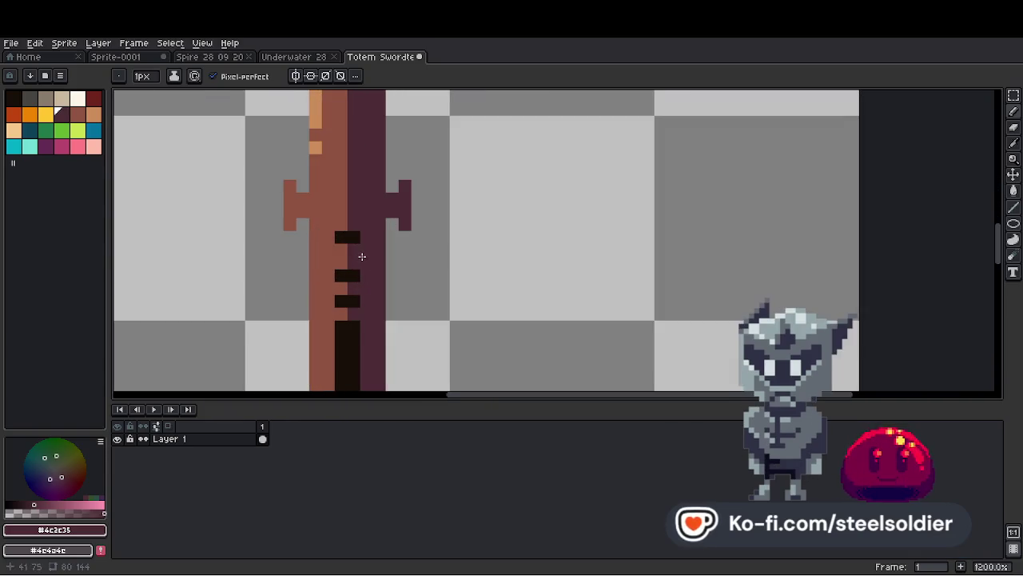
{"action": "left_click", "coordinate": [355, 256], "text": "alt"}
{"action": "scroll", "coordinate": [399, 252], "scroll_direction": "down", "scroll_amount": 4}
{"action": "scroll", "coordinate": [399, 252], "scroll_direction": "down", "scroll_amount": 2}
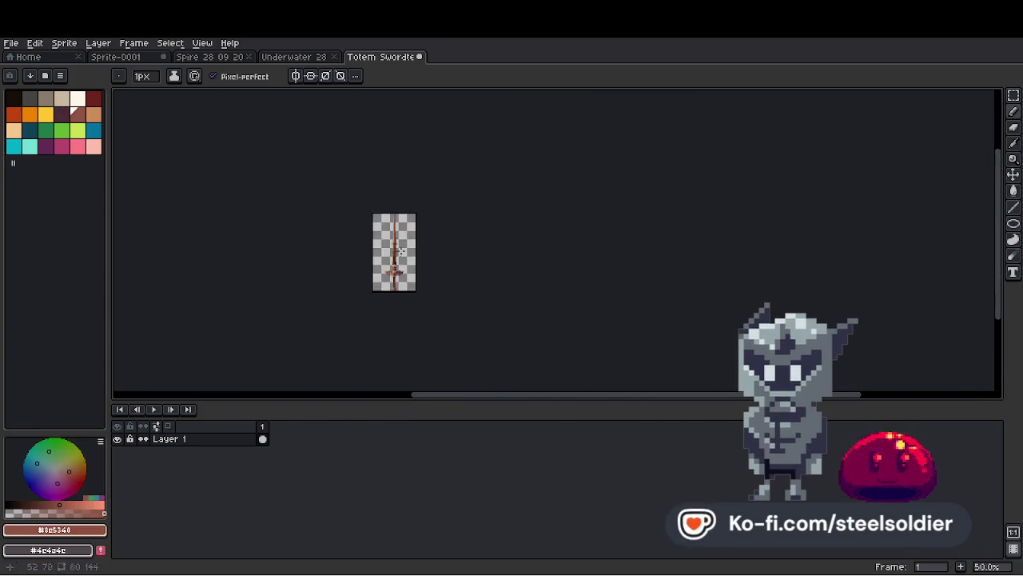
{"action": "scroll", "coordinate": [389, 263], "scroll_direction": "up", "scroll_amount": 4}
{"action": "scroll", "coordinate": [362, 280], "scroll_direction": "down", "scroll_amount": 4}
{"action": "key", "text": "ctrl+z"}
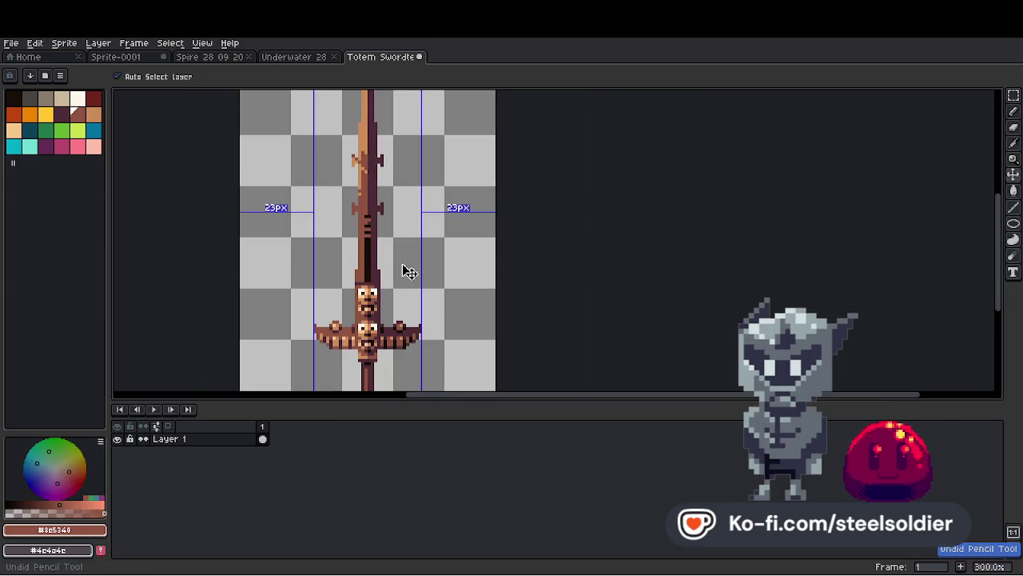
Rework the notches in dark purple, undoing a stroke, then select transparent.
{"action": "scroll", "coordinate": [400, 249], "scroll_direction": "up", "scroll_amount": 4}
{"action": "left_click", "coordinate": [342, 266], "text": "alt"}
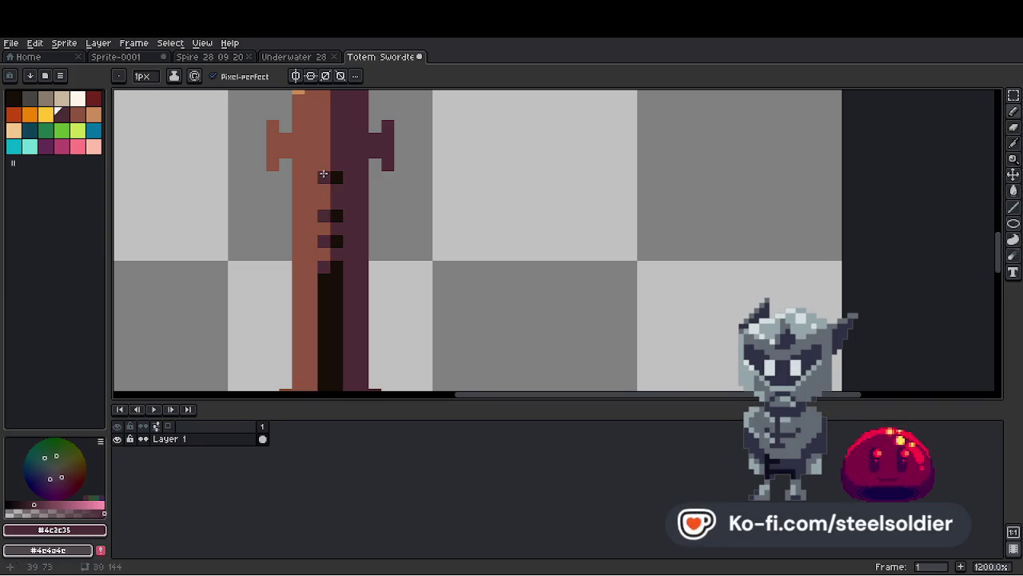
{"action": "scroll", "coordinate": [384, 199], "scroll_direction": "down", "scroll_amount": 4}
{"action": "scroll", "coordinate": [427, 207], "scroll_direction": "up", "scroll_amount": 2}
{"action": "key", "text": "ctrl+z"}
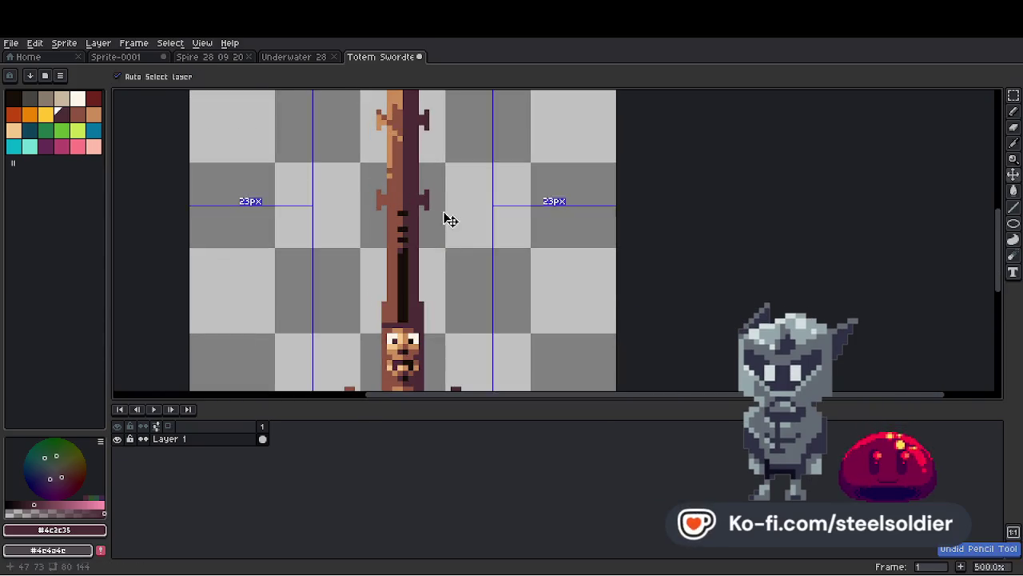
{"action": "scroll", "coordinate": [450, 220], "scroll_direction": "down", "scroll_amount": 4}
{"action": "scroll", "coordinate": [502, 221], "scroll_direction": "up", "scroll_amount": 2}
{"action": "left_click", "coordinate": [229, 164], "text": "alt"}
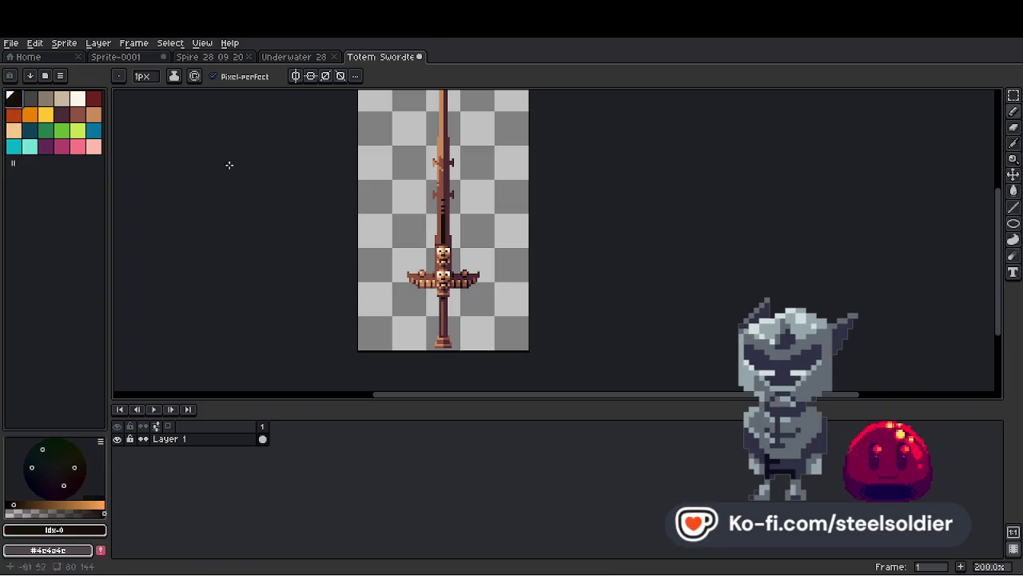
Bucket-fill the empty canvas background with dark brown.
{"action": "key", "text": "g"}
{"action": "left_click", "coordinate": [496, 292]}
{"action": "scroll", "coordinate": [495, 264], "scroll_direction": "down", "scroll_amount": 1}
{"action": "scroll", "coordinate": [503, 215], "scroll_direction": "up", "scroll_amount": 1}
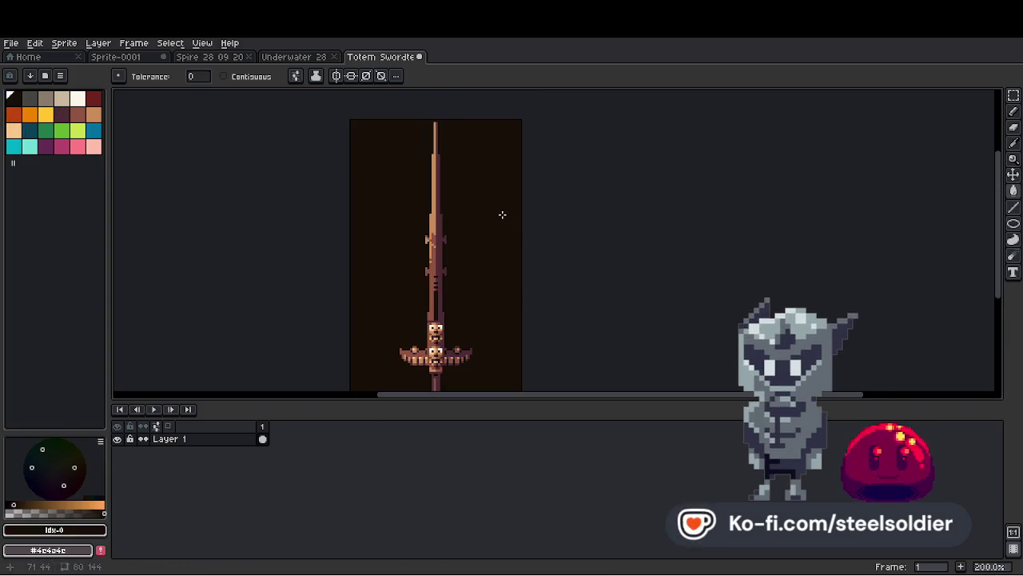
{"action": "scroll", "coordinate": [480, 158], "scroll_direction": "down", "scroll_amount": 1}
{"action": "scroll", "coordinate": [441, 192], "scroll_direction": "up", "scroll_amount": 2}
{"action": "scroll", "coordinate": [427, 276], "scroll_direction": "up", "scroll_amount": 4}
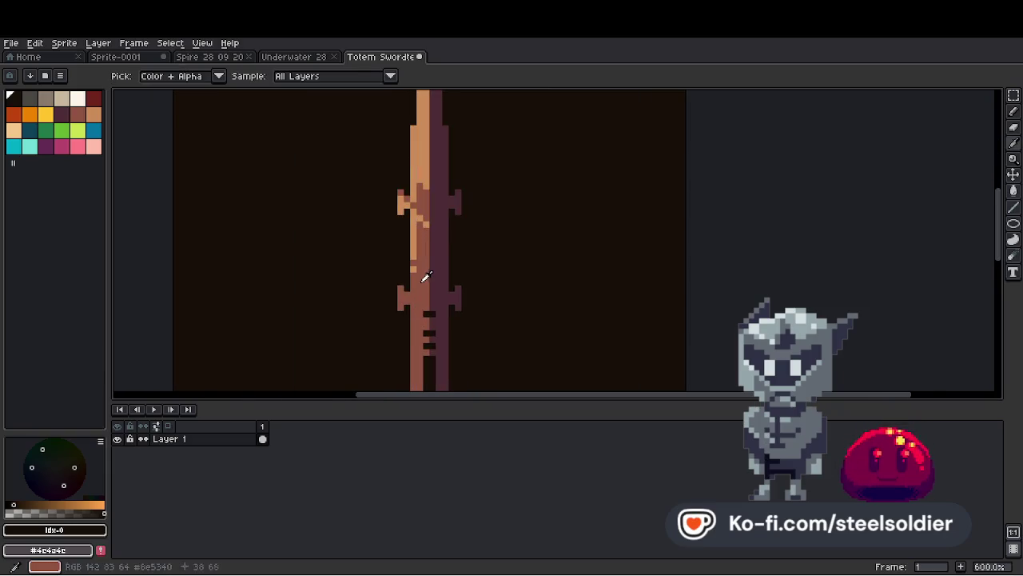
Eyedrop the blade's brown and pencil diagonal lighter-brown streaks on the upper blade.
{"action": "left_click", "coordinate": [426, 276], "text": "alt"}
{"action": "scroll", "coordinate": [427, 276], "scroll_direction": "down", "scroll_amount": 4}
{"action": "scroll", "coordinate": [438, 203], "scroll_direction": "up", "scroll_amount": 5}
{"action": "left_click_drag", "start_coordinate": [437, 210], "coordinate": [429, 207]}
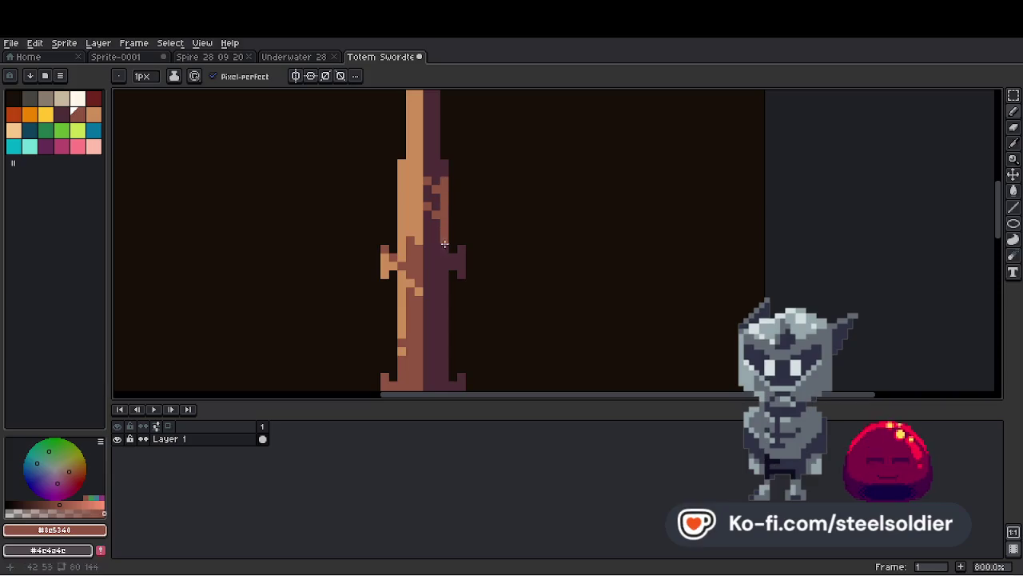
{"action": "scroll", "coordinate": [445, 249], "scroll_direction": "down", "scroll_amount": 3}
Bring the lower blade into view and eyedrop the dark purple, blade brown and dark background colours.
{"action": "key", "text": "g"}
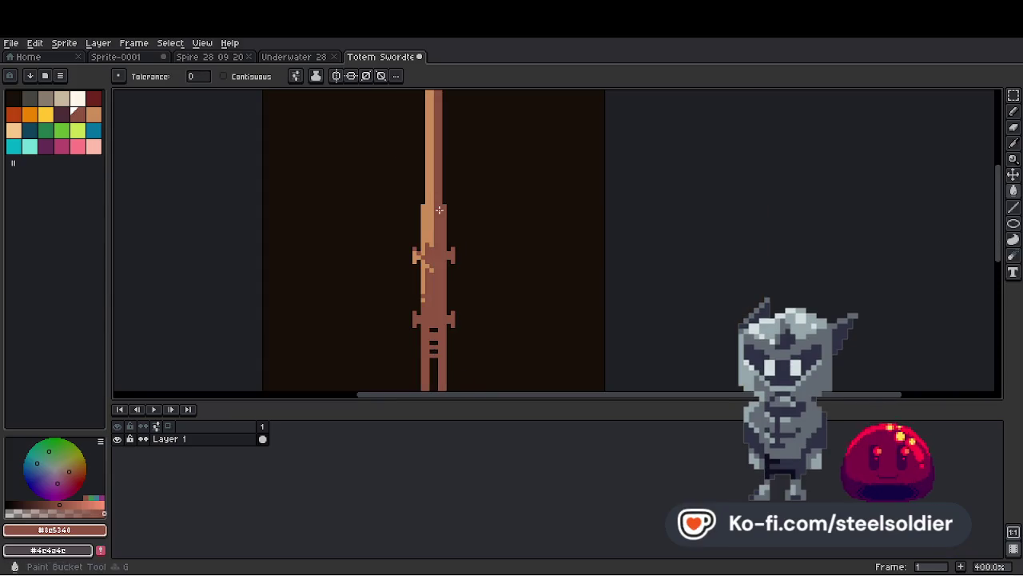
{"action": "left_click_drag", "start_coordinate": [436, 187], "coordinate": [457, 281]}
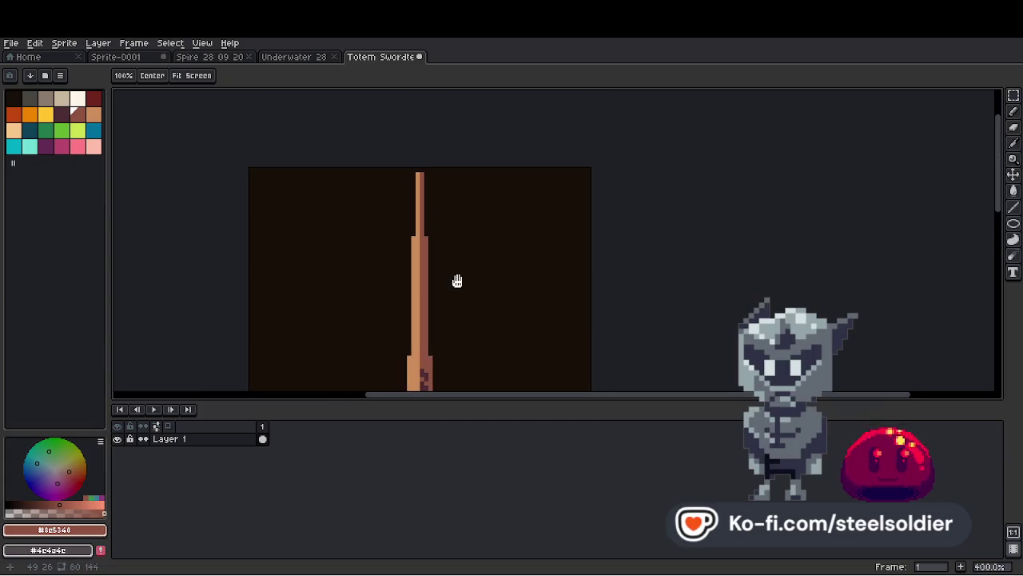
{"action": "scroll", "coordinate": [432, 174], "scroll_direction": "down", "scroll_amount": 3}
{"action": "scroll", "coordinate": [424, 184], "scroll_direction": "up", "scroll_amount": 5}
{"action": "scroll", "coordinate": [421, 242], "scroll_direction": "down", "scroll_amount": 2}
{"action": "key", "text": "b"}
{"action": "left_click", "coordinate": [420, 359], "text": "alt"}
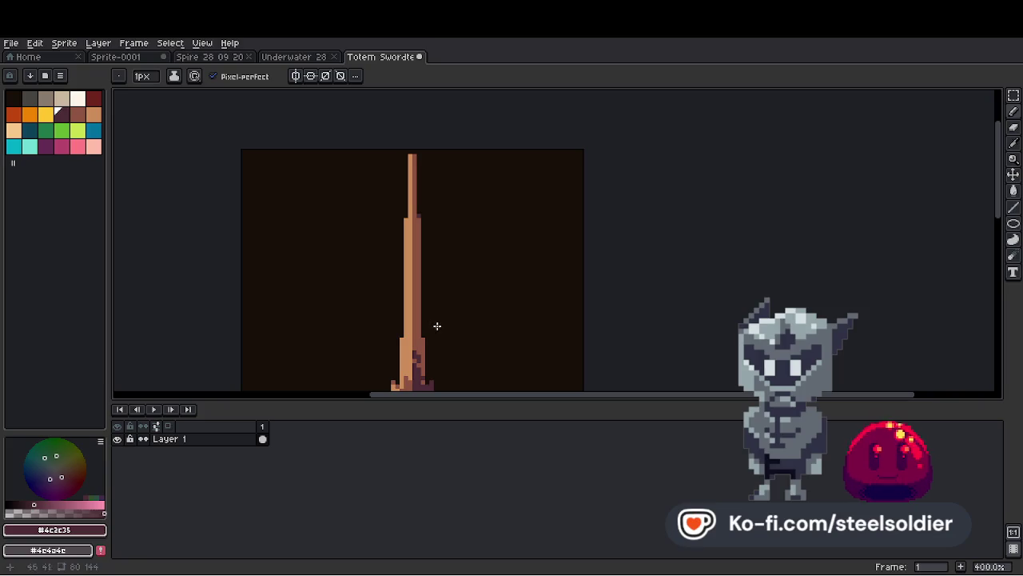
{"action": "left_click", "coordinate": [405, 226], "text": "alt"}
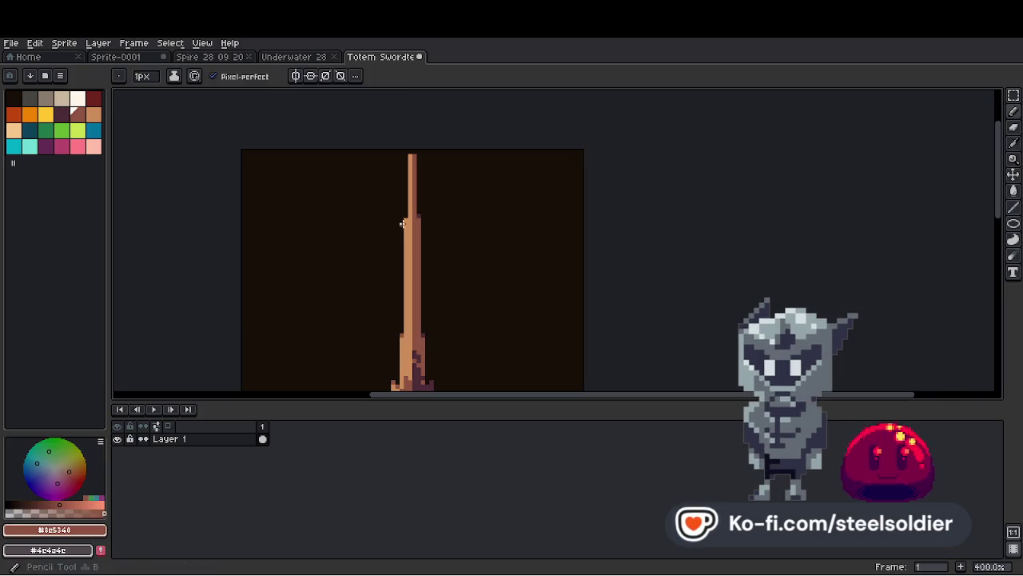
{"action": "scroll", "coordinate": [404, 215], "scroll_direction": "up", "scroll_amount": 3}
{"action": "left_click", "coordinate": [425, 272], "text": "alt"}
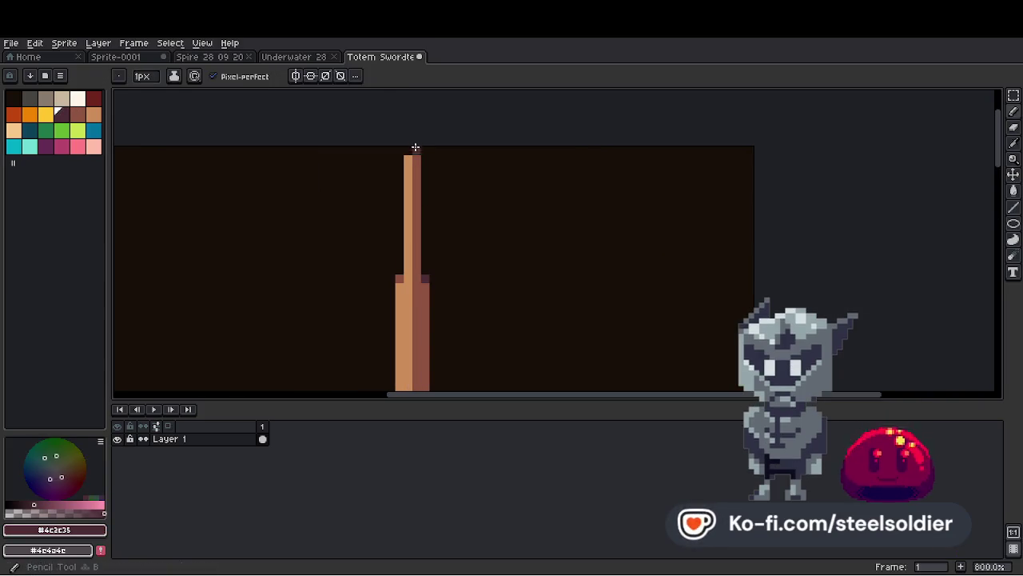
{"action": "left_click", "coordinate": [400, 264], "text": "alt"}
{"action": "scroll", "coordinate": [468, 144], "scroll_direction": "down", "scroll_amount": 4}
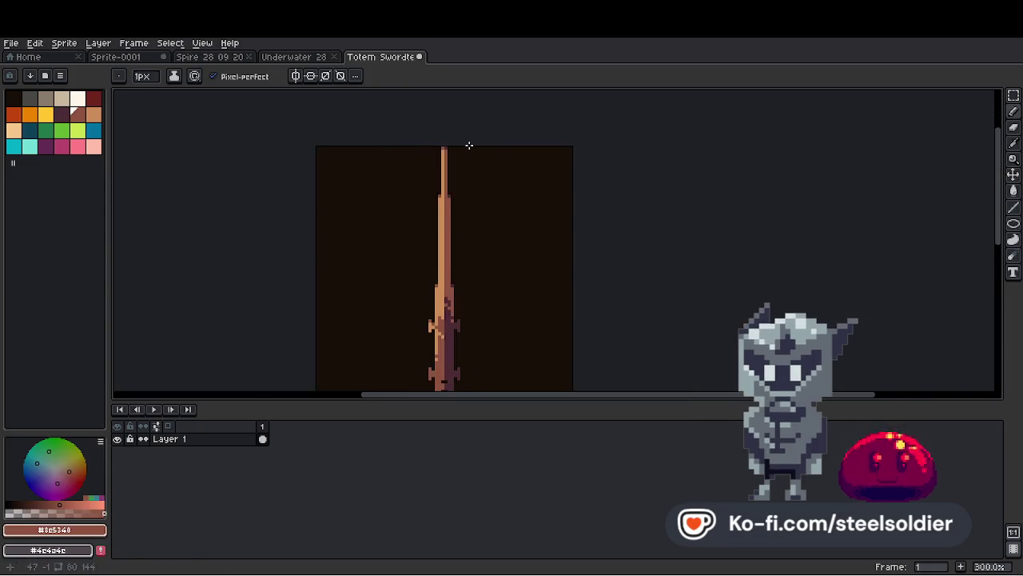
{"action": "scroll", "coordinate": [478, 206], "scroll_direction": "up", "scroll_amount": 1}
{"action": "scroll", "coordinate": [466, 222], "scroll_direction": "down", "scroll_amount": 2}
{"action": "scroll", "coordinate": [459, 200], "scroll_direction": "up", "scroll_amount": 2}
{"action": "scroll", "coordinate": [452, 178], "scroll_direction": "down", "scroll_amount": 1}
{"action": "scroll", "coordinate": [432, 232], "scroll_direction": "up", "scroll_amount": 4}
{"action": "scroll", "coordinate": [327, 258], "scroll_direction": "up", "scroll_amount": 2}
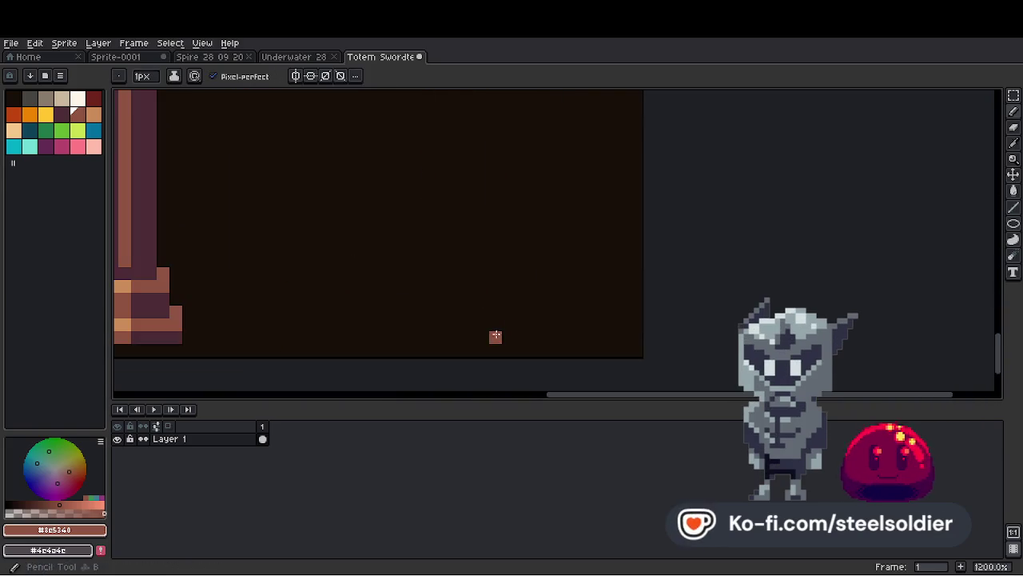
{"action": "scroll", "coordinate": [495, 315], "scroll_direction": "down", "scroll_amount": 4}
{"action": "scroll", "coordinate": [384, 280], "scroll_direction": "up", "scroll_amount": 2}
{"action": "left_click", "coordinate": [377, 196], "text": "alt"}
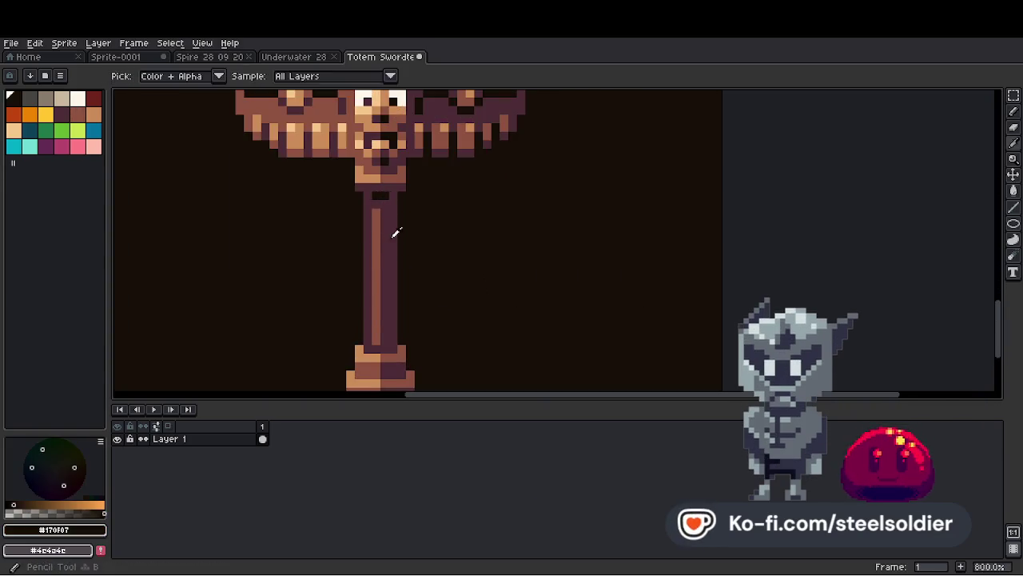
Sample the light grip colour and select the grip's same-coloured pixels with the Magic Wand.
{"action": "key", "text": "w"}
{"action": "left_click", "coordinate": [391, 236]}
{"action": "key", "text": "b"}
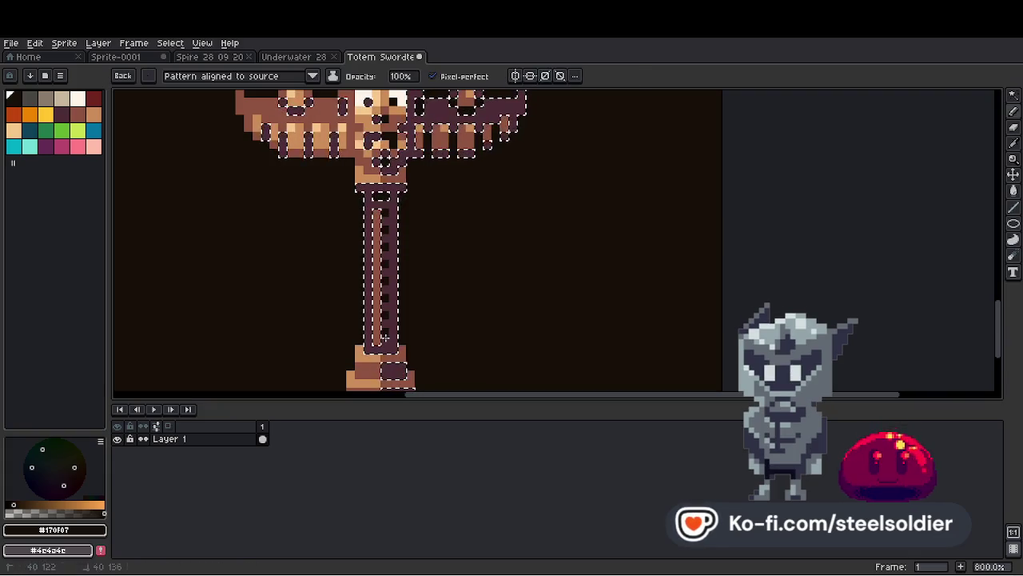
{"action": "scroll", "coordinate": [384, 343], "scroll_direction": "down", "scroll_amount": 4}
{"action": "key", "text": "ctrl+d"}
{"action": "scroll", "coordinate": [432, 290], "scroll_direction": "up", "scroll_amount": 3}
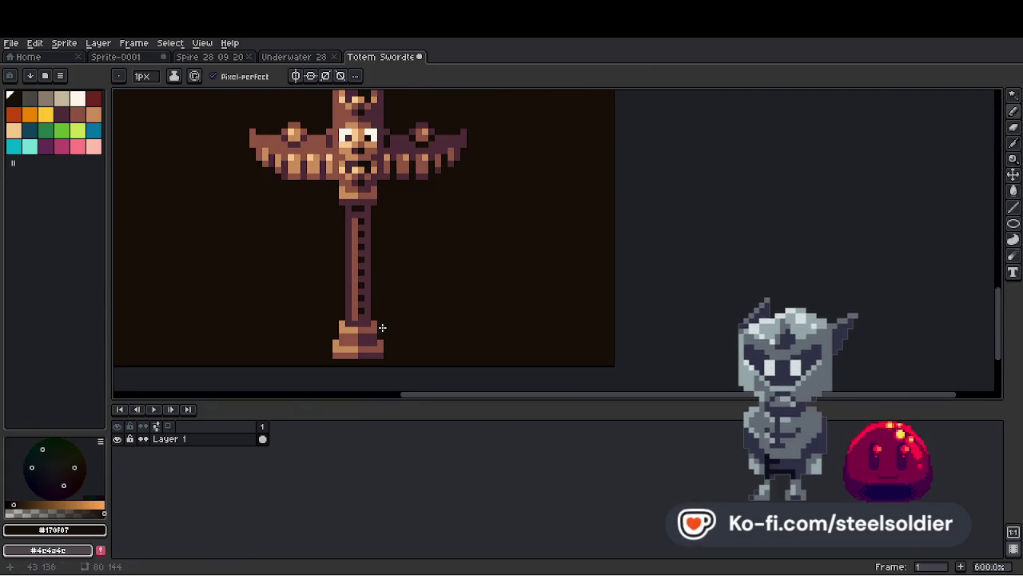
{"action": "key", "text": "alt"}
{"action": "left_click", "coordinate": [357, 279], "text": "alt"}
{"action": "key", "text": "w"}
{"action": "left_click", "coordinate": [359, 252]}
{"action": "key", "text": "b"}
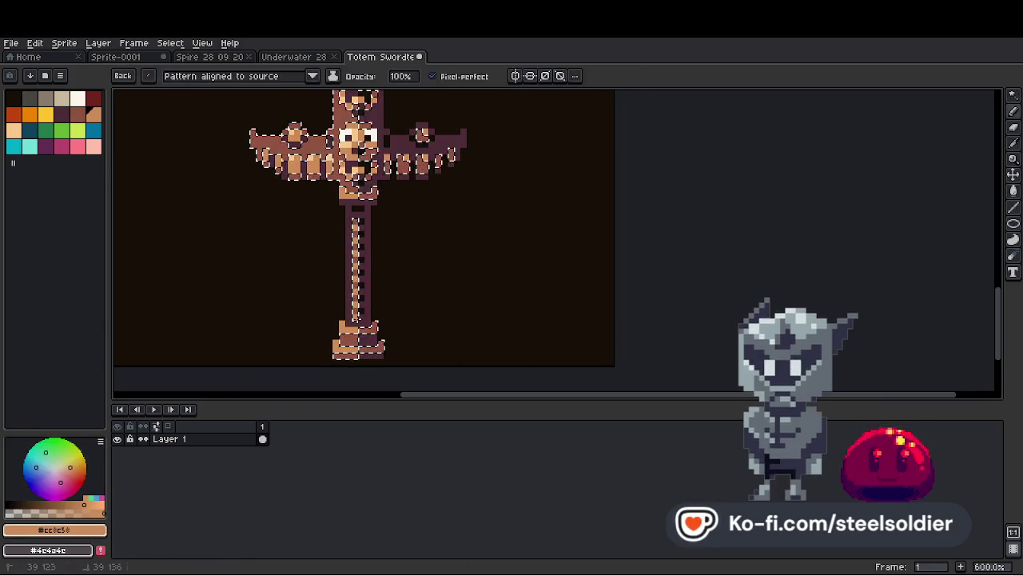
Zoom out to 100% to see the whole sword, then zoom to 1600% on the bottom-right corner.
{"action": "key", "text": "1"}
{"action": "scroll", "coordinate": [405, 286], "scroll_direction": "up", "scroll_amount": 1}
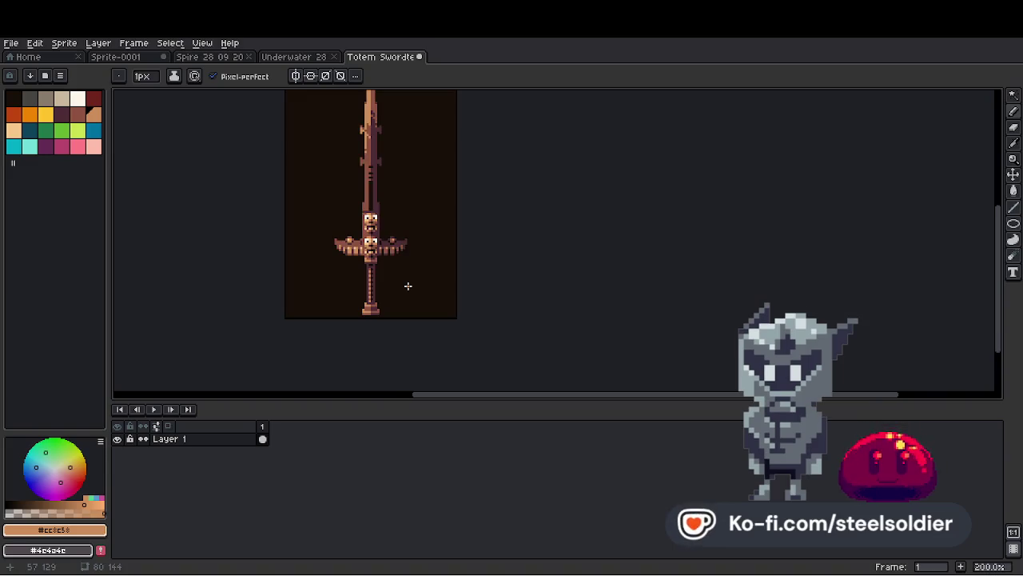
{"action": "scroll", "coordinate": [410, 292], "scroll_direction": "up", "scroll_amount": 3}
{"action": "scroll", "coordinate": [479, 334], "scroll_direction": "up", "scroll_amount": 5}
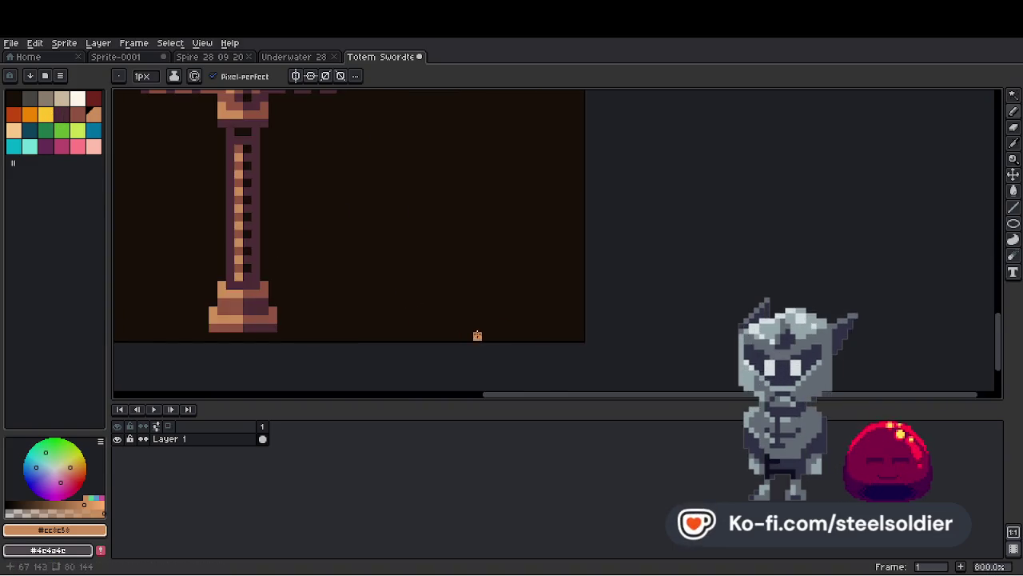
Pick the reddish-brown swatch and pencil the emblem's lower curve, side columns and top loop.
{"action": "left_click", "coordinate": [77, 114]}
{"action": "left_click", "coordinate": [446, 326]}
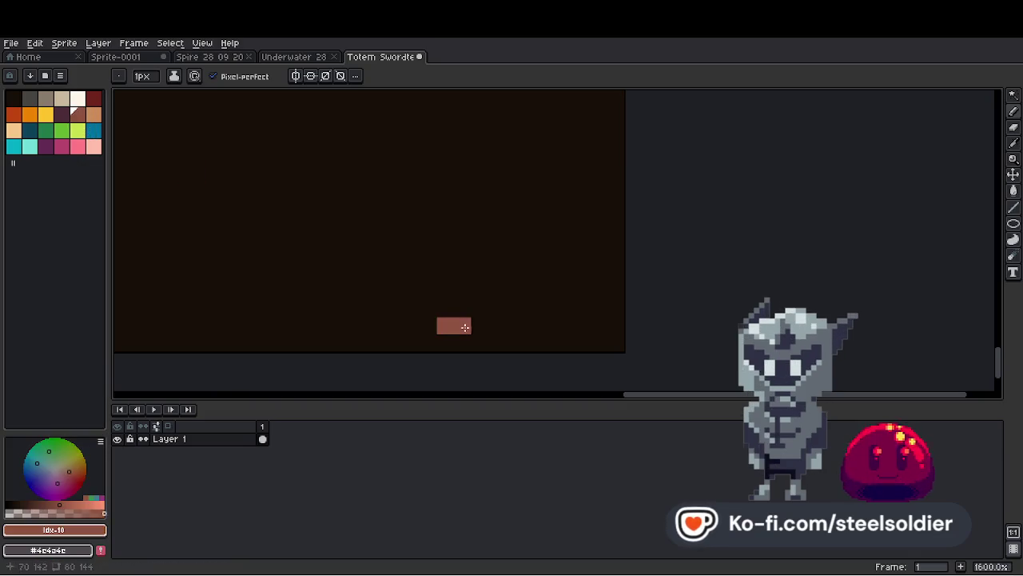
{"action": "left_click", "coordinate": [429, 309]}
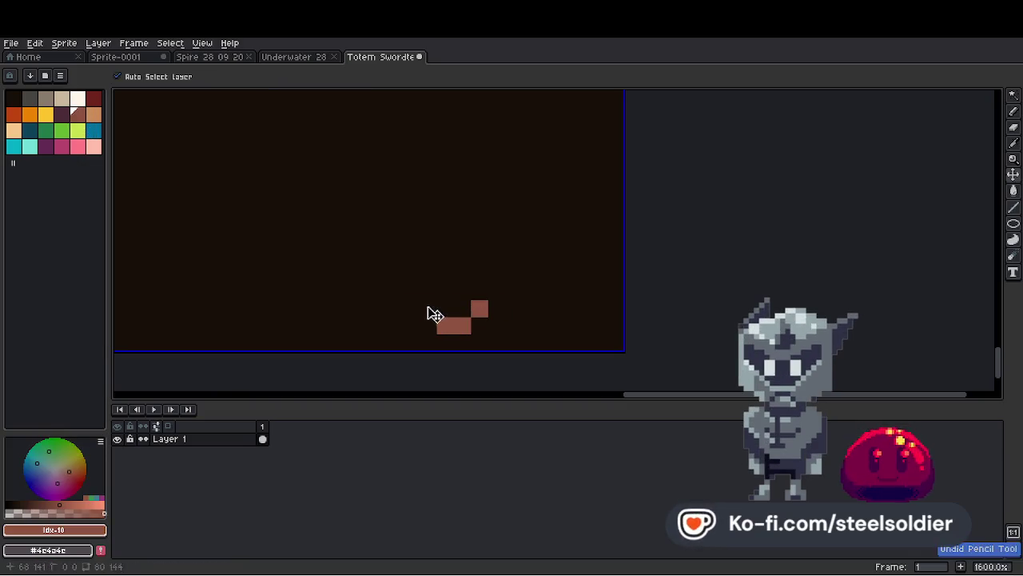
{"action": "left_click", "coordinate": [490, 295]}
{"action": "left_click", "coordinate": [490, 258]}
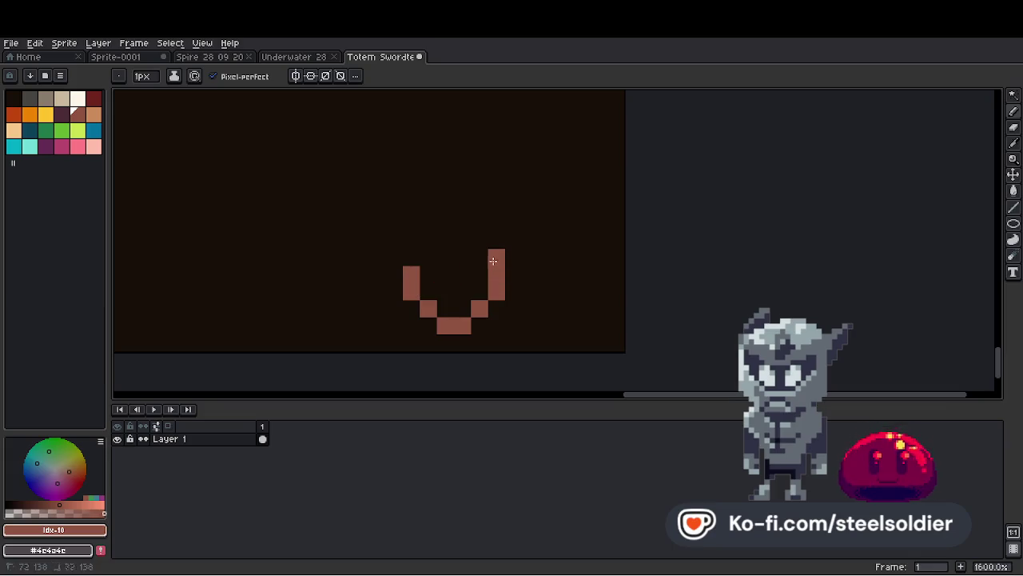
{"action": "left_click", "coordinate": [413, 258]}
{"action": "left_click", "coordinate": [412, 224]}
{"action": "left_click", "coordinate": [428, 224]}
{"action": "left_click", "coordinate": [462, 240]}
{"action": "left_click", "coordinate": [445, 240]}
{"action": "left_click", "coordinate": [480, 224]}
{"action": "left_click", "coordinate": [496, 224]}
{"action": "left_click", "coordinate": [514, 223]}
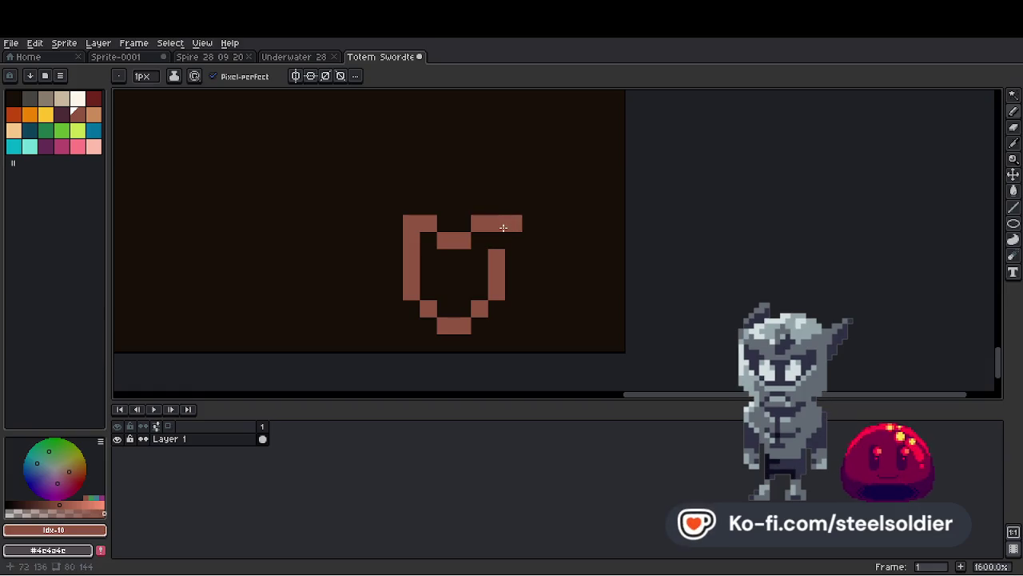
Undo the stray pixels and draw the emblem's right and left horns, closing the lower gap.
{"action": "key", "text": "ctrl+z"}
{"action": "key", "text": "ctrl+z"}
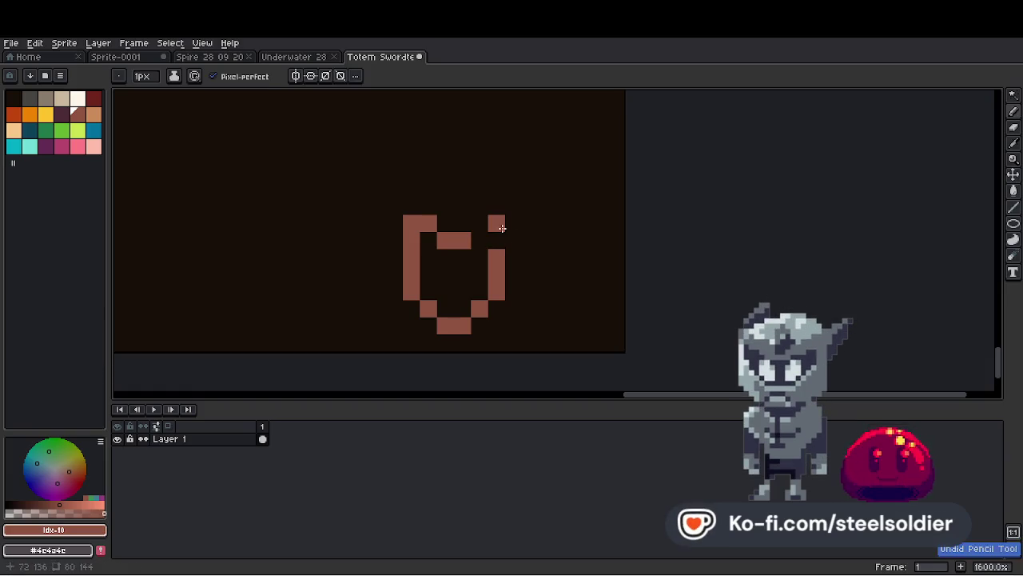
{"action": "left_click", "coordinate": [480, 224]}
{"action": "left_click", "coordinate": [496, 240]}
{"action": "left_click_drag", "start_coordinate": [445, 206], "coordinate": [463, 207]}
{"action": "left_click", "coordinate": [513, 224]}
{"action": "left_click", "coordinate": [531, 206]}
{"action": "left_click", "coordinate": [531, 223]}
{"action": "left_click", "coordinate": [513, 239]}
{"action": "left_click_drag", "start_coordinate": [394, 240], "coordinate": [394, 223]}
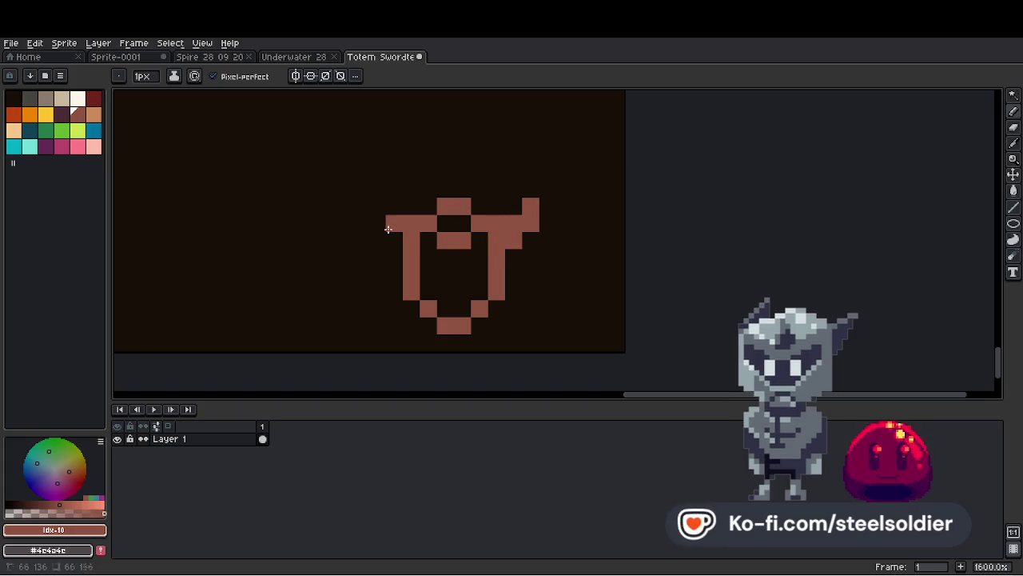
{"action": "left_click", "coordinate": [377, 206]}
{"action": "left_click", "coordinate": [376, 223]}
{"action": "left_click_drag", "start_coordinate": [446, 292], "coordinate": [463, 292]}
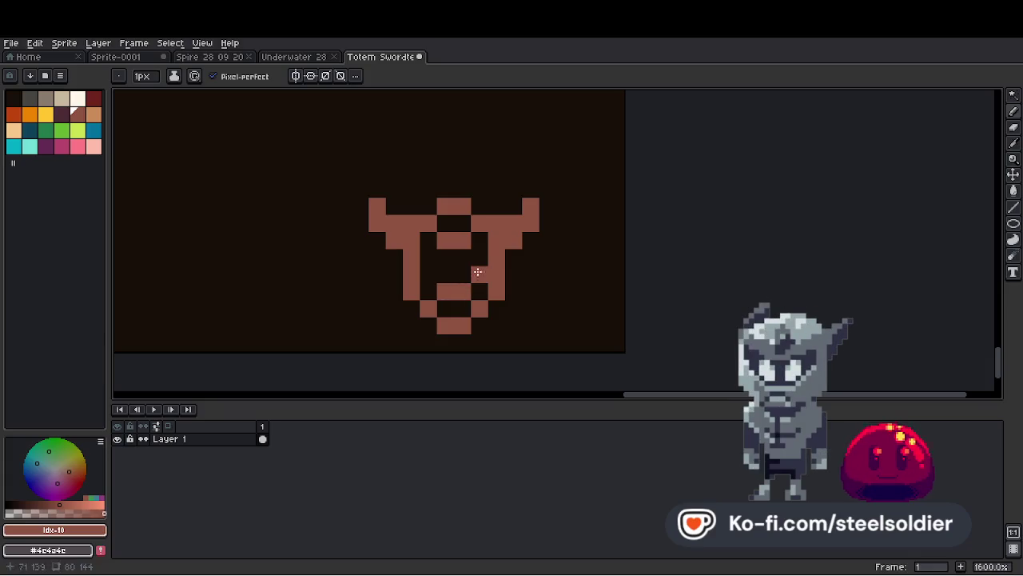
Select the emblem with the Rectangular Marquee, move it within the corner and commit.
{"action": "scroll", "coordinate": [434, 270], "scroll_direction": "down", "scroll_amount": 3}
{"action": "key", "text": "m"}
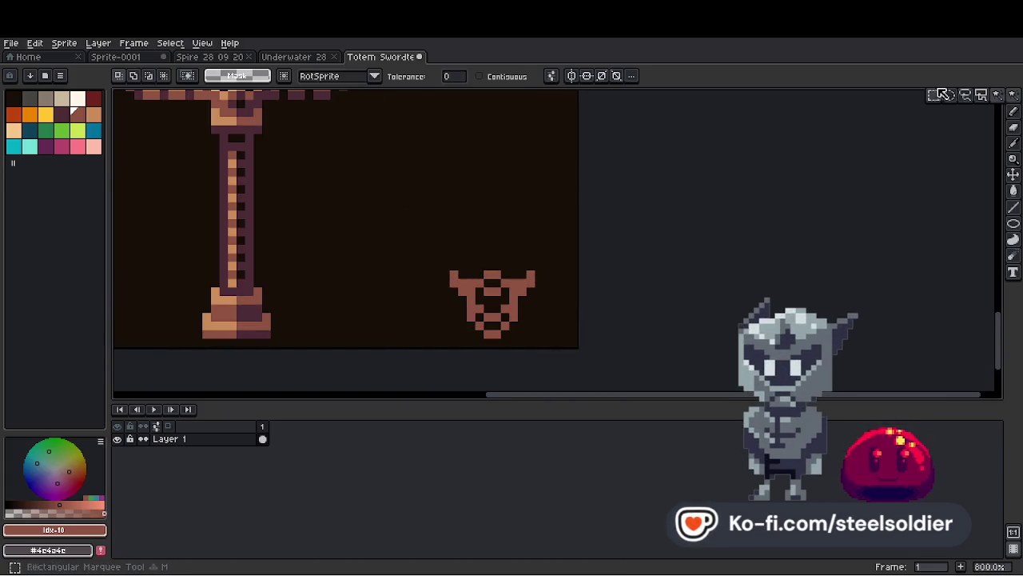
{"action": "mouse_move", "coordinate": [434, 229]}
{"action": "left_mouse_down"}
{"action": "mouse_move", "coordinate": [542, 281]}
{"action": "mouse_move", "coordinate": [543, 296]}
{"action": "left_mouse_up"}
{"action": "left_click", "coordinate": [533, 293]}
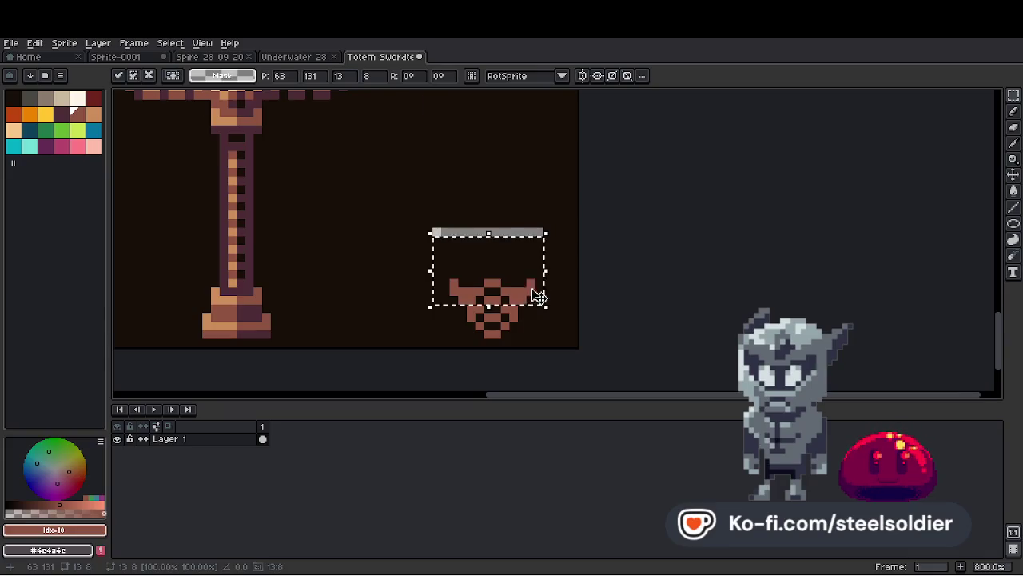
{"action": "scroll", "coordinate": [526, 276], "scroll_direction": "down", "scroll_amount": 1}
{"action": "left_click", "coordinate": [515, 232]}
{"action": "scroll", "coordinate": [511, 227], "scroll_direction": "up", "scroll_amount": 1}
Return to the Paint Bucket with the dark background colour and bring up the File menu.
{"action": "key", "text": "g"}
{"action": "left_click", "coordinate": [505, 242], "text": "alt"}
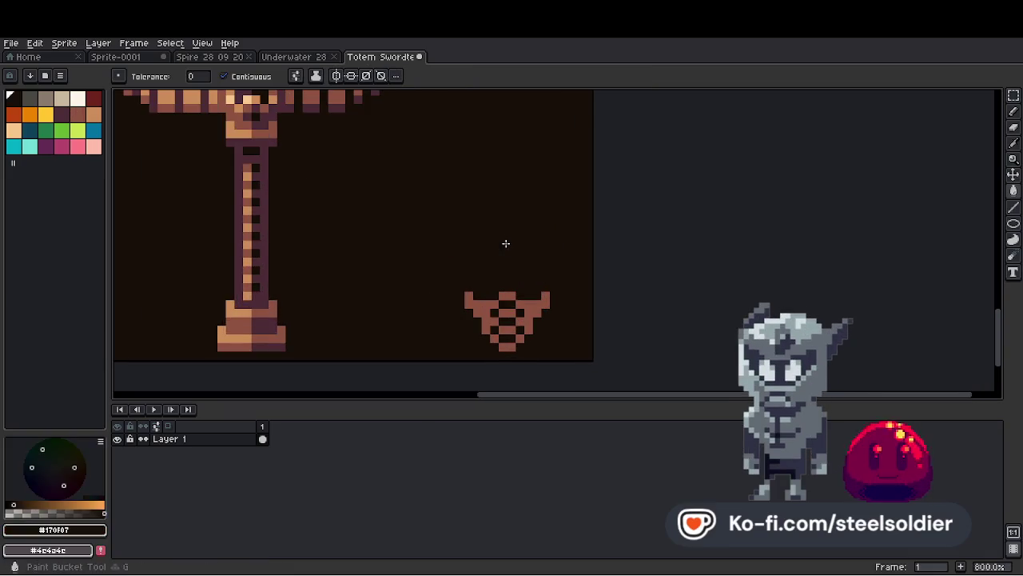
{"action": "scroll", "coordinate": [537, 243], "scroll_direction": "down", "scroll_amount": 4}
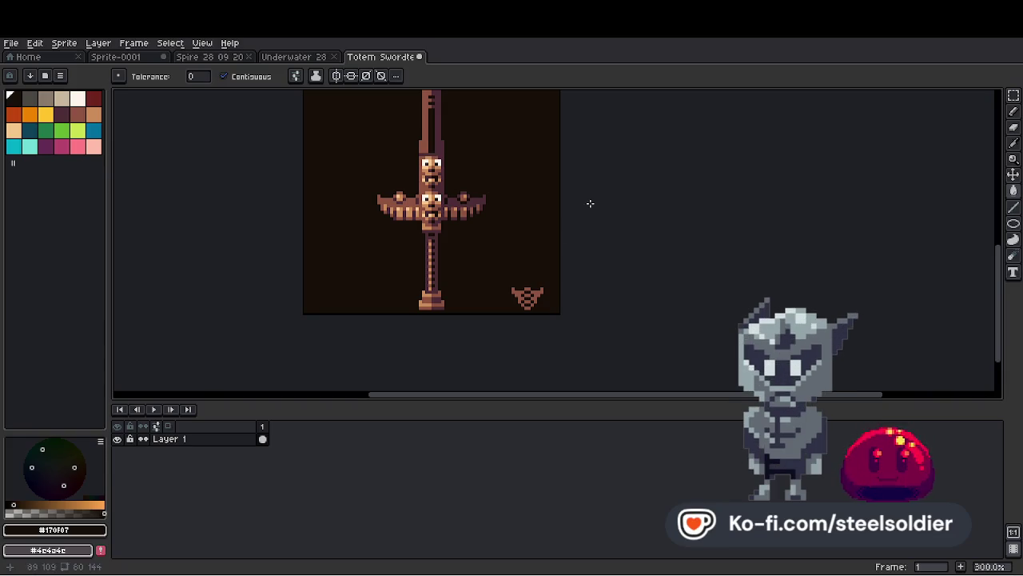
{"action": "left_click", "coordinate": [11, 43]}
Save Totem Swordtember 28 09 2025.aseprite and start Export As, reviewing recent output folders.
{"action": "left_click", "coordinate": [27, 84]}
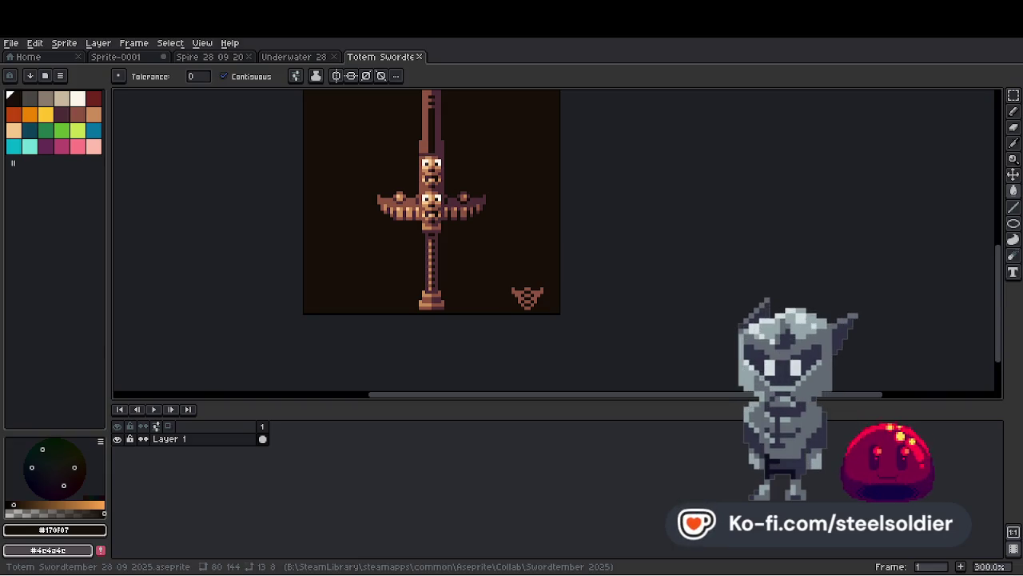
{"action": "left_click", "coordinate": [11, 43]}
{"action": "mouse_move", "coordinate": [66, 148]}
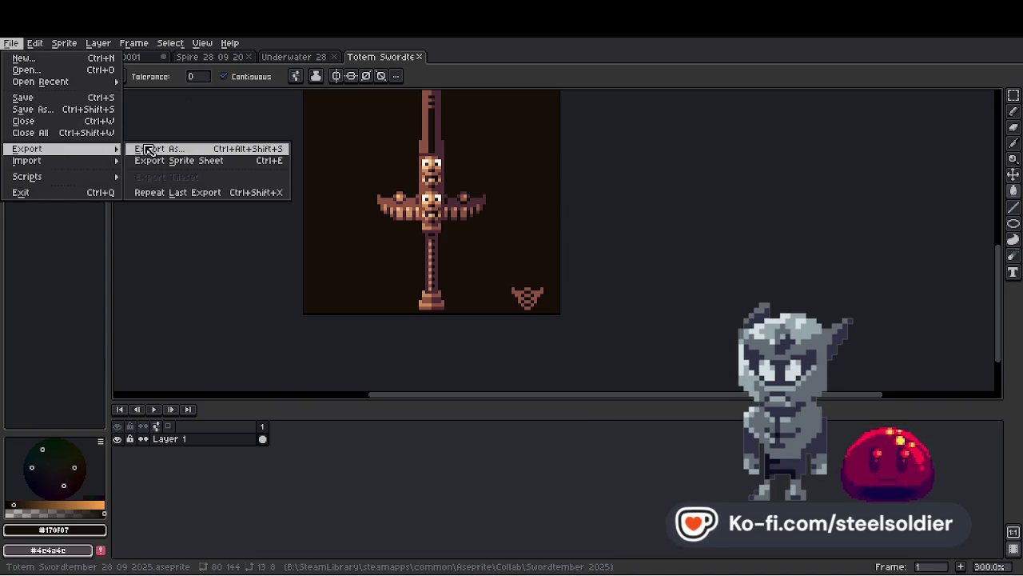
{"action": "left_click", "coordinate": [144, 149]}
{"action": "left_click", "coordinate": [259, 63]}
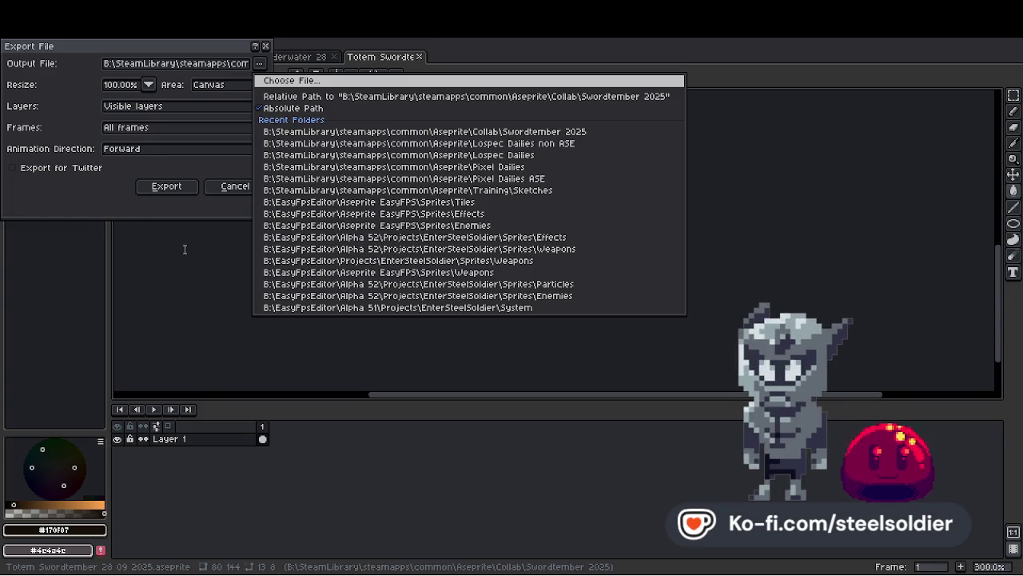
{"action": "left_click", "coordinate": [159, 236]}
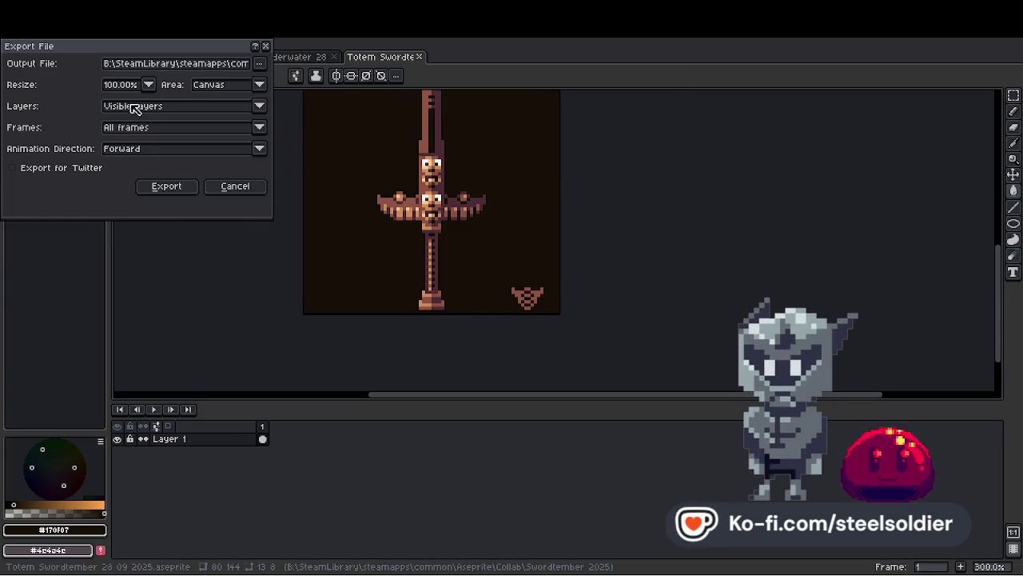
Set the export Resize to 1000% and export the enlarged sword image.
{"action": "left_click", "coordinate": [120, 84]}
{"action": "left_click", "coordinate": [171, 205]}
{"action": "left_click", "coordinate": [149, 84]}
{"action": "left_click", "coordinate": [114, 201]}
{"action": "left_click", "coordinate": [259, 64]}
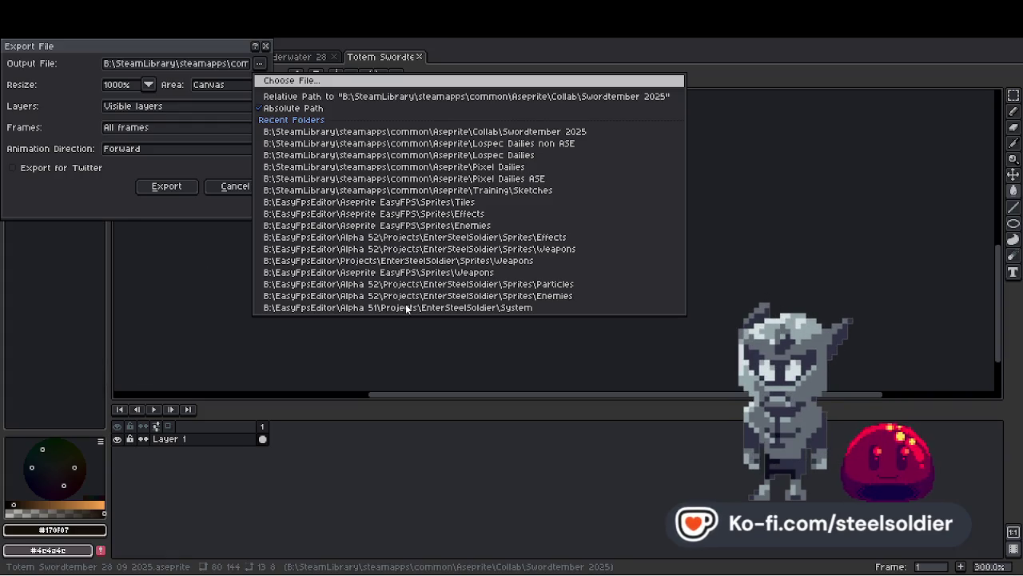
{"action": "key", "text": "Escape"}
{"action": "left_click", "coordinate": [175, 188]}
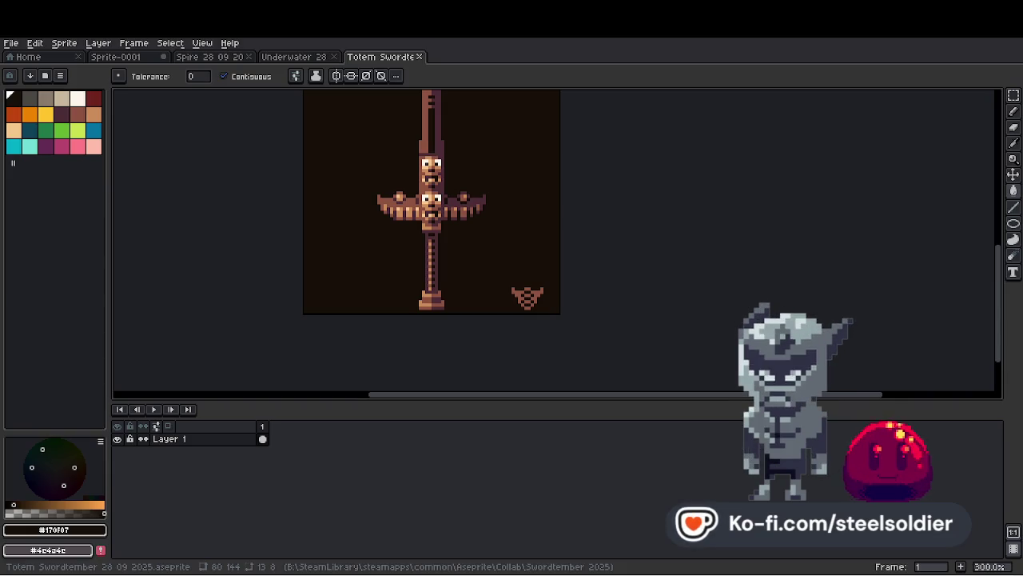
Switch to the Underwater 28 09 2025 tab and export it at 400%, overwriting Underwater 28 09 2025.png.
{"action": "left_click", "coordinate": [128, 57]}
{"action": "left_click", "coordinate": [210, 56]}
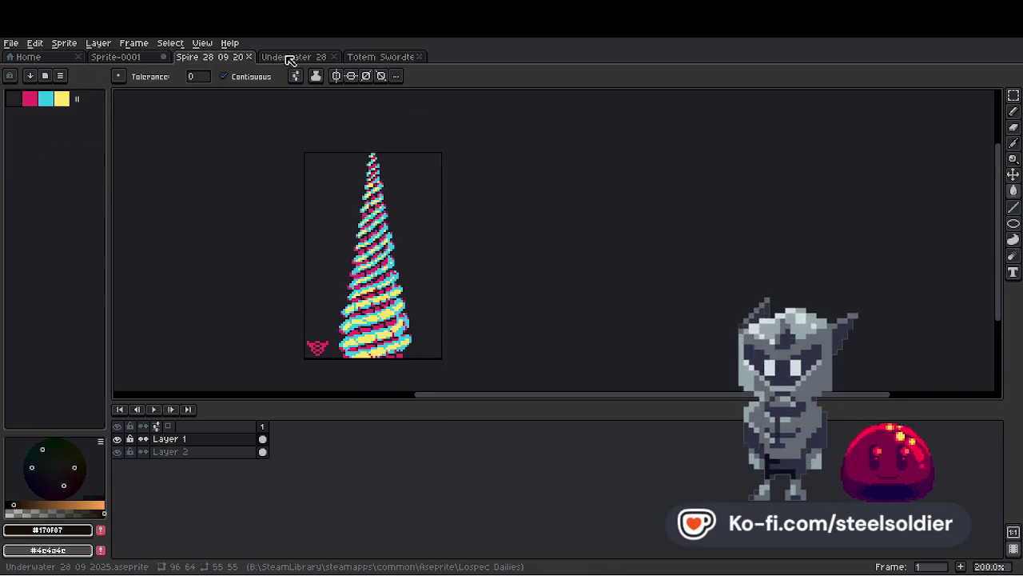
{"action": "left_click", "coordinate": [294, 57]}
{"action": "left_click", "coordinate": [11, 43]}
{"action": "mouse_move", "coordinate": [88, 149]}
{"action": "left_click", "coordinate": [160, 149]}
{"action": "left_click", "coordinate": [148, 84]}
{"action": "left_click", "coordinate": [128, 149]}
{"action": "left_click", "coordinate": [169, 185]}
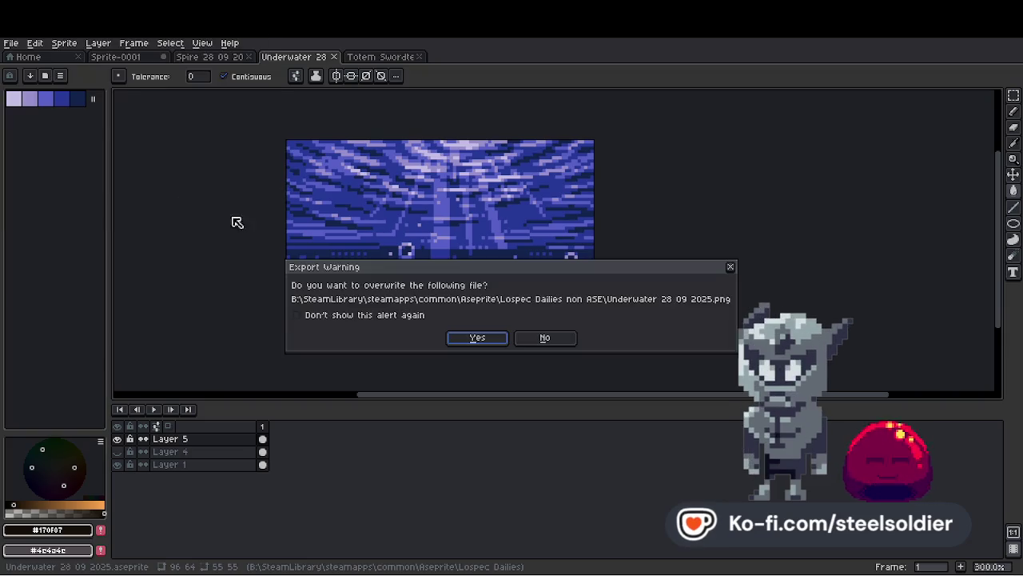
{"action": "left_click", "coordinate": [475, 338]}
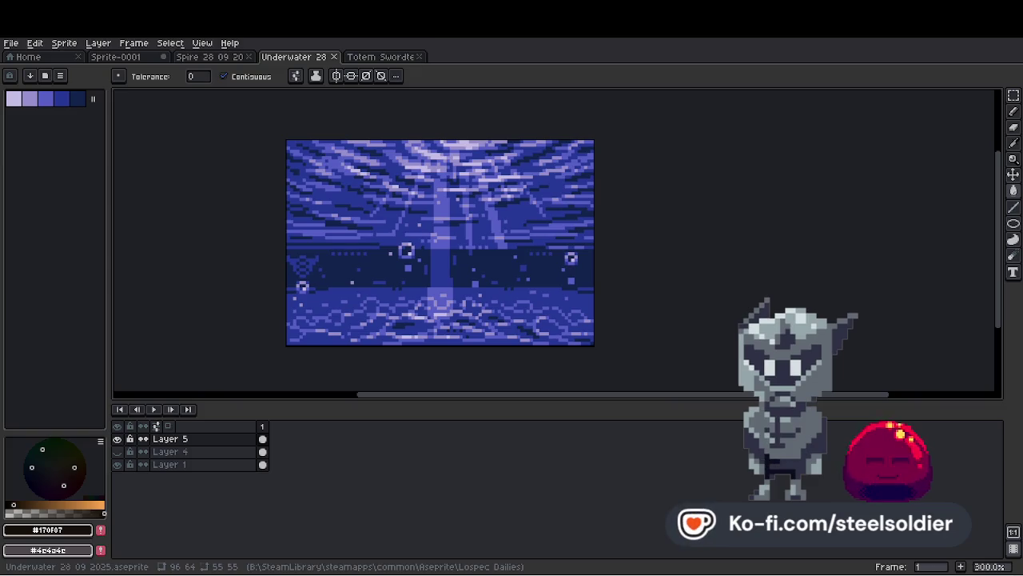
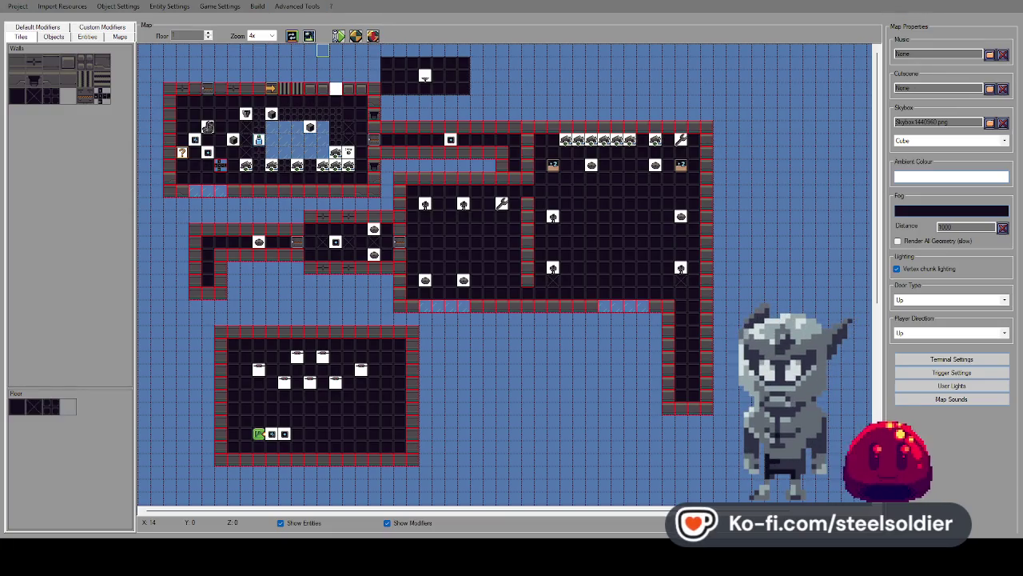
Launch a 3D playtest of the hub map and shoot down the drones with the glove weapon.
{"action": "left_click", "coordinate": [375, 37]}
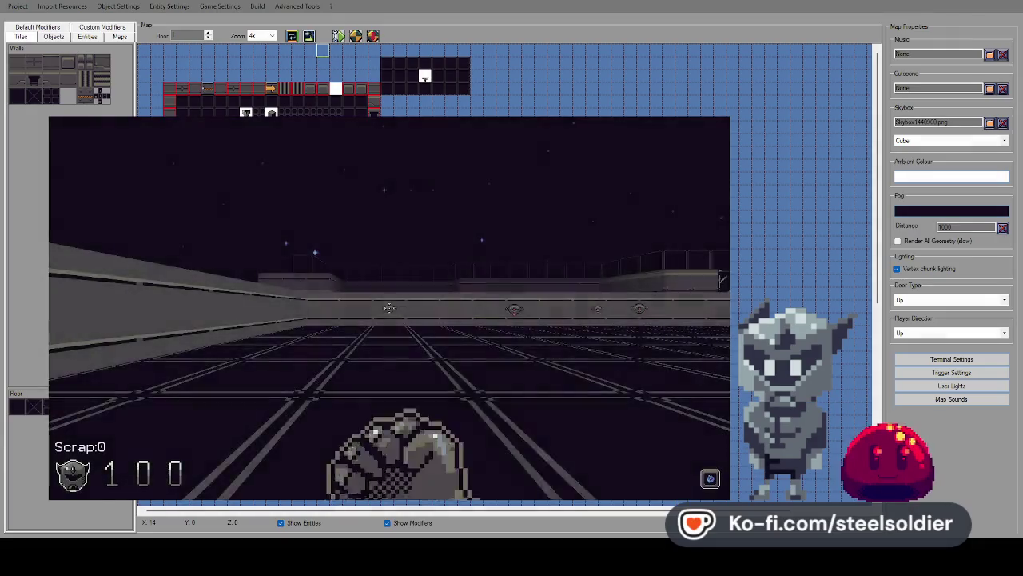
{"action": "left_click", "coordinate": [389, 308]}
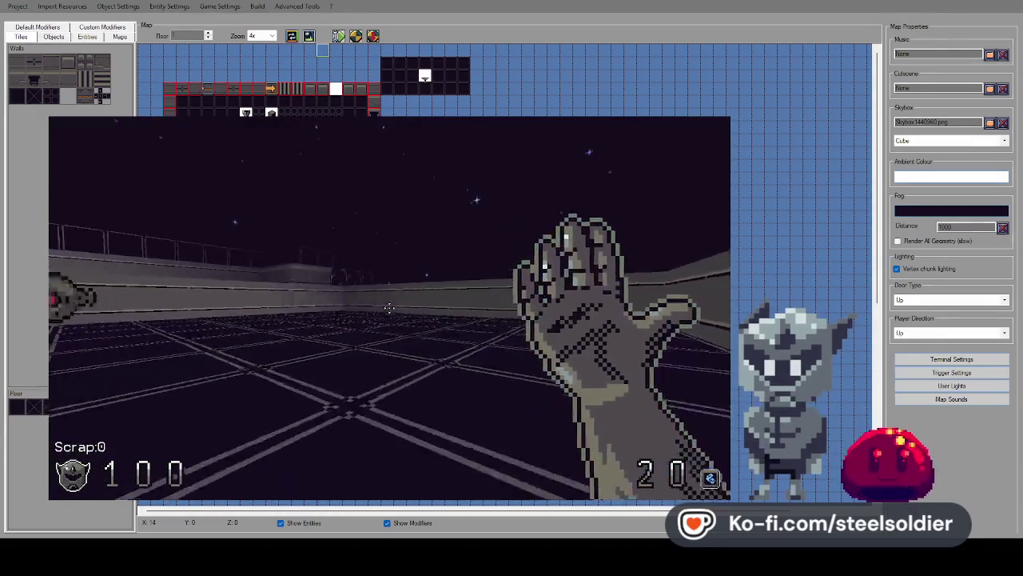
{"action": "left_click", "coordinate": [389, 308]}
{"action": "left_click", "coordinate": [388, 307]}
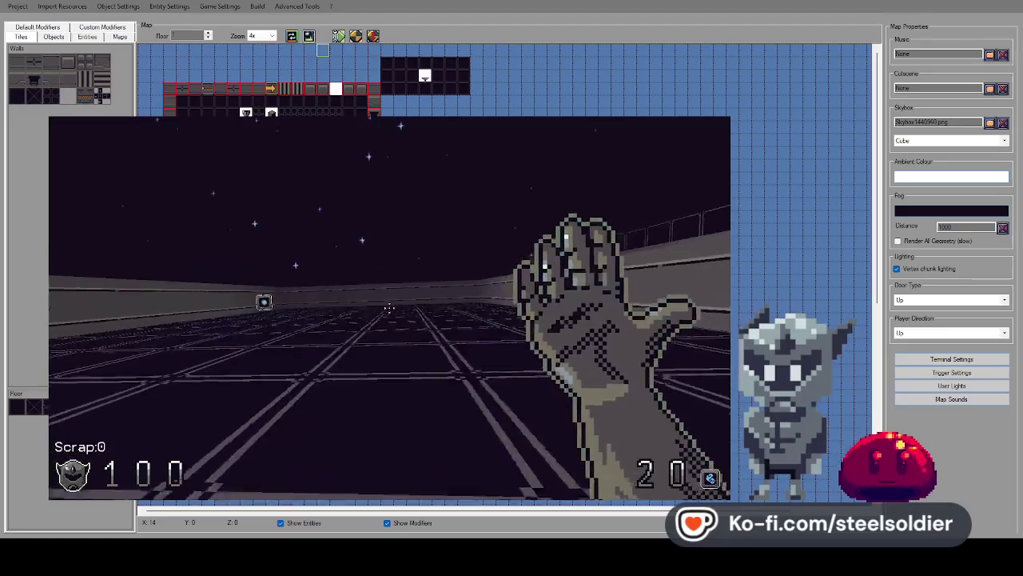
{"action": "left_click", "coordinate": [389, 307]}
{"action": "left_click", "coordinate": [388, 308]}
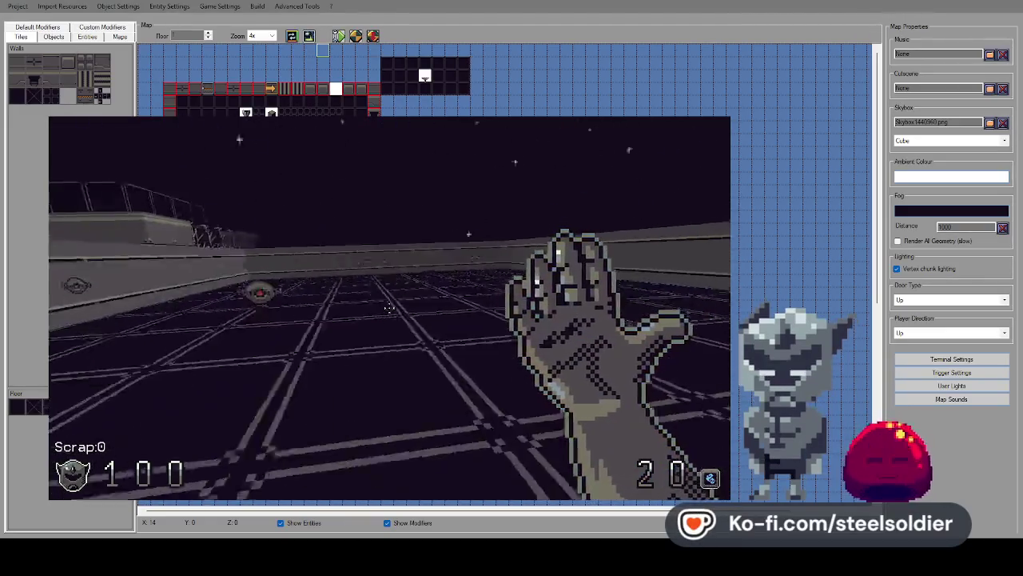
{"action": "left_click", "coordinate": [389, 307]}
{"action": "left_click", "coordinate": [389, 308]}
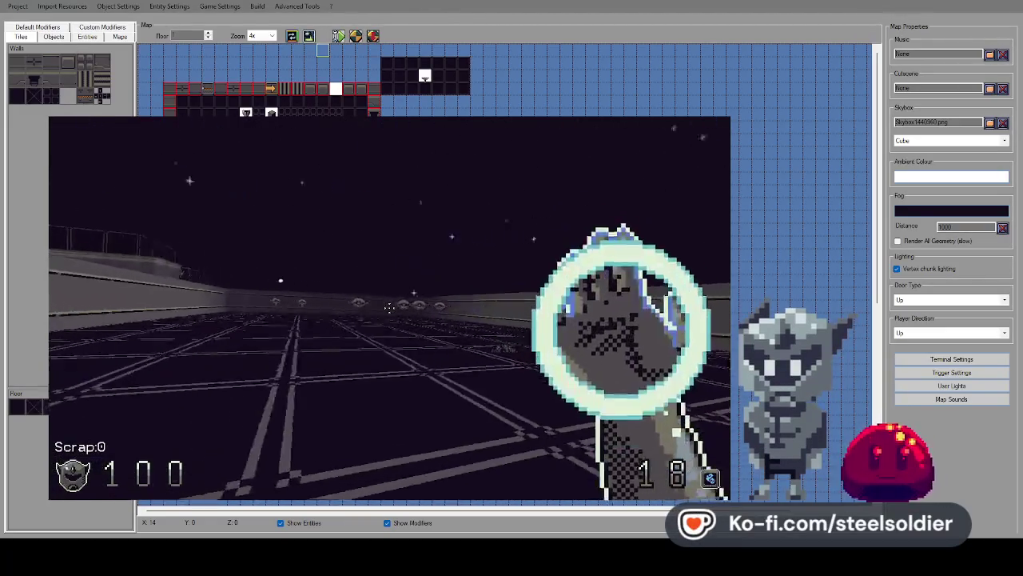
{"action": "left_click", "coordinate": [389, 307]}
{"action": "left_click", "coordinate": [389, 308]}
{"action": "left_click", "coordinate": [388, 308]}
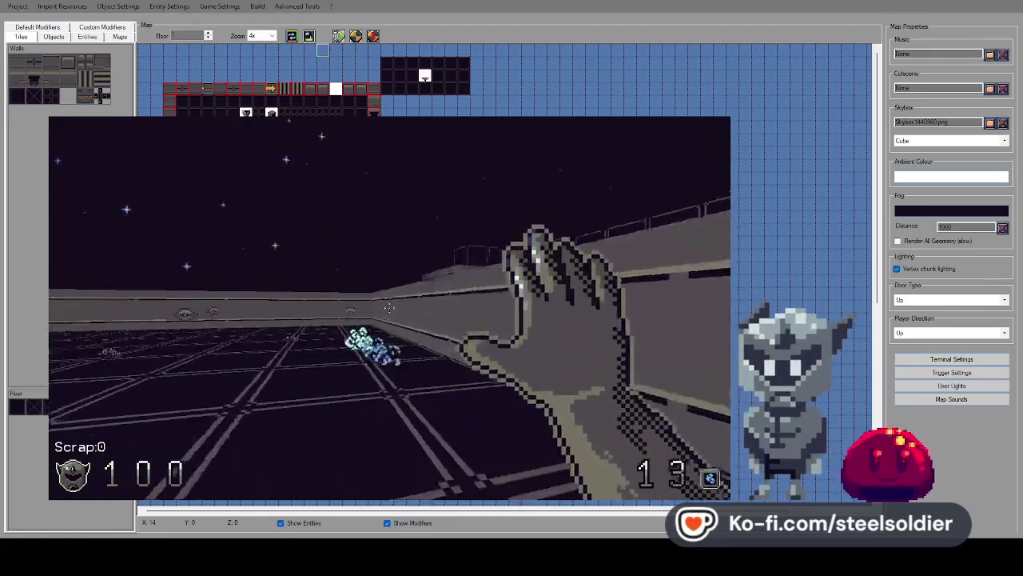
{"action": "left_click", "coordinate": [389, 308]}
{"action": "left_click", "coordinate": [389, 308]}
{"action": "left_click", "coordinate": [388, 308]}
{"action": "left_click", "coordinate": [388, 307]}
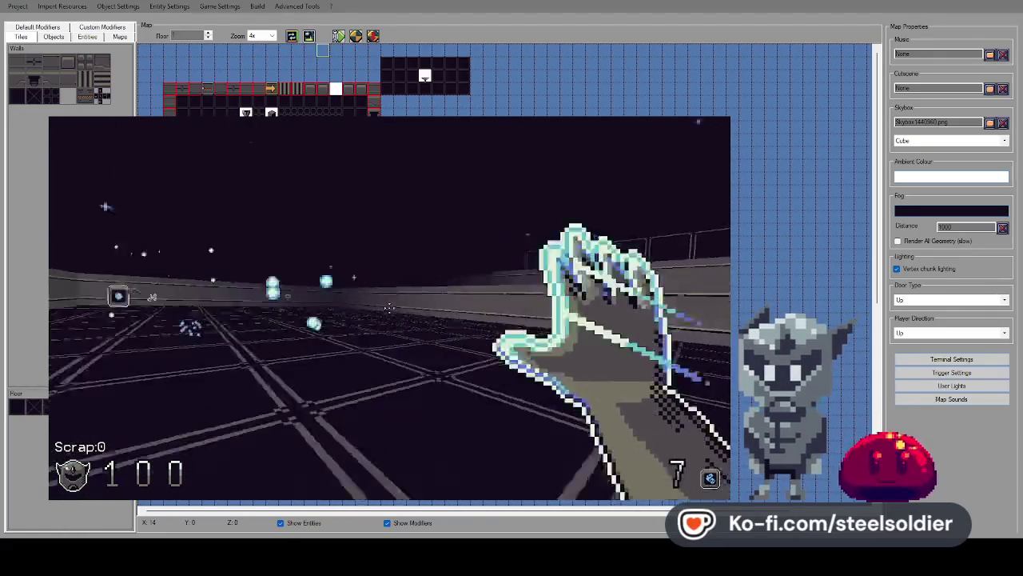
{"action": "left_click", "coordinate": [388, 307]}
{"action": "left_click", "coordinate": [388, 308]}
{"action": "left_click", "coordinate": [388, 307]}
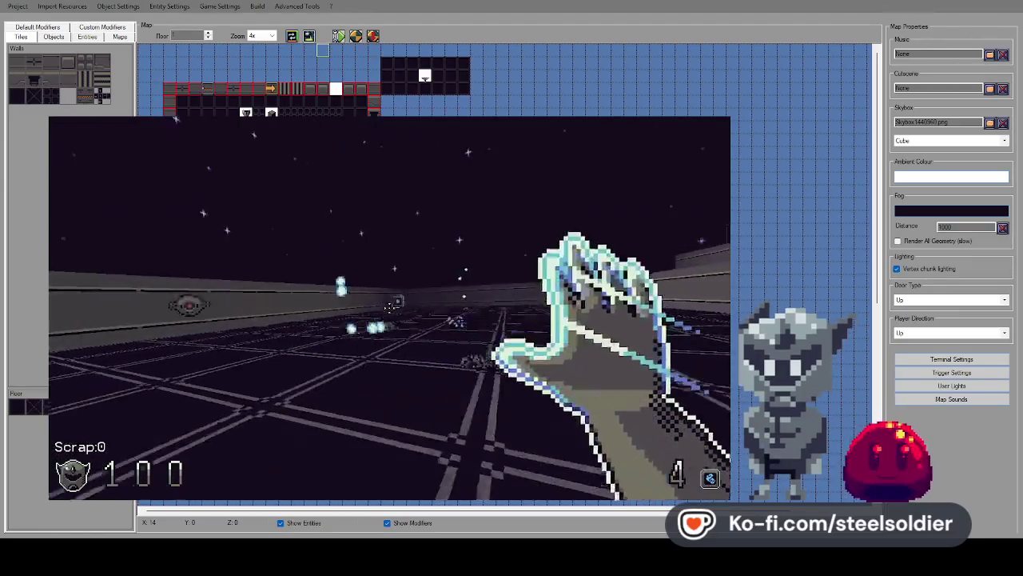
{"action": "left_click", "coordinate": [389, 306]}
{"action": "left_click", "coordinate": [389, 307]}
{"action": "left_click", "coordinate": [389, 308]}
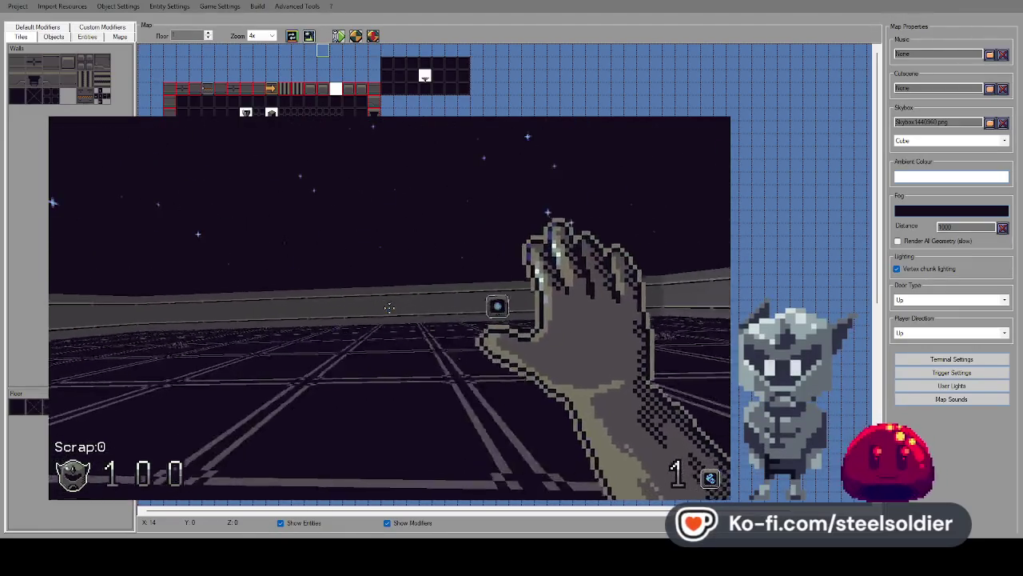
Walk across the arena, throwing punches, toward the floating orb.
{"action": "key", "text": "w"}
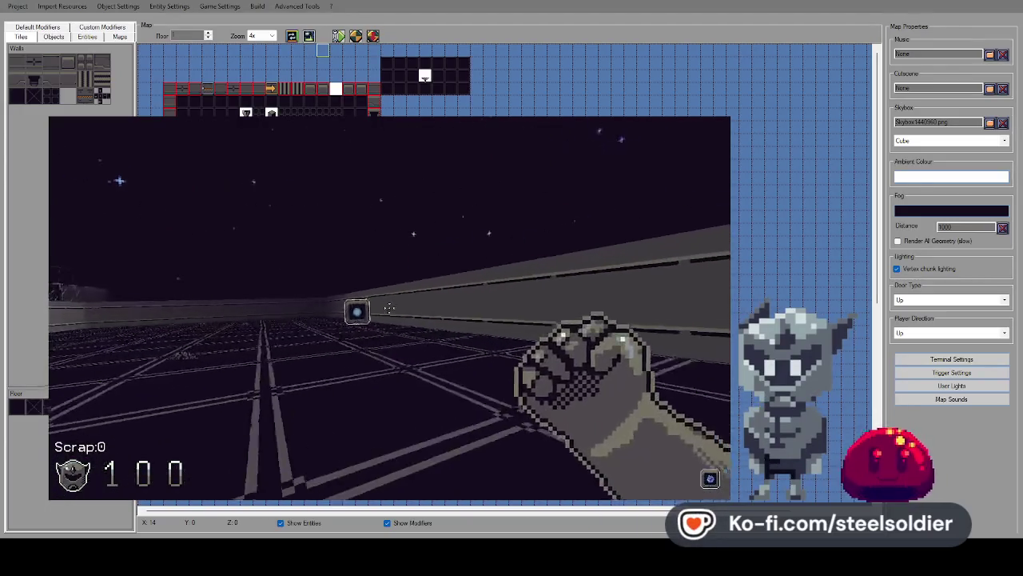
{"action": "left_click", "coordinate": [388, 308]}
{"action": "left_click", "coordinate": [389, 308]}
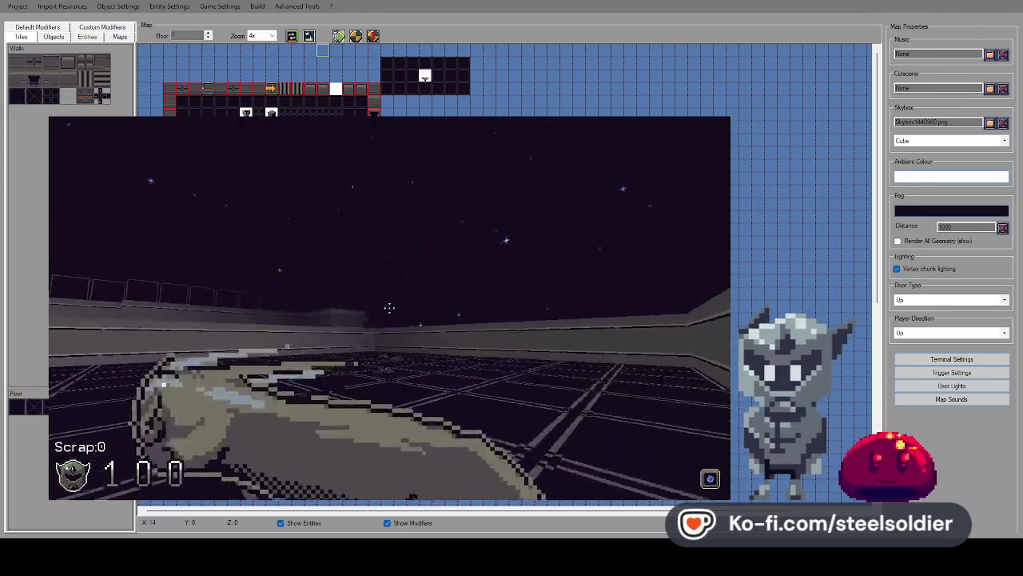
{"action": "left_click", "coordinate": [388, 308]}
{"action": "key", "text": "w"}
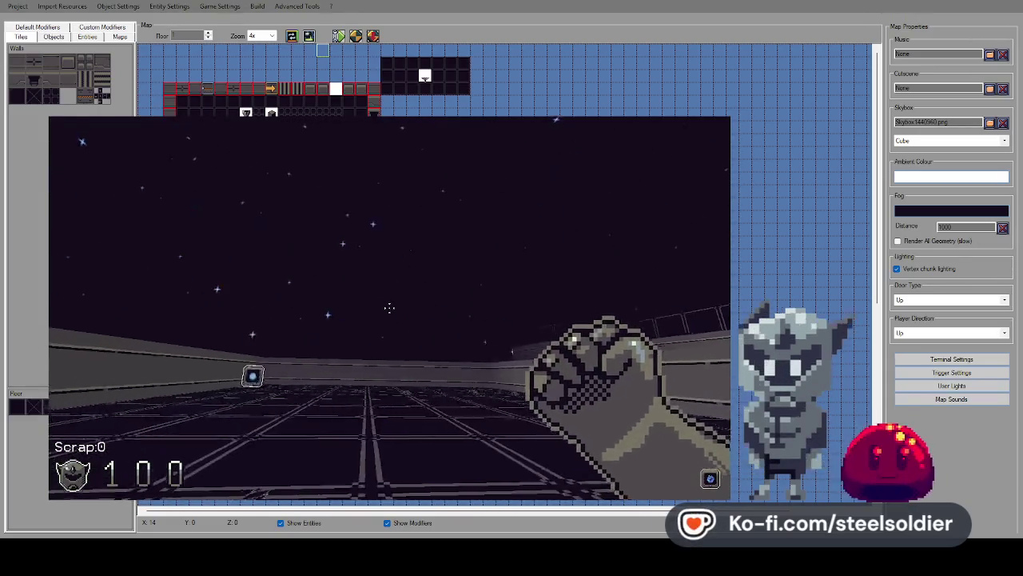
{"action": "key", "text": "w"}
{"action": "key", "text": "w"}
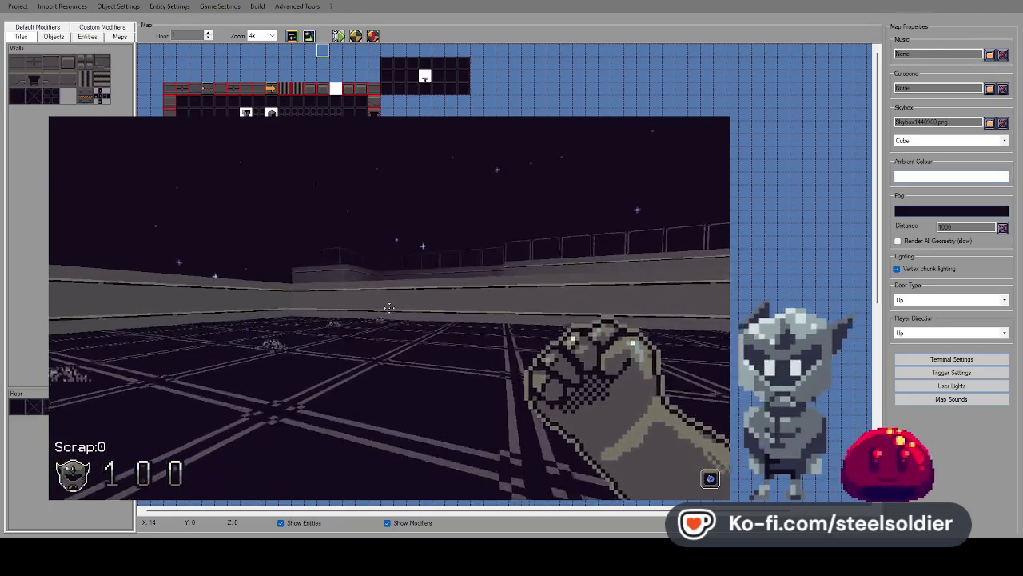
{"action": "key", "text": "w"}
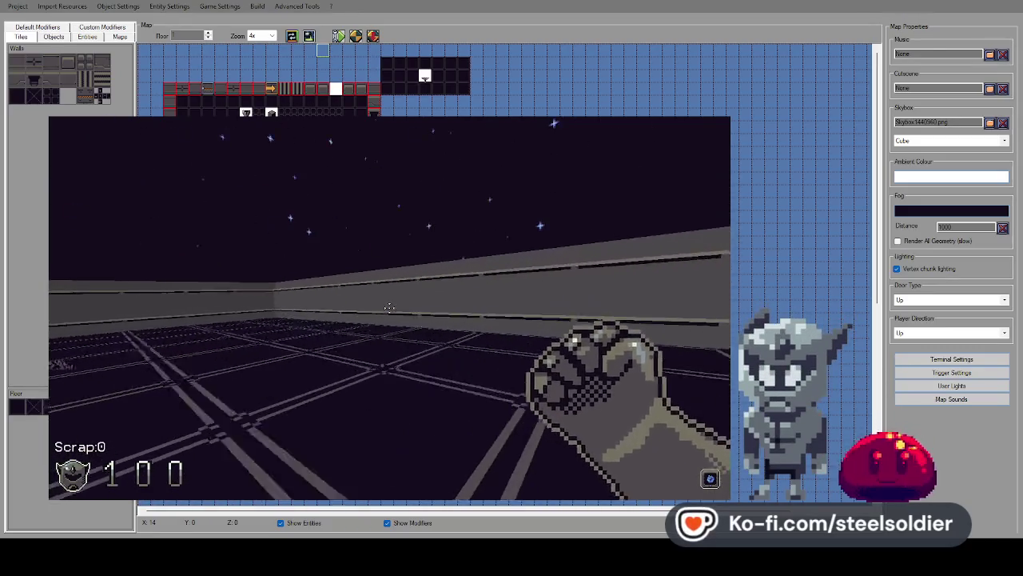
{"action": "key", "text": "w"}
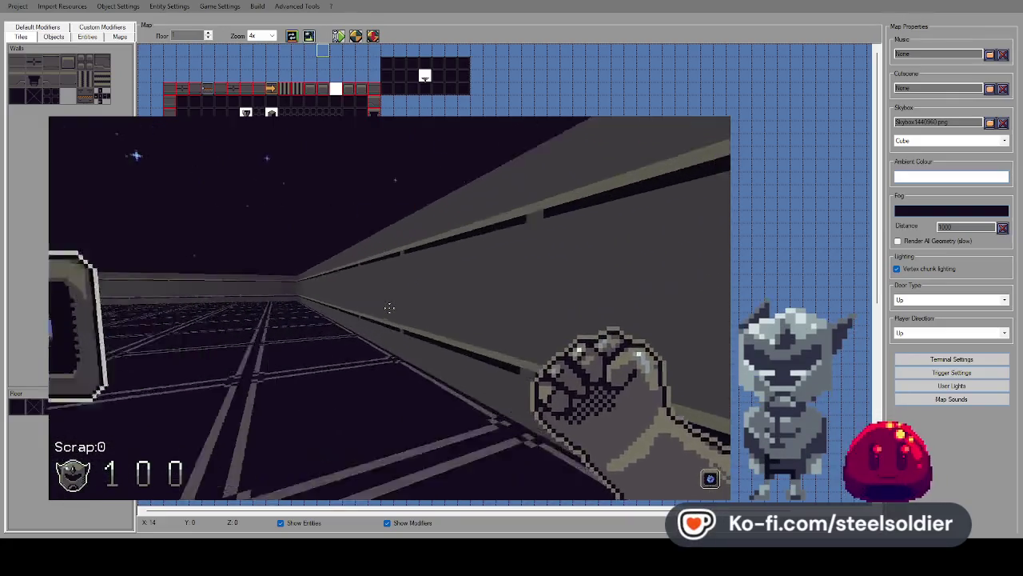
Collect the orb's blade weapon, fire it, switch back to fists, and pause the game.
{"action": "key", "text": "w"}
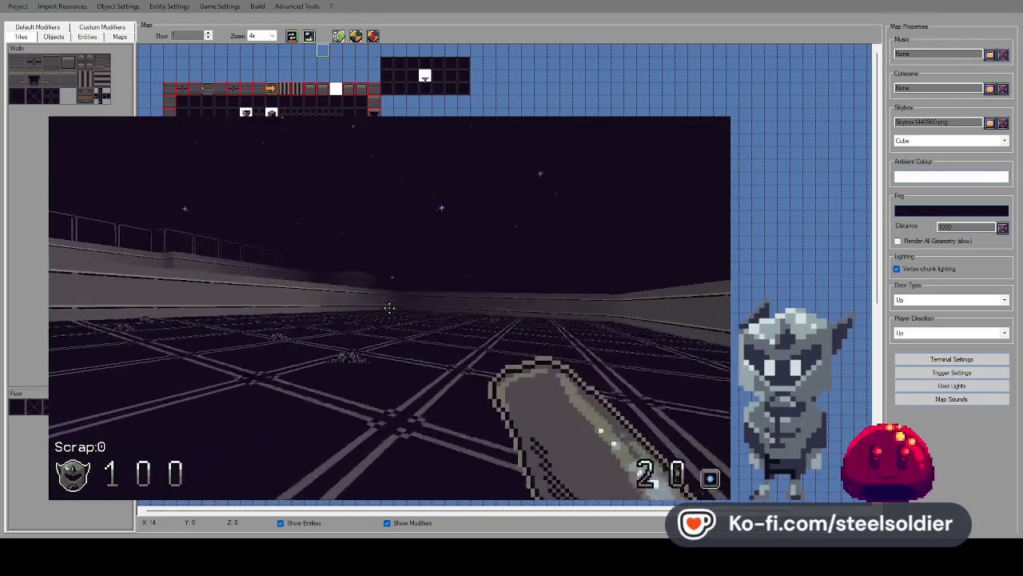
{"action": "left_click", "coordinate": [389, 308]}
{"action": "key", "text": "w"}
{"action": "left_click", "coordinate": [390, 308]}
{"action": "left_click", "coordinate": [389, 308]}
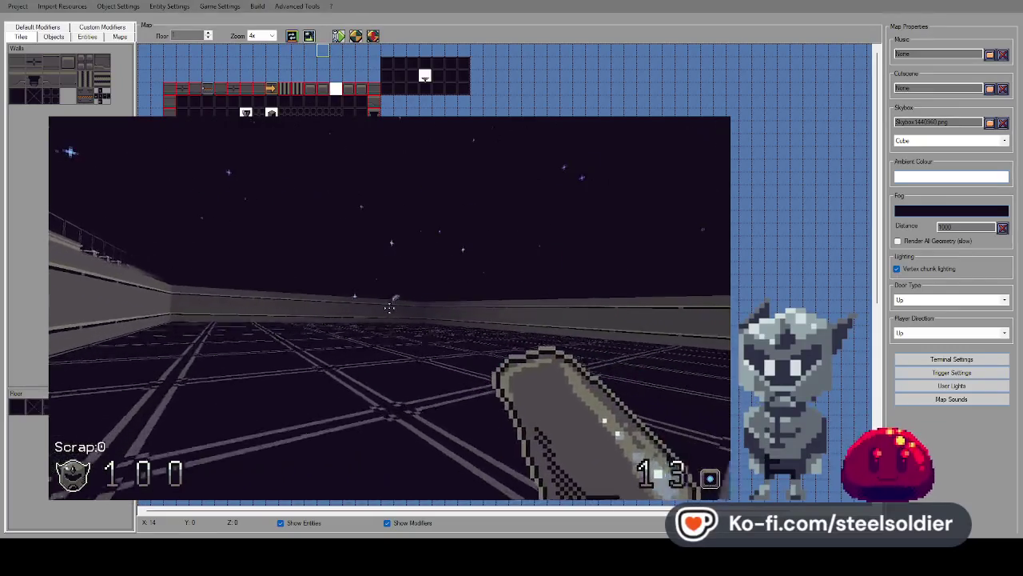
{"action": "key", "text": "1"}
{"action": "key", "text": "w"}
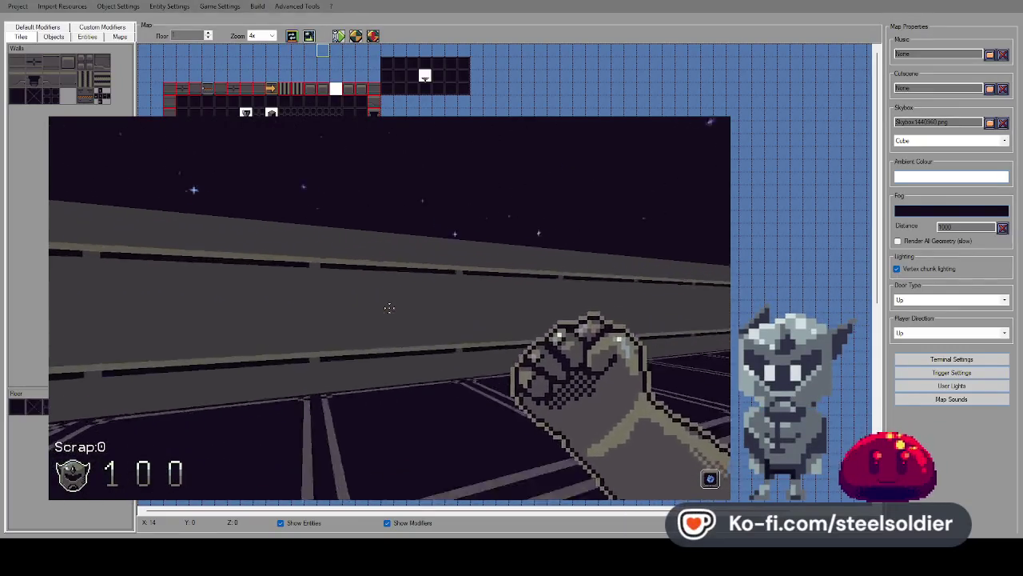
{"action": "key", "text": "Escape"}
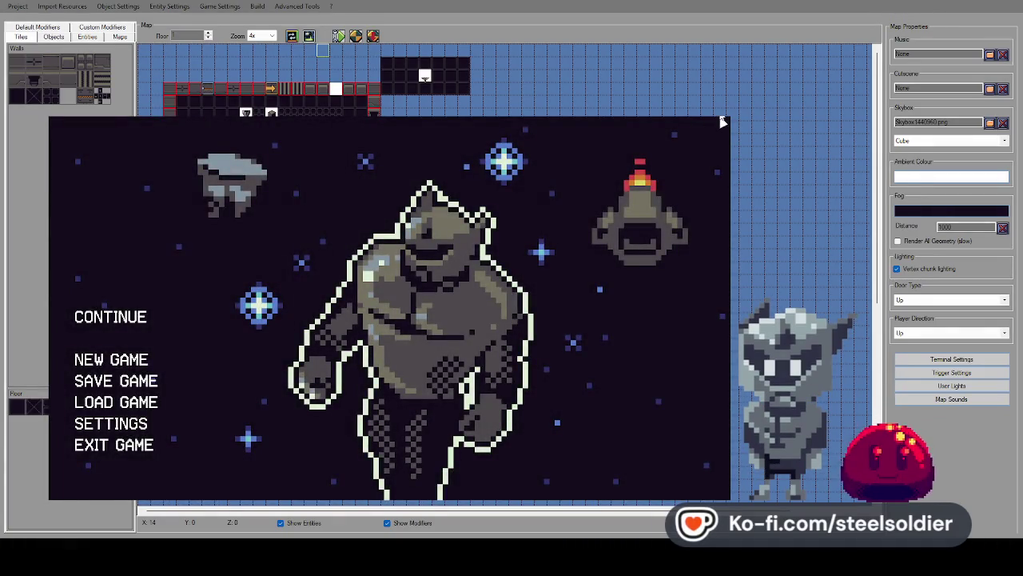
Lower the frame limit from 120 to 60 in the game settings and apply it.
{"action": "left_click", "coordinate": [118, 426]}
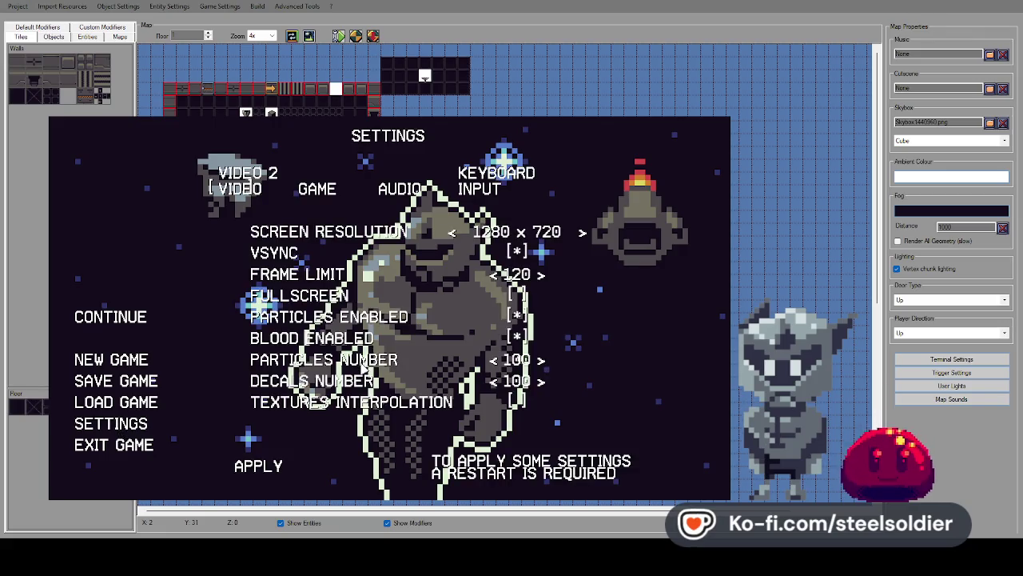
{"action": "left_click", "coordinate": [493, 275]}
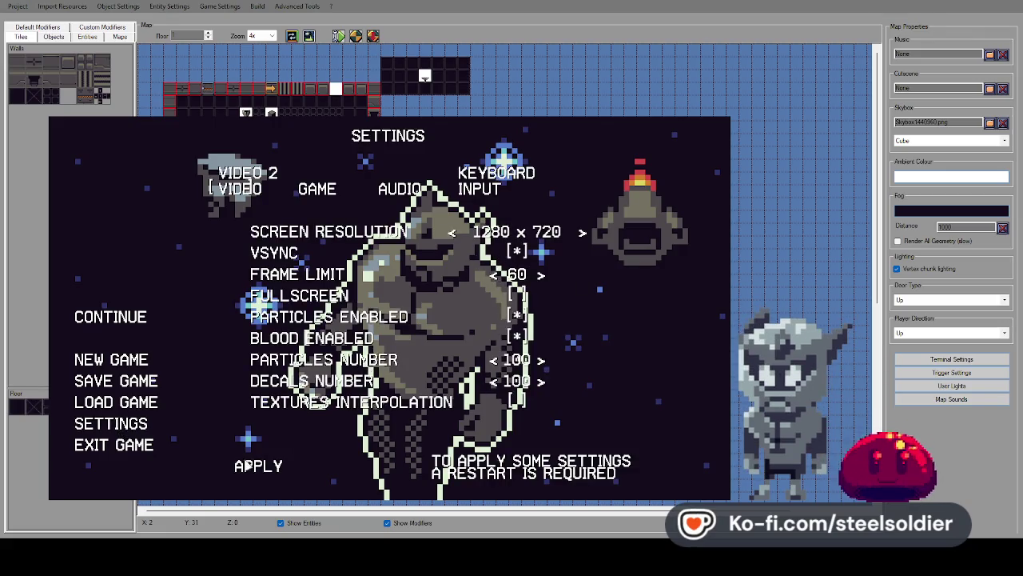
{"action": "left_click", "coordinate": [256, 466]}
Start a new game and fire glove shots around the arena.
{"action": "left_click", "coordinate": [142, 364]}
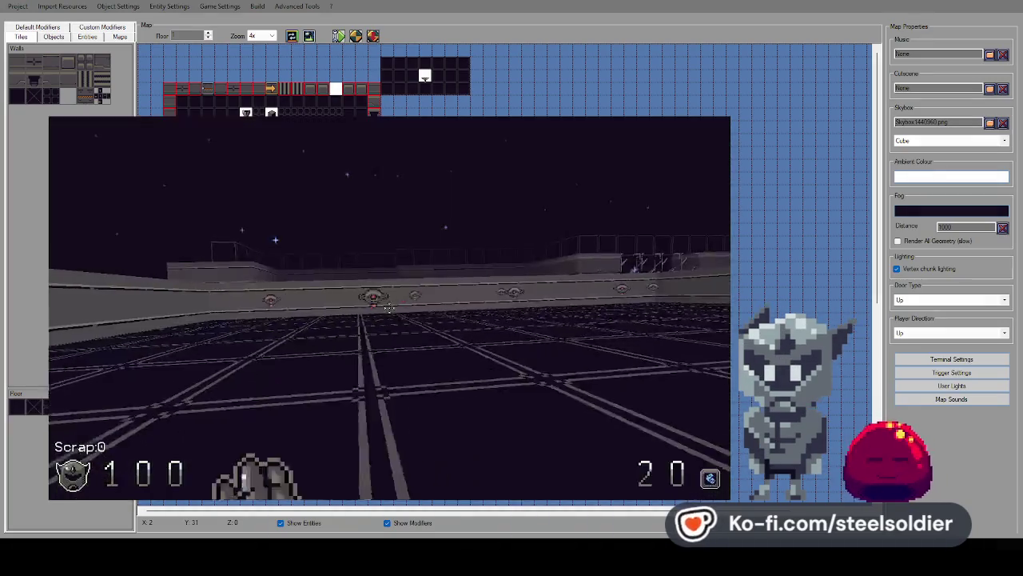
{"action": "left_click", "coordinate": [390, 308]}
{"action": "left_click", "coordinate": [390, 308]}
{"action": "left_click", "coordinate": [389, 308]}
{"action": "left_click", "coordinate": [390, 308]}
{"action": "left_click", "coordinate": [389, 308]}
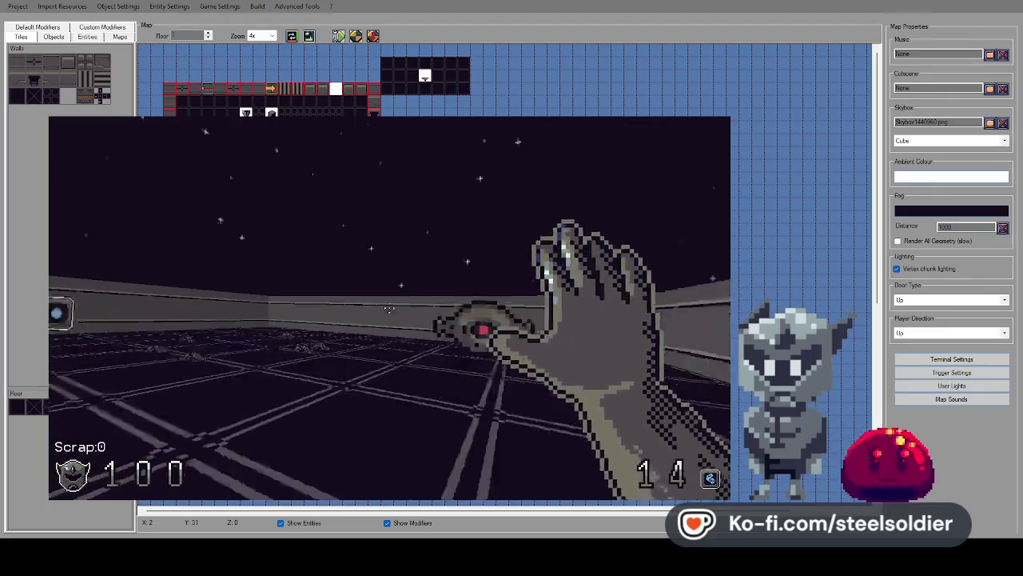
{"action": "left_click", "coordinate": [389, 308]}
{"action": "left_click", "coordinate": [389, 308]}
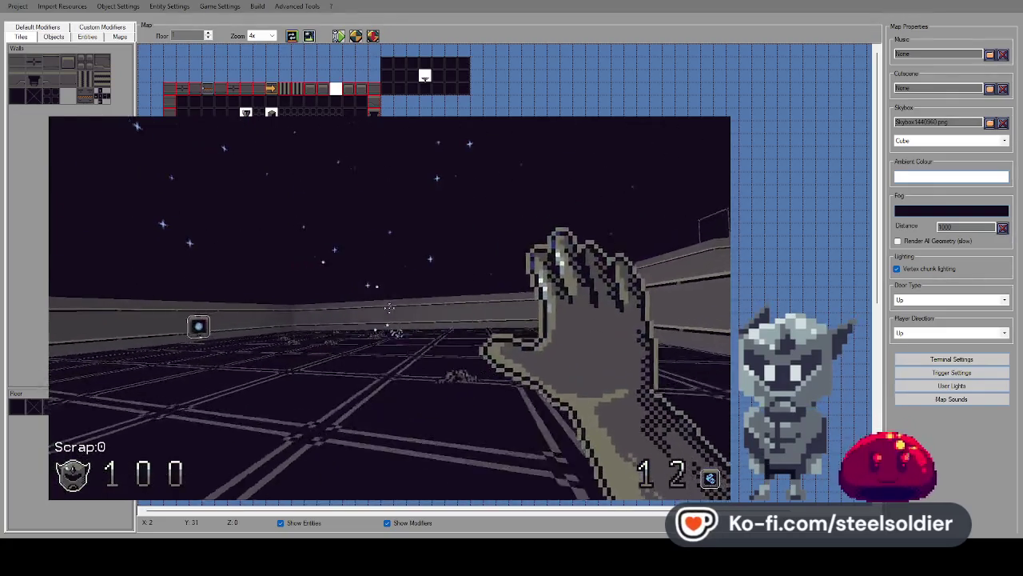
Switch to fists, punch toward the wall and railing, then end the playtest.
{"action": "key", "text": "1"}
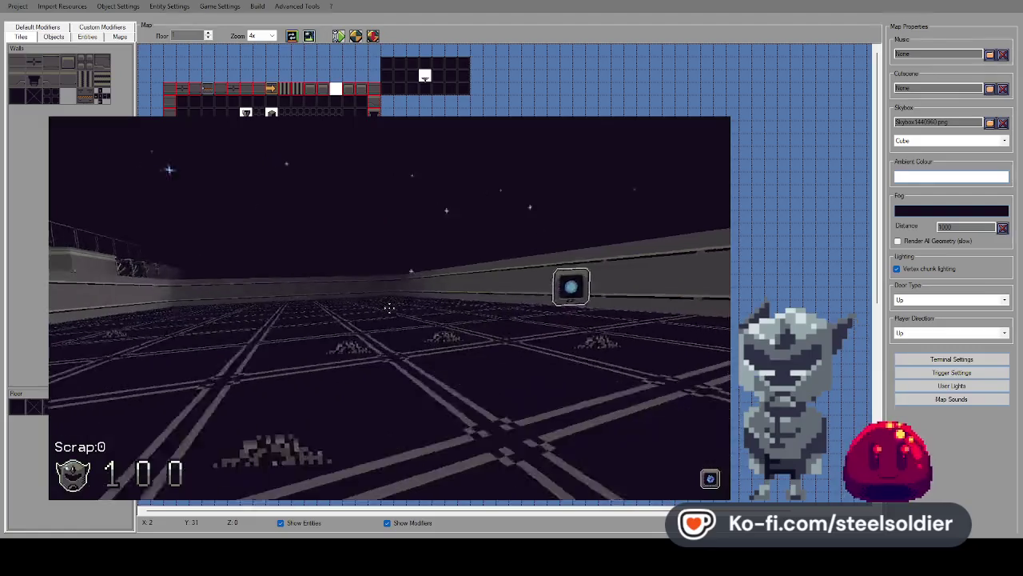
{"action": "left_click", "coordinate": [390, 308]}
{"action": "left_click", "coordinate": [390, 308]}
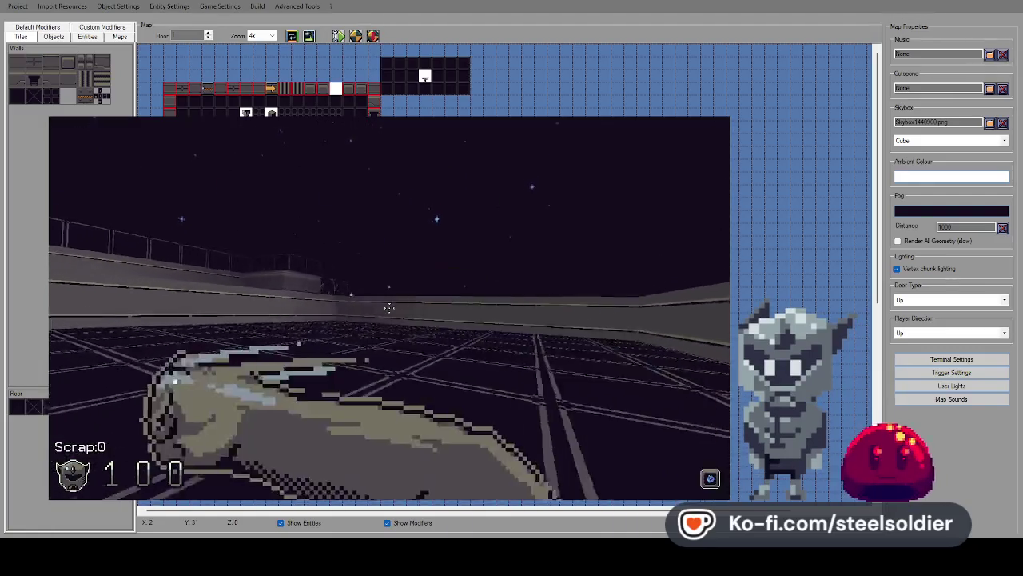
{"action": "left_click", "coordinate": [390, 308]}
{"action": "left_click", "coordinate": [390, 308]}
{"action": "left_click", "coordinate": [389, 308]}
{"action": "left_click", "coordinate": [389, 308]}
{"action": "left_click", "coordinate": [389, 307]}
{"action": "left_click", "coordinate": [390, 307]}
{"action": "left_click", "coordinate": [390, 307]}
{"action": "key", "text": "Escape"}
{"action": "key", "text": "Escape"}
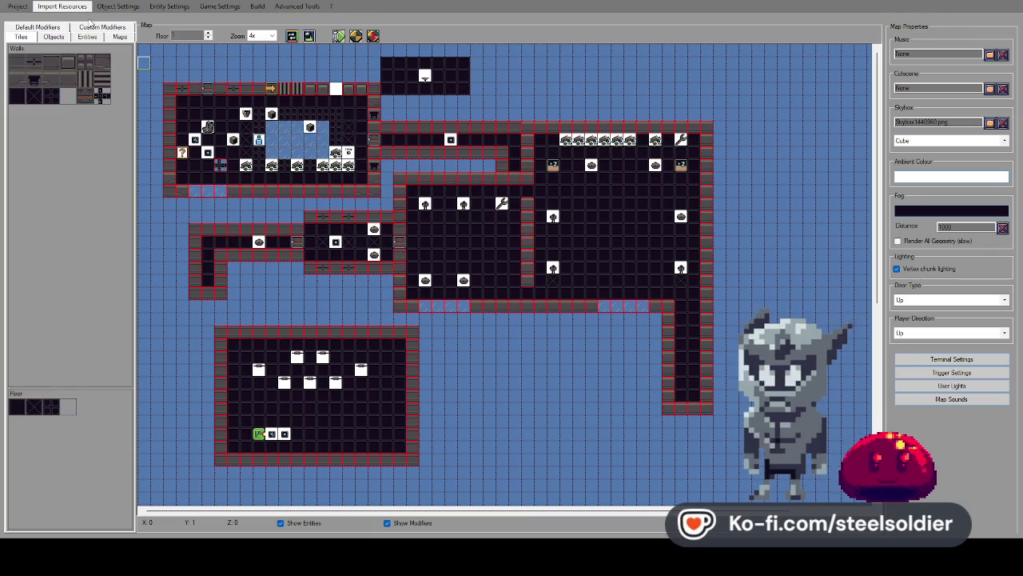
Preview Floor3.png in the wall/floor texture list, then delete wall textures Wall1 through Wall6.
{"action": "left_click", "coordinate": [91, 22]}
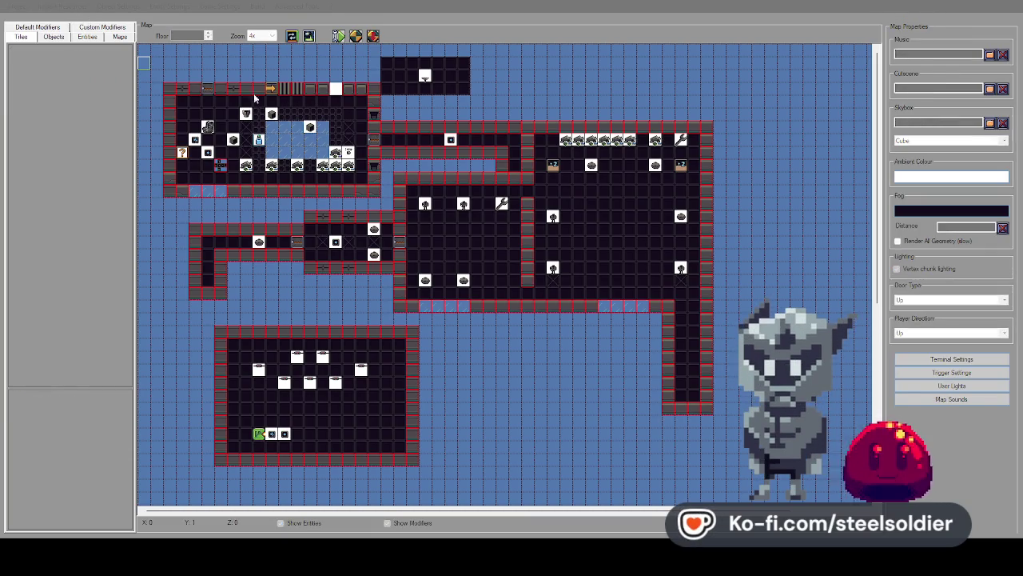
{"action": "left_click", "coordinate": [172, 118]}
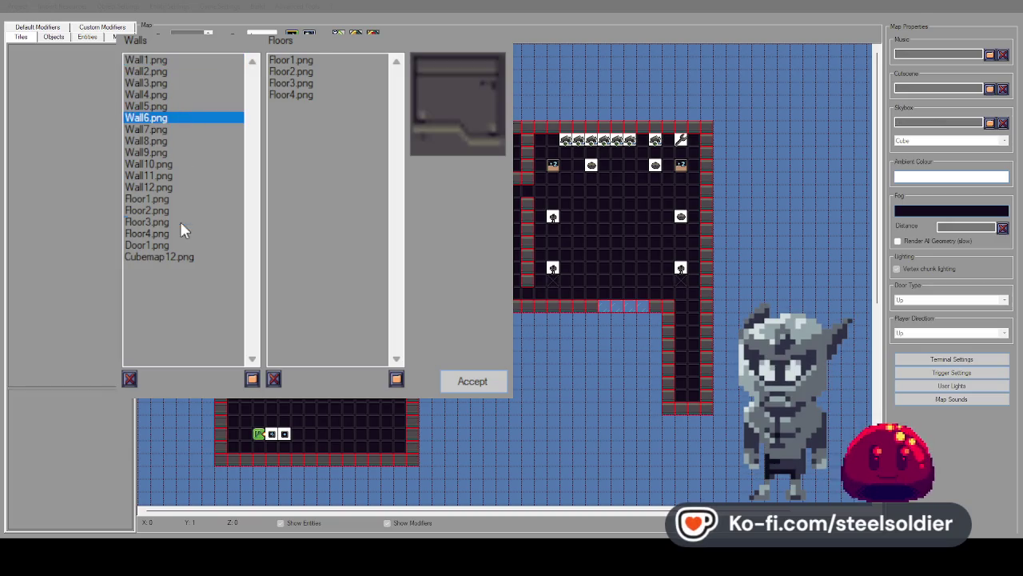
{"action": "left_click", "coordinate": [180, 222]}
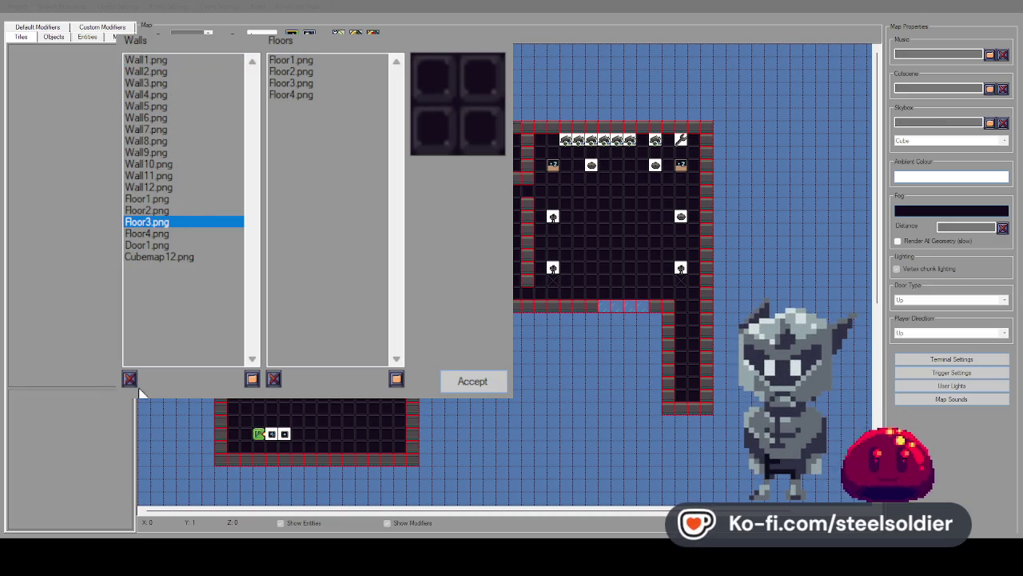
{"action": "left_click", "coordinate": [148, 60]}
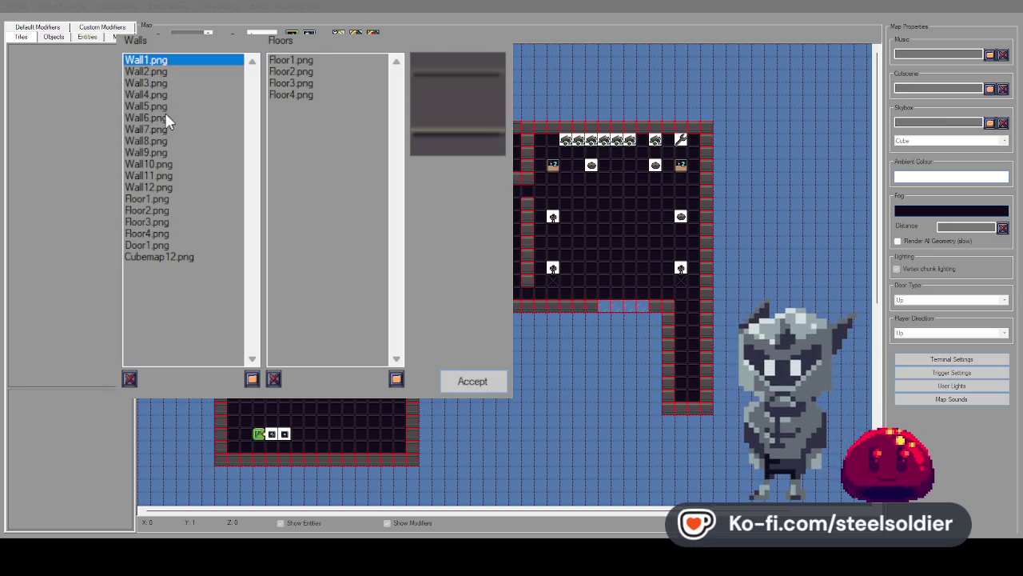
{"action": "left_click", "coordinate": [129, 379]}
{"action": "left_click", "coordinate": [151, 60]}
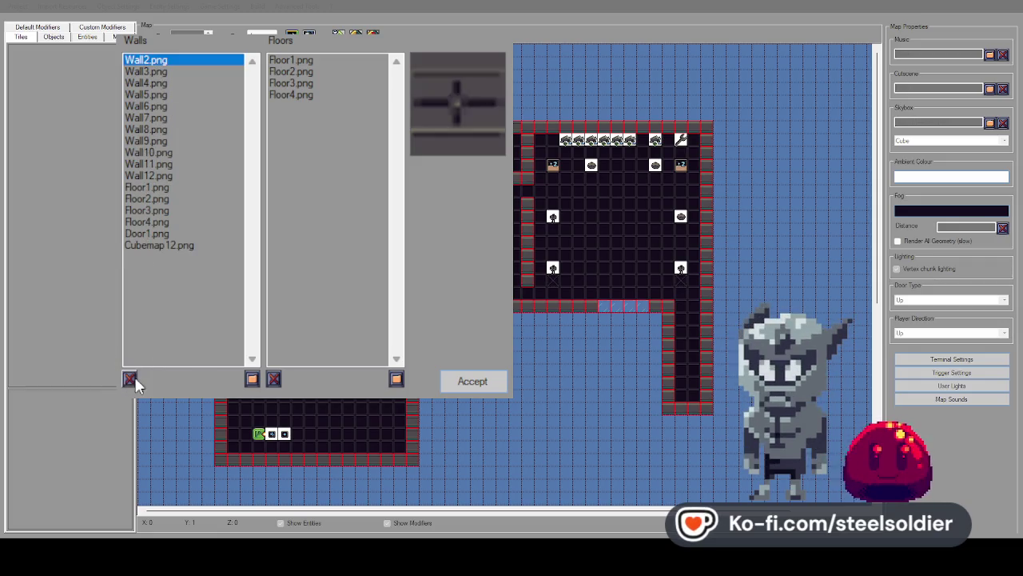
{"action": "left_click", "coordinate": [129, 379]}
{"action": "left_click", "coordinate": [149, 60]}
{"action": "left_click", "coordinate": [152, 71]}
{"action": "left_click", "coordinate": [160, 60]}
{"action": "left_click", "coordinate": [131, 381]}
{"action": "left_click", "coordinate": [152, 60]}
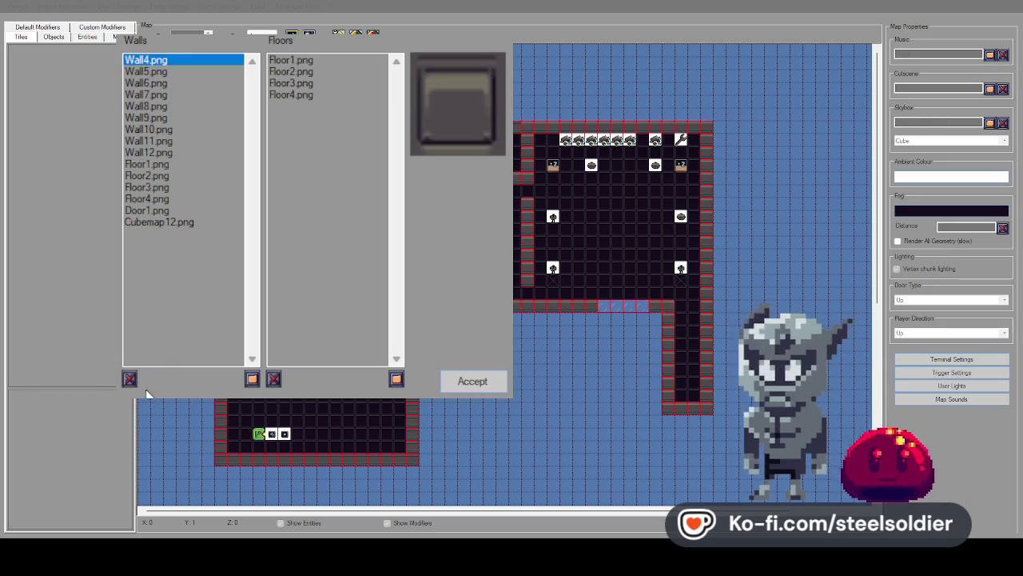
{"action": "left_click", "coordinate": [129, 379]}
{"action": "left_click", "coordinate": [152, 60]}
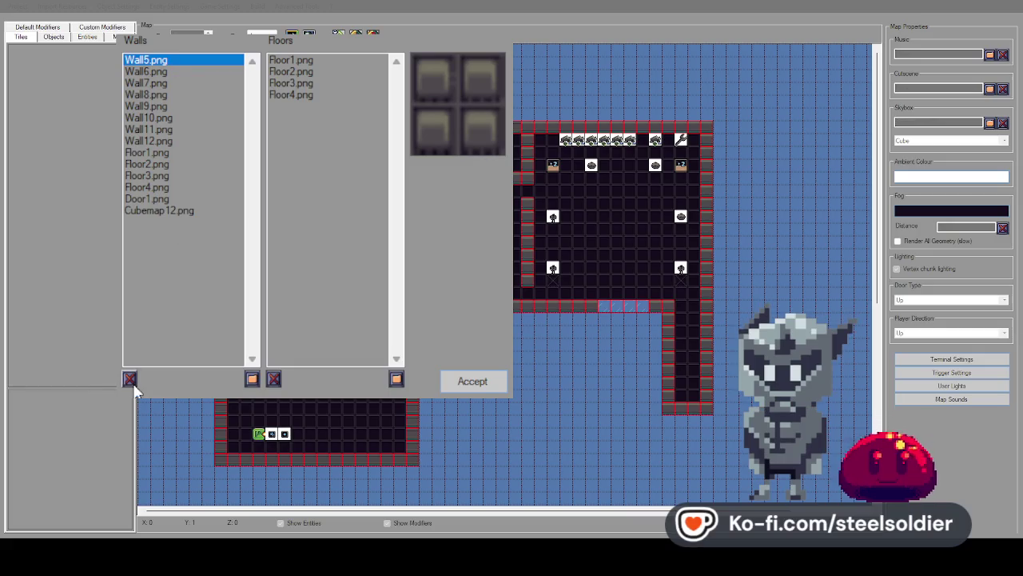
{"action": "left_click", "coordinate": [130, 379]}
{"action": "left_click", "coordinate": [152, 60]}
{"action": "left_click", "coordinate": [130, 379]}
Delete Wall7–Wall12, Floor1–Floor4, Door1 and Cubemap12, emptying the walls list.
{"action": "left_click", "coordinate": [156, 60]}
{"action": "left_click", "coordinate": [129, 379]}
{"action": "left_click", "coordinate": [171, 62]}
{"action": "left_click", "coordinate": [129, 379]}
{"action": "left_click", "coordinate": [160, 61]}
{"action": "left_click", "coordinate": [130, 379]}
{"action": "left_click", "coordinate": [172, 62]}
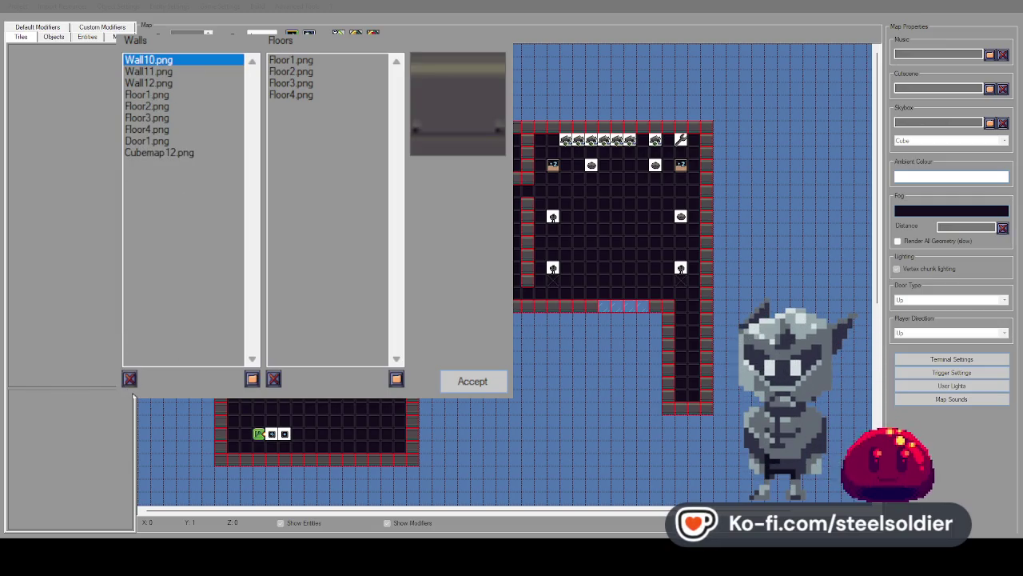
{"action": "left_click", "coordinate": [129, 379]}
{"action": "left_click", "coordinate": [155, 61]}
{"action": "left_click", "coordinate": [129, 379]}
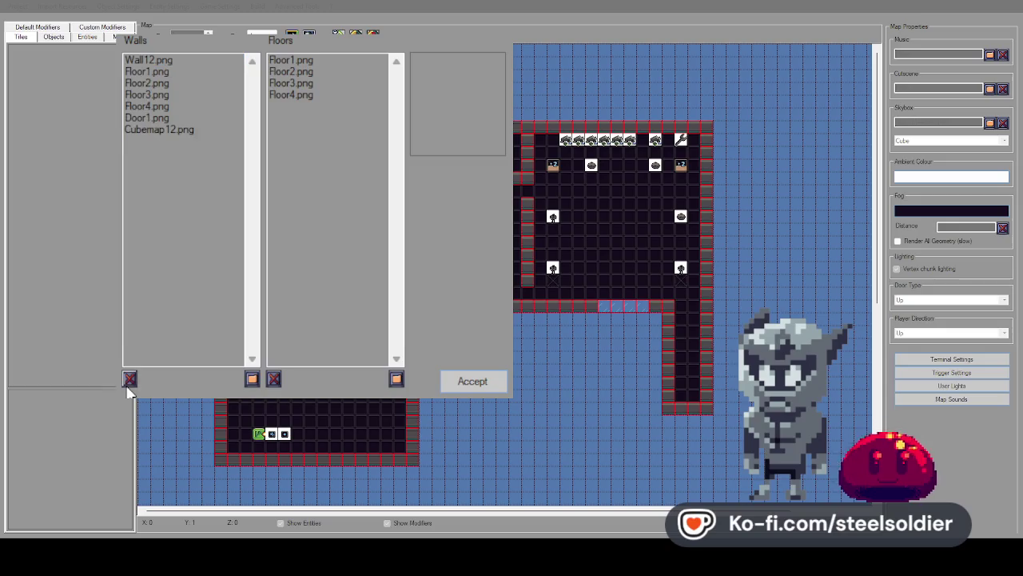
{"action": "left_click", "coordinate": [171, 61]}
{"action": "left_click", "coordinate": [129, 379]}
{"action": "left_click", "coordinate": [157, 61]}
{"action": "left_click", "coordinate": [132, 378]}
{"action": "left_click", "coordinate": [163, 61]}
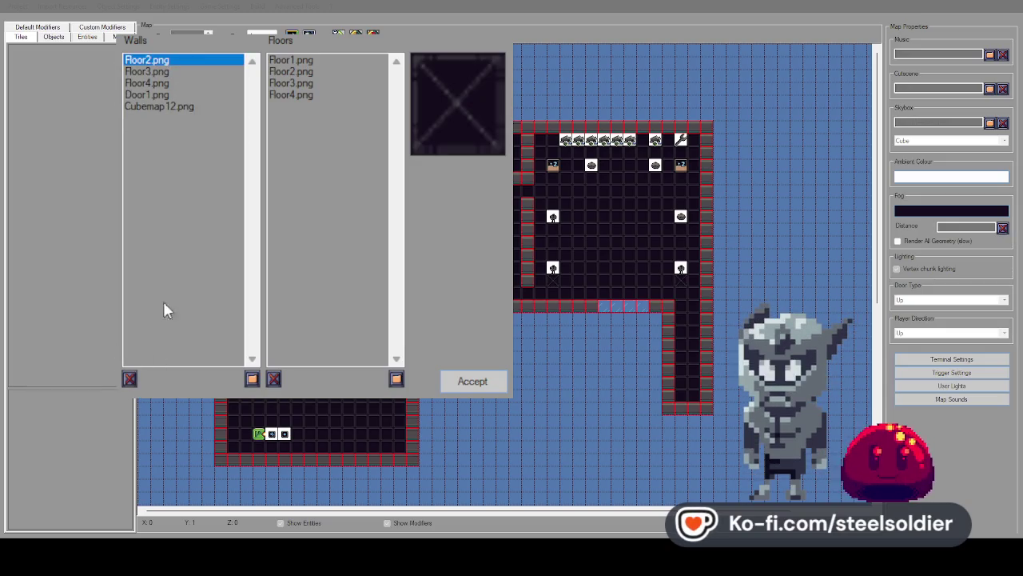
{"action": "left_click", "coordinate": [129, 379]}
{"action": "left_click", "coordinate": [171, 60]}
{"action": "left_click", "coordinate": [130, 379]}
{"action": "left_click", "coordinate": [170, 61]}
{"action": "left_click", "coordinate": [130, 379]}
{"action": "left_click", "coordinate": [152, 61]}
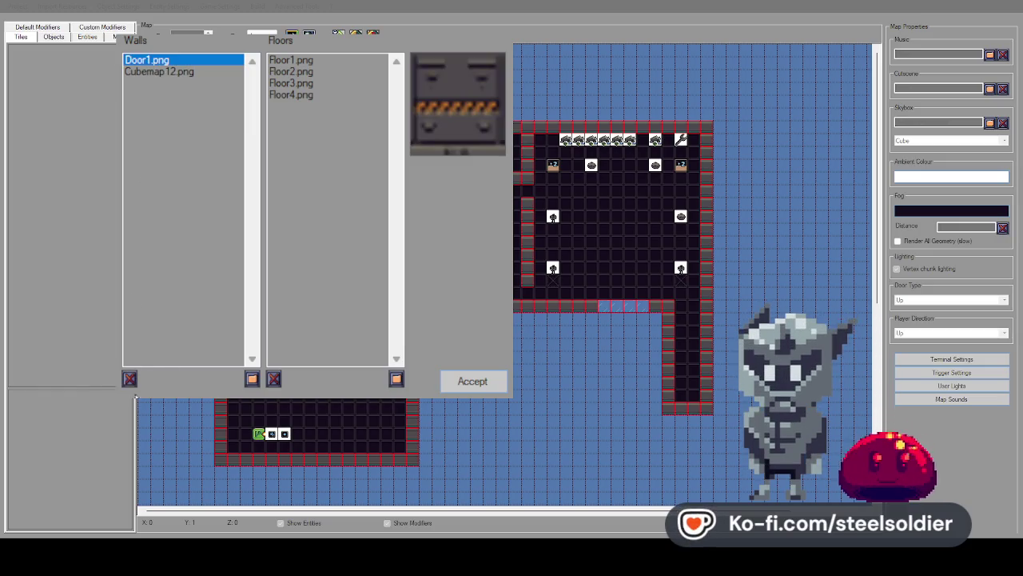
{"action": "left_click", "coordinate": [129, 379]}
{"action": "left_click", "coordinate": [172, 60]}
{"action": "left_click", "coordinate": [130, 377]}
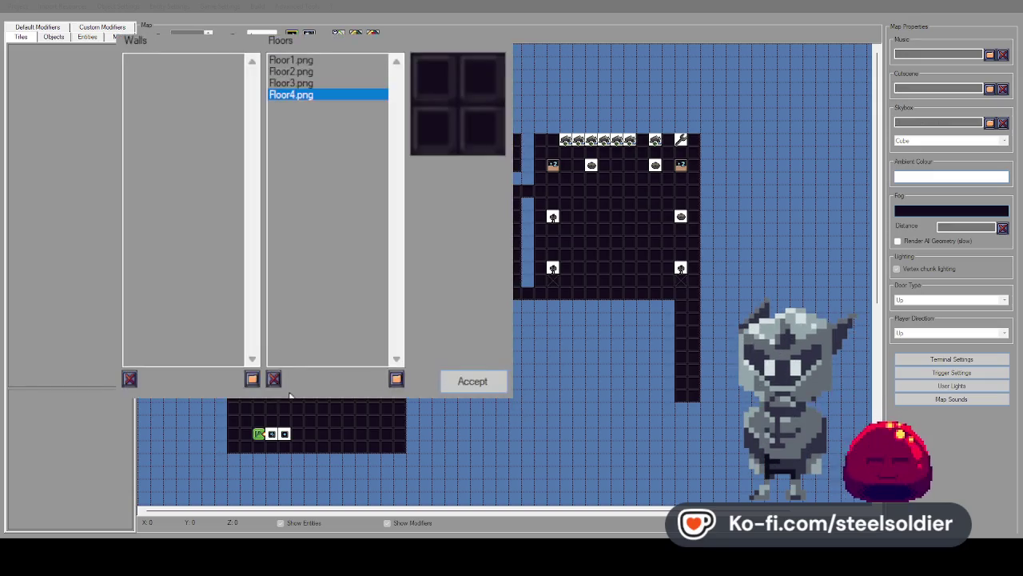
Remove Floor3, Floor2 and Floor1 from the floors list and accept the changes.
{"action": "left_click", "coordinate": [313, 84]}
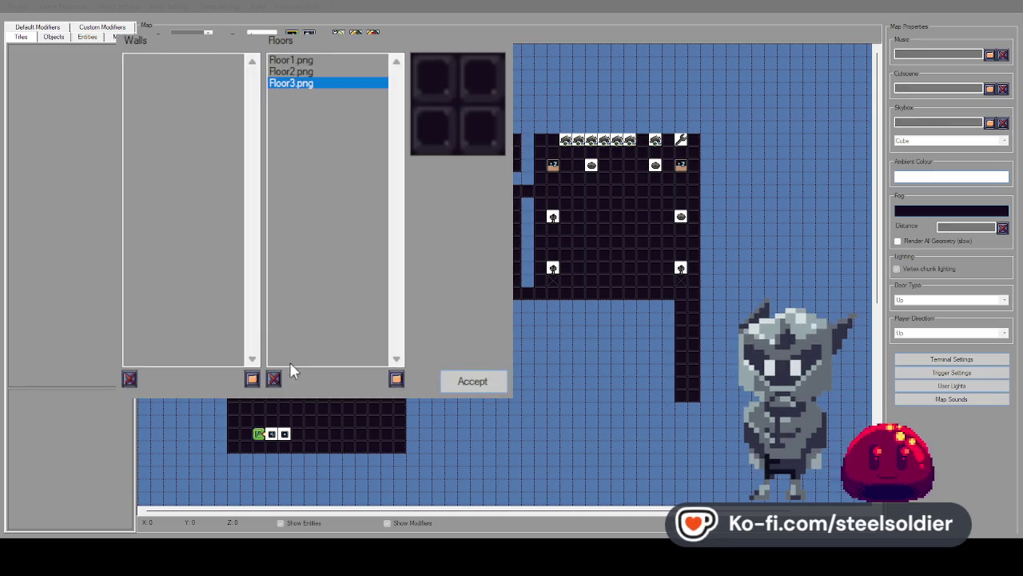
{"action": "left_click", "coordinate": [274, 378]}
{"action": "left_click", "coordinate": [306, 74]}
{"action": "left_click", "coordinate": [274, 380]}
{"action": "left_click", "coordinate": [322, 64]}
{"action": "left_click", "coordinate": [273, 379]}
{"action": "left_click", "coordinate": [452, 382]}
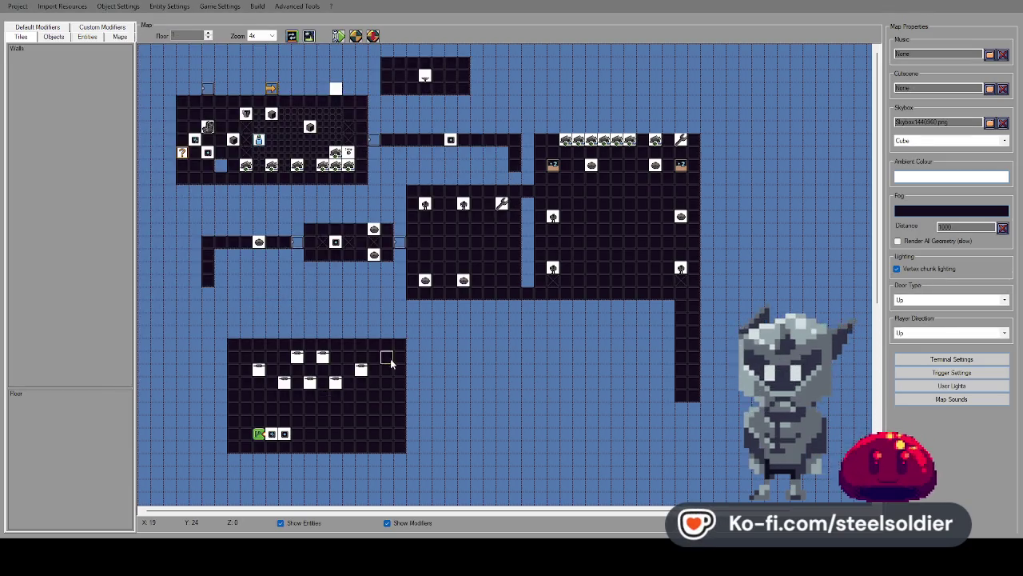
{"action": "left_click", "coordinate": [53, 37]}
Erase wall tiles across the upper-left, middle, lower-left and right rooms.
{"action": "left_click", "coordinate": [56, 27]}
{"action": "left_click", "coordinate": [67, 28]}
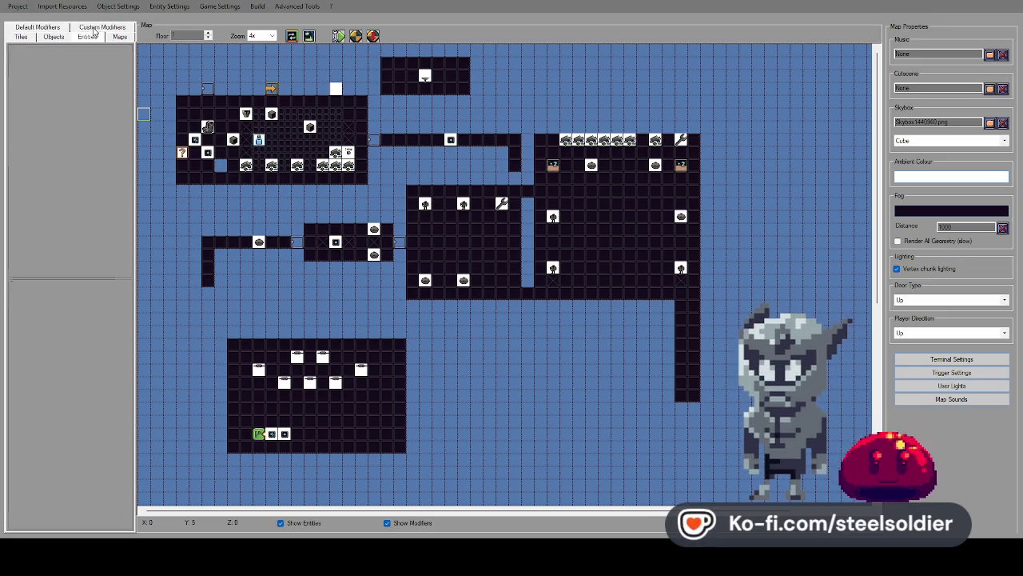
{"action": "left_click", "coordinate": [55, 40]}
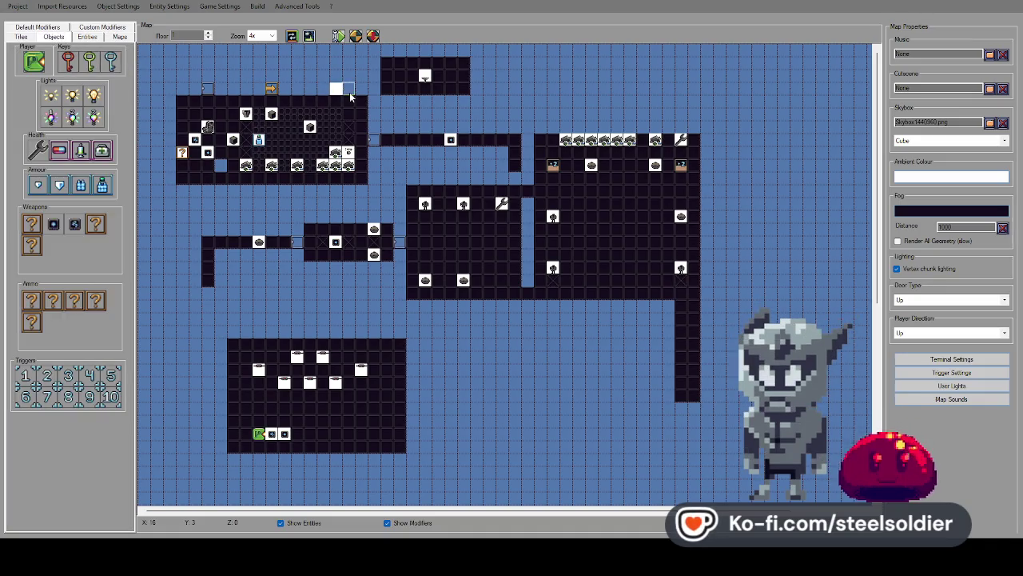
{"action": "left_click", "coordinate": [22, 37]}
{"action": "left_click", "coordinate": [34, 27]}
{"action": "left_click", "coordinate": [32, 28]}
{"action": "mouse_move", "coordinate": [189, 100]}
{"action": "left_mouse_down"}
{"action": "mouse_move", "coordinate": [323, 101]}
{"action": "mouse_move", "coordinate": [240, 116]}
{"action": "mouse_move", "coordinate": [397, 130]}
{"action": "mouse_move", "coordinate": [200, 152]}
{"action": "mouse_move", "coordinate": [192, 164]}
{"action": "mouse_move", "coordinate": [328, 172]}
{"action": "mouse_move", "coordinate": [180, 176]}
{"action": "mouse_move", "coordinate": [396, 178]}
{"action": "mouse_move", "coordinate": [372, 147]}
{"action": "left_mouse_up"}
{"action": "mouse_move", "coordinate": [542, 165]}
{"action": "left_mouse_down"}
{"action": "mouse_move", "coordinate": [509, 154]}
{"action": "mouse_move", "coordinate": [528, 140]}
{"action": "mouse_move", "coordinate": [309, 288]}
{"action": "mouse_move", "coordinate": [730, 306]}
{"action": "mouse_move", "coordinate": [388, 395]}
{"action": "mouse_move", "coordinate": [221, 463]}
{"action": "mouse_move", "coordinate": [389, 435]}
{"action": "mouse_move", "coordinate": [205, 392]}
{"action": "mouse_move", "coordinate": [434, 356]}
{"action": "mouse_move", "coordinate": [192, 434]}
{"action": "mouse_move", "coordinate": [334, 376]}
{"action": "mouse_move", "coordinate": [328, 342]}
{"action": "left_mouse_up"}
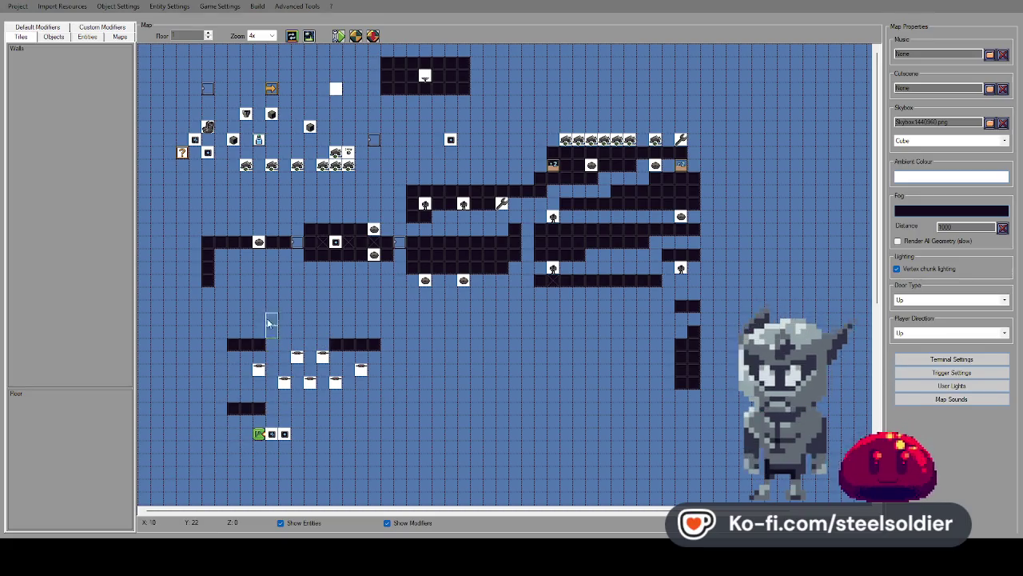
{"action": "mouse_move", "coordinate": [184, 101]}
{"action": "left_mouse_down"}
{"action": "mouse_move", "coordinate": [683, 390]}
{"action": "mouse_move", "coordinate": [689, 367]}
{"action": "left_mouse_up"}
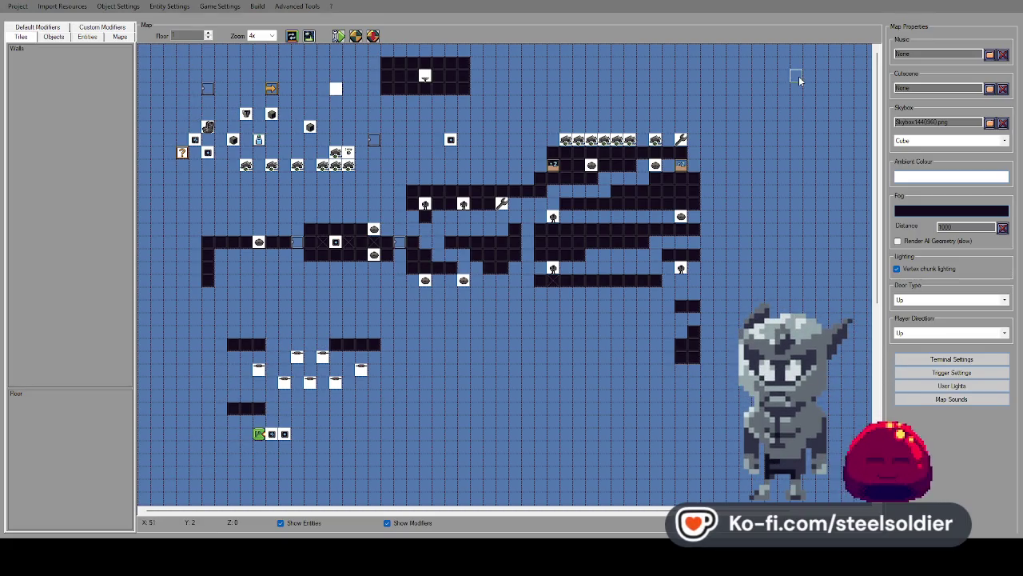
{"action": "left_click_drag", "start_coordinate": [675, 184], "coordinate": [615, 203]}
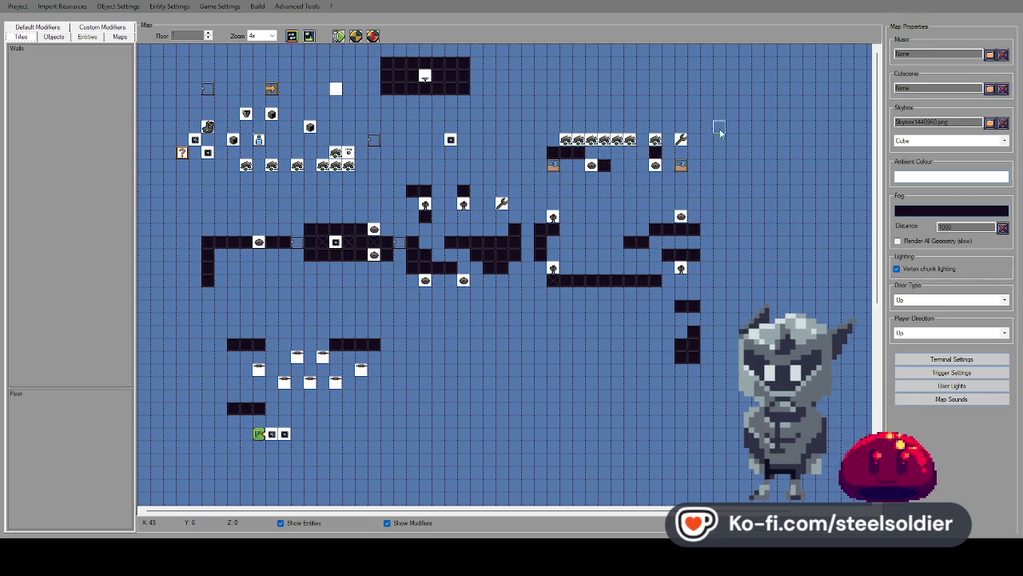
Undo the remaining wall tiles and placed items, including the white items in the lower area.
{"action": "key", "text": "ctrl+z"}
{"action": "key", "text": "ctrl+z"}
{"action": "key", "text": "ctrl+z"}
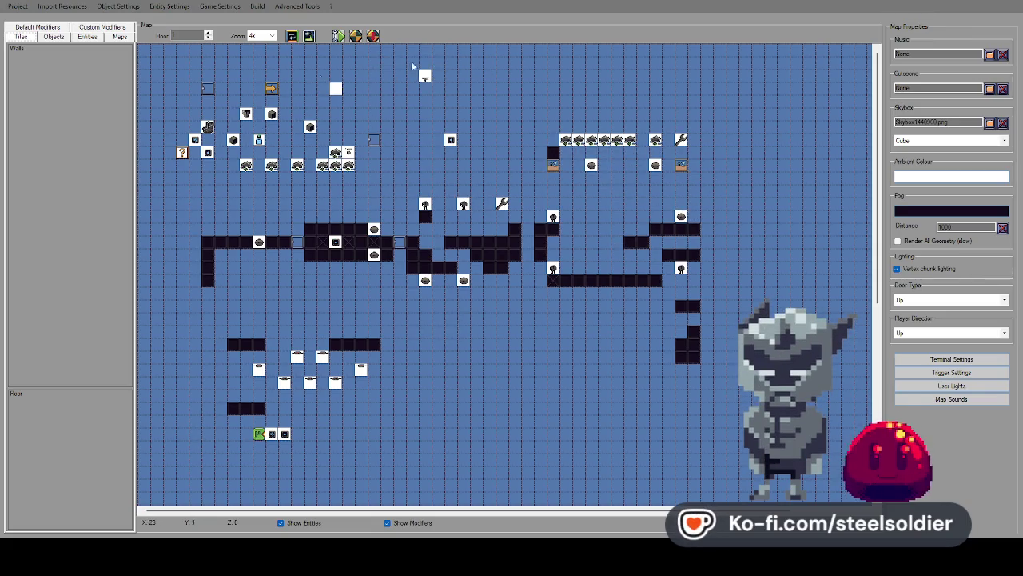
{"action": "key", "text": "ctrl+z"}
{"action": "key", "text": "ctrl+z"}
{"action": "key", "text": "ctrl+z"}
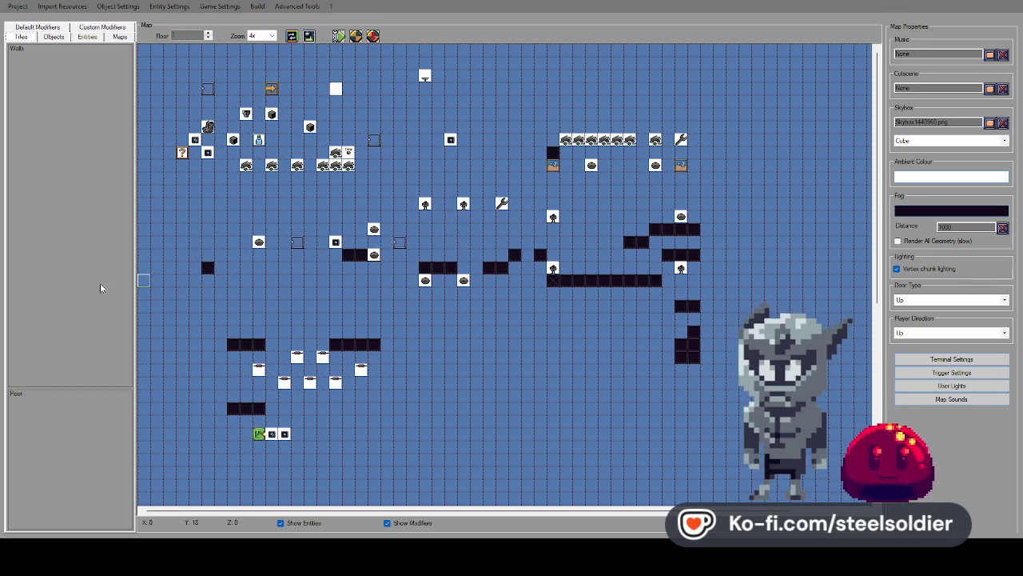
{"action": "key", "text": "ctrl+z"}
{"action": "key", "text": "ctrl+z"}
{"action": "key", "text": "ctrl+z"}
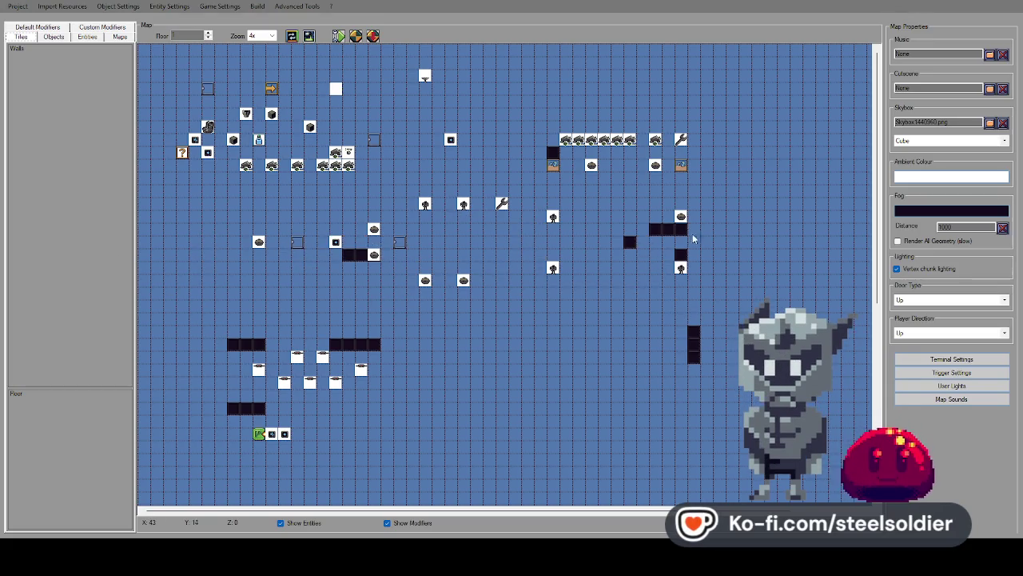
{"action": "key", "text": "ctrl+z"}
{"action": "key", "text": "ctrl+z"}
{"action": "key", "text": "ctrl+z"}
{"action": "key", "text": "ctrl+z"}
{"action": "key", "text": "ctrl+z"}
{"action": "key", "text": "ctrl+z"}
{"action": "key", "text": "ctrl+z"}
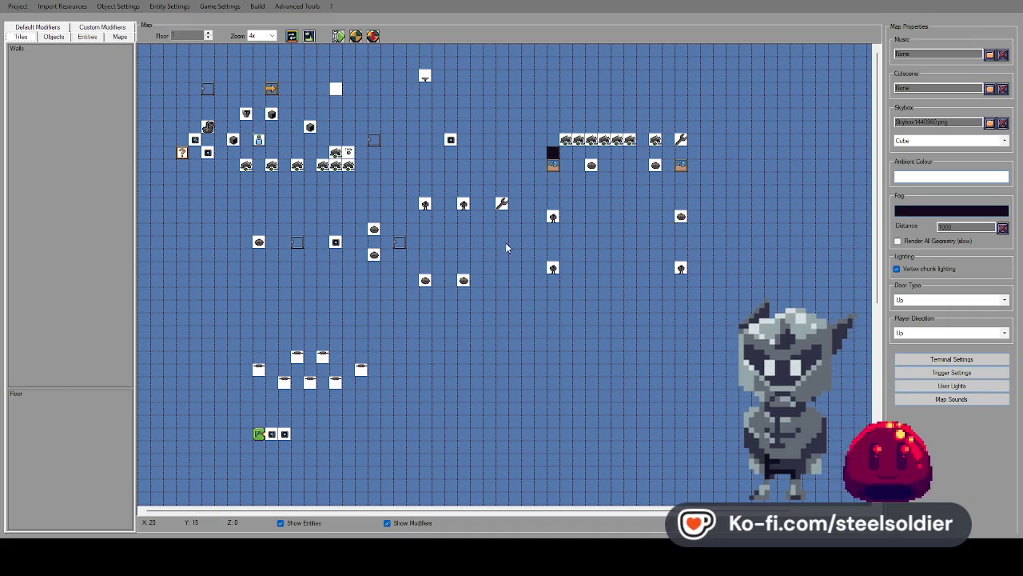
{"action": "left_click", "coordinate": [53, 37]}
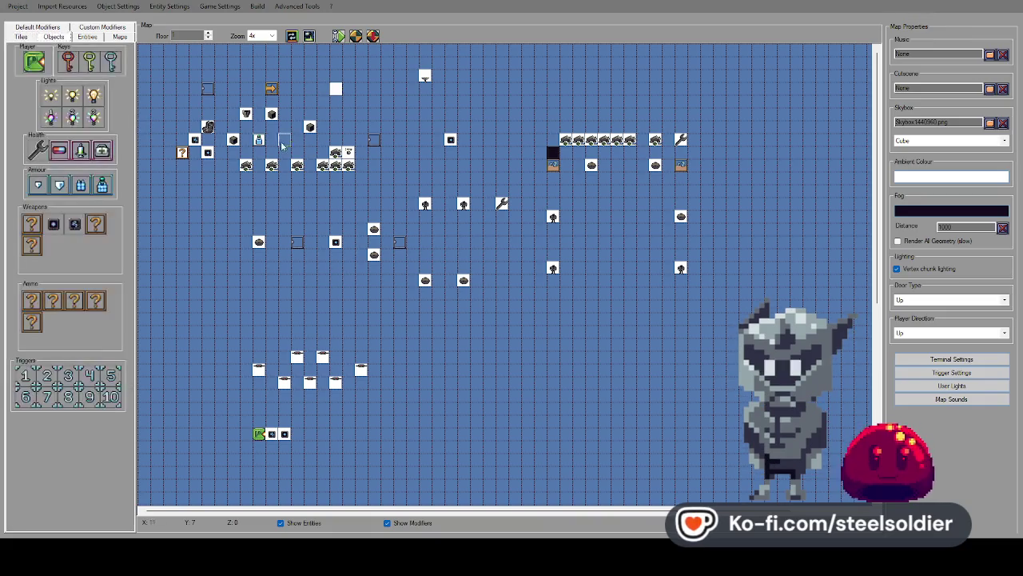
{"action": "key", "text": "ctrl+z"}
{"action": "key", "text": "ctrl+z"}
{"action": "key", "text": "ctrl+z"}
{"action": "key", "text": "ctrl+z"}
{"action": "key", "text": "ctrl+z"}
{"action": "key", "text": "ctrl+z"}
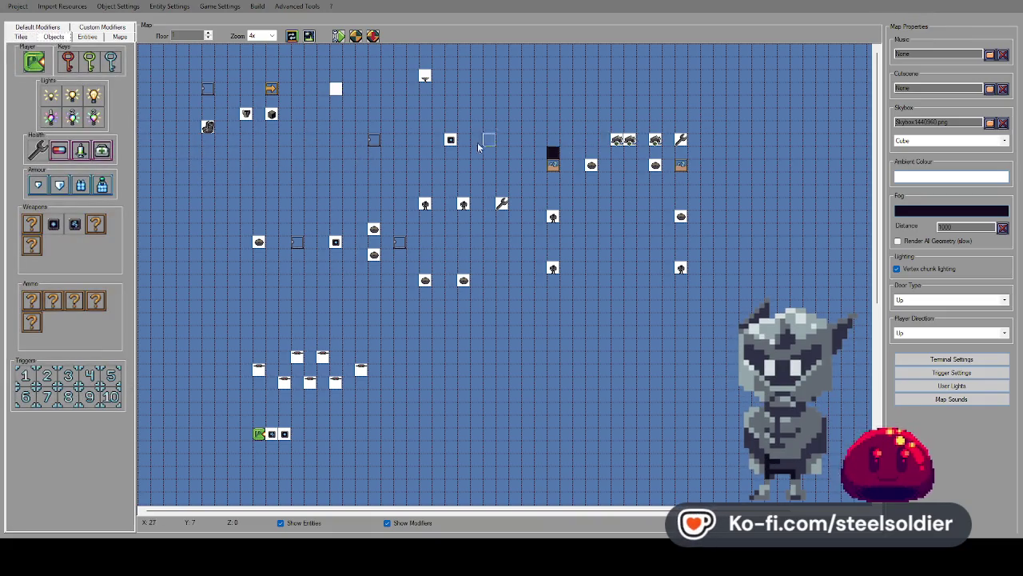
{"action": "key", "text": "ctrl+z"}
{"action": "key", "text": "ctrl+z"}
{"action": "key", "text": "ctrl+z"}
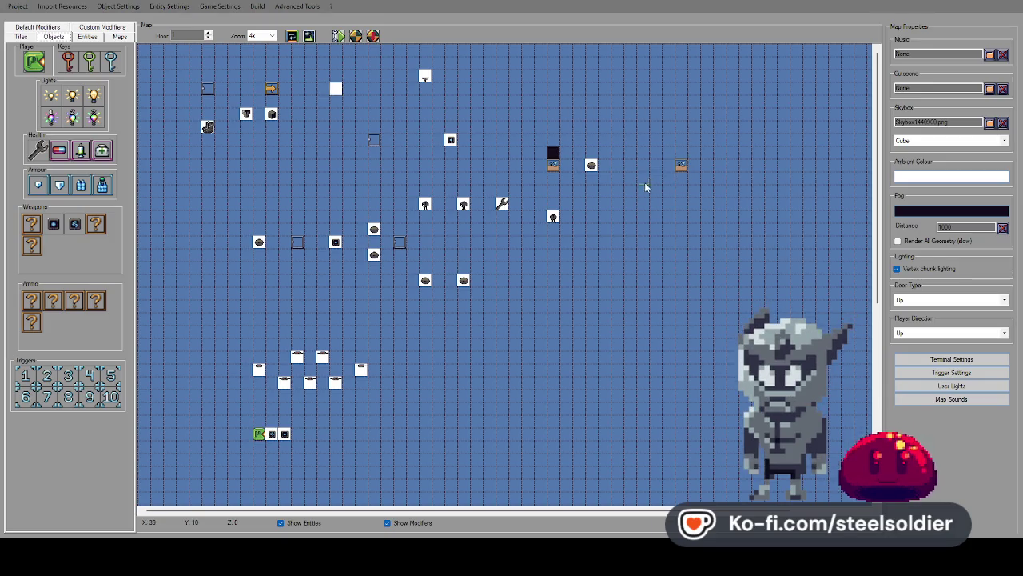
{"action": "key", "text": "ctrl+z"}
{"action": "key", "text": "ctrl+z"}
{"action": "key", "text": "ctrl+z"}
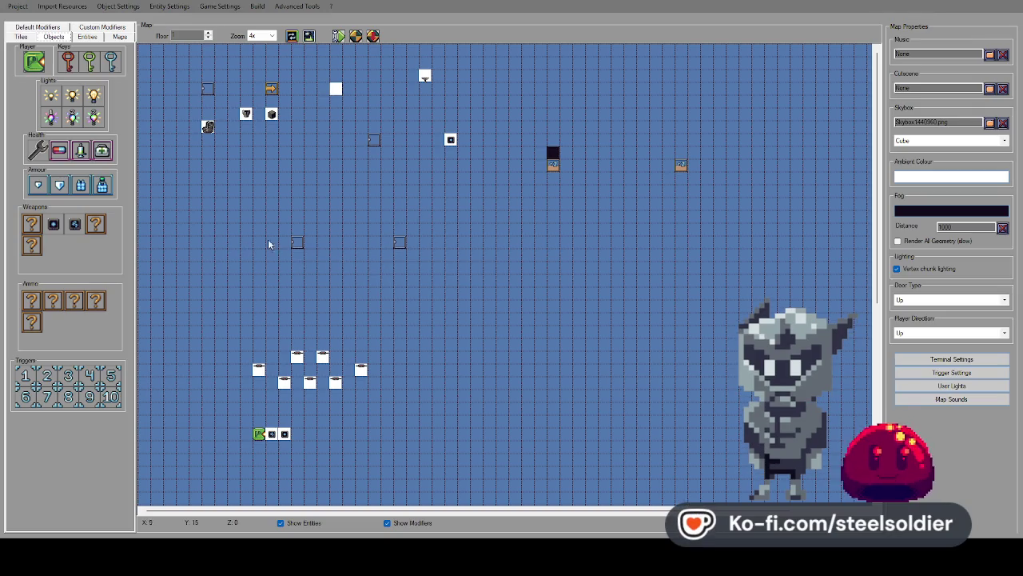
{"action": "key", "text": "ctrl+z"}
{"action": "key", "text": "ctrl+z"}
{"action": "key", "text": "ctrl+z"}
{"action": "key", "text": "ctrl+z"}
{"action": "key", "text": "ctrl+z"}
{"action": "key", "text": "ctrl+z"}
{"action": "key", "text": "ctrl+z"}
{"action": "key", "text": "ctrl+z"}
{"action": "key", "text": "ctrl+z"}
{"action": "key", "text": "ctrl+z"}
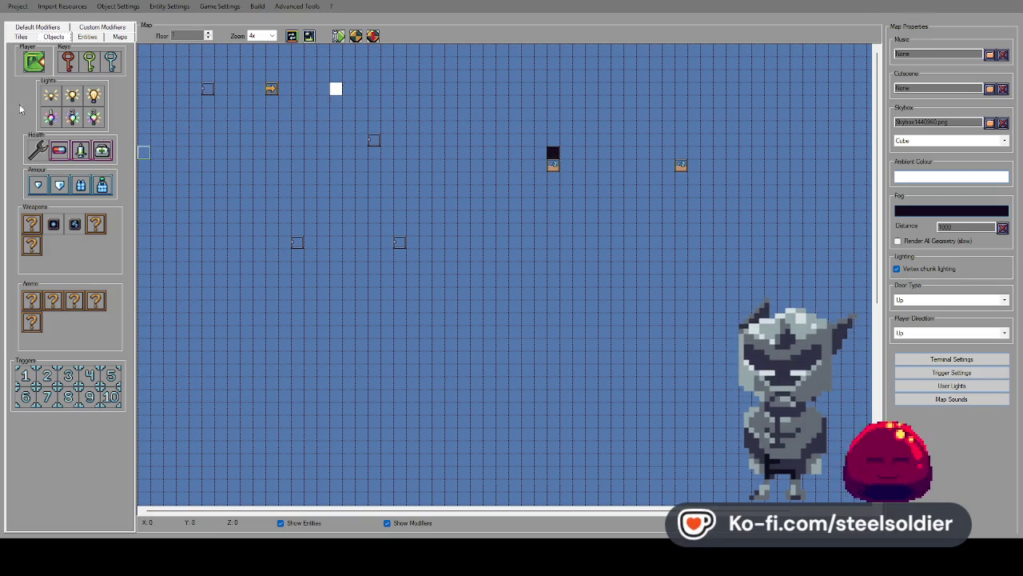
Delete the three leftover markers on the map using the default modifiers palette.
{"action": "left_click", "coordinate": [39, 64]}
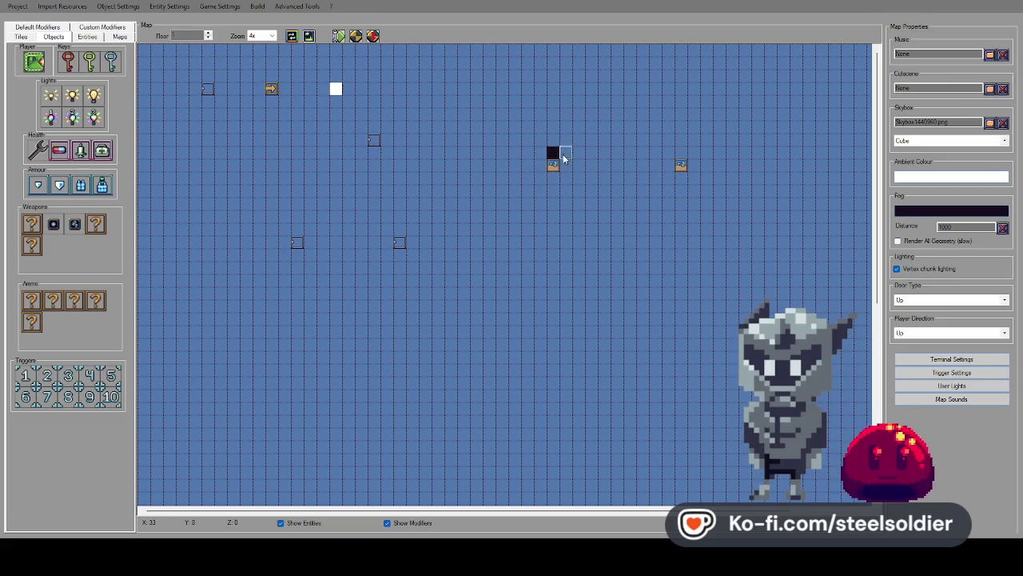
{"action": "left_click", "coordinate": [85, 37]}
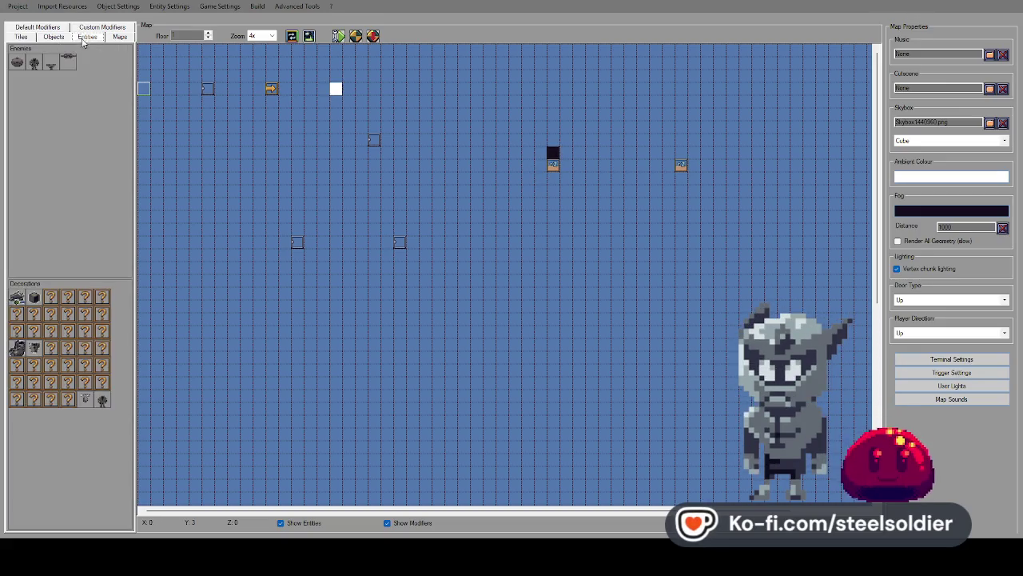
{"action": "left_click", "coordinate": [117, 37]}
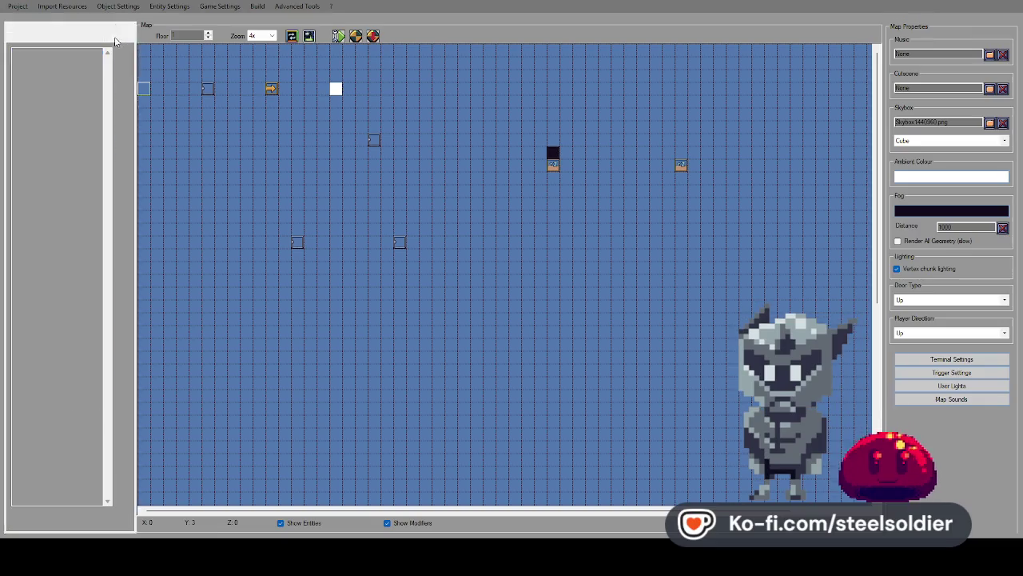
{"action": "left_click", "coordinate": [103, 40]}
{"action": "left_click", "coordinate": [116, 37]}
{"action": "left_click", "coordinate": [21, 37]}
{"action": "left_click", "coordinate": [37, 30]}
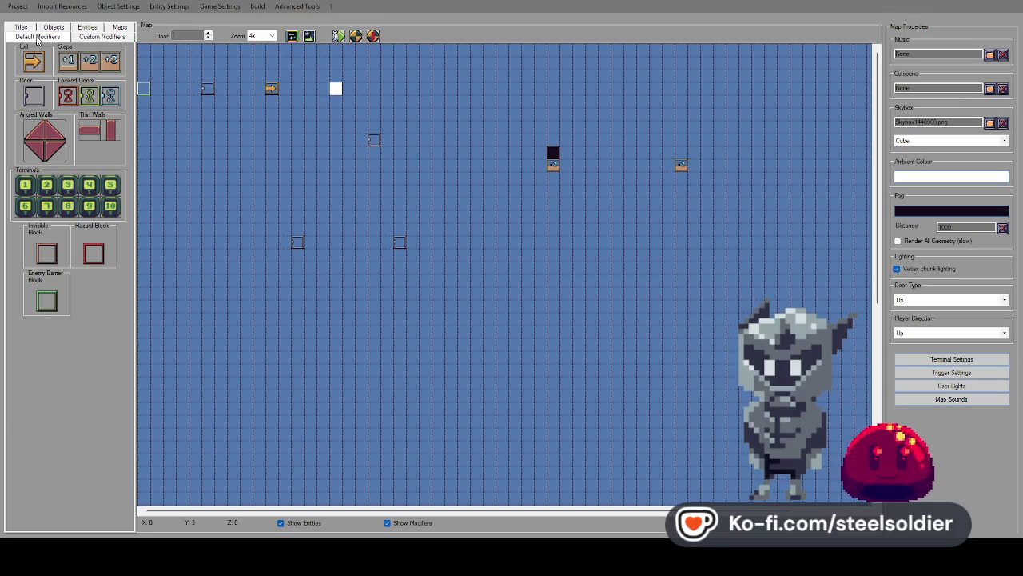
{"action": "right_click", "coordinate": [554, 165]}
{"action": "right_click", "coordinate": [297, 243]}
{"action": "right_click", "coordinate": [374, 140]}
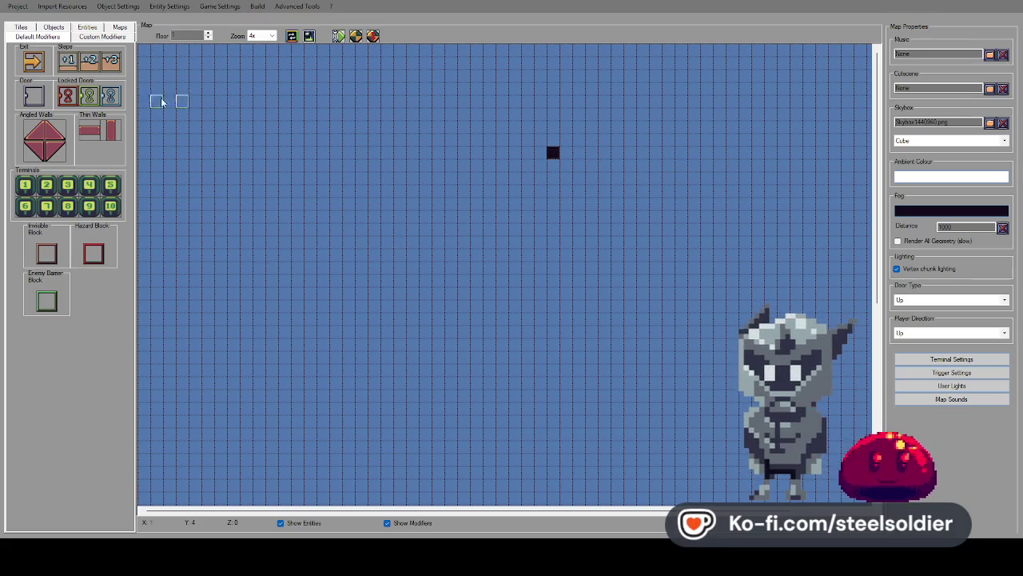
Place a player start marker on the empty map grid.
{"action": "left_click", "coordinate": [20, 27]}
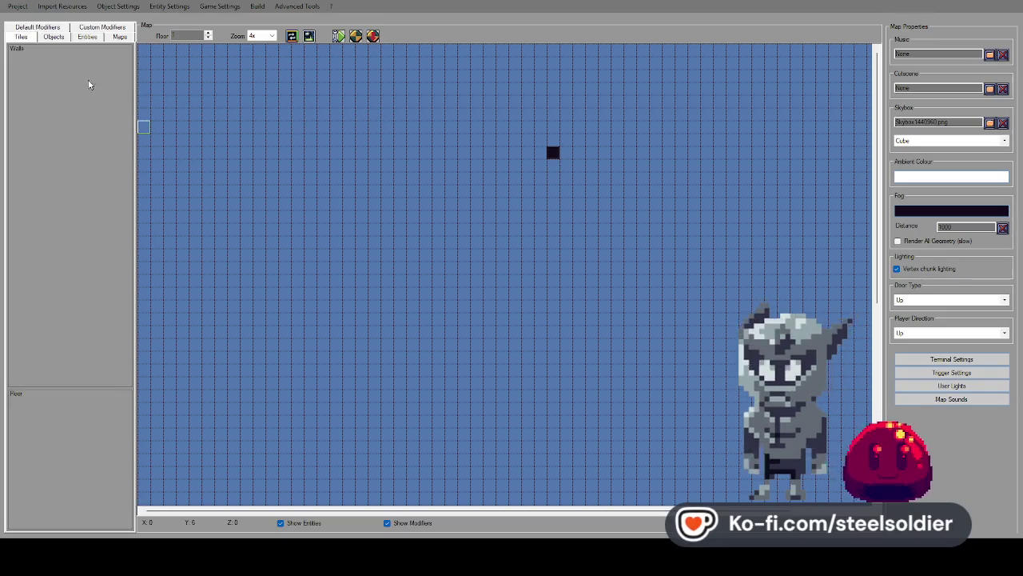
{"action": "left_click", "coordinate": [38, 28]}
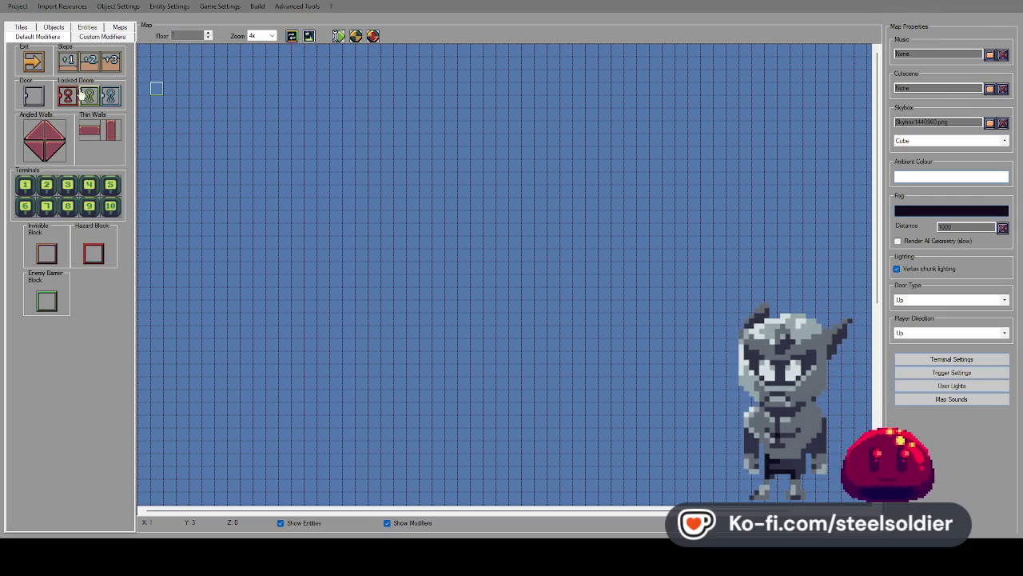
{"action": "left_click", "coordinate": [21, 27]}
{"action": "left_click", "coordinate": [54, 36]}
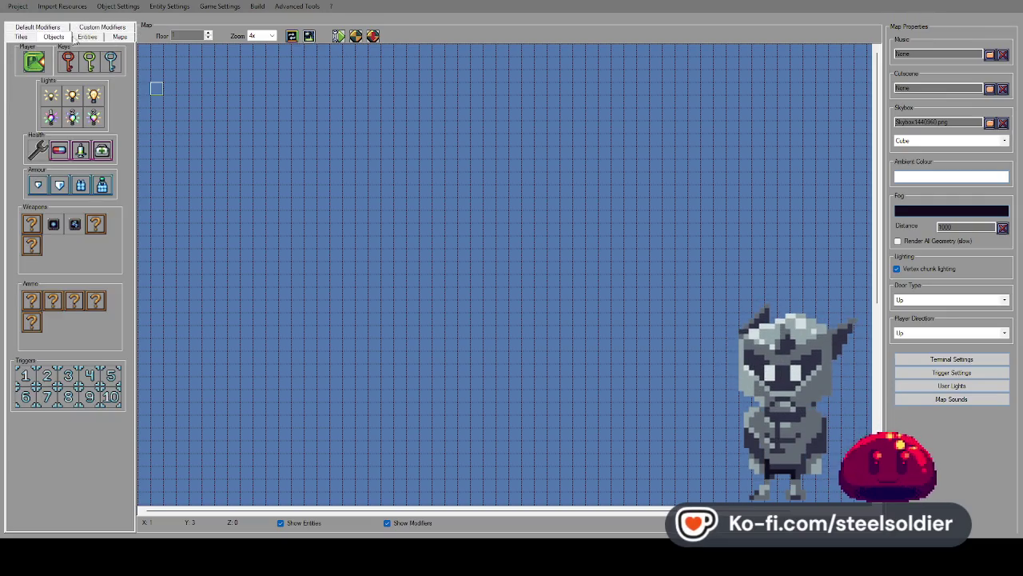
{"action": "left_click", "coordinate": [298, 177]}
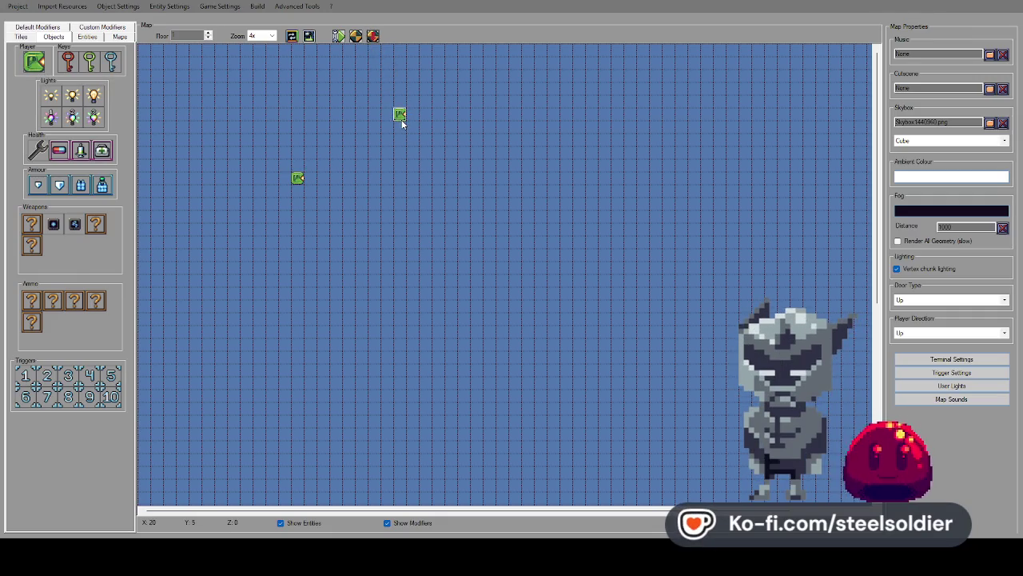
Playtest the map in 3D, walking forward through the starry void, then quit to the editor.
{"action": "key", "text": "F5"}
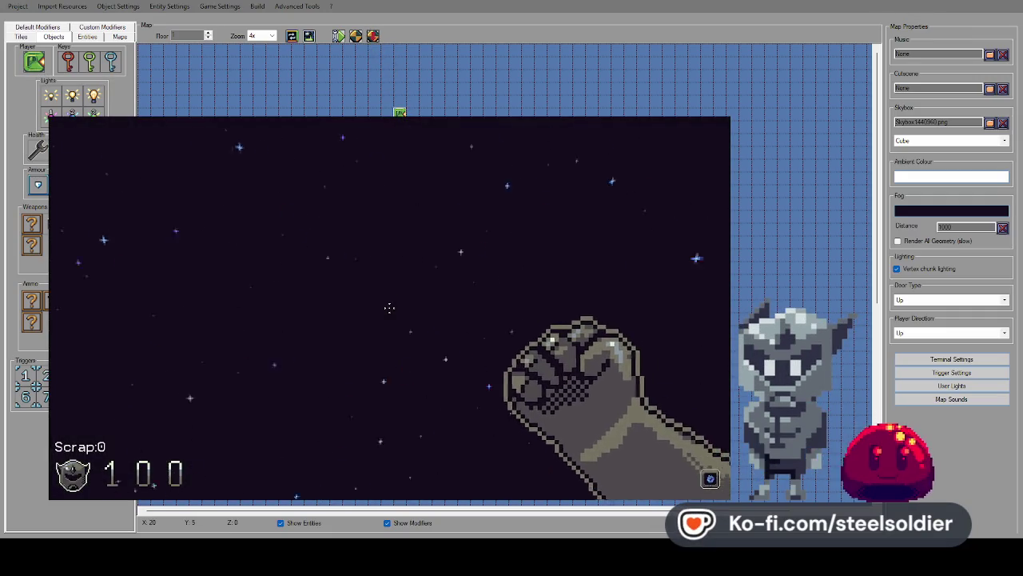
{"action": "key", "text": "w"}
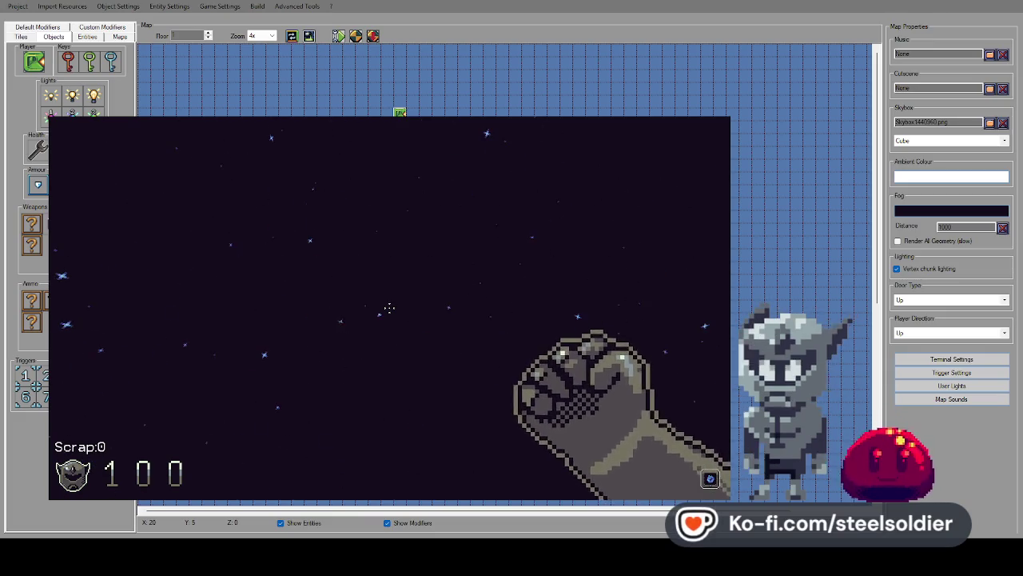
{"action": "key", "text": "w"}
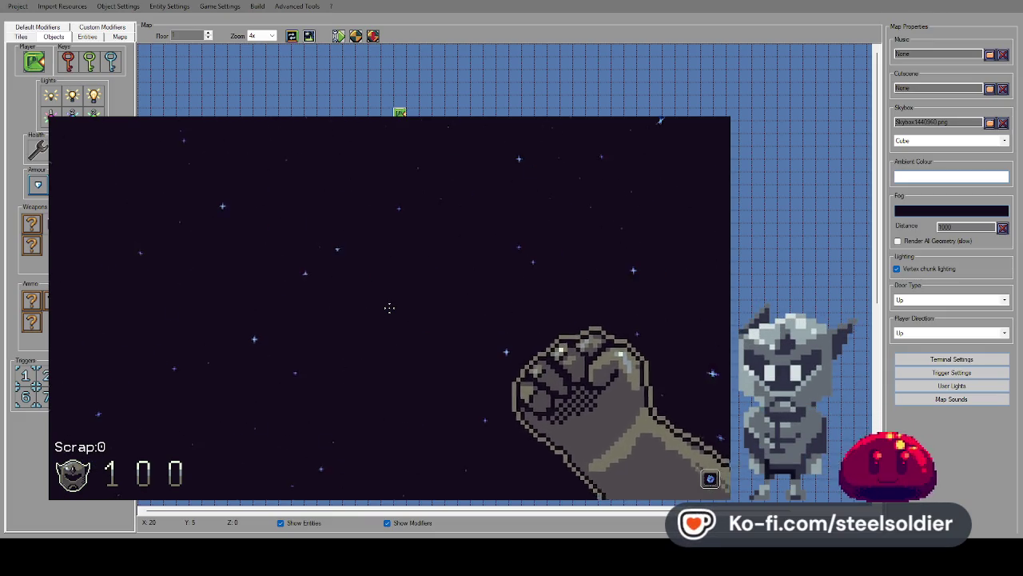
{"action": "key", "text": "w"}
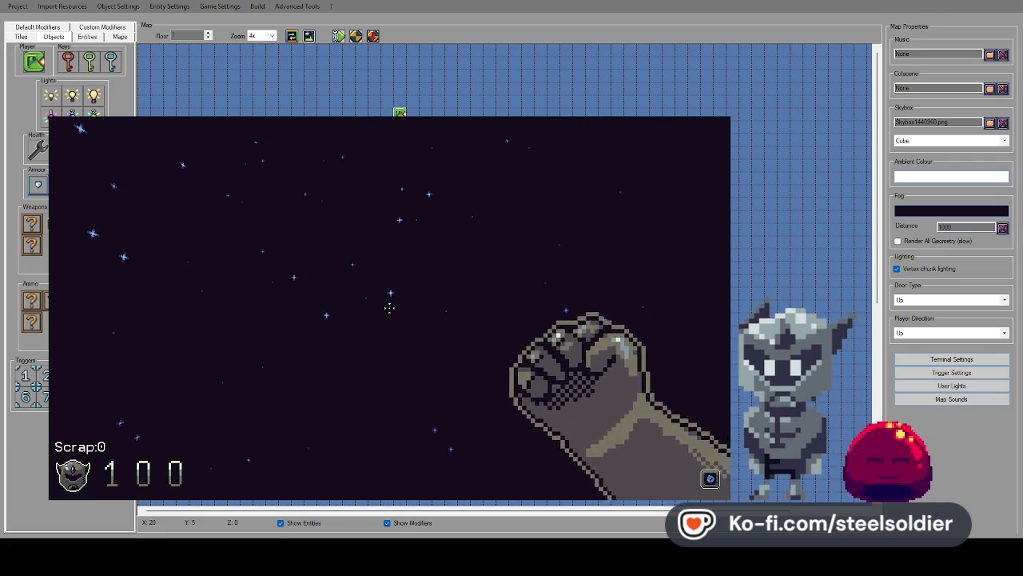
{"action": "key", "text": "Escape"}
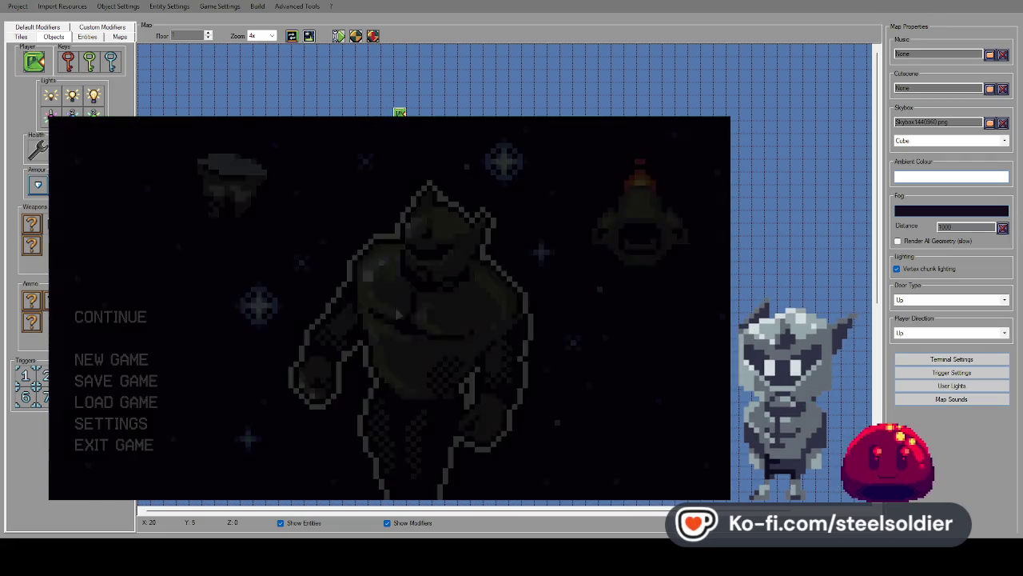
{"action": "key", "text": "alt+F4"}
{"action": "left_click", "coordinate": [207, 447]}
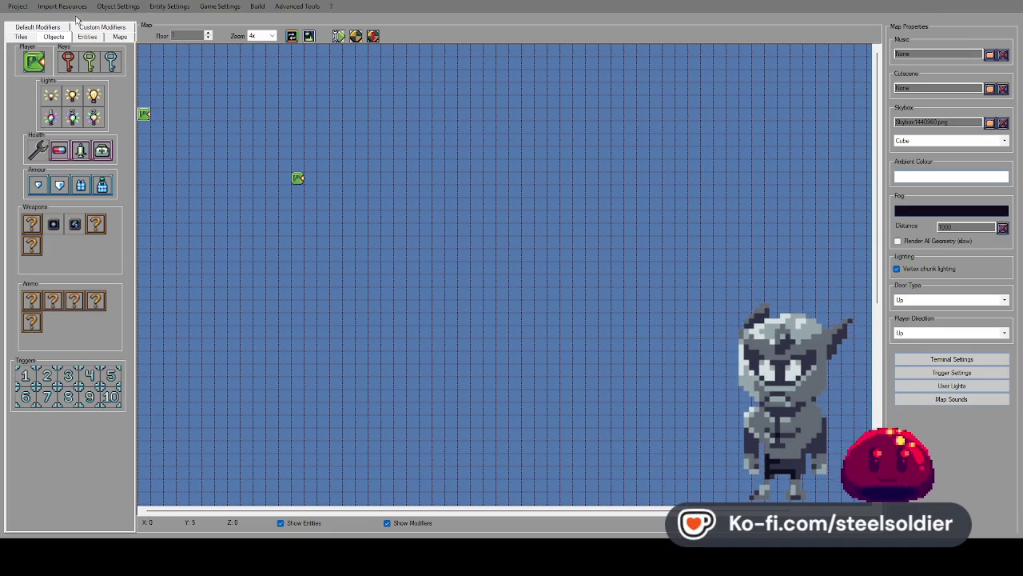
{"action": "left_click", "coordinate": [49, 28]}
From the Maps list, load Debug2.eem and NewMap.eem, playtest NewMap, then load Debug.eem.
{"action": "left_click", "coordinate": [119, 28]}
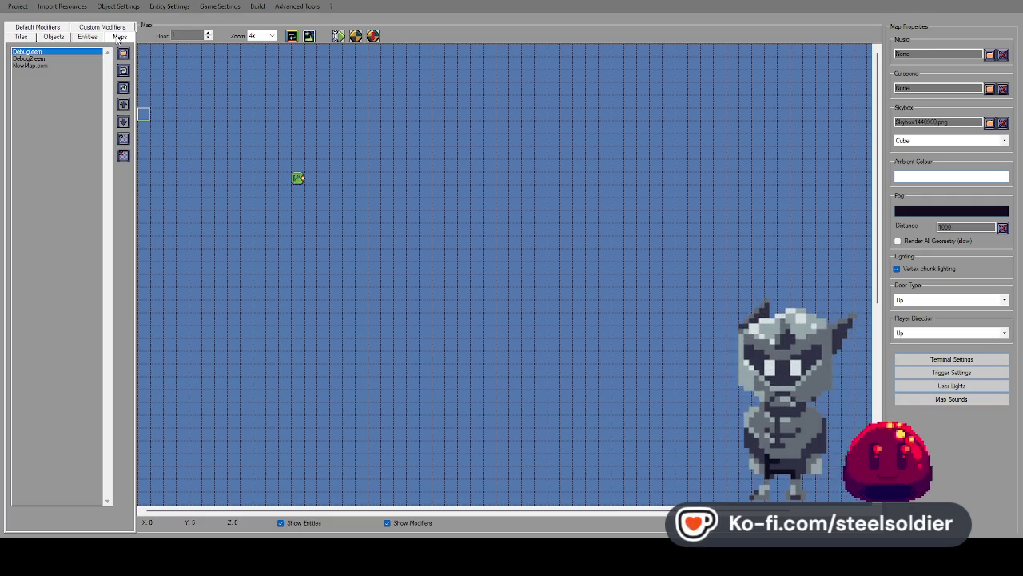
{"action": "left_click", "coordinate": [41, 60]}
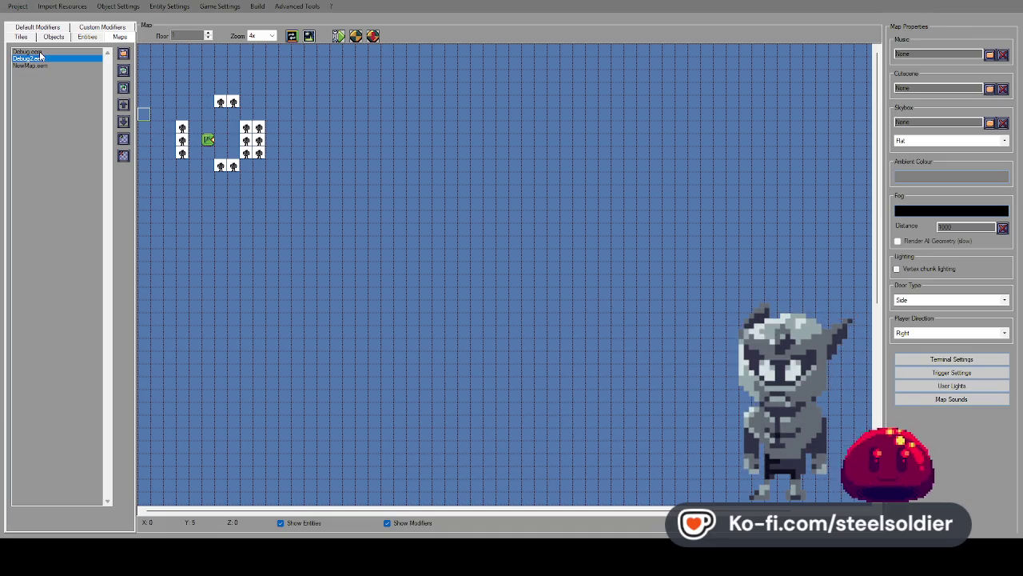
{"action": "left_click", "coordinate": [39, 66]}
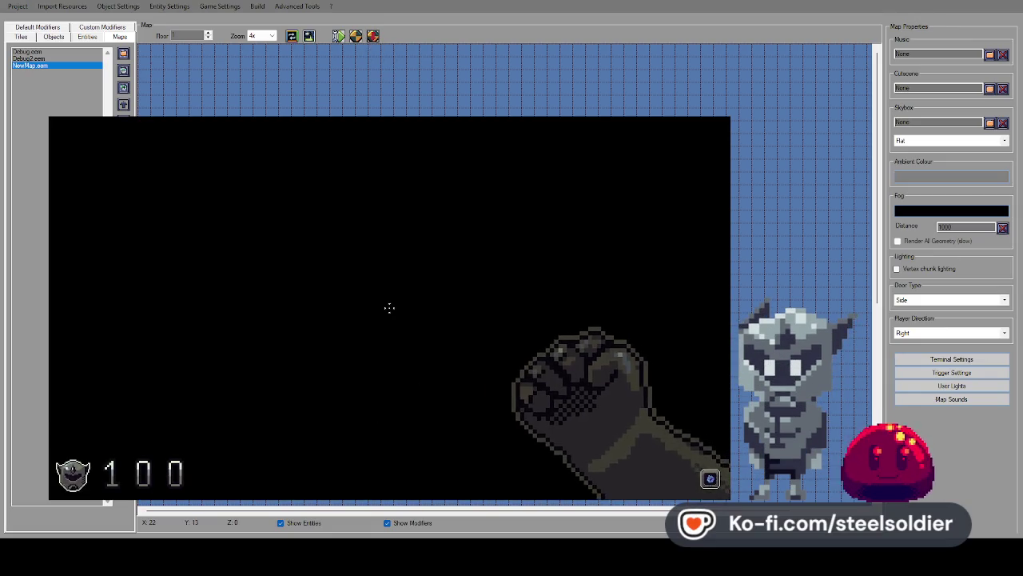
{"action": "key", "text": "Escape"}
{"action": "key", "text": "alt+F4"}
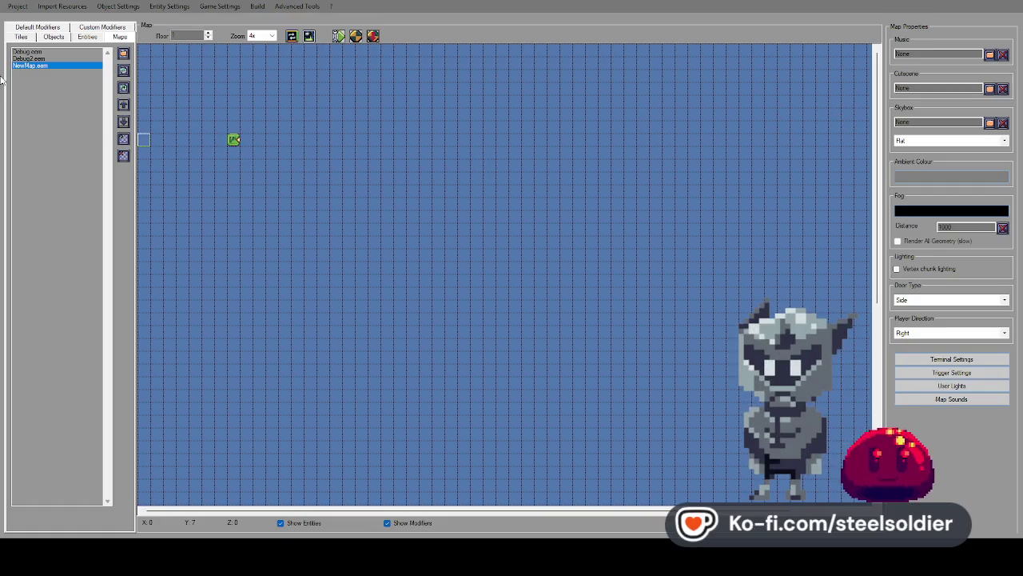
{"action": "left_click", "coordinate": [49, 51]}
{"action": "left_click", "coordinate": [51, 65]}
{"action": "left_click", "coordinate": [31, 52]}
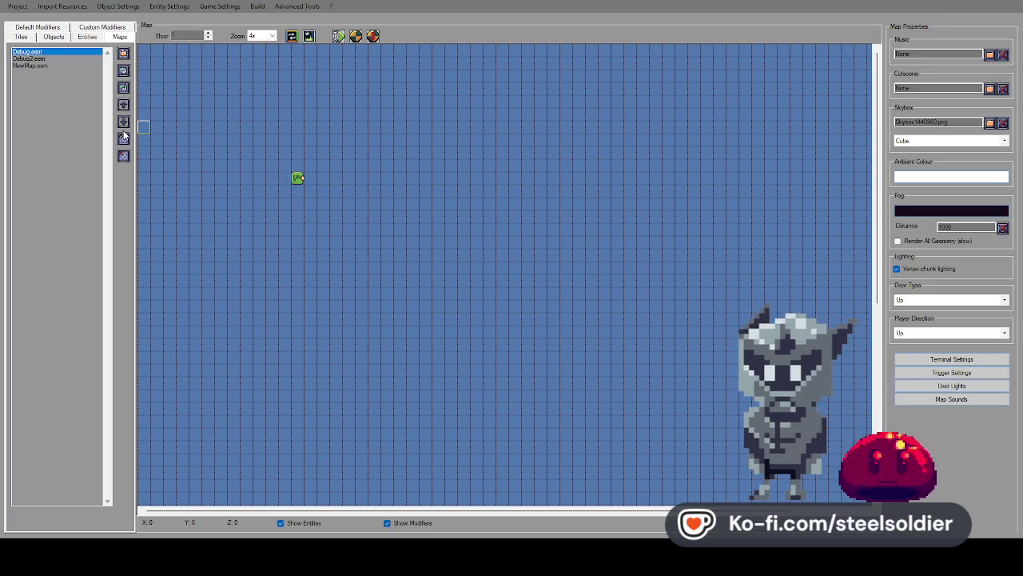
{"action": "left_click", "coordinate": [28, 58]}
{"action": "left_click", "coordinate": [27, 51]}
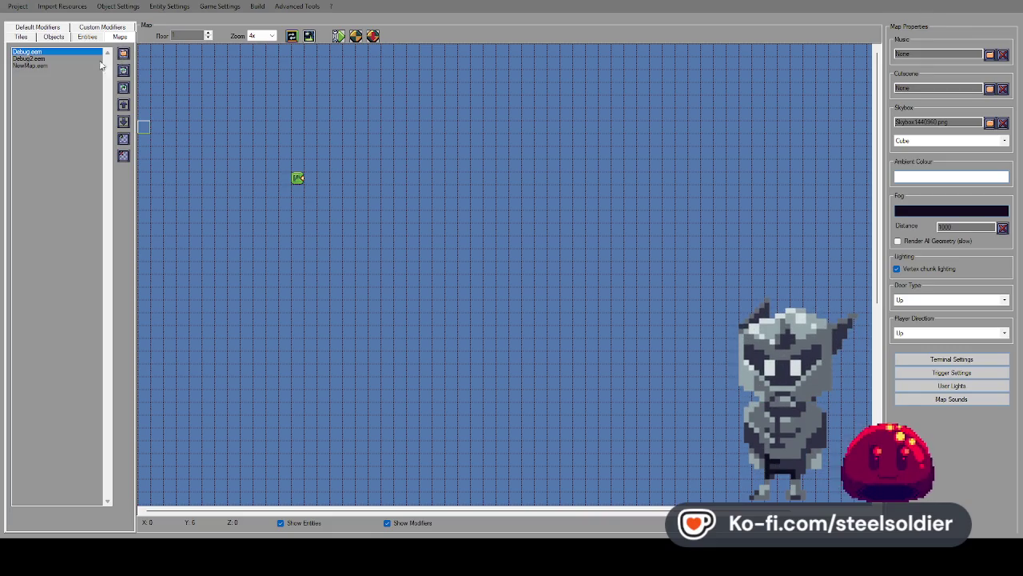
Delete Debug2.eem and NewMap.eem from the project's map list.
{"action": "left_click", "coordinate": [52, 59]}
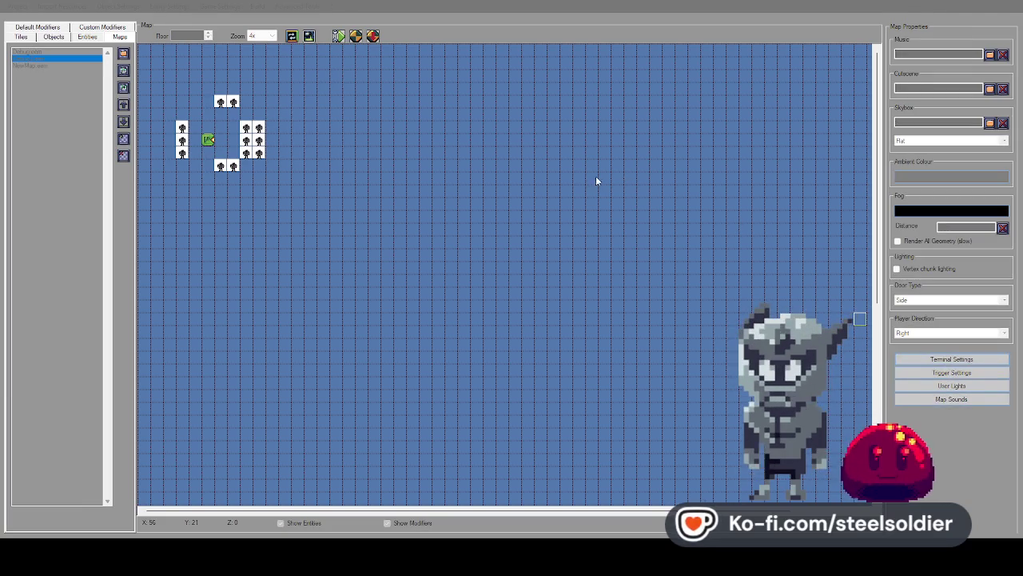
{"action": "left_click", "coordinate": [954, 372]}
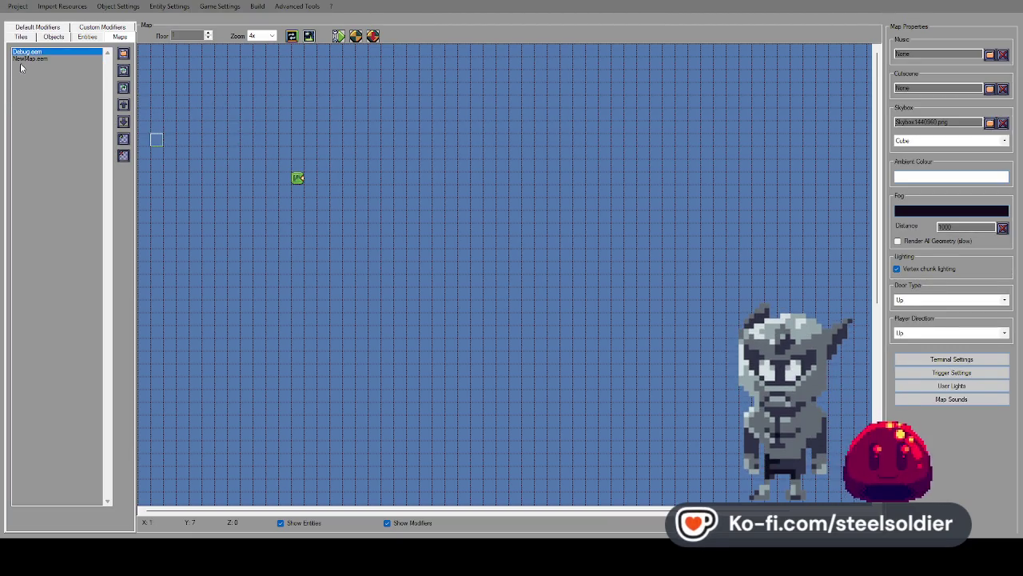
{"action": "left_click", "coordinate": [28, 59]}
{"action": "left_click", "coordinate": [124, 157]}
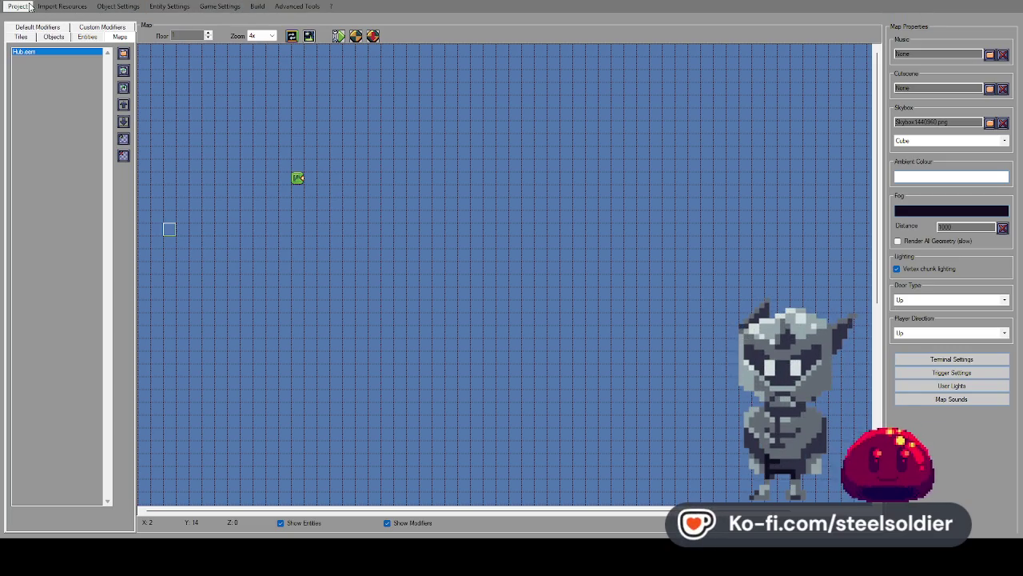
Open Hub.eem, add a new Debug.eem map, and briefly playtest the Hub map in 3D.
{"action": "double_click", "coordinate": [74, 52]}
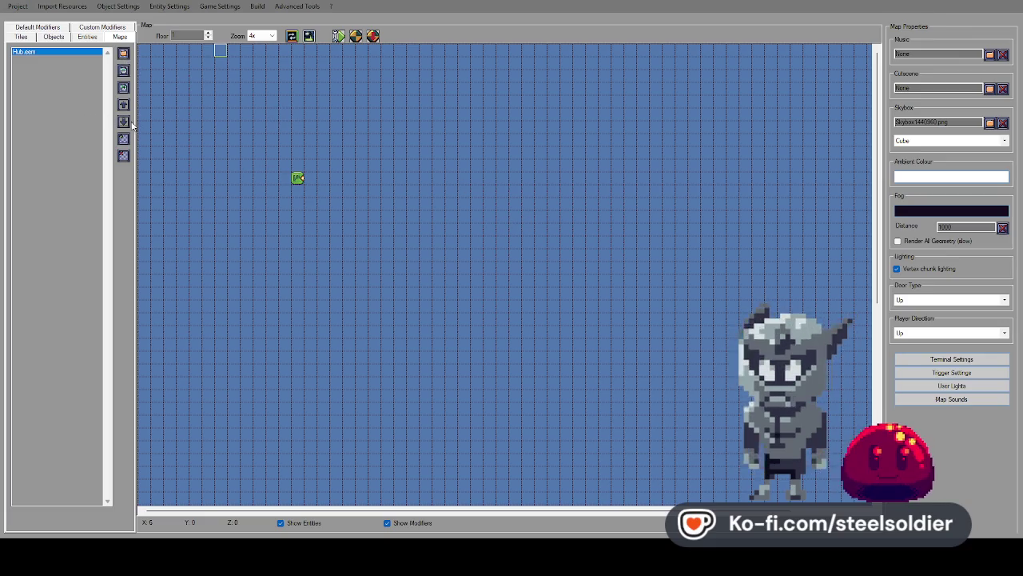
{"action": "left_click", "coordinate": [128, 90]}
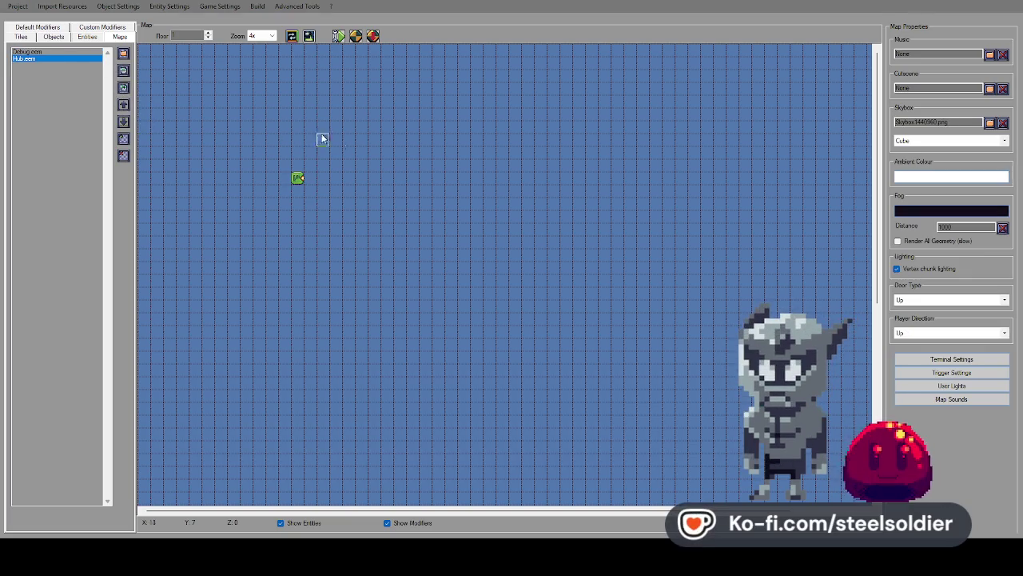
{"action": "left_click", "coordinate": [899, 357]}
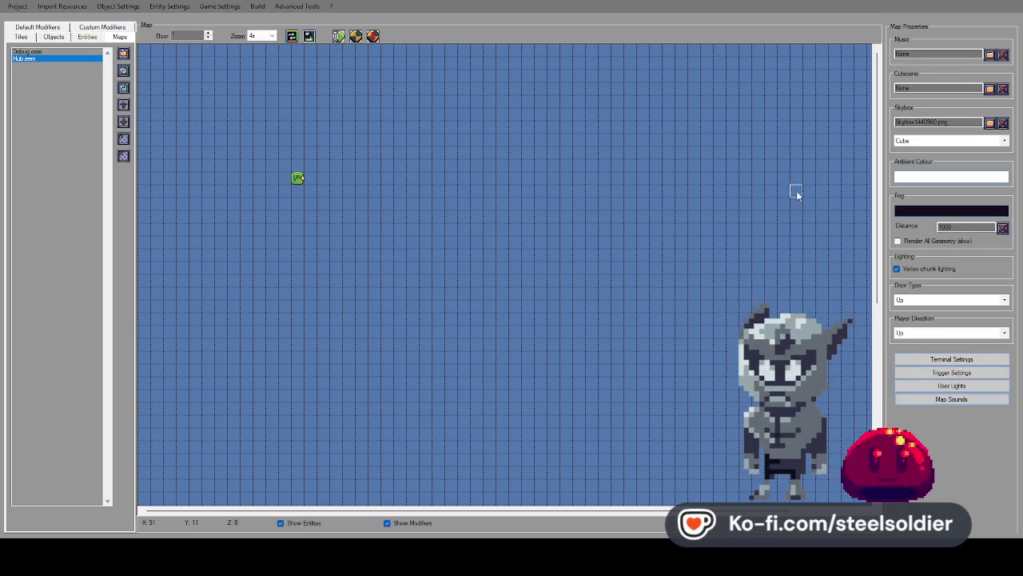
{"action": "left_click", "coordinate": [372, 37]}
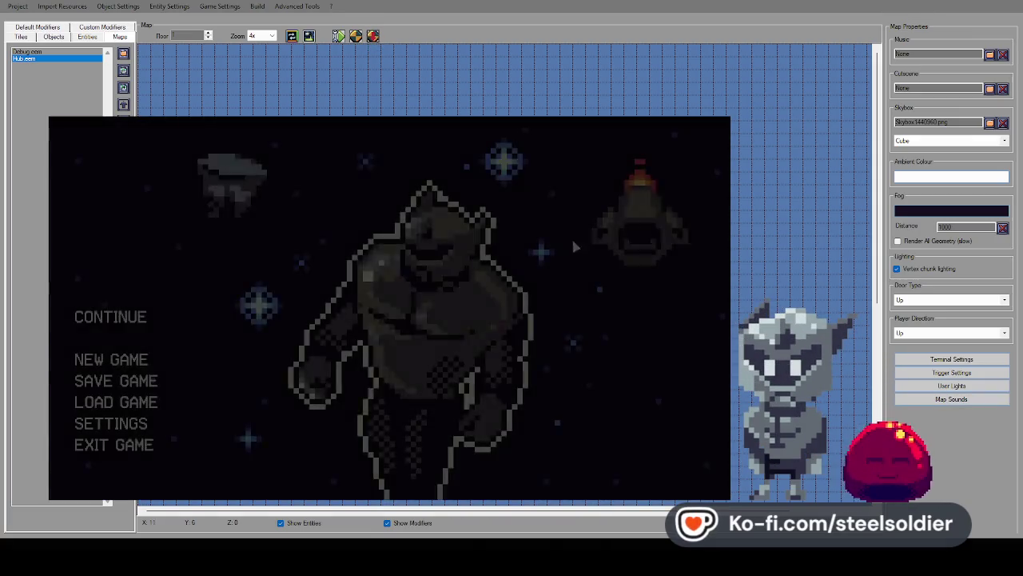
{"action": "key", "text": "Escape"}
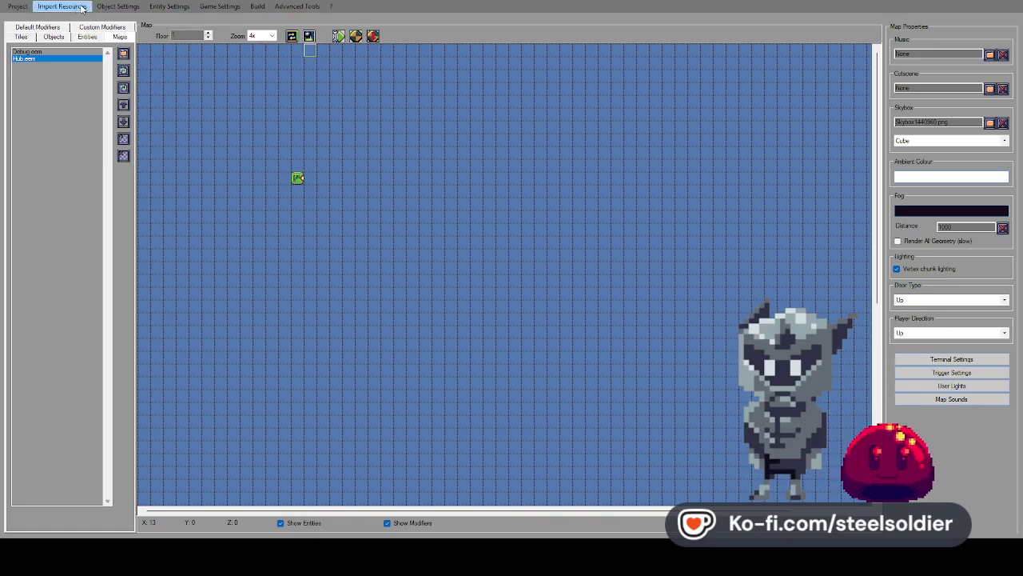
Import Cubemap12.png into the Walls list and accept it.
{"action": "left_click", "coordinate": [459, 178]}
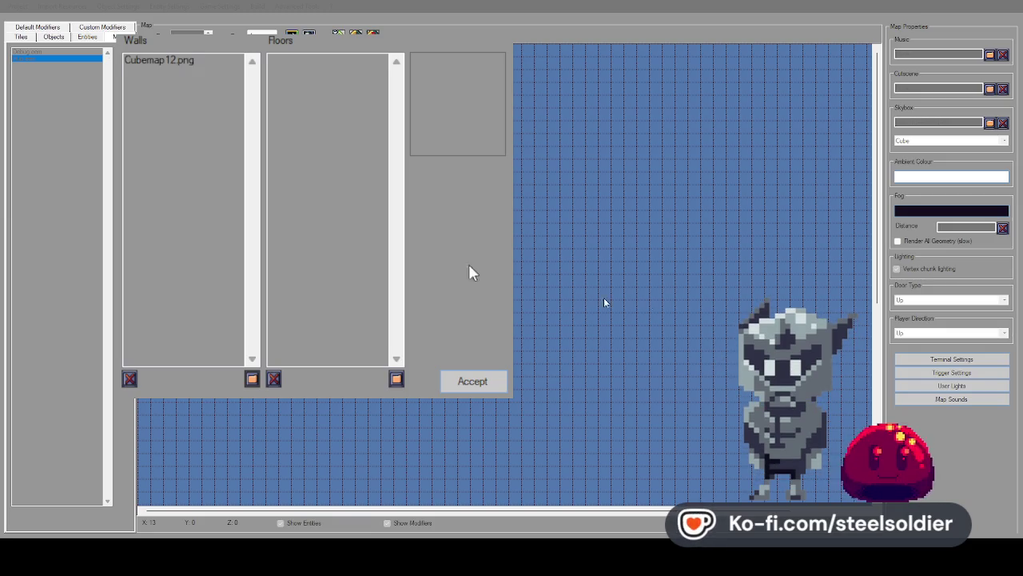
{"action": "left_click", "coordinate": [471, 386]}
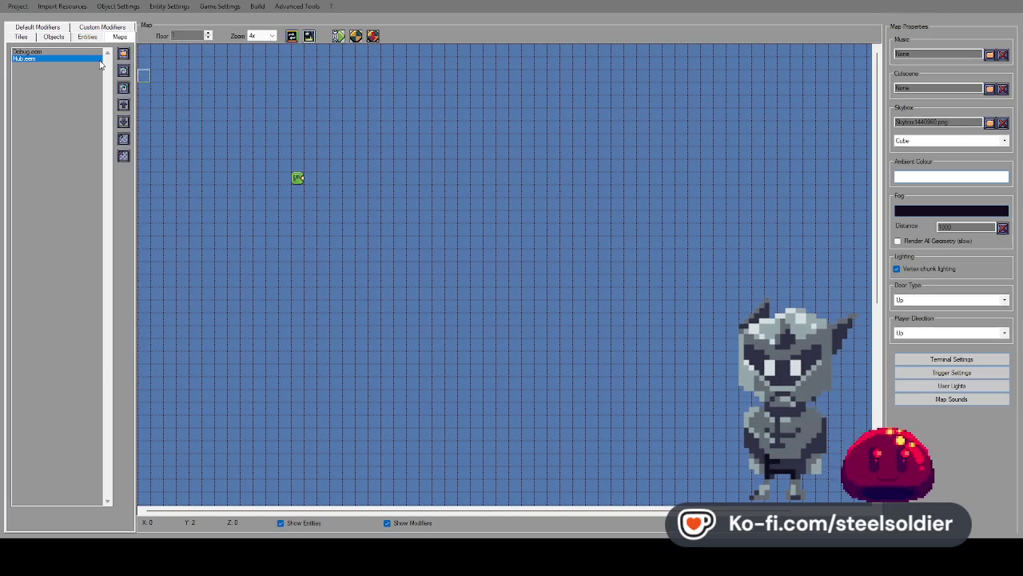
{"action": "left_click", "coordinate": [88, 37]}
Pick the Cubemap12 wall tile and paint wall tiles near the player start on floors 0 and 1.
{"action": "left_click", "coordinate": [21, 37]}
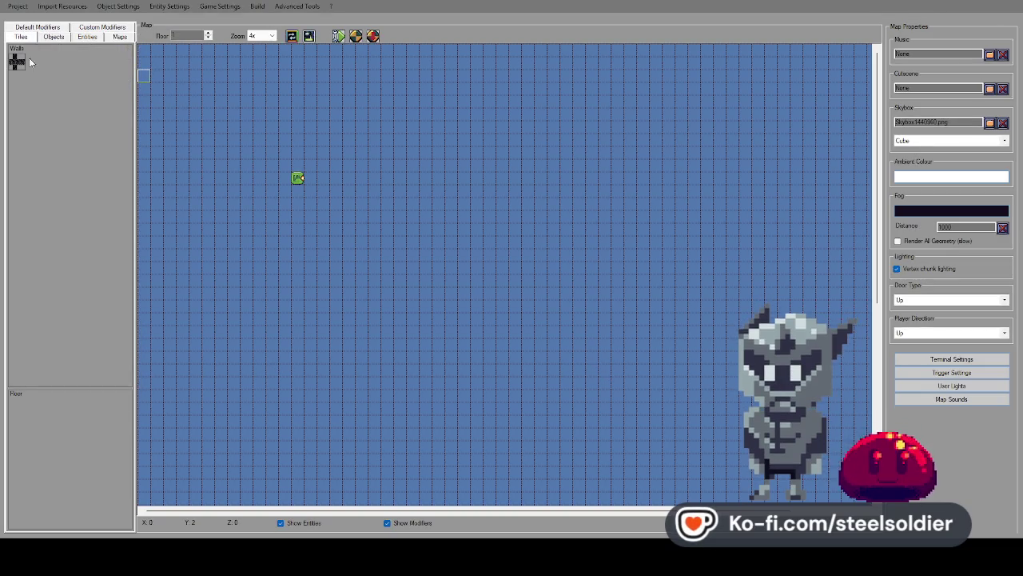
{"action": "left_click", "coordinate": [18, 64]}
{"action": "left_click", "coordinate": [311, 179]}
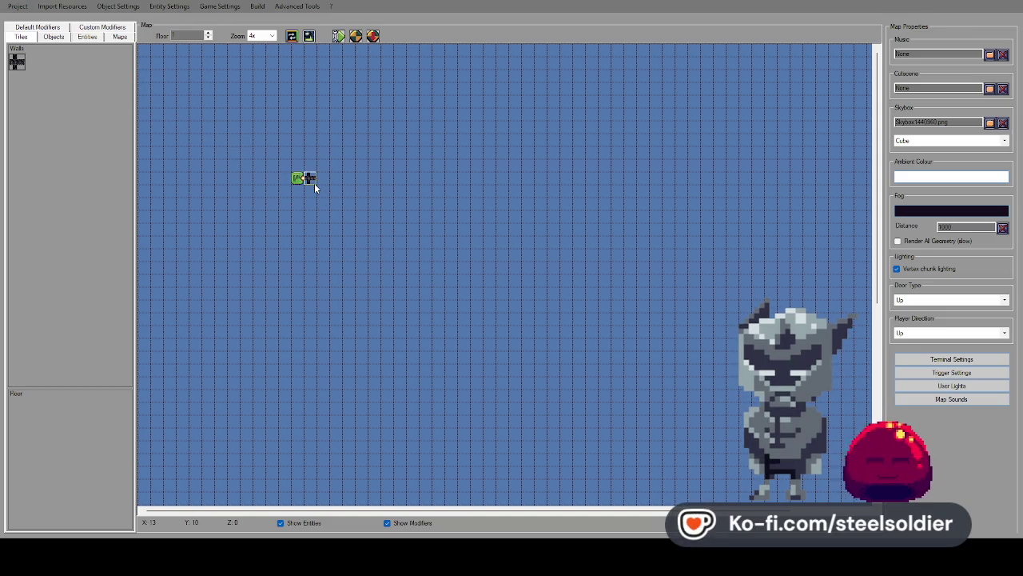
{"action": "left_click_drag", "start_coordinate": [312, 182], "coordinate": [344, 183]}
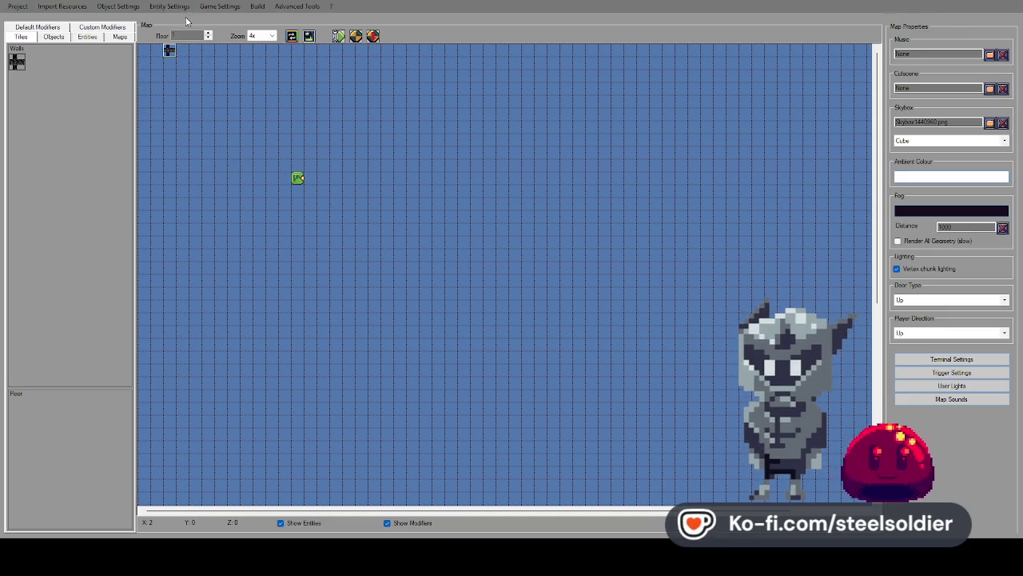
{"action": "left_click", "coordinate": [208, 33]}
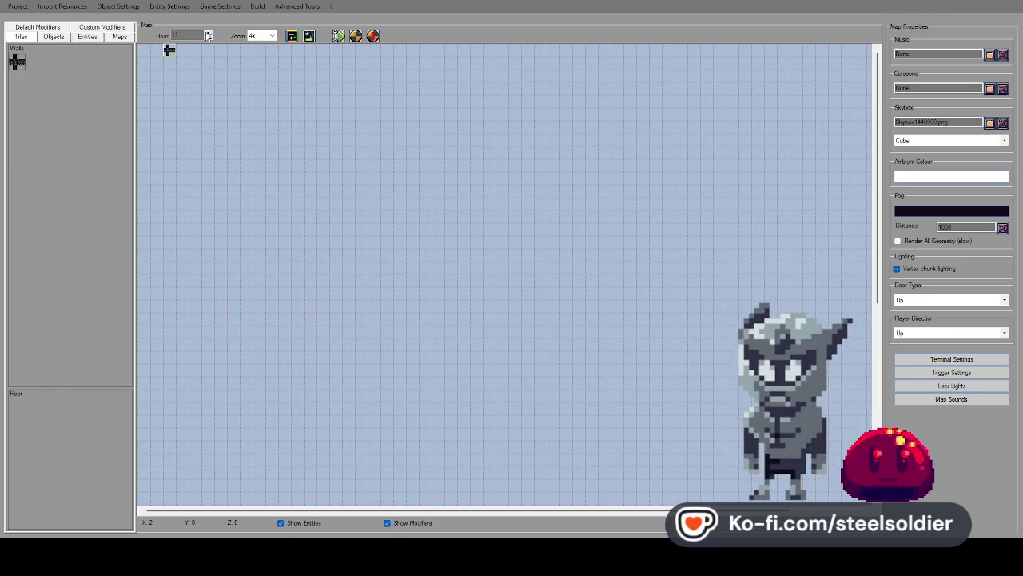
{"action": "mouse_move", "coordinate": [297, 242]}
{"action": "left_mouse_down"}
{"action": "mouse_move", "coordinate": [481, 237]}
{"action": "mouse_move", "coordinate": [286, 231]}
{"action": "mouse_move", "coordinate": [304, 216]}
{"action": "left_mouse_up"}
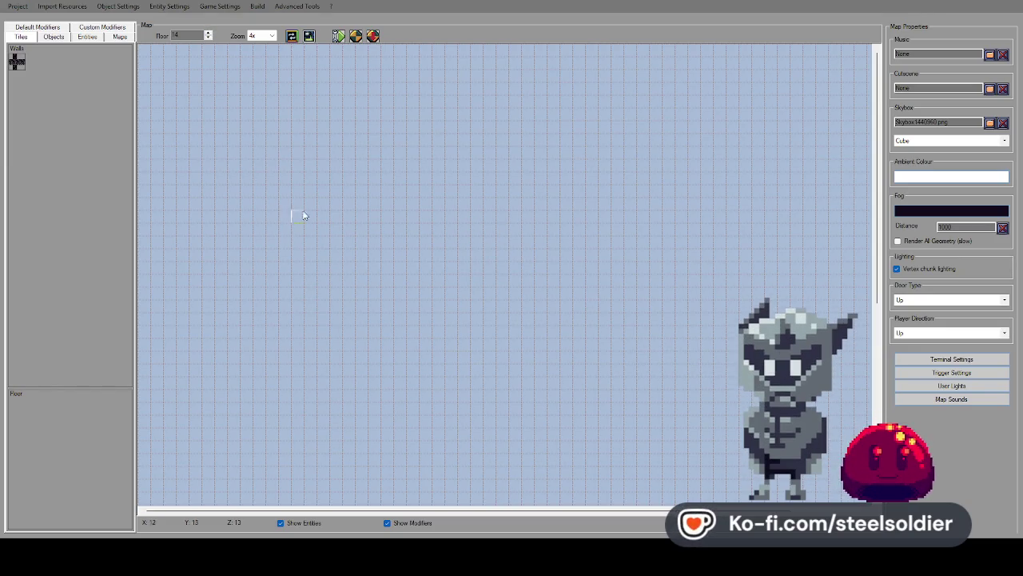
On floor 12, paint an irregular block of Cubemap12 walls with rows and a right column.
{"action": "left_click", "coordinate": [208, 40]}
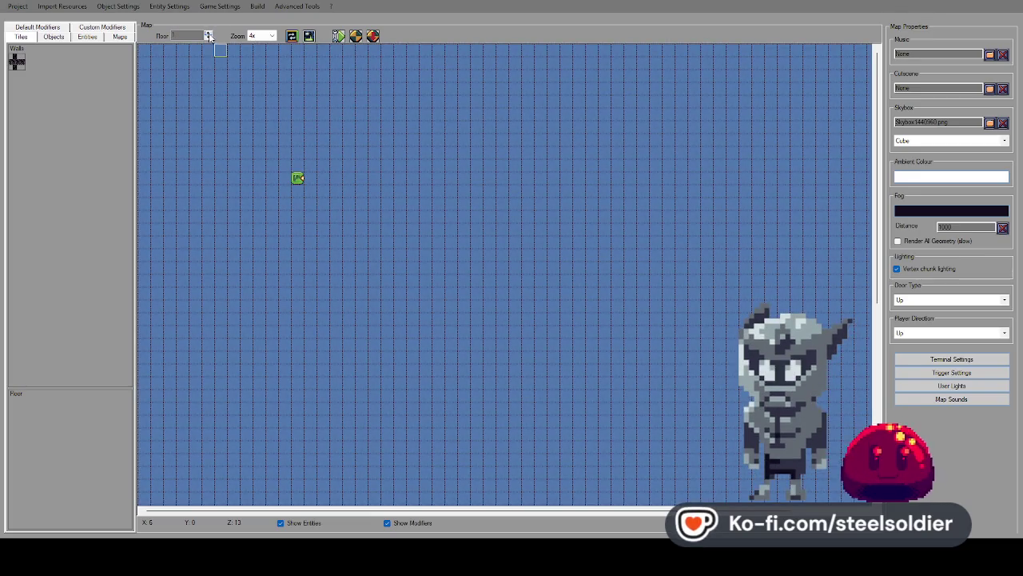
{"action": "left_click", "coordinate": [209, 35]}
{"action": "left_click", "coordinate": [208, 34]}
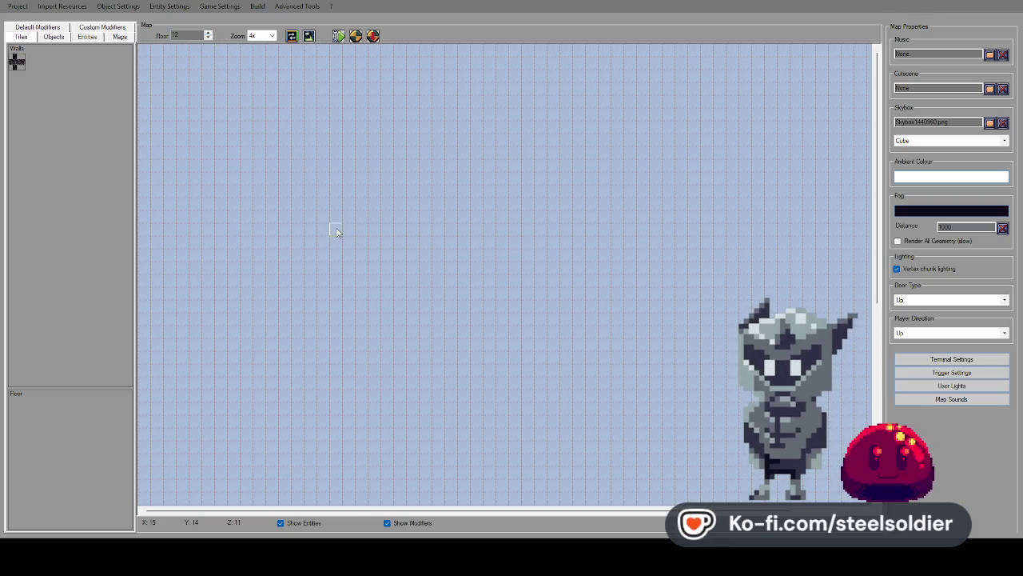
{"action": "left_click_drag", "start_coordinate": [361, 233], "coordinate": [430, 232]}
{"action": "mouse_move", "coordinate": [360, 244]}
{"action": "left_mouse_down"}
{"action": "mouse_move", "coordinate": [437, 238]}
{"action": "mouse_move", "coordinate": [436, 216]}
{"action": "mouse_move", "coordinate": [361, 224]}
{"action": "mouse_move", "coordinate": [451, 256]}
{"action": "mouse_move", "coordinate": [431, 209]}
{"action": "mouse_move", "coordinate": [472, 257]}
{"action": "left_mouse_up"}
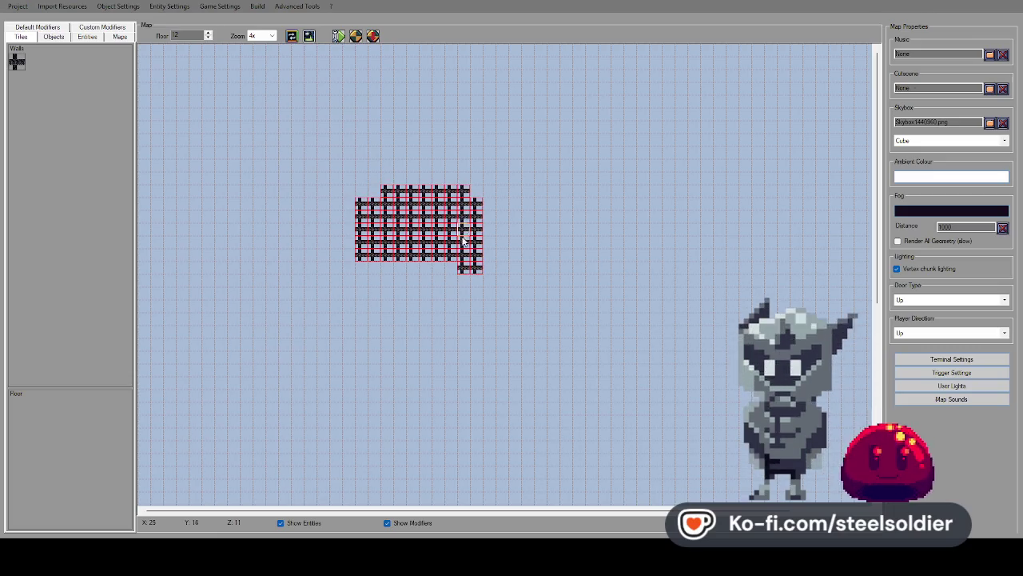
{"action": "left_click_drag", "start_coordinate": [407, 271], "coordinate": [387, 269]}
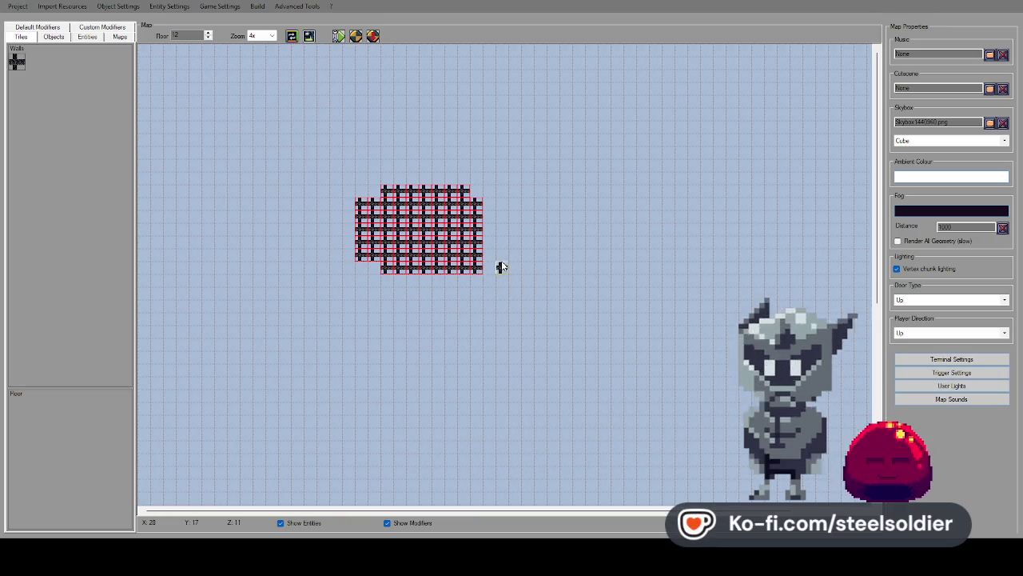
{"action": "left_click", "coordinate": [207, 33]}
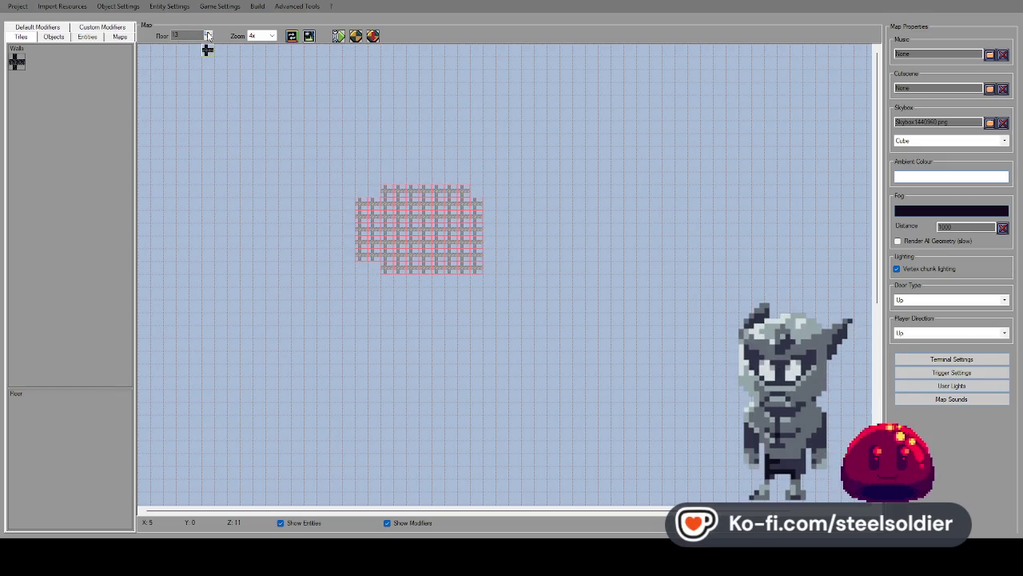
Browse the Modifiers, Entities and Objects palettes on floor 13, then start a 3D playtest.
{"action": "left_click", "coordinate": [30, 29]}
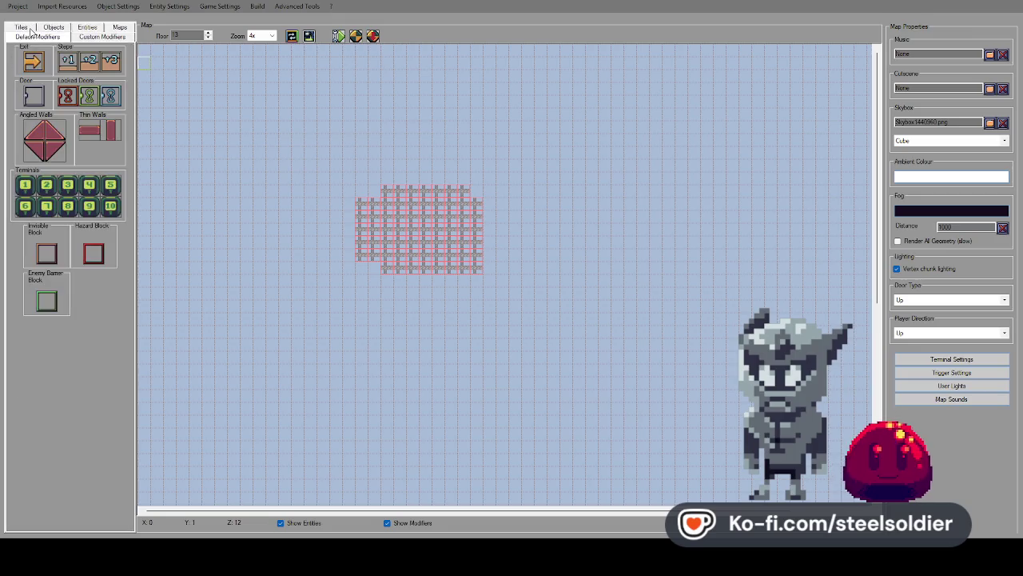
{"action": "left_click", "coordinate": [88, 29]}
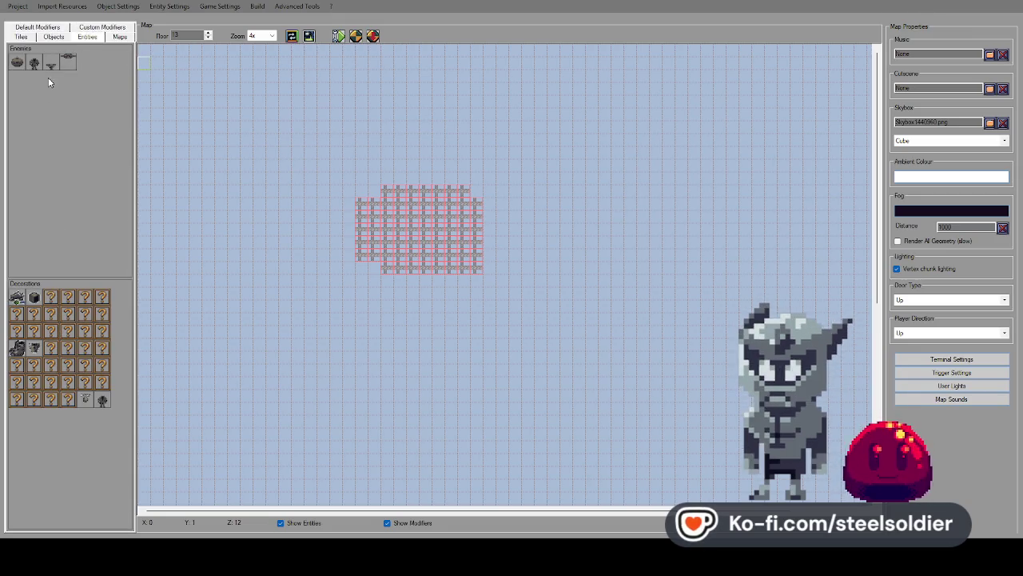
{"action": "left_click", "coordinate": [54, 37]}
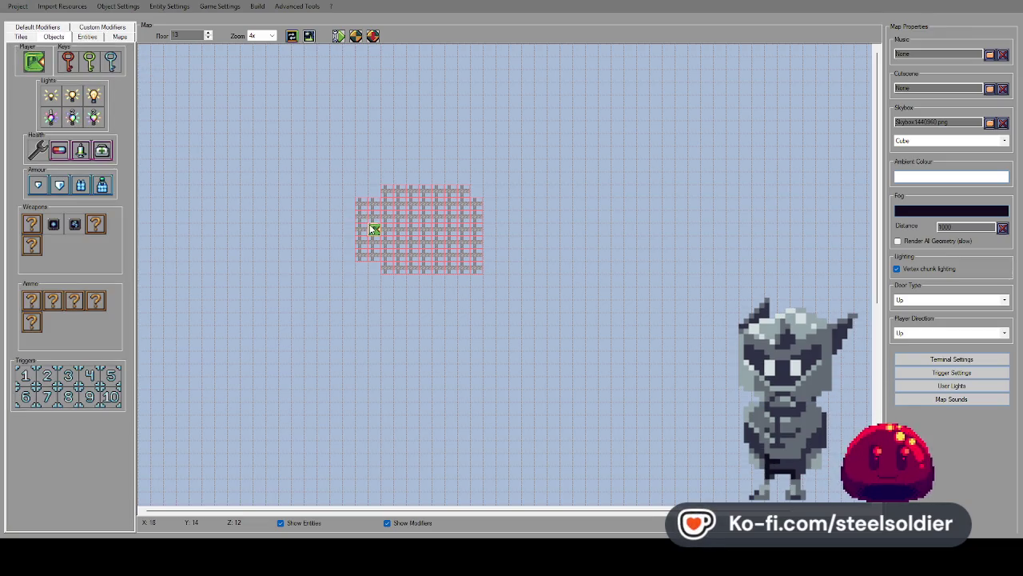
{"action": "left_click", "coordinate": [482, 205]}
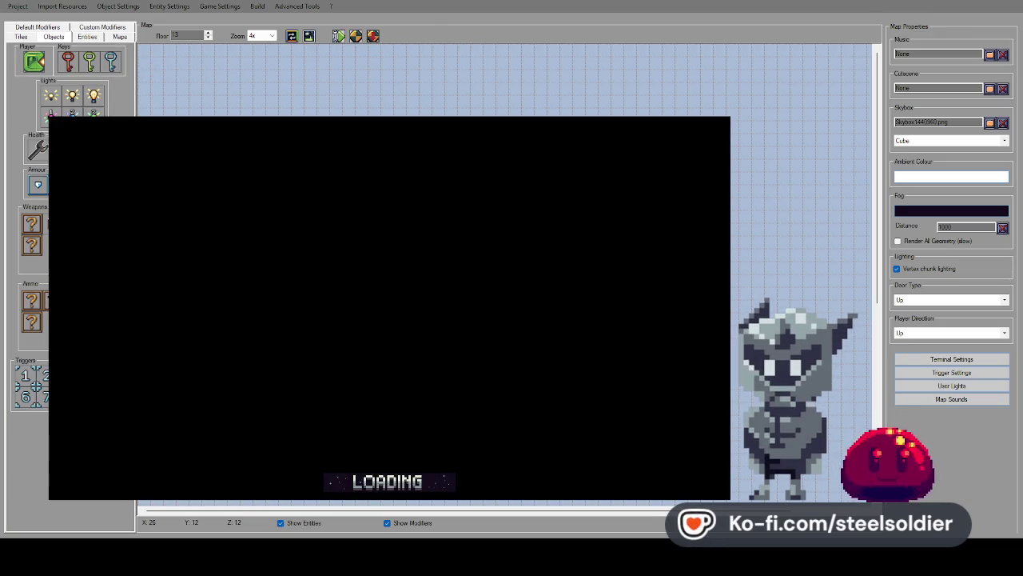
Walk and look around the playtest at the overhead wall masses and flying drone, then exit.
{"action": "key", "text": "w"}
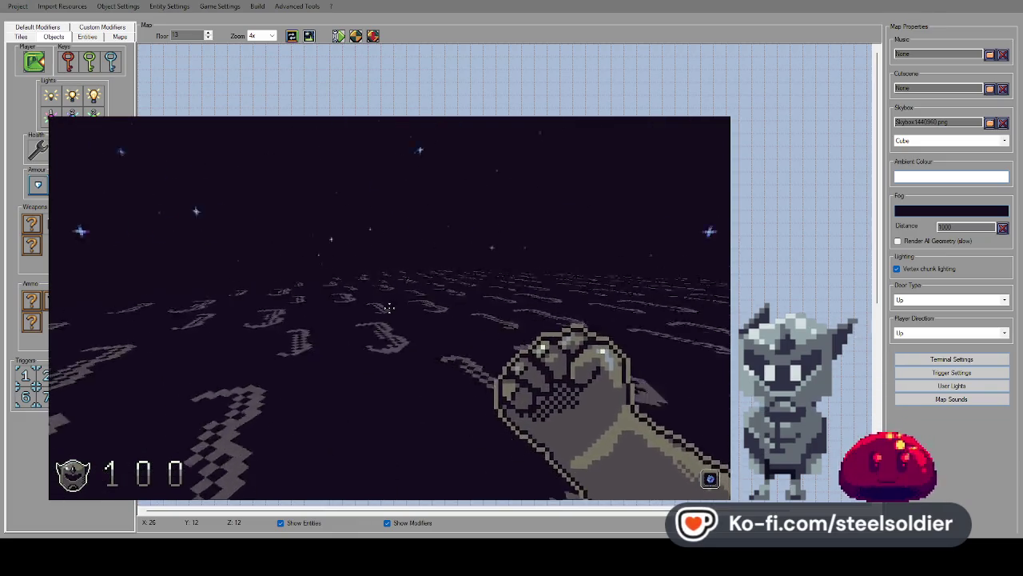
{"action": "key", "text": "Left"}
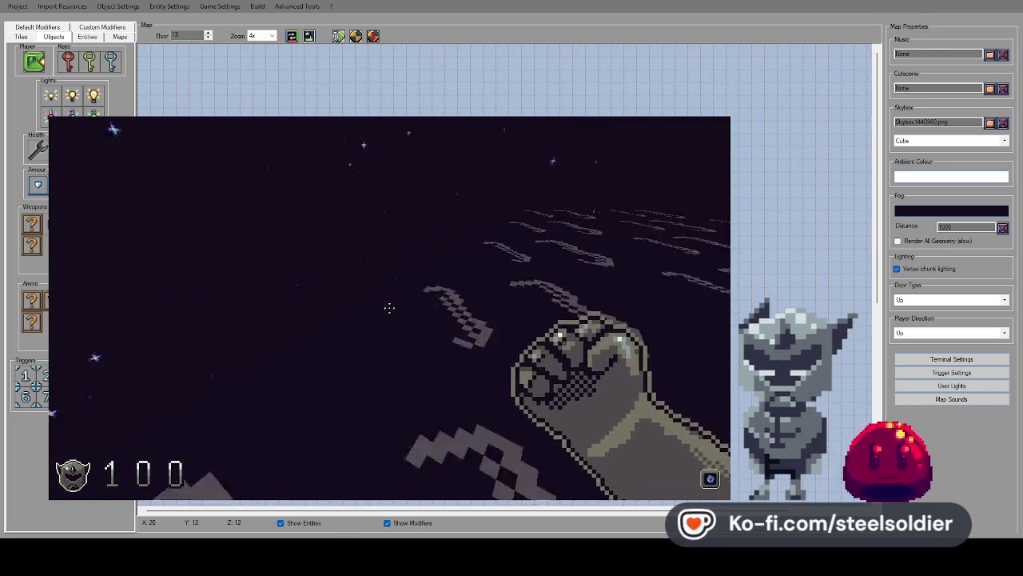
{"action": "key", "text": "Up"}
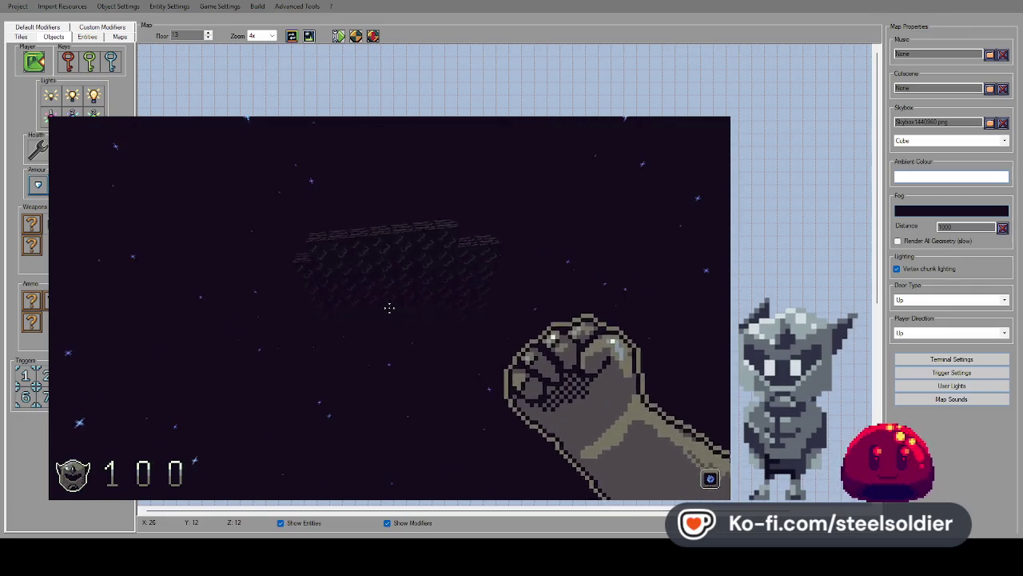
{"action": "key", "text": "Left"}
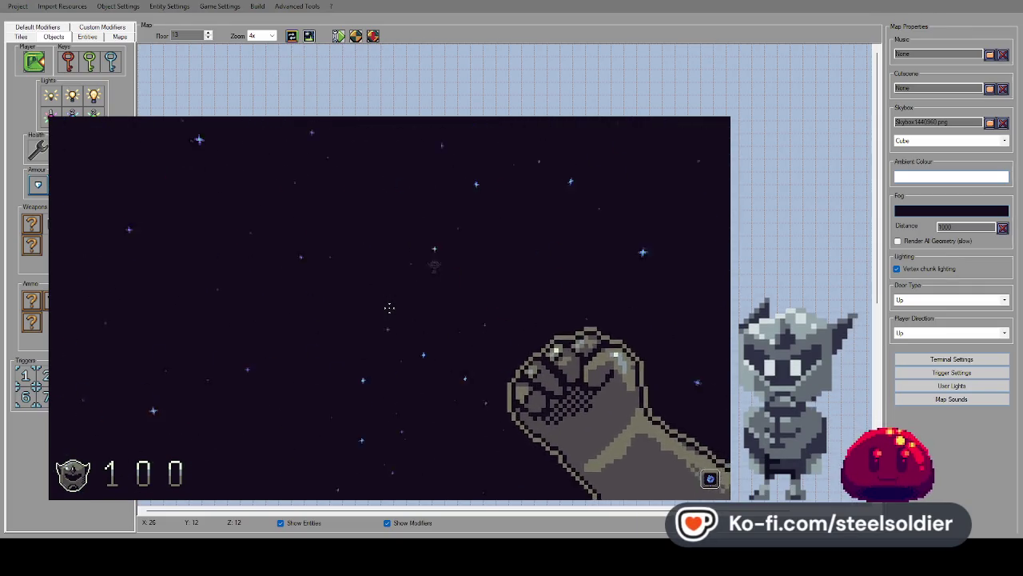
{"action": "key", "text": "Right"}
{"action": "key", "text": "Right"}
{"action": "key", "text": "Left"}
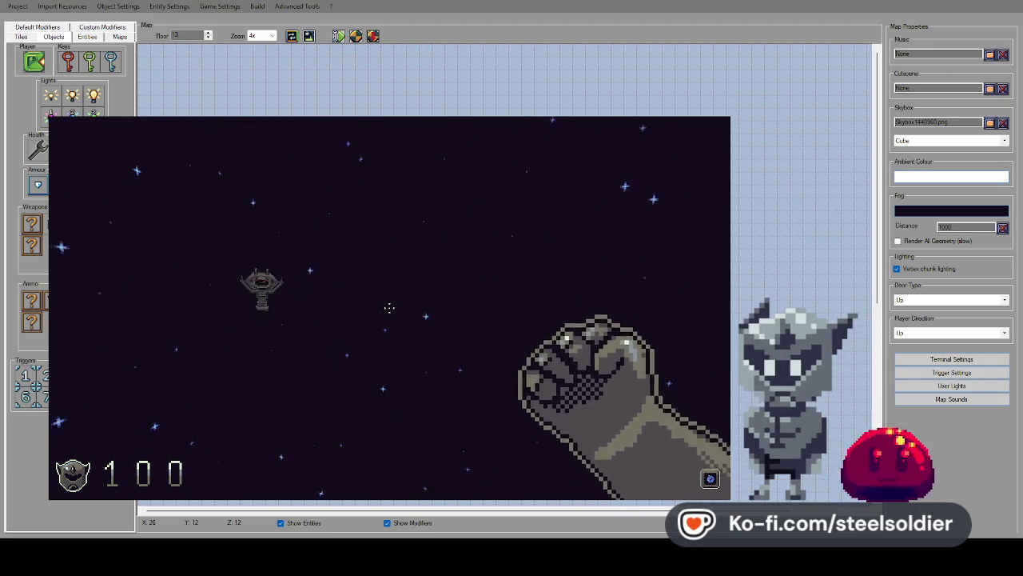
{"action": "key", "text": "Escape"}
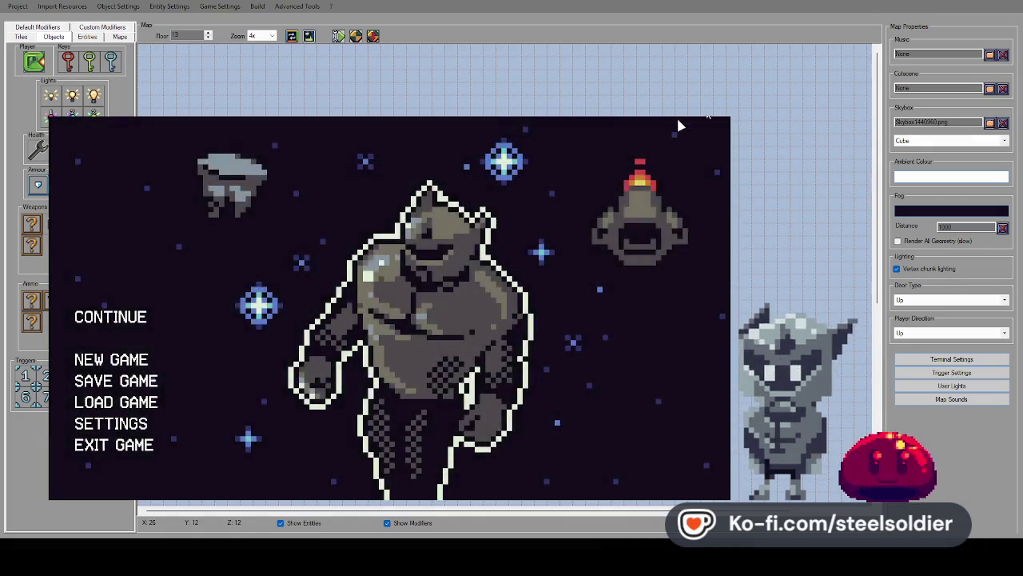
{"action": "left_click", "coordinate": [707, 116]}
{"action": "left_click", "coordinate": [208, 38]}
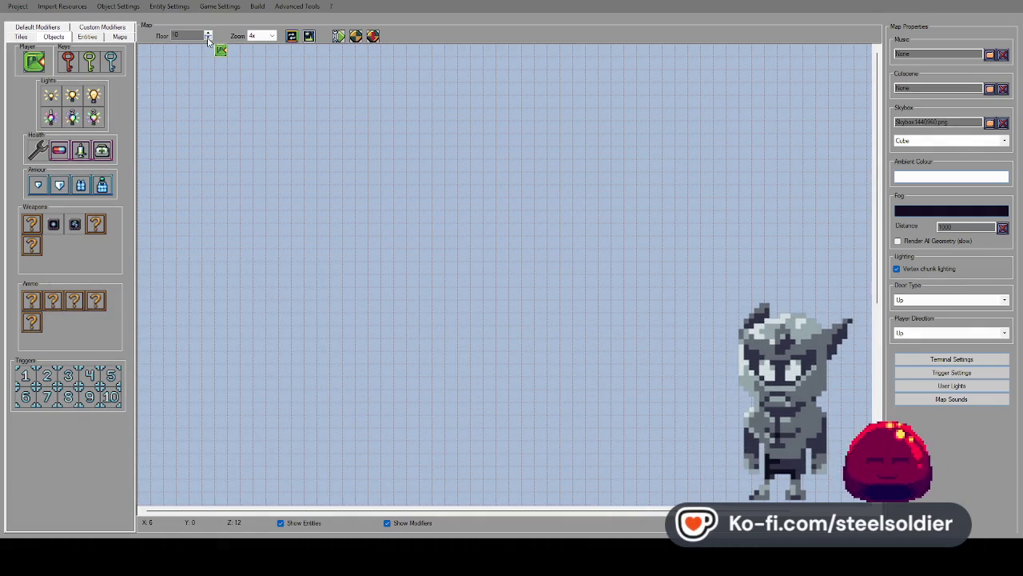
Cycle the Floor spinner between the ground floor and the upper floors.
{"action": "left_click", "coordinate": [208, 38]}
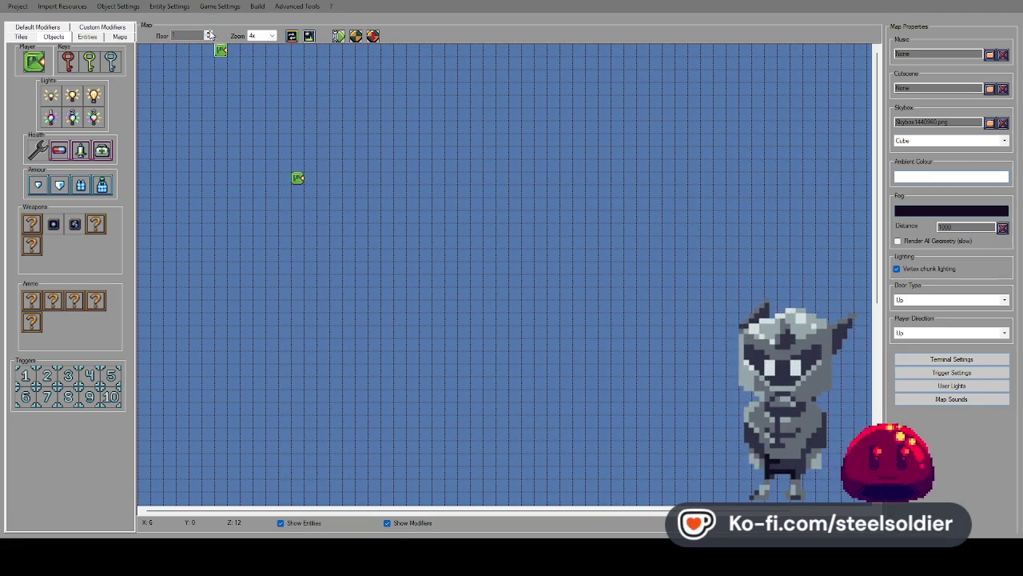
{"action": "left_click", "coordinate": [209, 35]}
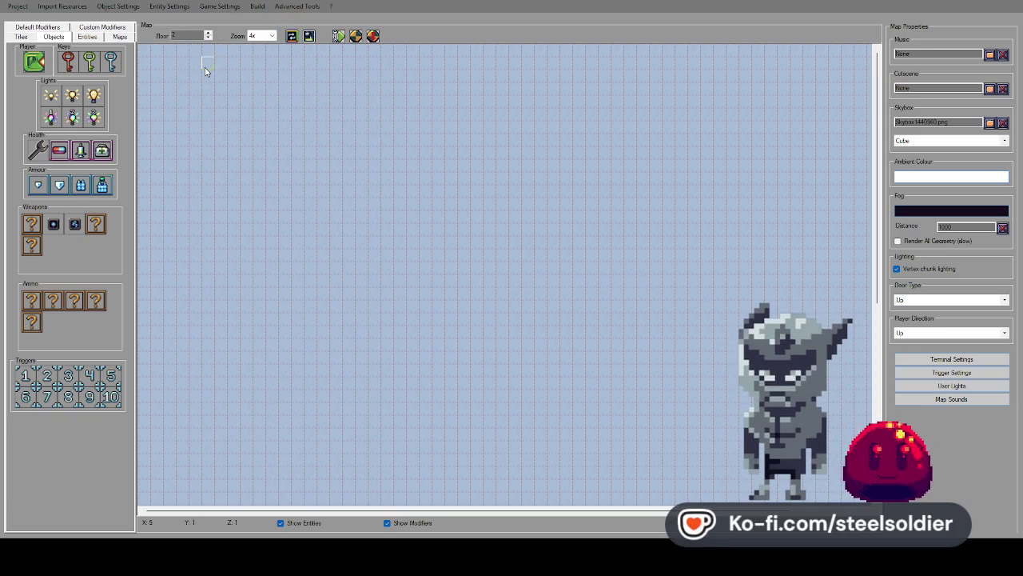
{"action": "left_click", "coordinate": [209, 37]}
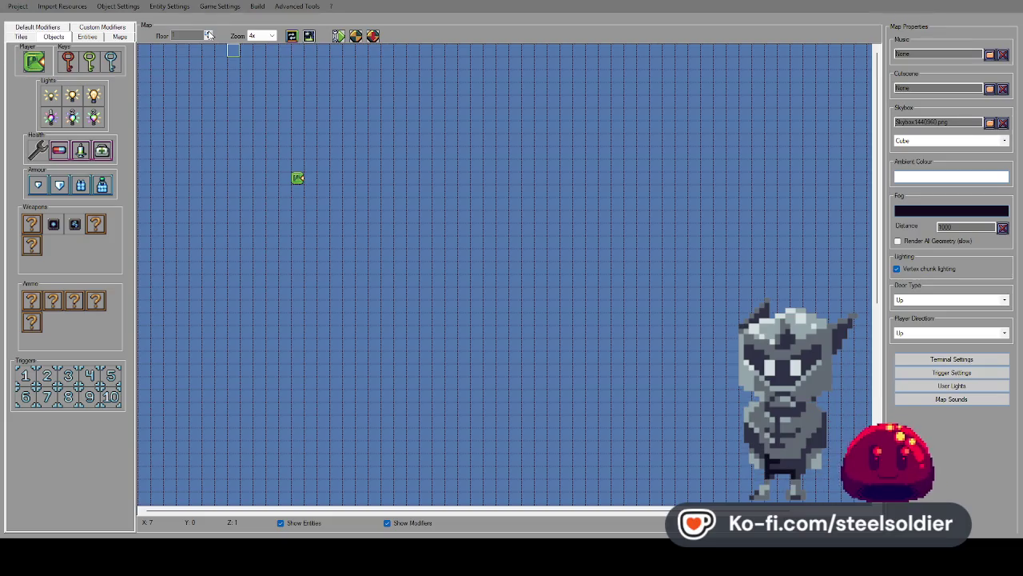
{"action": "left_click", "coordinate": [209, 35]}
{"action": "left_click", "coordinate": [209, 36]}
{"action": "left_click", "coordinate": [209, 36]}
{"action": "left_click", "coordinate": [208, 37]}
{"action": "left_click", "coordinate": [208, 37]}
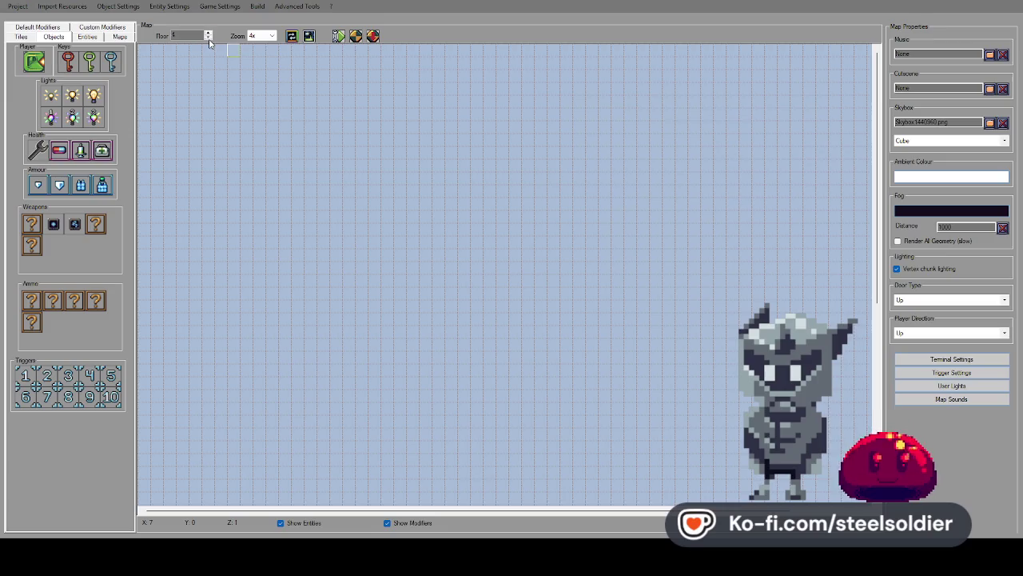
Step the Floor spinner up to floor 12 and select the Cubemap12 wall tile.
{"action": "left_click", "coordinate": [209, 36]}
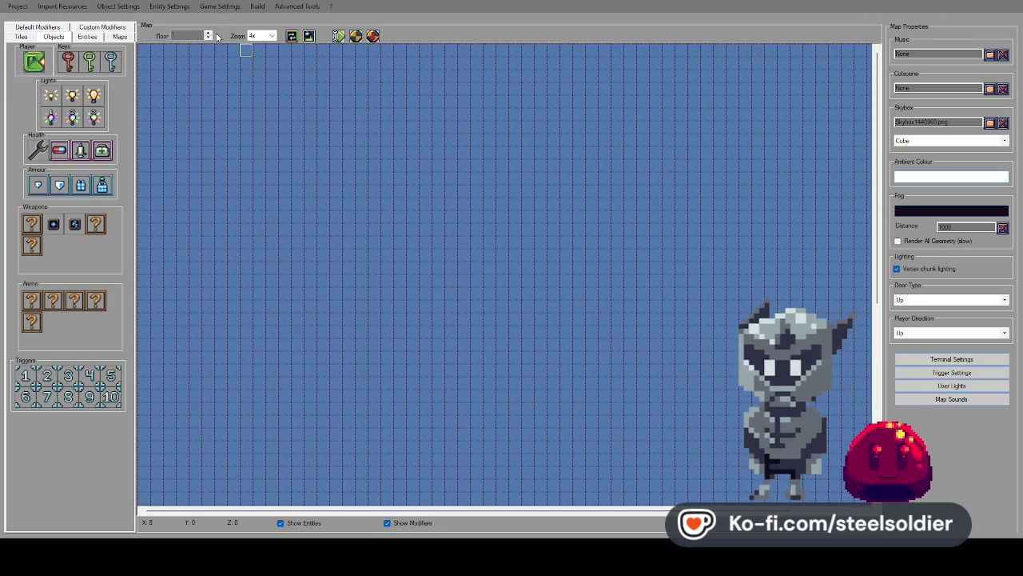
{"action": "left_click", "coordinate": [210, 36]}
{"action": "left_click", "coordinate": [209, 35]}
{"action": "left_click", "coordinate": [210, 36]}
{"action": "left_click", "coordinate": [210, 40]}
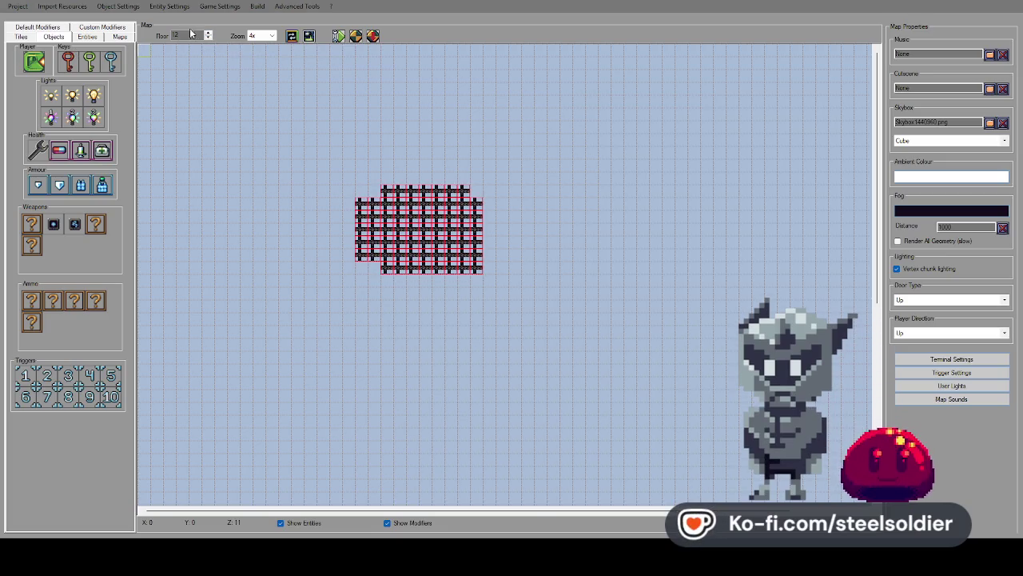
{"action": "left_click", "coordinate": [30, 38]}
{"action": "left_click", "coordinate": [17, 62]}
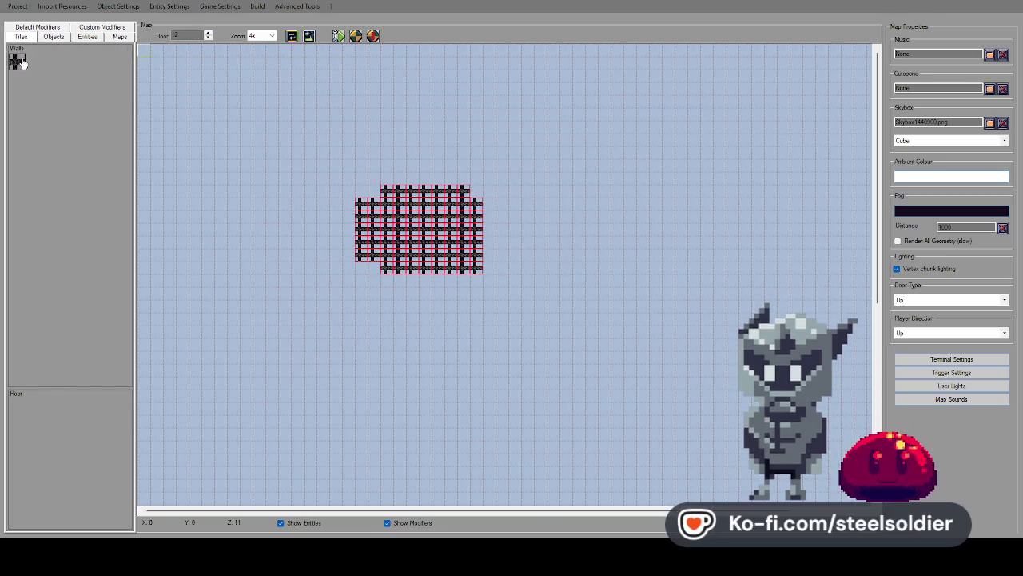
On floor 12, add a right-edge wall column, fill the block's gaps, and extend its bottom row.
{"action": "mouse_move", "coordinate": [498, 269]}
{"action": "left_mouse_down"}
{"action": "mouse_move", "coordinate": [490, 207]}
{"action": "mouse_move", "coordinate": [567, 191]}
{"action": "mouse_move", "coordinate": [567, 263]}
{"action": "mouse_move", "coordinate": [500, 254]}
{"action": "mouse_move", "coordinate": [562, 241]}
{"action": "left_mouse_up"}
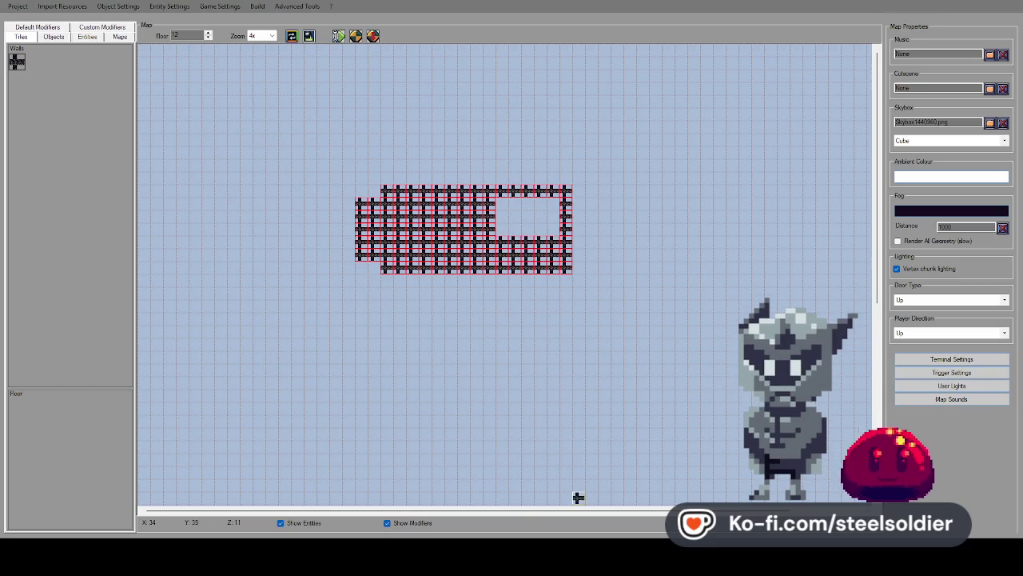
{"action": "scroll", "coordinate": [336, 486], "scroll_direction": "right", "scroll_amount": 3}
{"action": "mouse_move", "coordinate": [495, 497]}
{"action": "left_mouse_down"}
{"action": "mouse_move", "coordinate": [578, 495]}
{"action": "mouse_move", "coordinate": [491, 496]}
{"action": "left_mouse_up"}
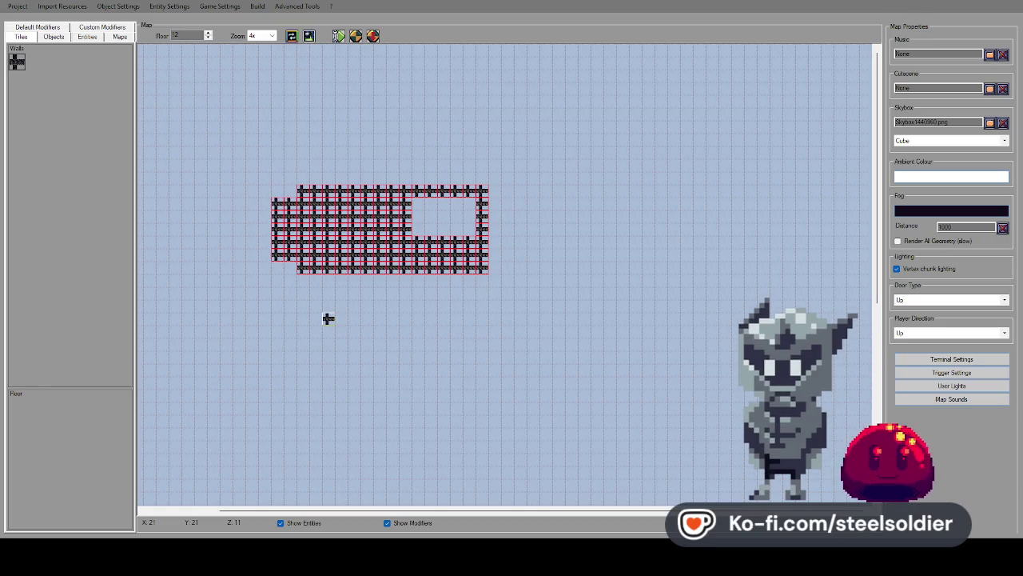
{"action": "mouse_move", "coordinate": [466, 216]}
{"action": "left_mouse_down"}
{"action": "mouse_move", "coordinate": [458, 206]}
{"action": "mouse_move", "coordinate": [496, 260]}
{"action": "mouse_move", "coordinate": [510, 222]}
{"action": "left_mouse_up"}
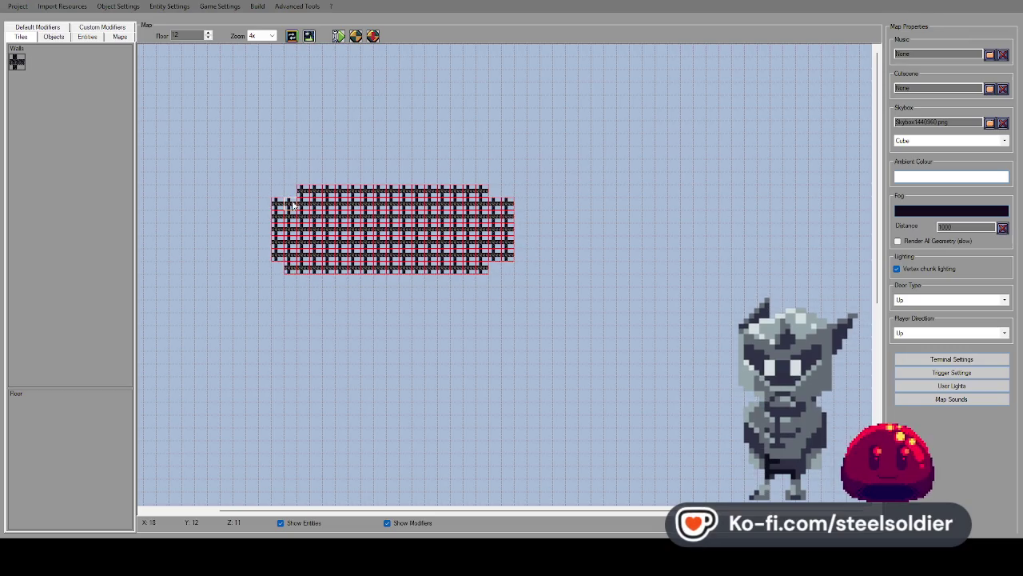
{"action": "left_click_drag", "start_coordinate": [487, 258], "coordinate": [495, 216]}
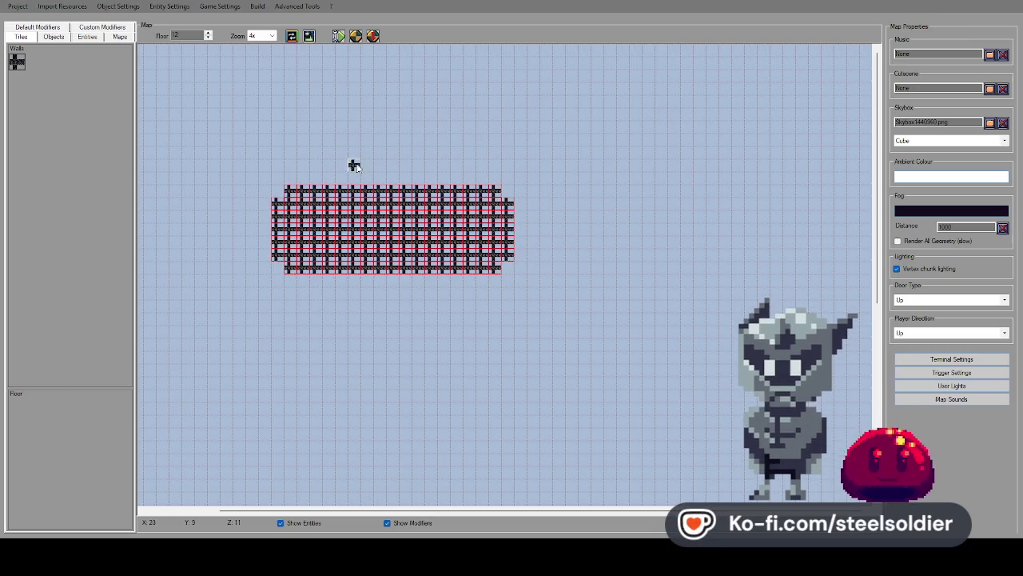
On floor 13, paint dark wall tiles across the top of the block.
{"action": "left_click", "coordinate": [208, 33]}
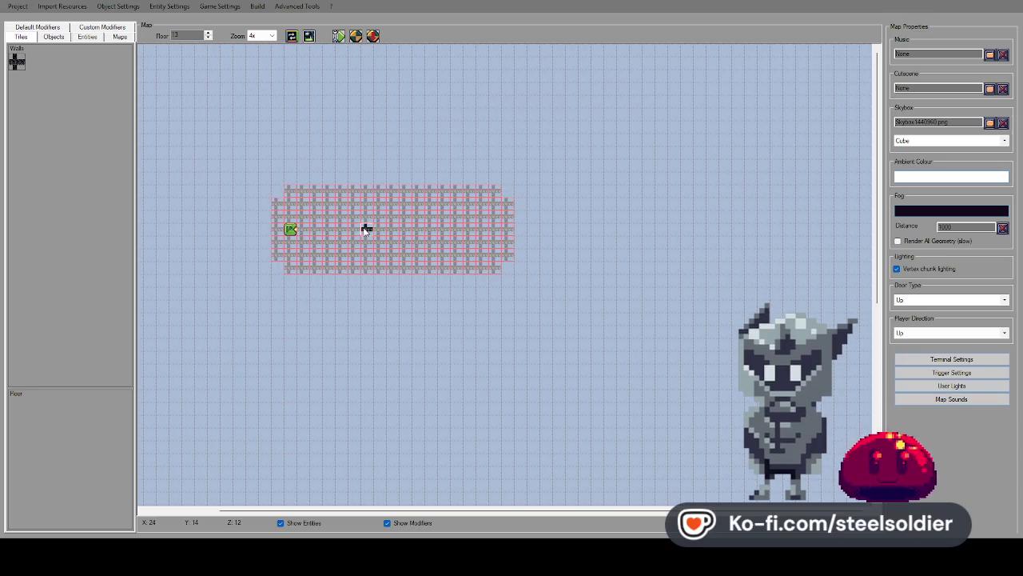
{"action": "mouse_move", "coordinate": [355, 219]}
{"action": "left_mouse_down"}
{"action": "mouse_move", "coordinate": [404, 203]}
{"action": "mouse_move", "coordinate": [368, 233]}
{"action": "mouse_move", "coordinate": [404, 241]}
{"action": "left_mouse_up"}
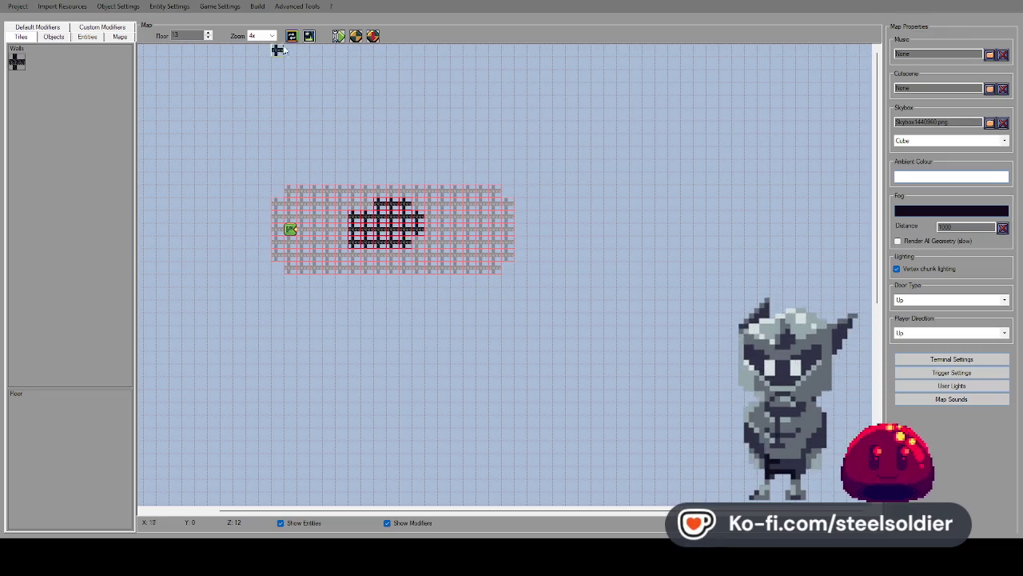
{"action": "scroll", "coordinate": [366, 258], "scroll_direction": "down", "scroll_amount": 1}
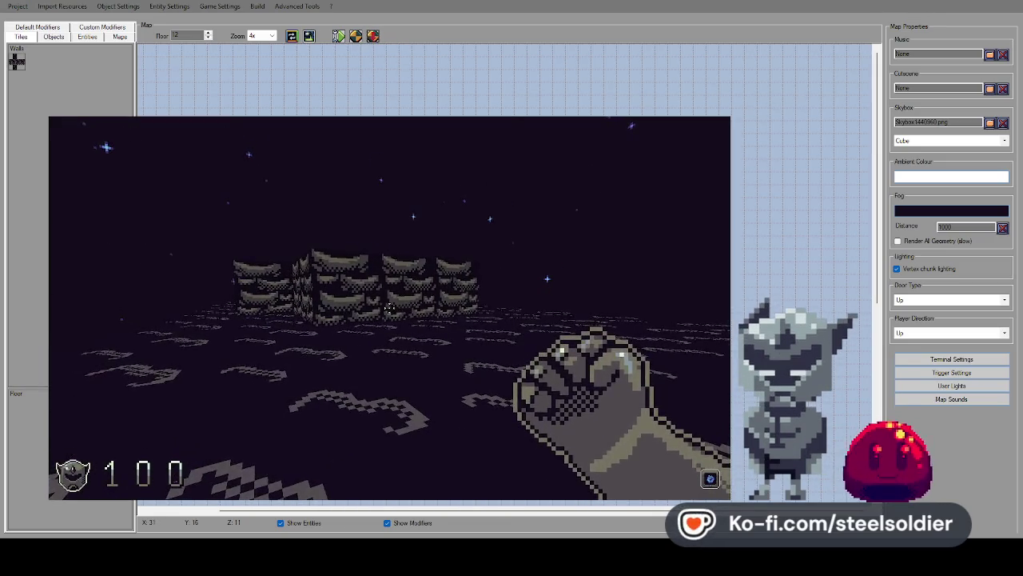
{"action": "key", "text": "w"}
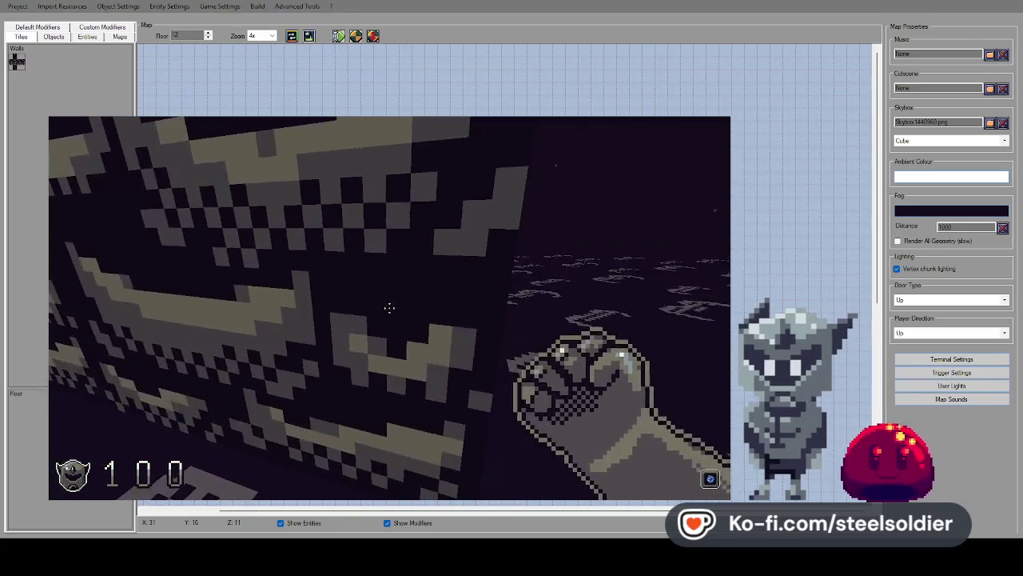
{"action": "key", "text": "Right"}
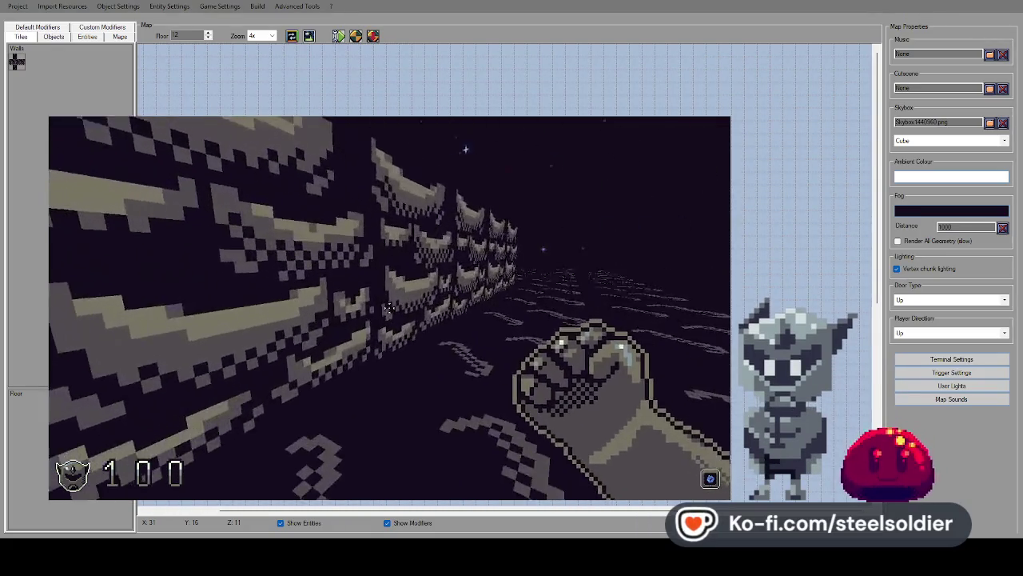
{"action": "key", "text": "Left"}
{"action": "key", "text": "Right"}
{"action": "key", "text": "Left"}
{"action": "key", "text": "s"}
{"action": "key", "text": "s"}
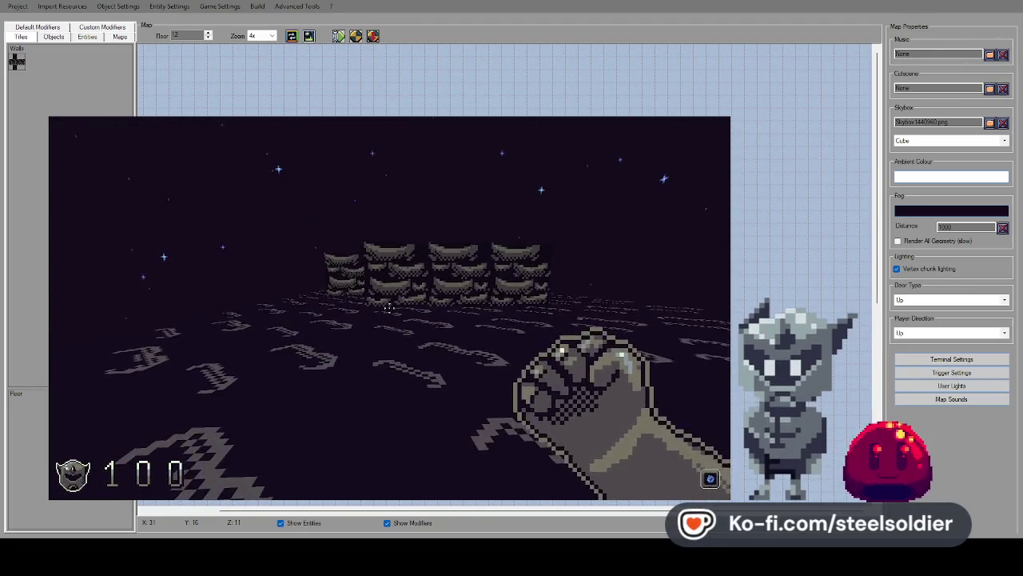
{"action": "key", "text": "Right"}
{"action": "key", "text": "Left"}
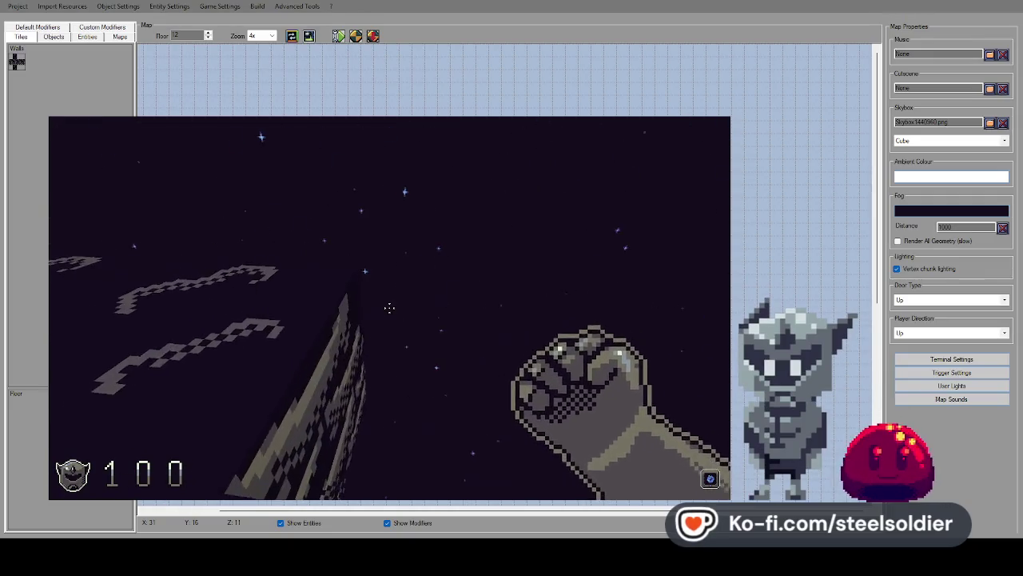
{"action": "key", "text": "w"}
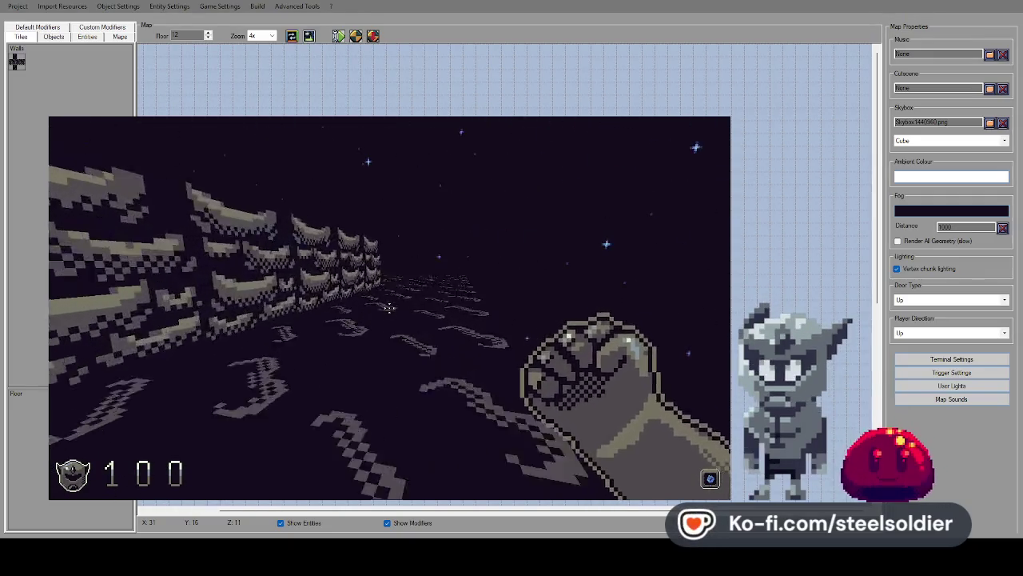
{"action": "key", "text": "Left"}
{"action": "key", "text": "Right"}
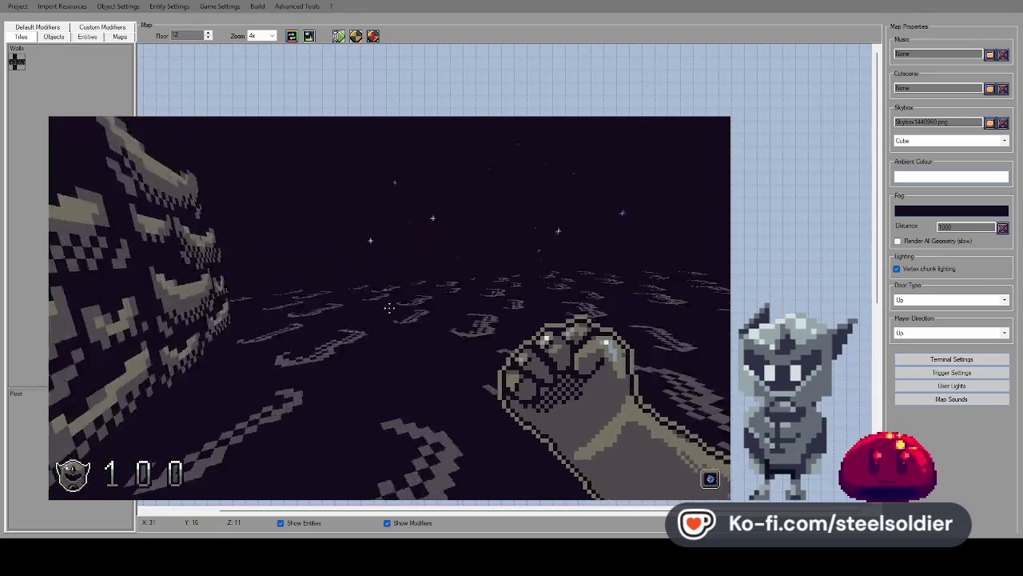
{"action": "key", "text": "Left"}
{"action": "key", "text": "Right"}
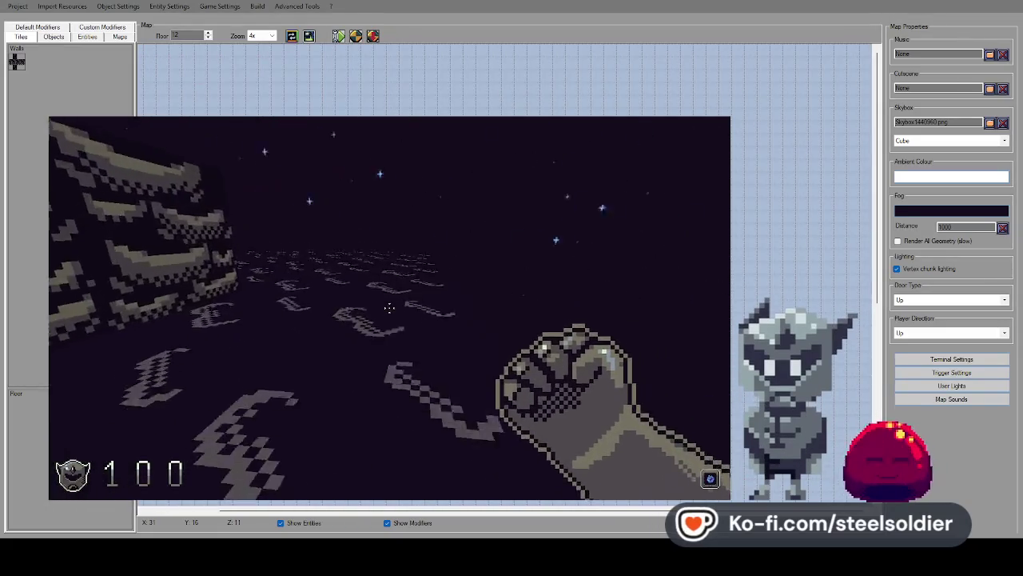
{"action": "key", "text": "s"}
{"action": "key", "text": "Left"}
{"action": "key", "text": "Left"}
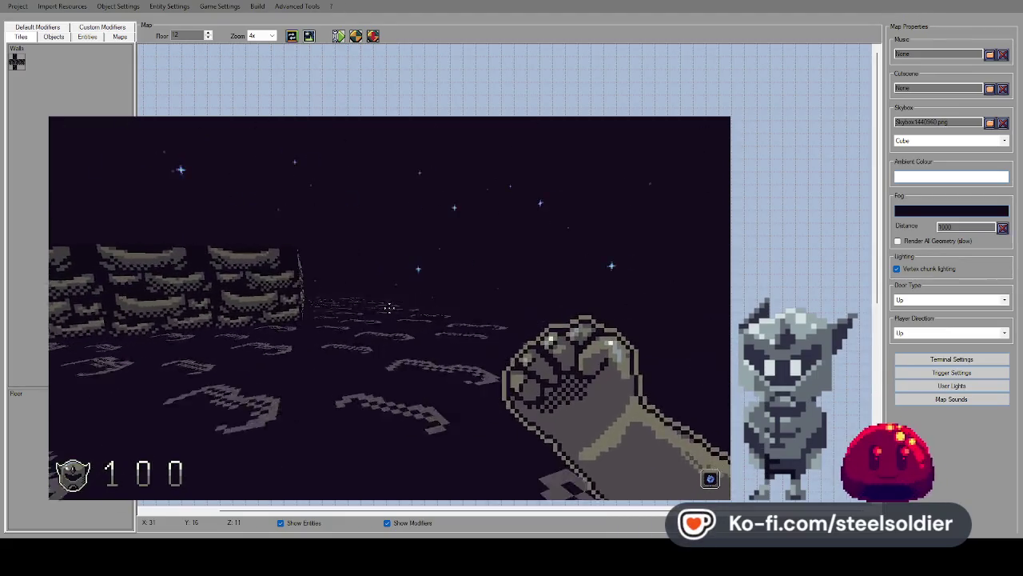
{"action": "key", "text": "Left"}
{"action": "key", "text": "w"}
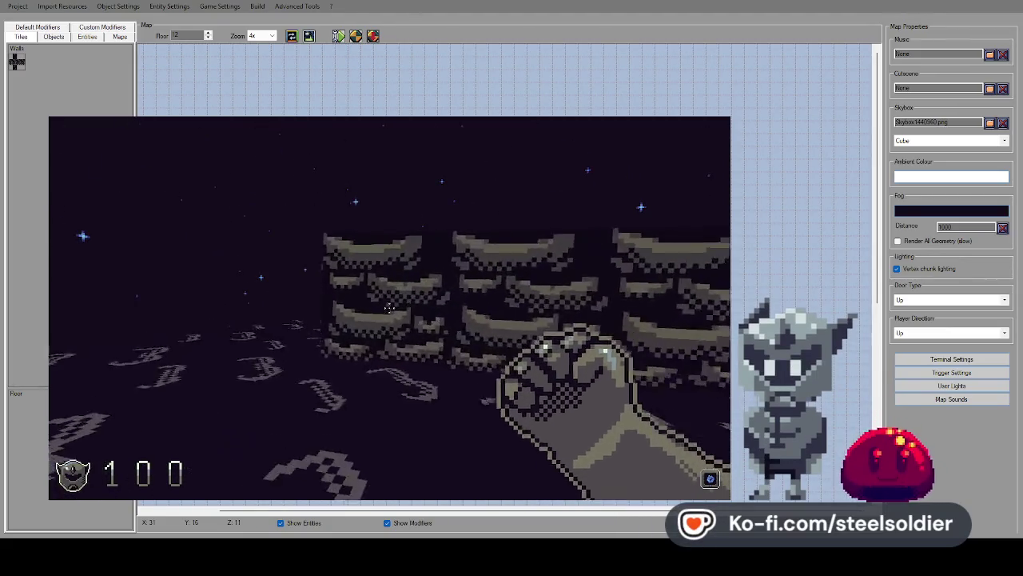
{"action": "key", "text": "Left"}
{"action": "key", "text": "Left"}
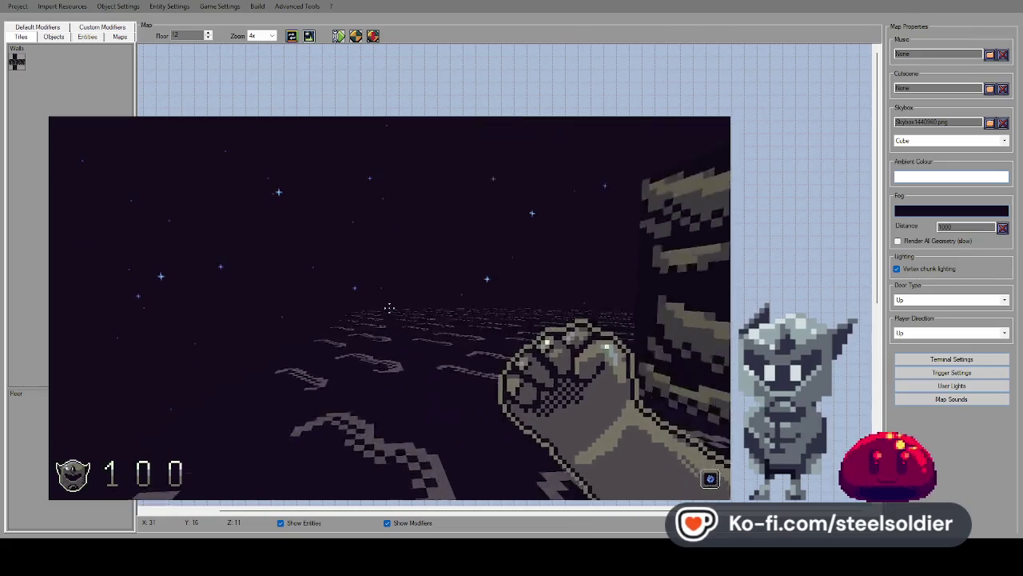
{"action": "key", "text": "Left"}
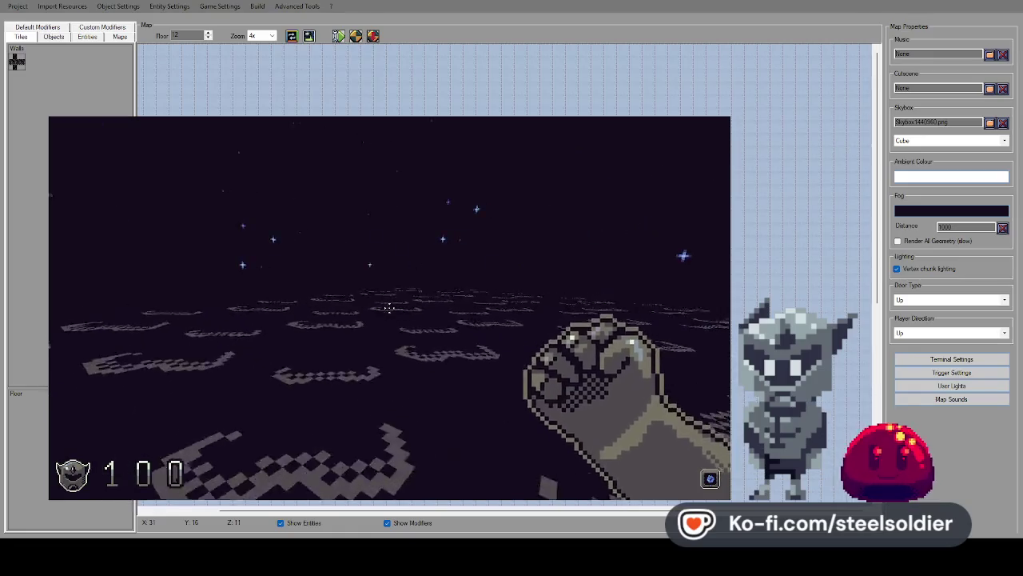
{"action": "key", "text": "Left"}
{"action": "left_click", "coordinate": [389, 308]}
{"action": "key", "text": "2"}
{"action": "left_click", "coordinate": [389, 308]}
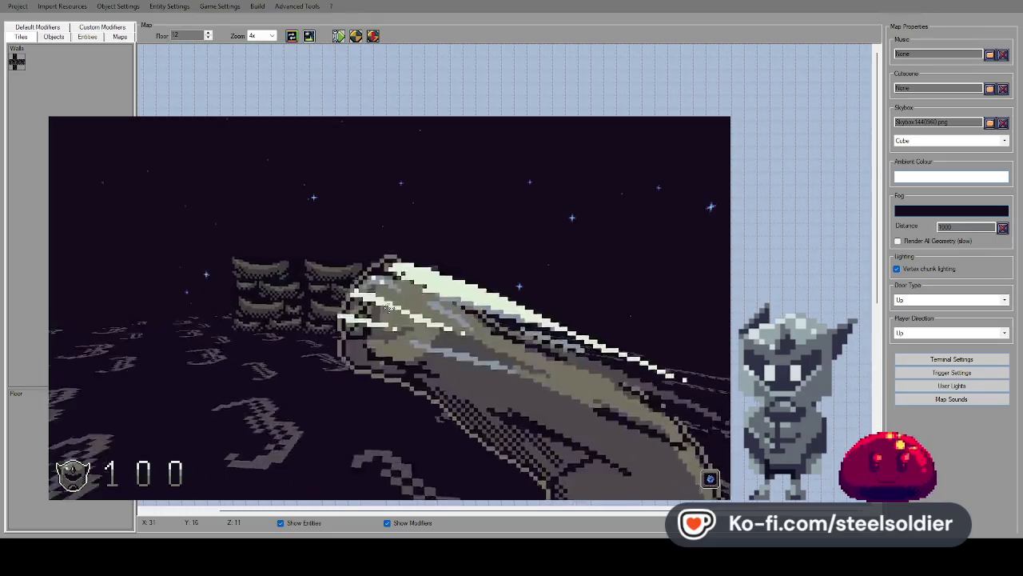
{"action": "left_click", "coordinate": [389, 308]}
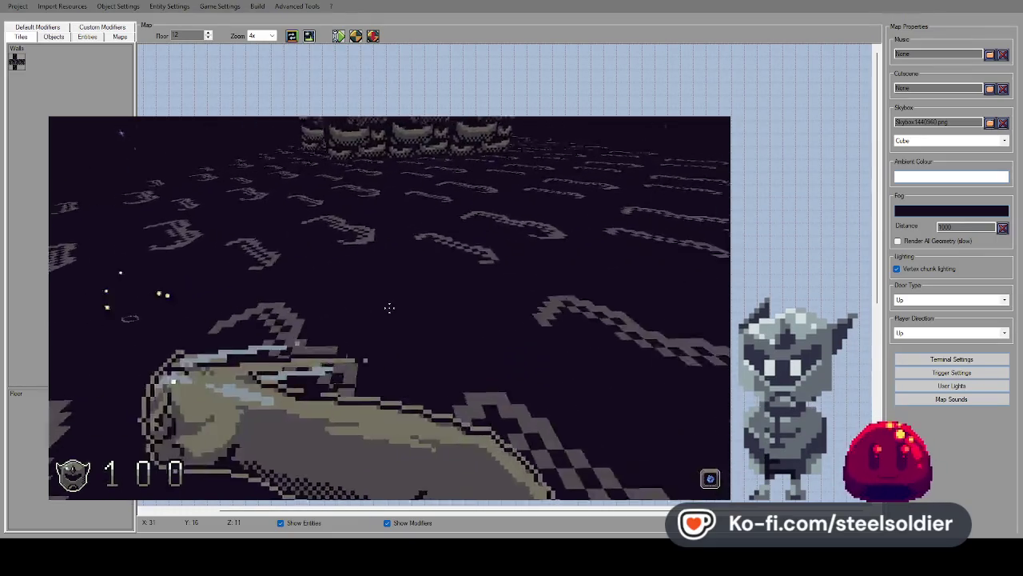
{"action": "key", "text": "1"}
{"action": "key", "text": "w"}
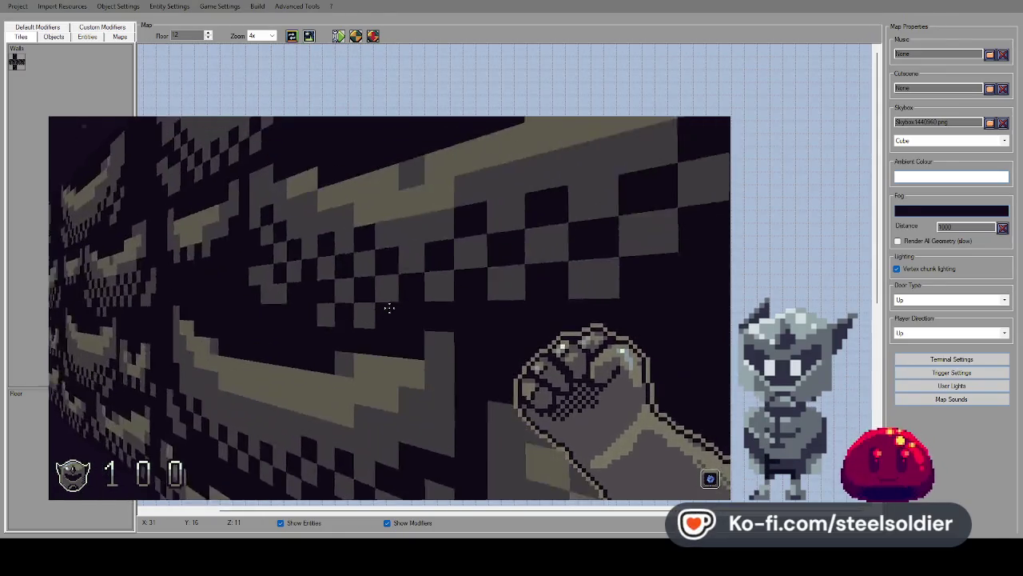
{"action": "key", "text": "Escape"}
{"action": "key", "text": "Escape"}
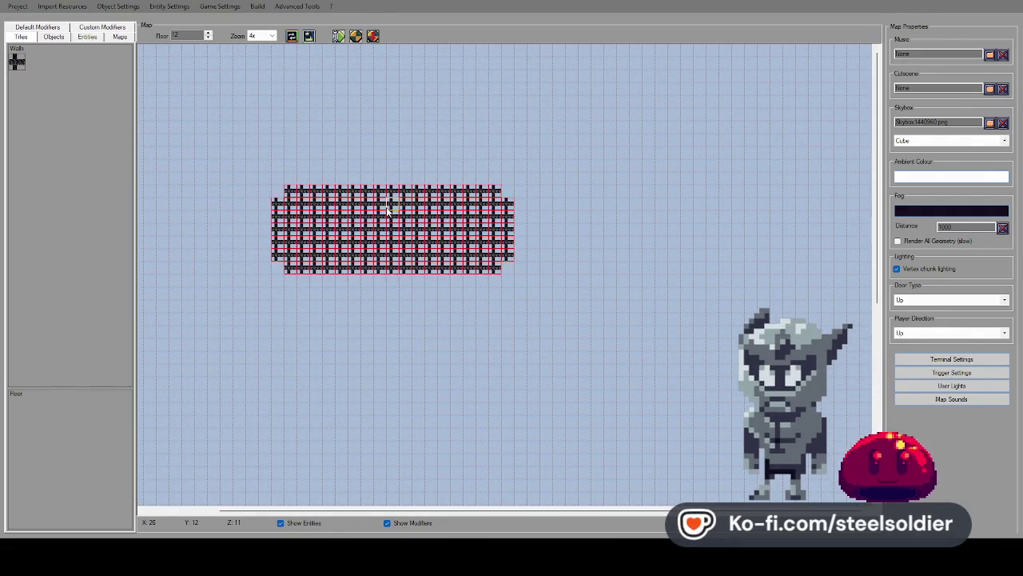
On floor 13, erase two middle wall tiles from the dark pattern, then return to floor 12.
{"action": "left_click", "coordinate": [208, 34]}
{"action": "left_click", "coordinate": [208, 34]}
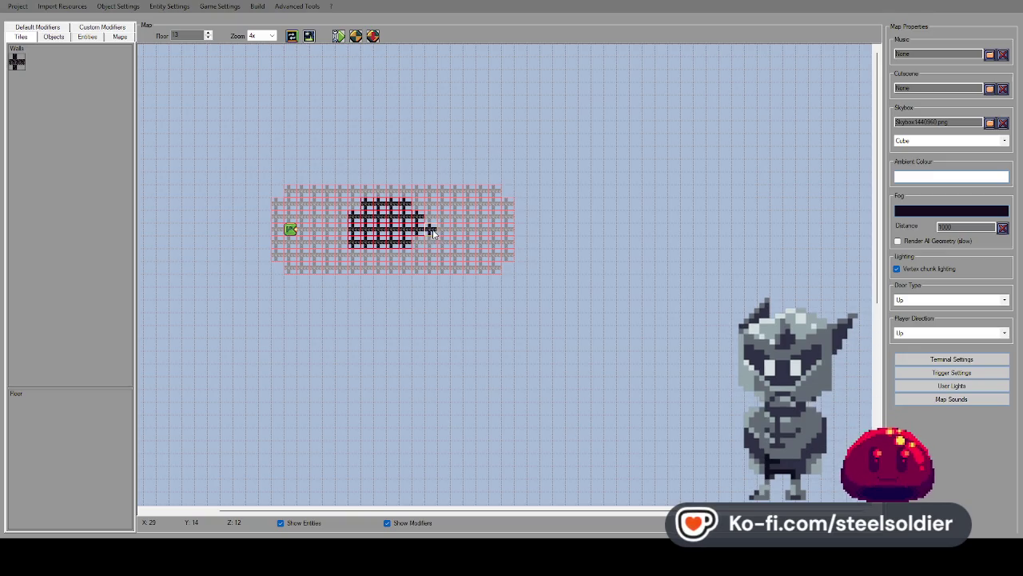
{"action": "right_click", "coordinate": [395, 233]}
{"action": "right_click", "coordinate": [382, 229]}
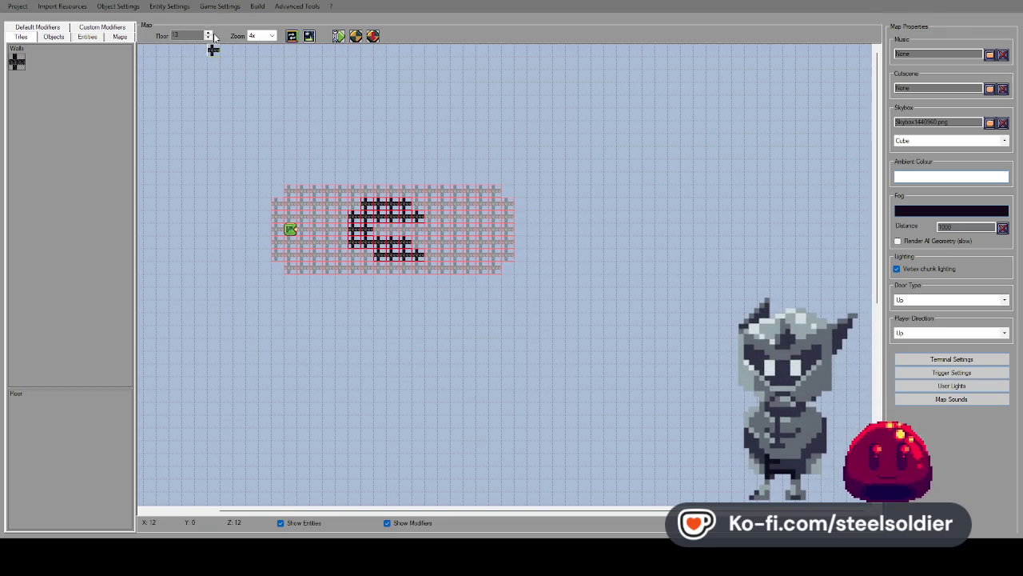
{"action": "left_click", "coordinate": [207, 38]}
Paint a new wall row below the floor 12 block, fill its holes, and add rows above.
{"action": "mouse_move", "coordinate": [493, 510]}
{"action": "left_mouse_down"}
{"action": "mouse_move", "coordinate": [419, 510]}
{"action": "mouse_move", "coordinate": [494, 498]}
{"action": "left_mouse_up"}
{"action": "mouse_move", "coordinate": [354, 281]}
{"action": "left_mouse_down"}
{"action": "mouse_move", "coordinate": [411, 279]}
{"action": "mouse_move", "coordinate": [427, 295]}
{"action": "mouse_move", "coordinate": [509, 282]}
{"action": "mouse_move", "coordinate": [490, 281]}
{"action": "mouse_move", "coordinate": [552, 232]}
{"action": "mouse_move", "coordinate": [635, 270]}
{"action": "mouse_move", "coordinate": [560, 272]}
{"action": "mouse_move", "coordinate": [578, 299]}
{"action": "mouse_move", "coordinate": [624, 305]}
{"action": "mouse_move", "coordinate": [591, 309]}
{"action": "left_mouse_up"}
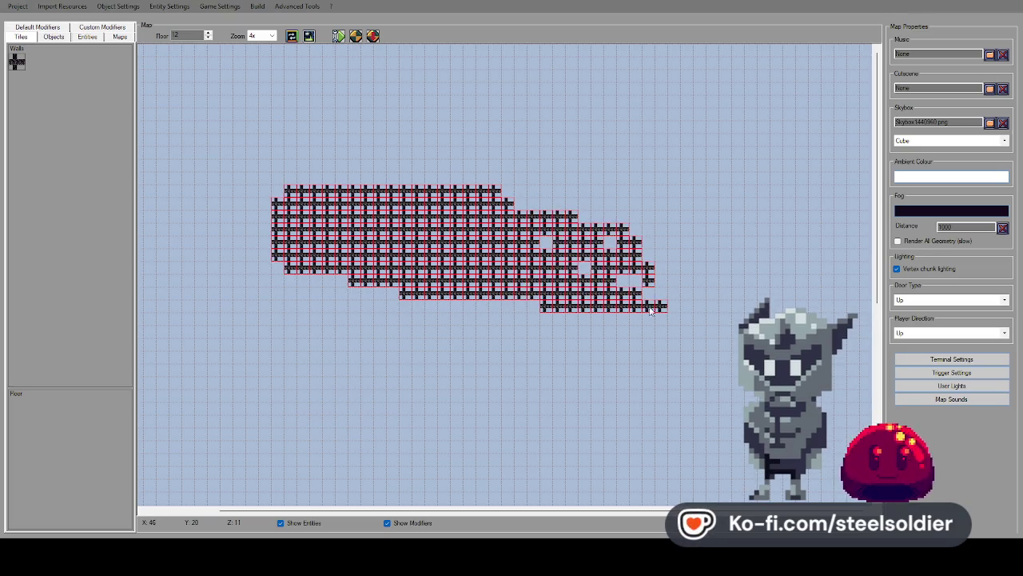
{"action": "left_click_drag", "start_coordinate": [662, 304], "coordinate": [655, 286]}
{"action": "left_click_drag", "start_coordinate": [577, 252], "coordinate": [583, 267]}
{"action": "mouse_move", "coordinate": [617, 217]}
{"action": "left_mouse_down"}
{"action": "mouse_move", "coordinate": [660, 221]}
{"action": "mouse_move", "coordinate": [702, 192]}
{"action": "mouse_move", "coordinate": [582, 204]}
{"action": "mouse_move", "coordinate": [637, 226]}
{"action": "left_mouse_up"}
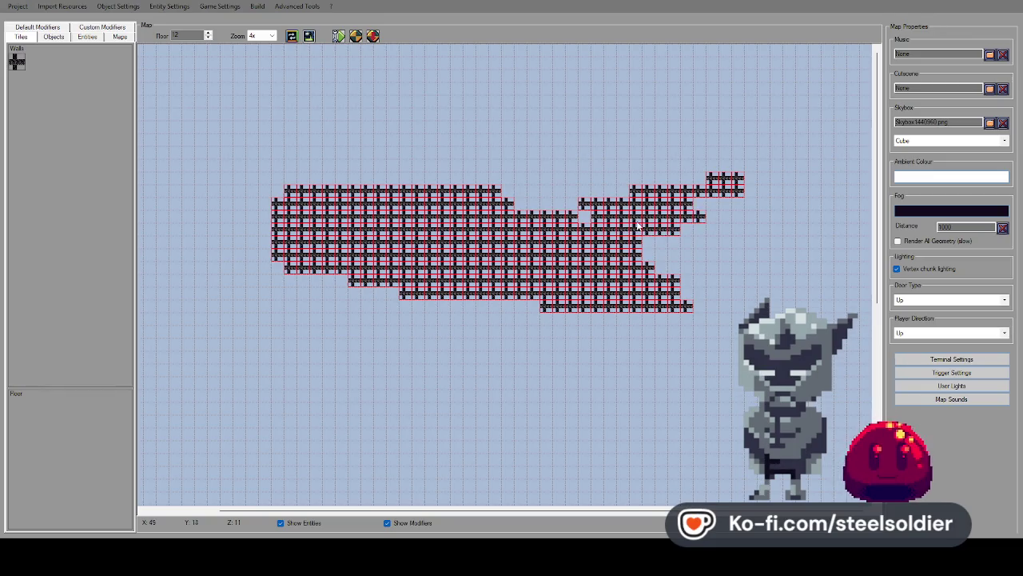
{"action": "left_click_drag", "start_coordinate": [568, 192], "coordinate": [610, 156]}
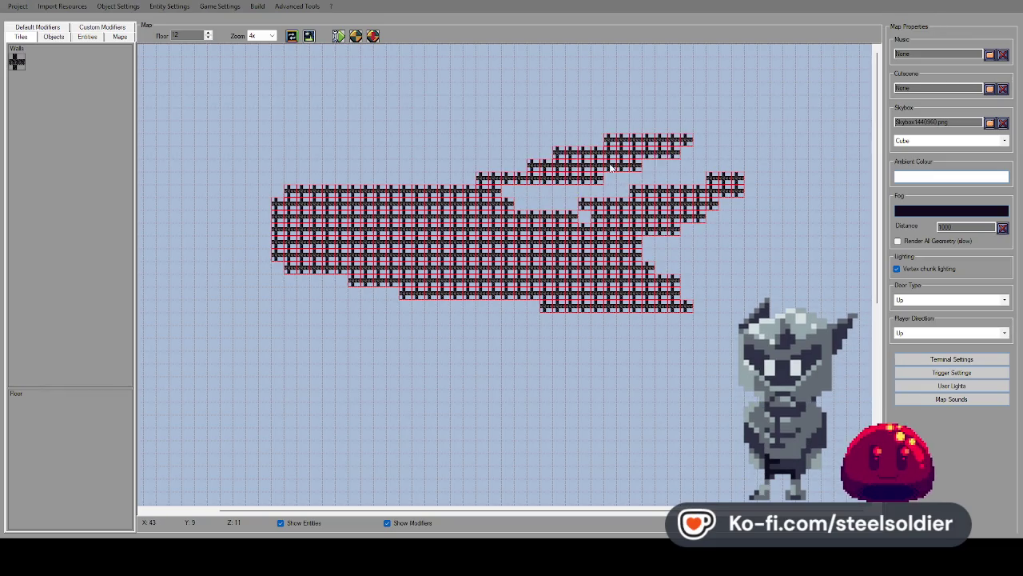
{"action": "mouse_move", "coordinate": [684, 175]}
{"action": "left_mouse_down"}
{"action": "mouse_move", "coordinate": [548, 206]}
{"action": "mouse_move", "coordinate": [507, 201]}
{"action": "left_mouse_up"}
Extend the block further left, right and down its lower edge, then set Zoom to 2x.
{"action": "mouse_move", "coordinate": [376, 176]}
{"action": "left_mouse_down"}
{"action": "mouse_move", "coordinate": [464, 177]}
{"action": "mouse_move", "coordinate": [569, 154]}
{"action": "mouse_move", "coordinate": [551, 160]}
{"action": "left_mouse_up"}
{"action": "mouse_move", "coordinate": [640, 316]}
{"action": "left_mouse_down"}
{"action": "mouse_move", "coordinate": [739, 339]}
{"action": "mouse_move", "coordinate": [723, 319]}
{"action": "mouse_move", "coordinate": [672, 311]}
{"action": "left_mouse_up"}
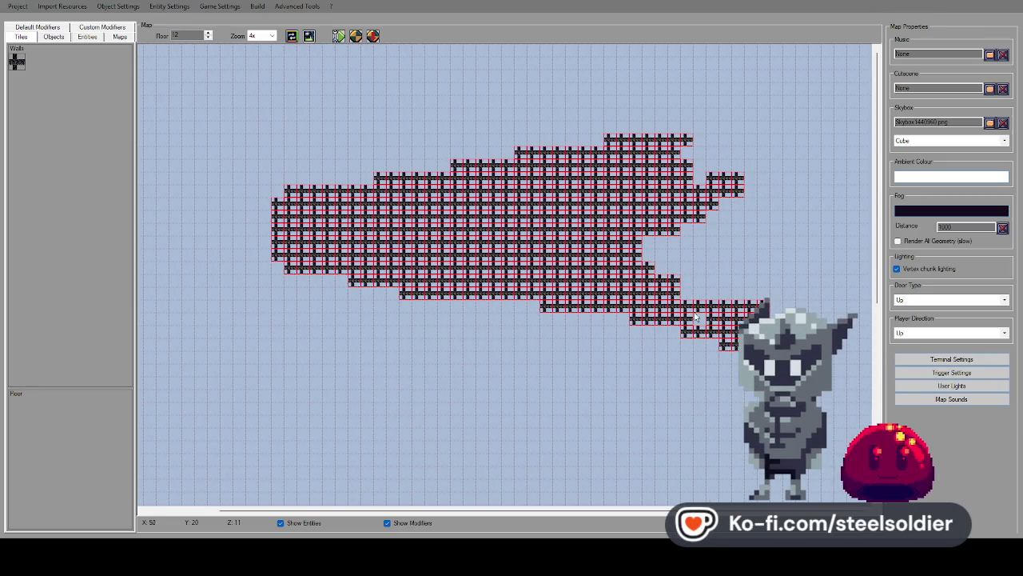
{"action": "mouse_move", "coordinate": [740, 254]}
{"action": "left_mouse_down"}
{"action": "mouse_move", "coordinate": [696, 239]}
{"action": "mouse_move", "coordinate": [630, 253]}
{"action": "left_mouse_up"}
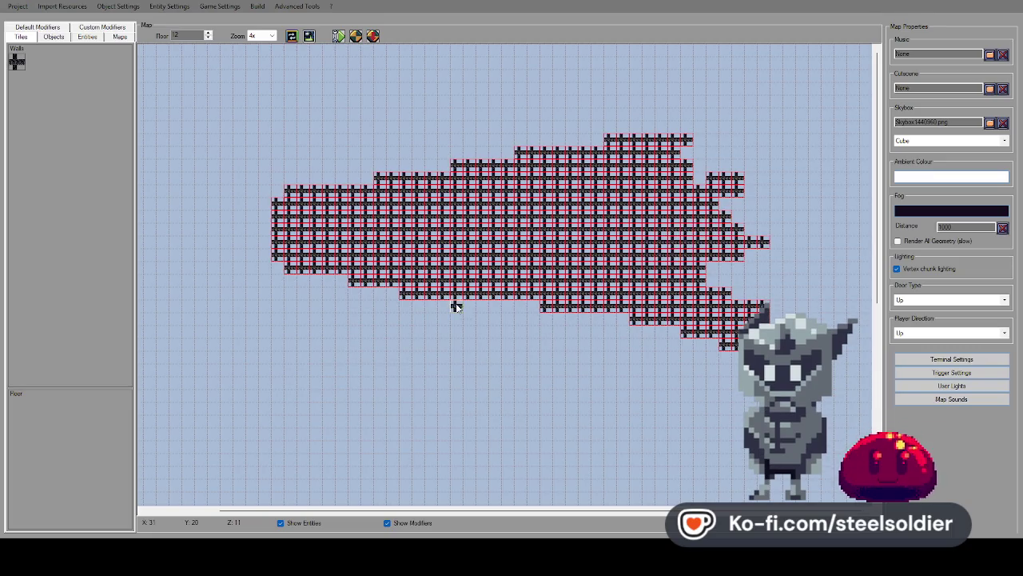
{"action": "left_click_drag", "start_coordinate": [453, 299], "coordinate": [594, 325]}
{"action": "mouse_move", "coordinate": [662, 339]}
{"action": "left_mouse_down"}
{"action": "mouse_move", "coordinate": [616, 353]}
{"action": "mouse_move", "coordinate": [728, 383]}
{"action": "mouse_move", "coordinate": [665, 328]}
{"action": "left_mouse_up"}
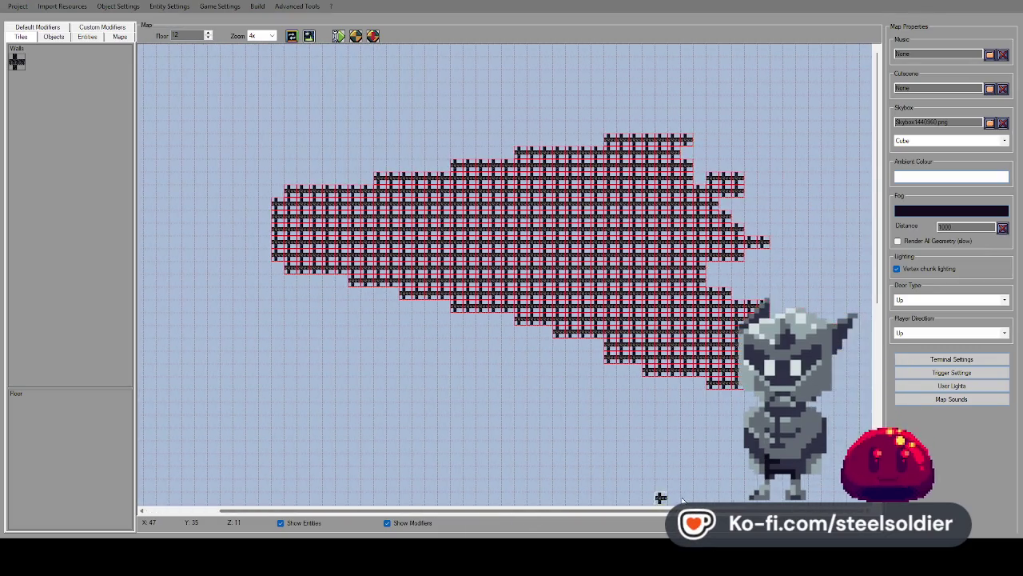
{"action": "mouse_move", "coordinate": [878, 277]}
{"action": "left_mouse_down"}
{"action": "mouse_move", "coordinate": [877, 384]}
{"action": "mouse_move", "coordinate": [873, 281]}
{"action": "mouse_move", "coordinate": [854, 284]}
{"action": "mouse_move", "coordinate": [856, 336]}
{"action": "mouse_move", "coordinate": [856, 262]}
{"action": "mouse_move", "coordinate": [813, 276]}
{"action": "left_mouse_up"}
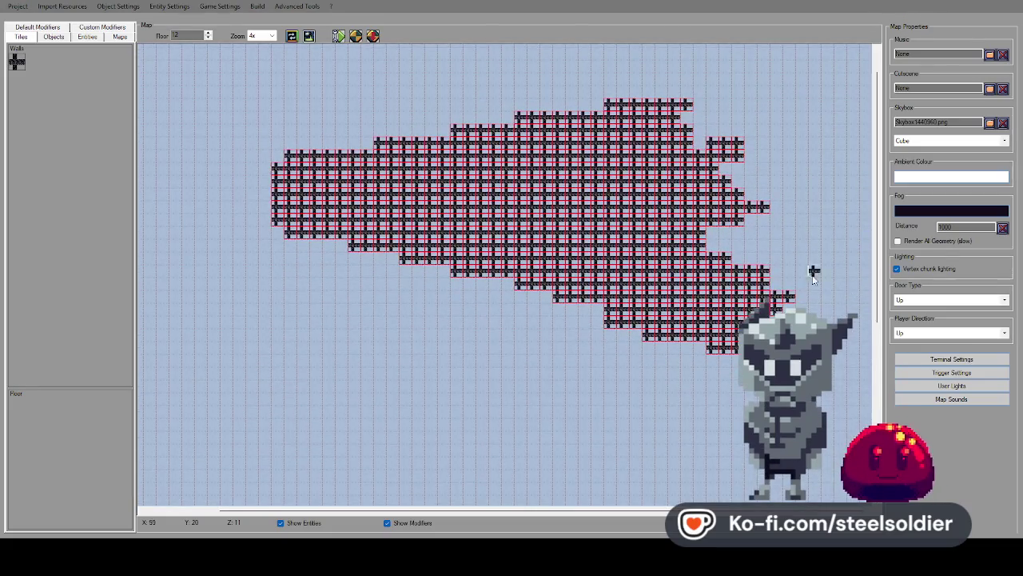
{"action": "left_click", "coordinate": [268, 59]}
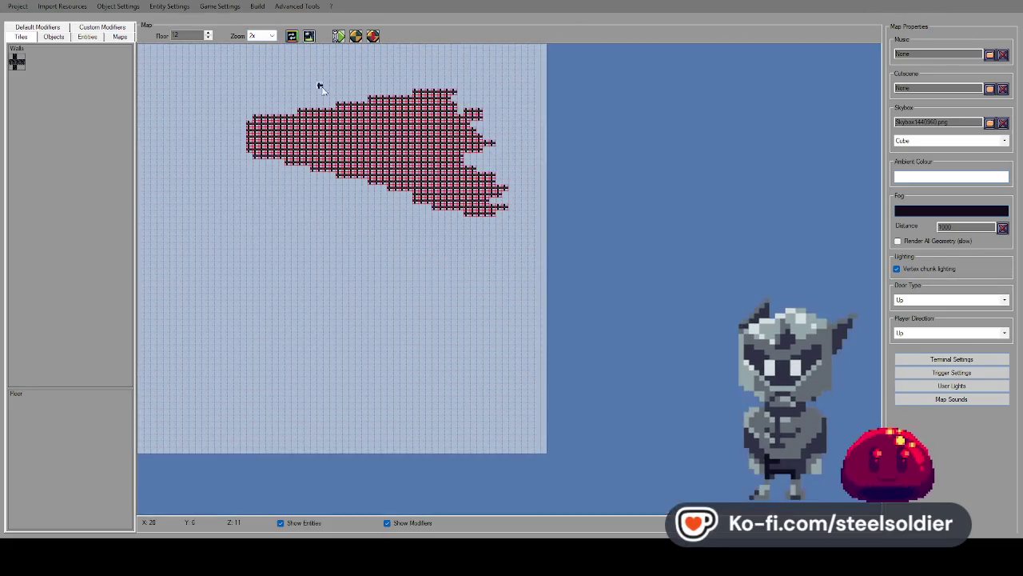
Add wall tiles along the floor 12 mass's left, lower-left, right and bottom edges.
{"action": "left_click_drag", "start_coordinate": [431, 264], "coordinate": [469, 291]}
{"action": "mouse_move", "coordinate": [373, 194]}
{"action": "left_mouse_down"}
{"action": "mouse_move", "coordinate": [340, 193]}
{"action": "mouse_move", "coordinate": [365, 181]}
{"action": "mouse_move", "coordinate": [335, 211]}
{"action": "mouse_move", "coordinate": [359, 205]}
{"action": "mouse_move", "coordinate": [292, 168]}
{"action": "left_mouse_up"}
{"action": "mouse_move", "coordinate": [320, 209]}
{"action": "left_mouse_down"}
{"action": "mouse_move", "coordinate": [327, 205]}
{"action": "mouse_move", "coordinate": [362, 244]}
{"action": "left_mouse_up"}
{"action": "mouse_move", "coordinate": [330, 276]}
{"action": "left_mouse_down"}
{"action": "mouse_move", "coordinate": [384, 302]}
{"action": "mouse_move", "coordinate": [346, 295]}
{"action": "mouse_move", "coordinate": [361, 255]}
{"action": "mouse_move", "coordinate": [328, 237]}
{"action": "left_mouse_up"}
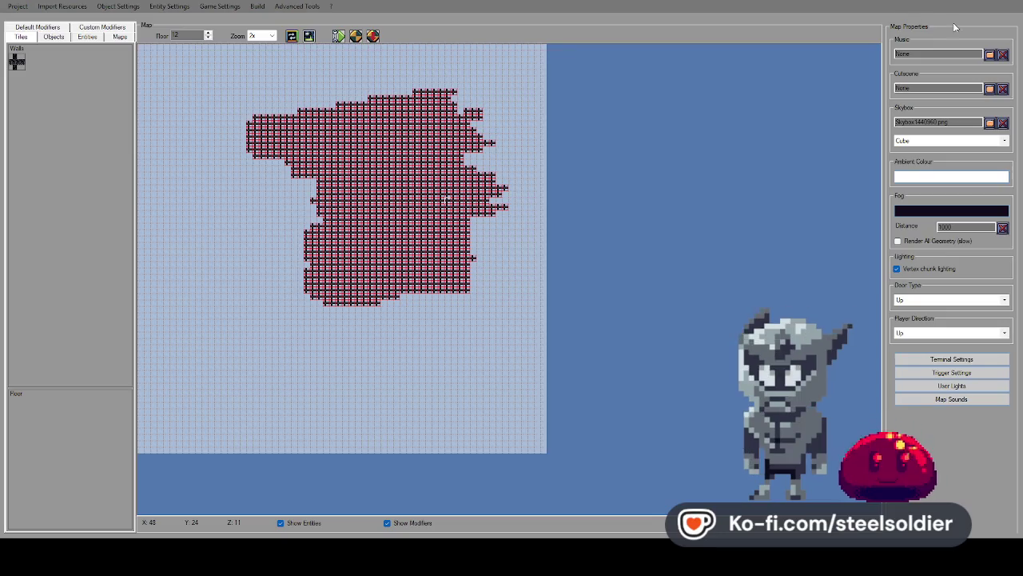
{"action": "left_click_drag", "start_coordinate": [486, 221], "coordinate": [485, 261]}
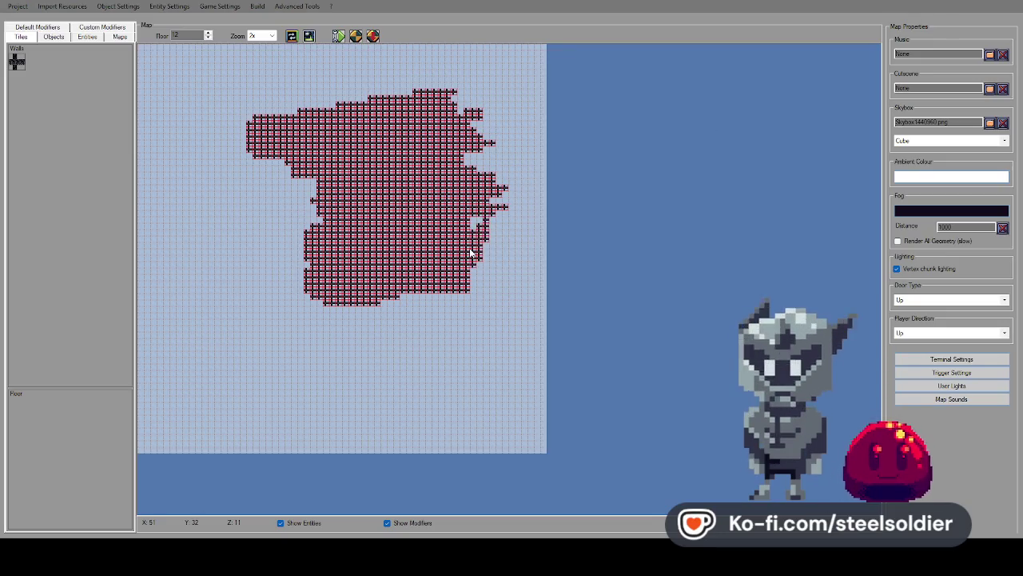
{"action": "left_click", "coordinate": [473, 220]}
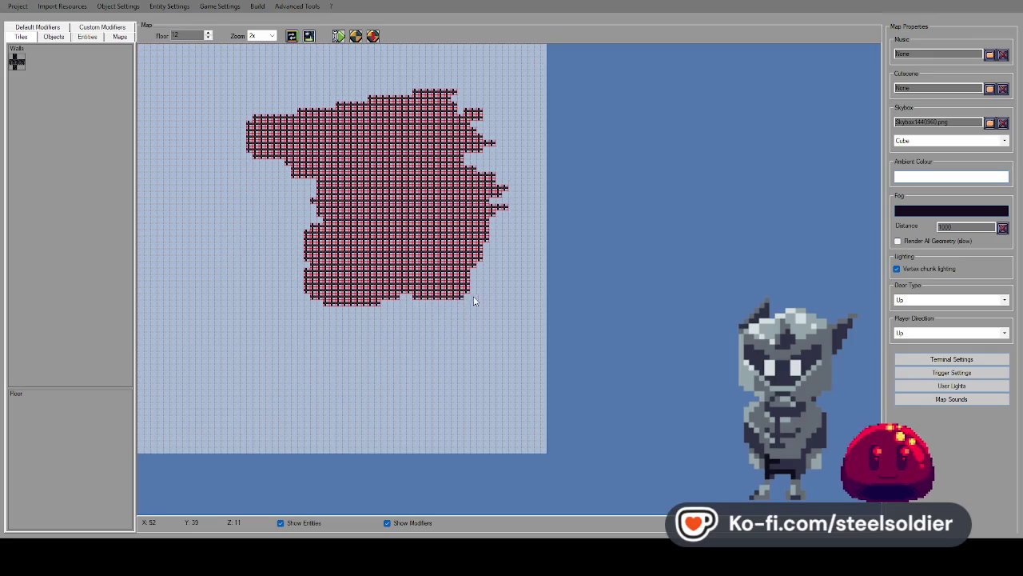
{"action": "left_click_drag", "start_coordinate": [482, 285], "coordinate": [485, 280]}
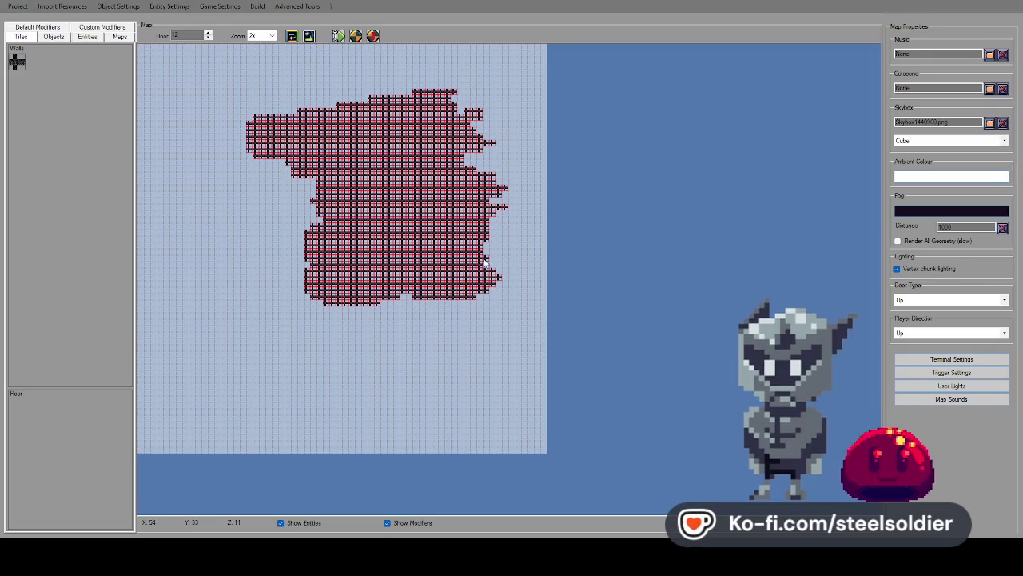
{"action": "left_click_drag", "start_coordinate": [375, 302], "coordinate": [415, 304]}
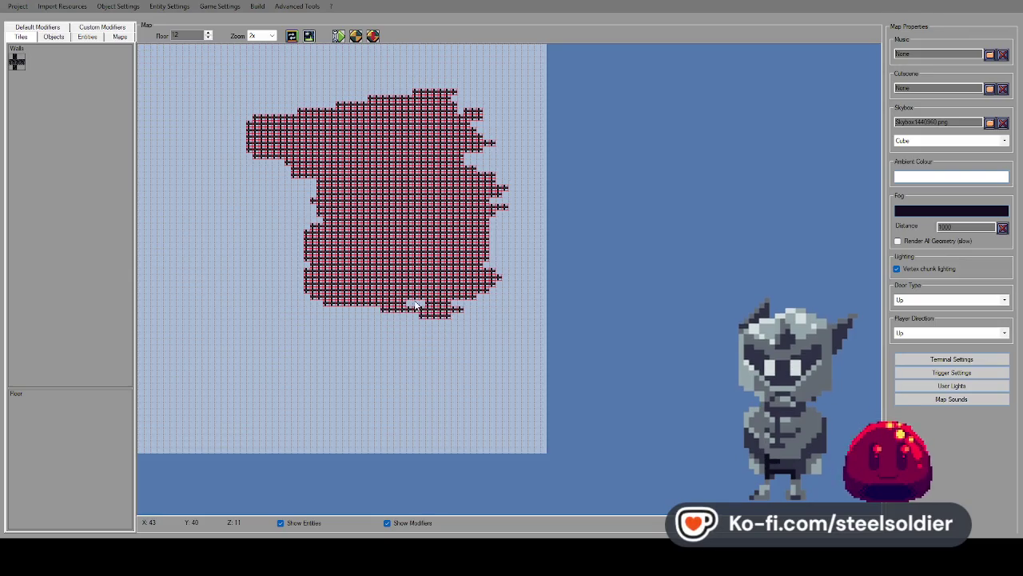
{"action": "mouse_move", "coordinate": [287, 239]}
{"action": "left_mouse_down"}
{"action": "mouse_move", "coordinate": [304, 238]}
{"action": "mouse_move", "coordinate": [264, 180]}
{"action": "mouse_move", "coordinate": [290, 173]}
{"action": "left_mouse_up"}
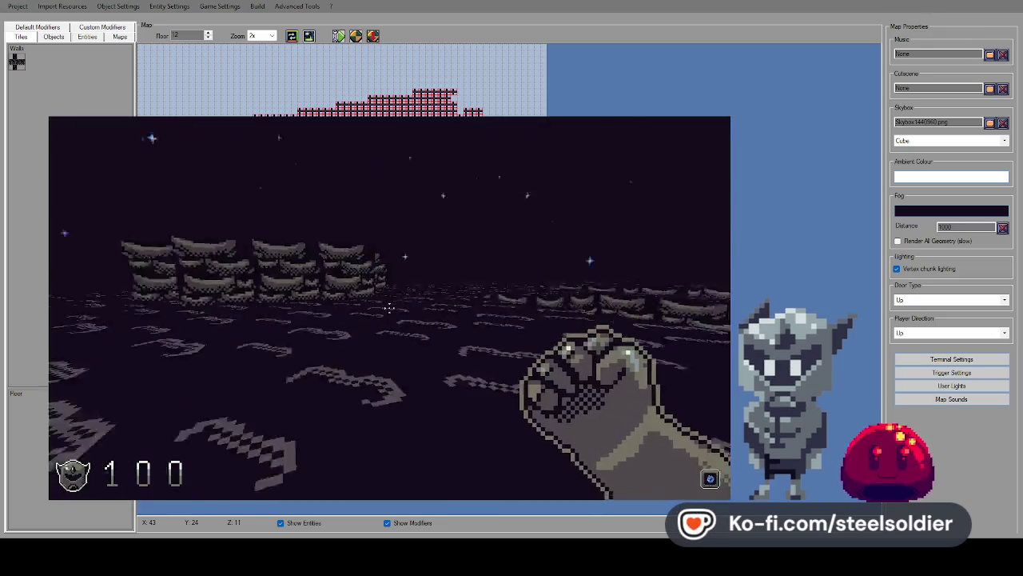
Walk through the playtest past the new wall masses, then pause and close the game.
{"action": "key", "text": "w"}
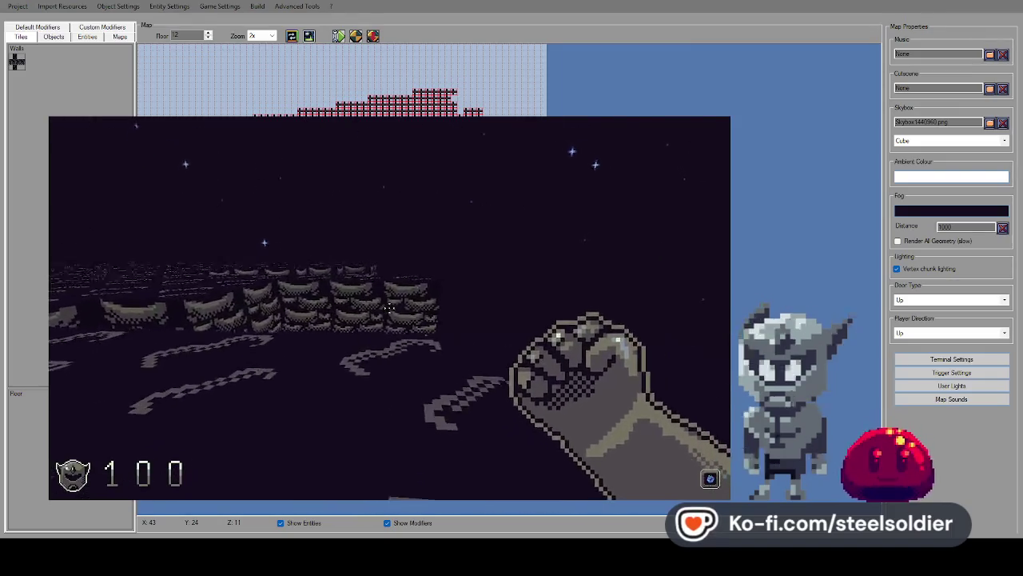
{"action": "key", "text": "w"}
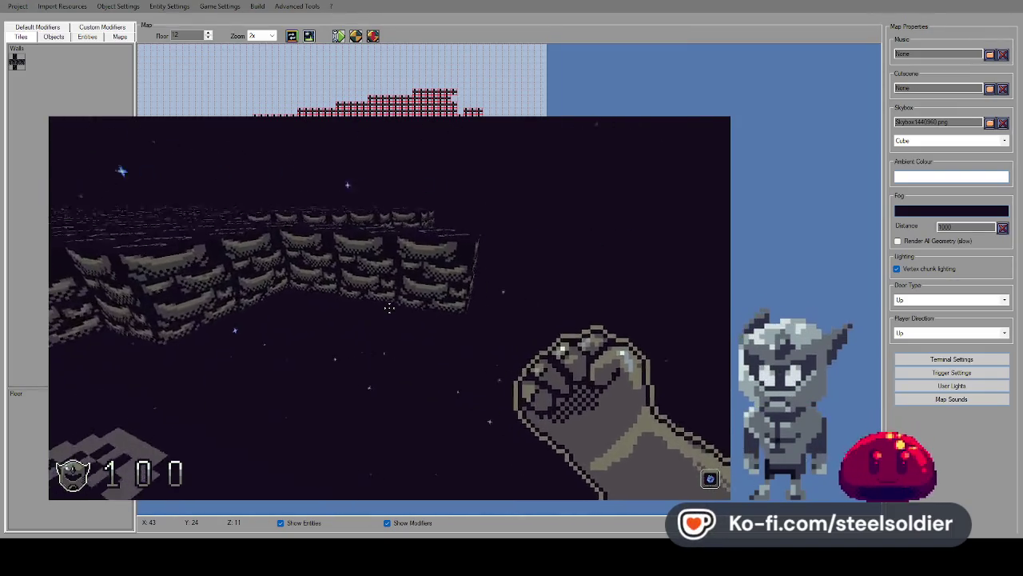
{"action": "key", "text": "w"}
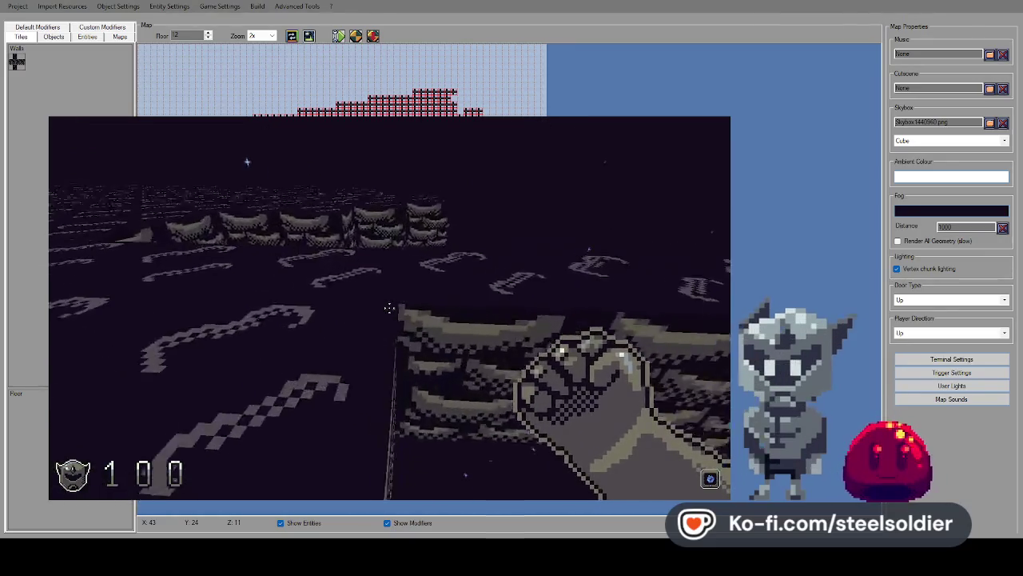
{"action": "key", "text": "w"}
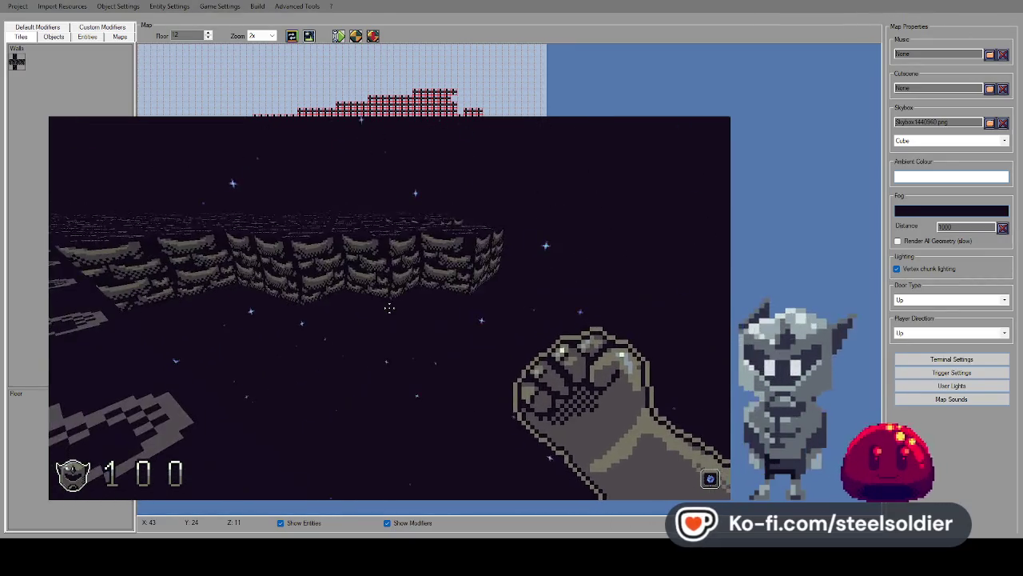
{"action": "key", "text": "w"}
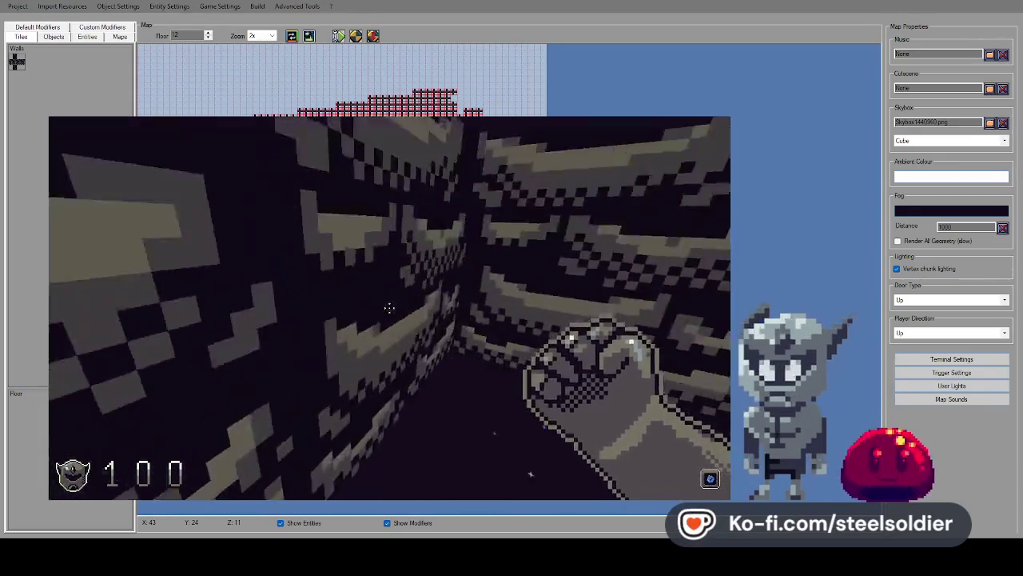
{"action": "key", "text": "w"}
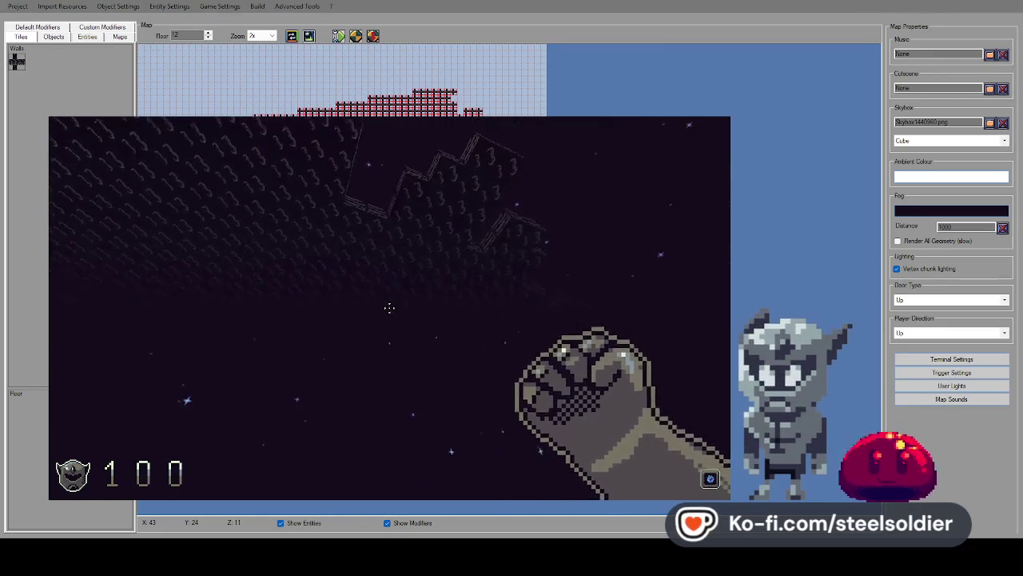
{"action": "key", "text": "Escape"}
{"action": "left_click", "coordinate": [817, 114]}
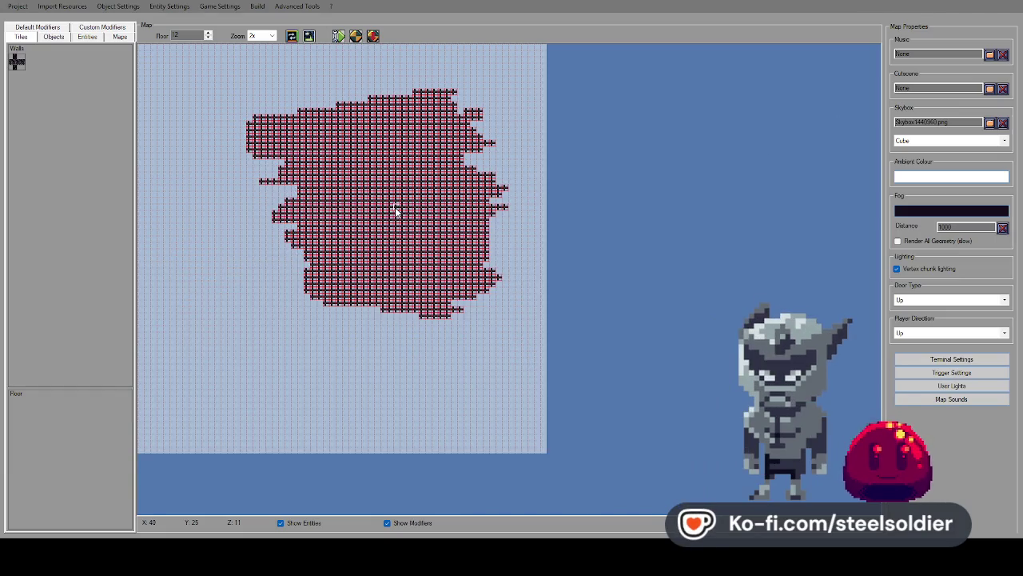
Add tiles to floor 12's right edge, then flip through floors 11–13 and settle on 11.
{"action": "left_click_drag", "start_coordinate": [497, 233], "coordinate": [515, 229]}
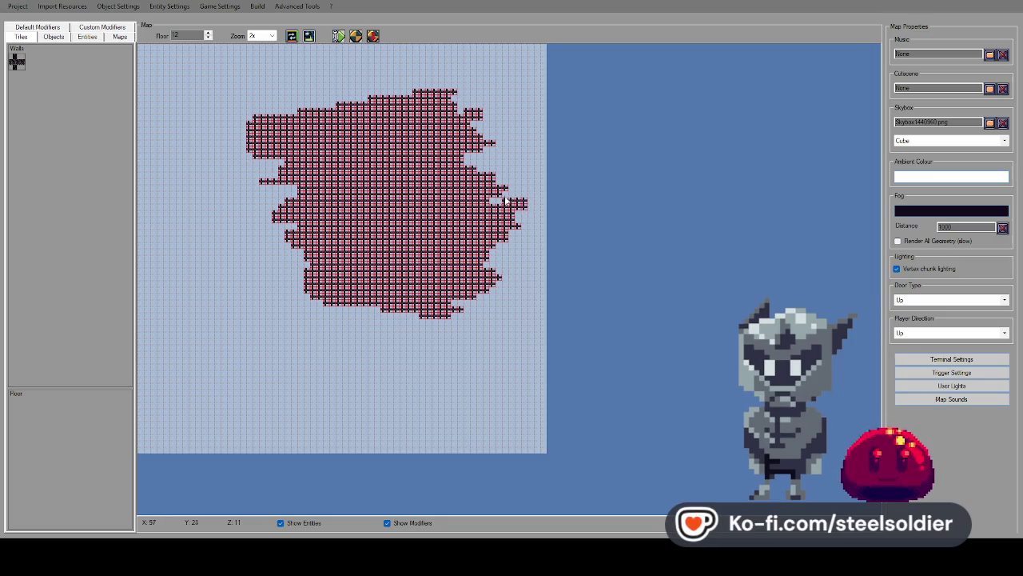
{"action": "left_click", "coordinate": [207, 40]}
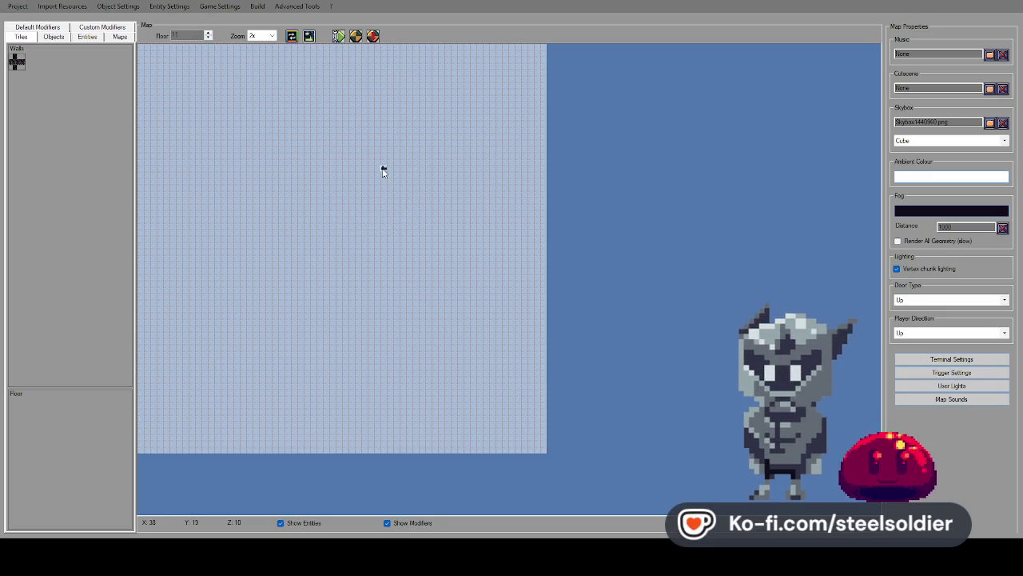
{"action": "left_click", "coordinate": [207, 34]}
{"action": "left_click", "coordinate": [207, 38]}
{"action": "left_click", "coordinate": [207, 34]}
{"action": "left_click", "coordinate": [207, 35]}
{"action": "left_click", "coordinate": [207, 39]}
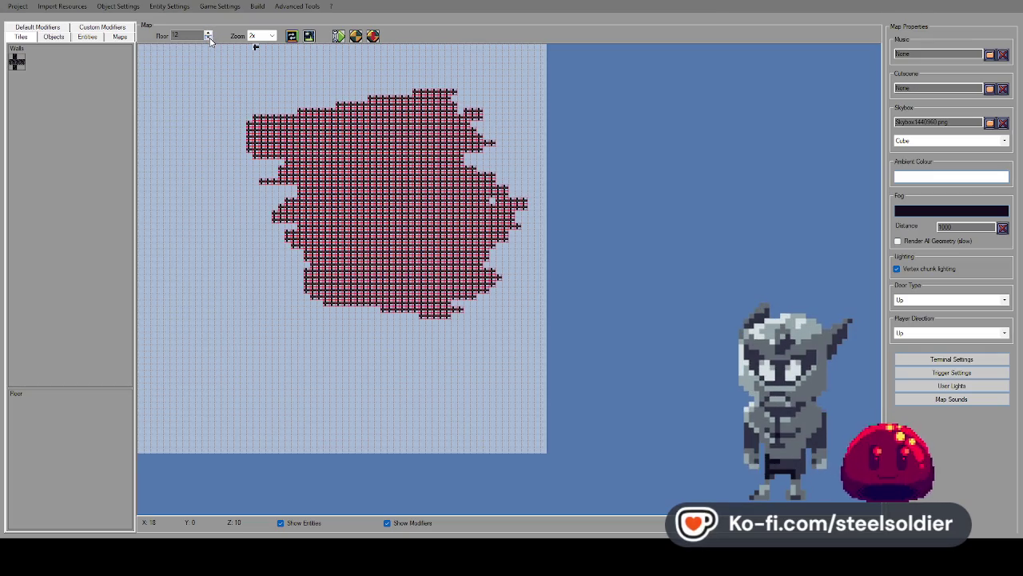
{"action": "left_click", "coordinate": [208, 39]}
Paint a diagonal wall band on floor 11, comparing it with floors 12 and 10.
{"action": "mouse_move", "coordinate": [348, 139]}
{"action": "left_mouse_down"}
{"action": "mouse_move", "coordinate": [364, 149]}
{"action": "mouse_move", "coordinate": [347, 169]}
{"action": "mouse_move", "coordinate": [386, 144]}
{"action": "left_mouse_up"}
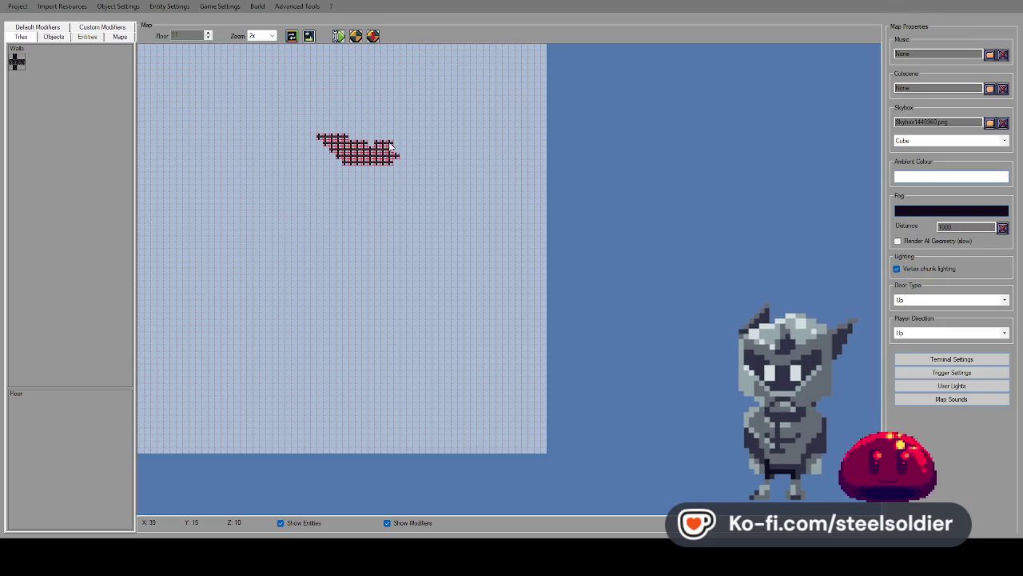
{"action": "left_click", "coordinate": [208, 33]}
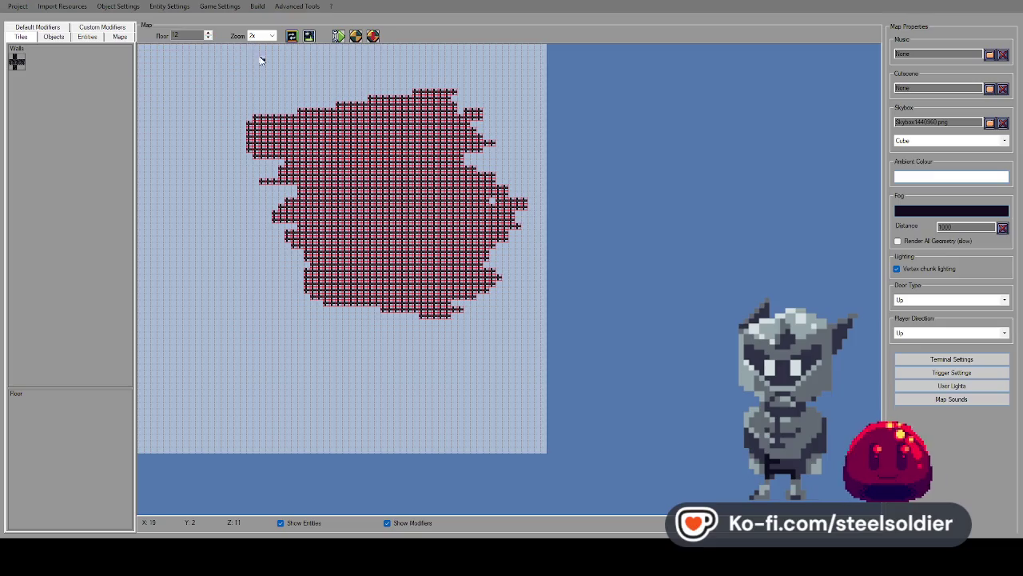
{"action": "left_click", "coordinate": [208, 39]}
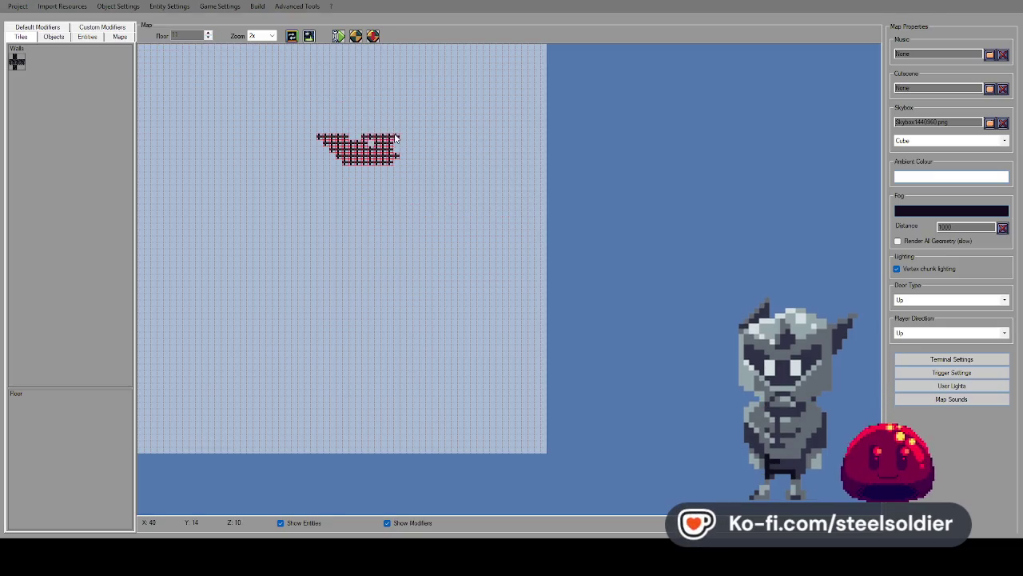
{"action": "left_click", "coordinate": [208, 38]}
{"action": "left_click", "coordinate": [208, 33]}
{"action": "left_click", "coordinate": [208, 33]}
{"action": "left_click", "coordinate": [208, 38]}
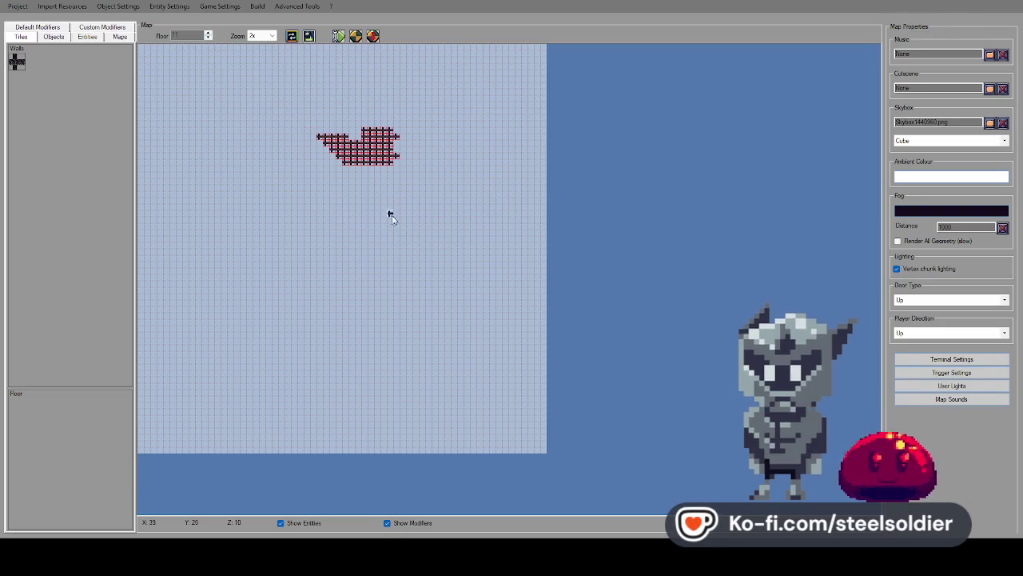
Extend the floor 11 wall band into a larger shape, checking against floor 12.
{"action": "mouse_move", "coordinate": [404, 227]}
{"action": "left_mouse_down"}
{"action": "mouse_move", "coordinate": [410, 213]}
{"action": "mouse_move", "coordinate": [391, 184]}
{"action": "mouse_move", "coordinate": [417, 182]}
{"action": "left_mouse_up"}
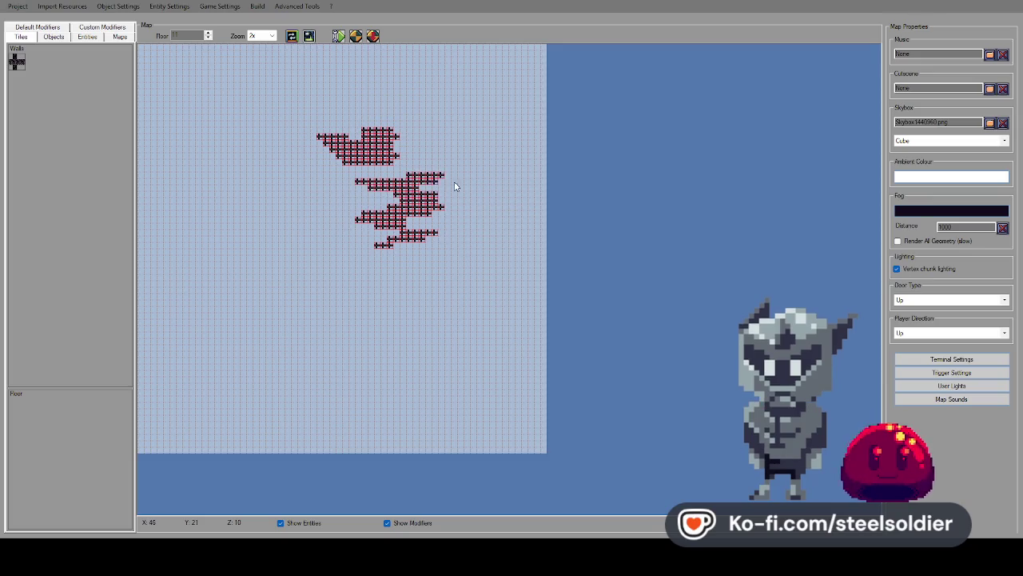
{"action": "left_click", "coordinate": [208, 39]}
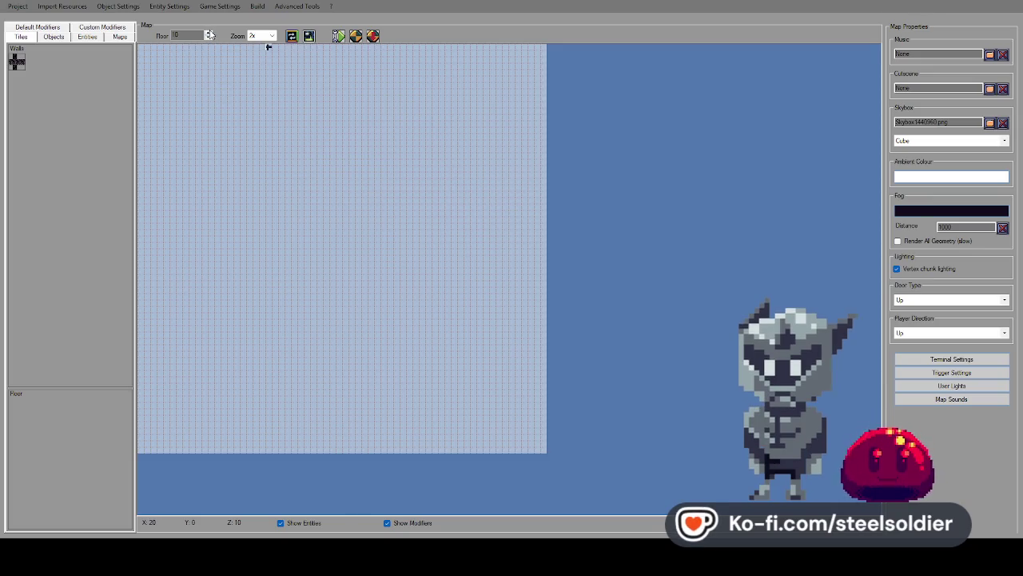
{"action": "left_click", "coordinate": [208, 33]}
{"action": "left_click", "coordinate": [208, 35]}
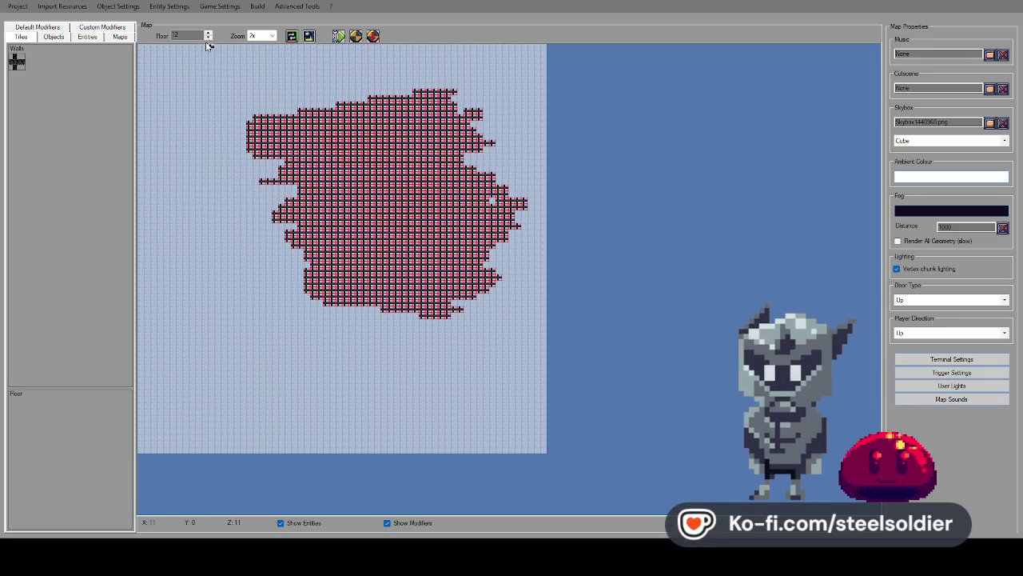
{"action": "left_click", "coordinate": [208, 38]}
Paint a lower wall cluster on floor 11, extend it right, and add an upward wall line.
{"action": "mouse_move", "coordinate": [345, 288]}
{"action": "left_mouse_down"}
{"action": "mouse_move", "coordinate": [383, 274]}
{"action": "mouse_move", "coordinate": [342, 249]}
{"action": "mouse_move", "coordinate": [364, 247]}
{"action": "left_mouse_up"}
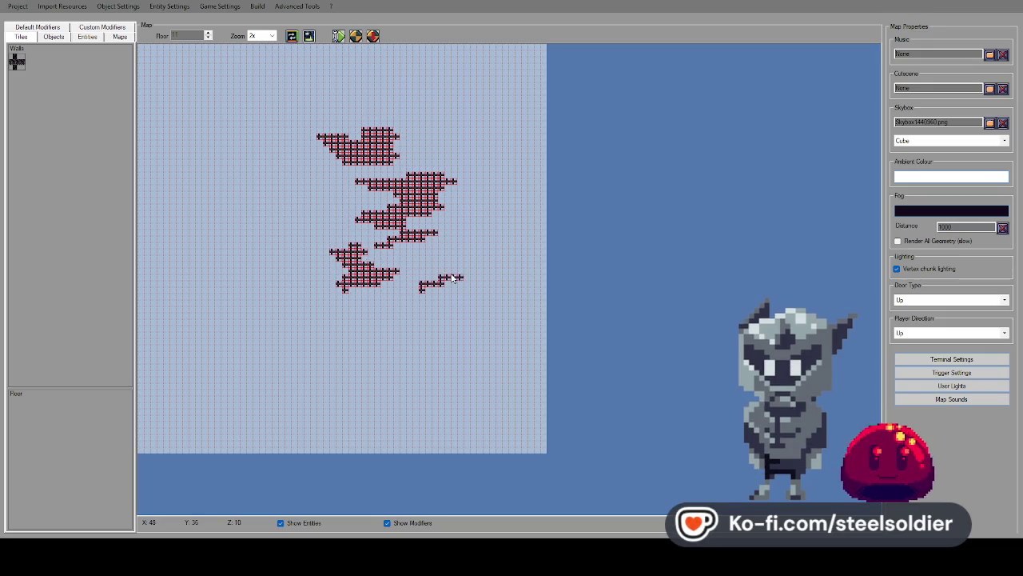
{"action": "left_click_drag", "start_coordinate": [442, 262], "coordinate": [478, 245]}
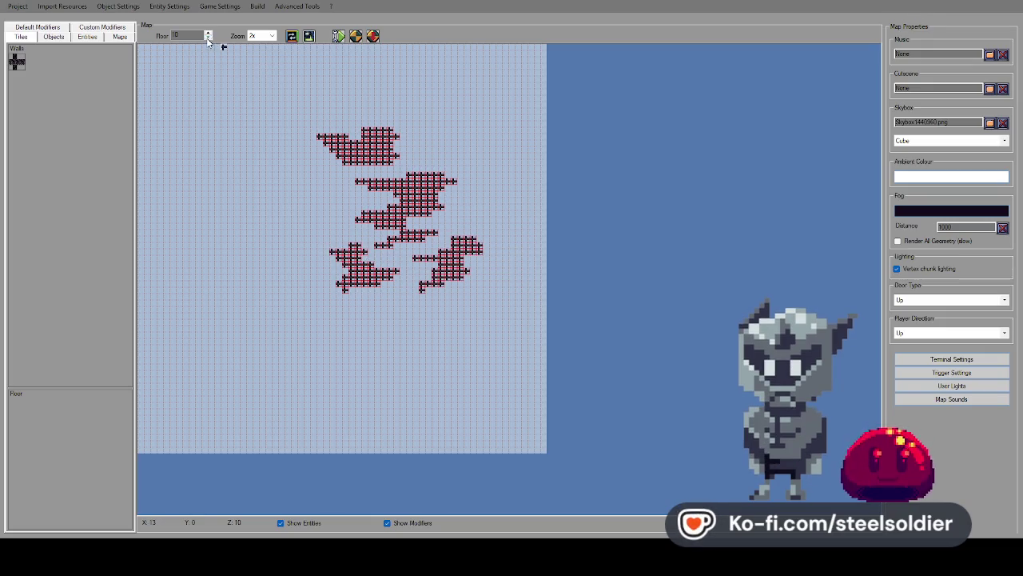
{"action": "left_click", "coordinate": [208, 33]}
{"action": "left_click", "coordinate": [211, 33]}
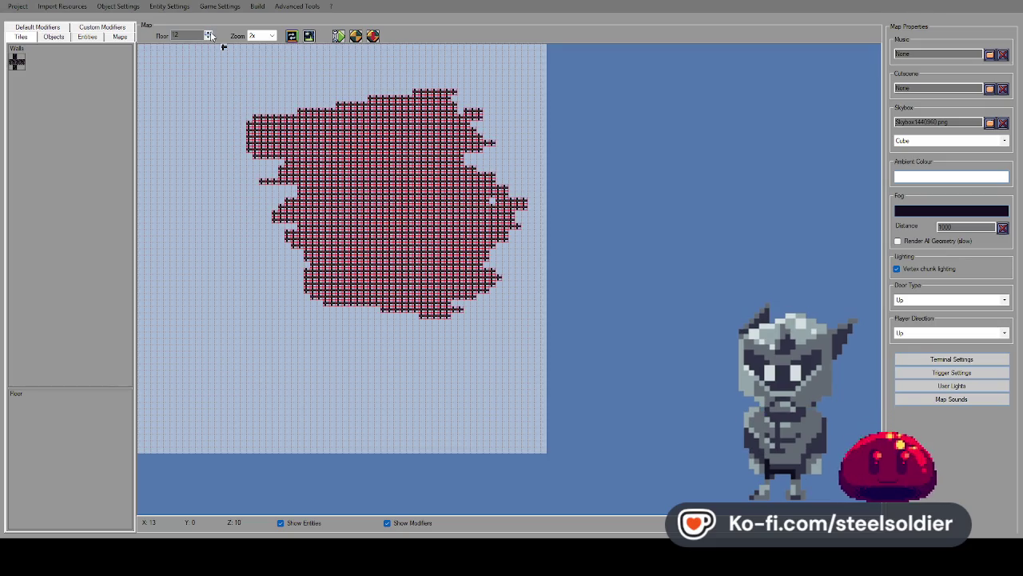
{"action": "left_click", "coordinate": [207, 37]}
{"action": "left_click", "coordinate": [208, 33]}
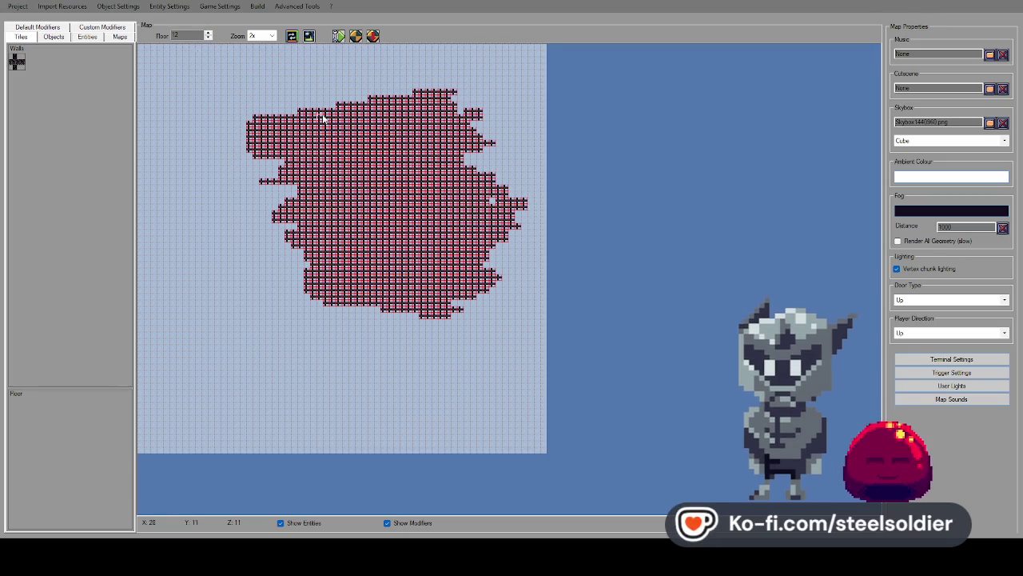
{"action": "left_click", "coordinate": [207, 38]}
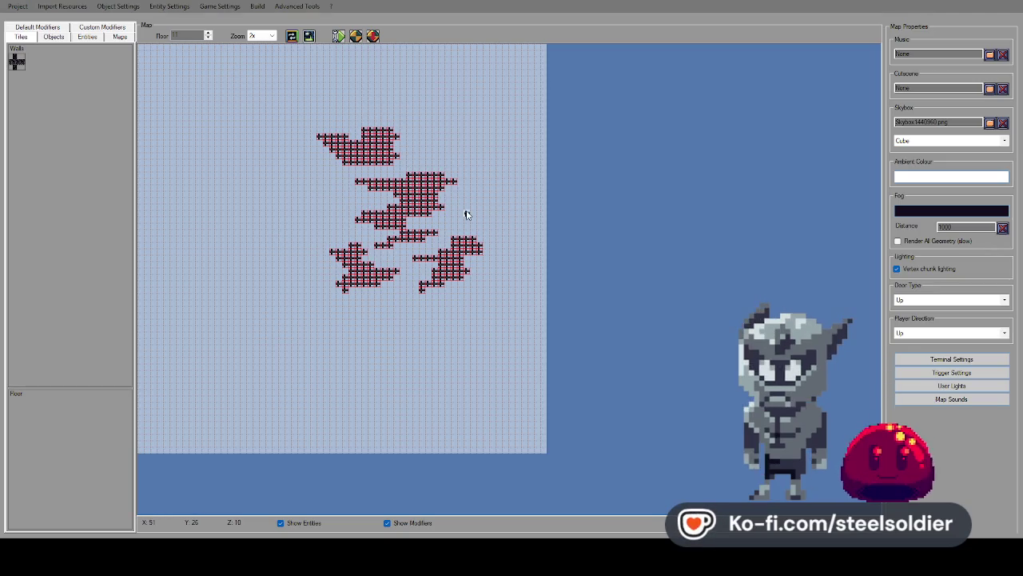
{"action": "left_click_drag", "start_coordinate": [477, 196], "coordinate": [467, 169]}
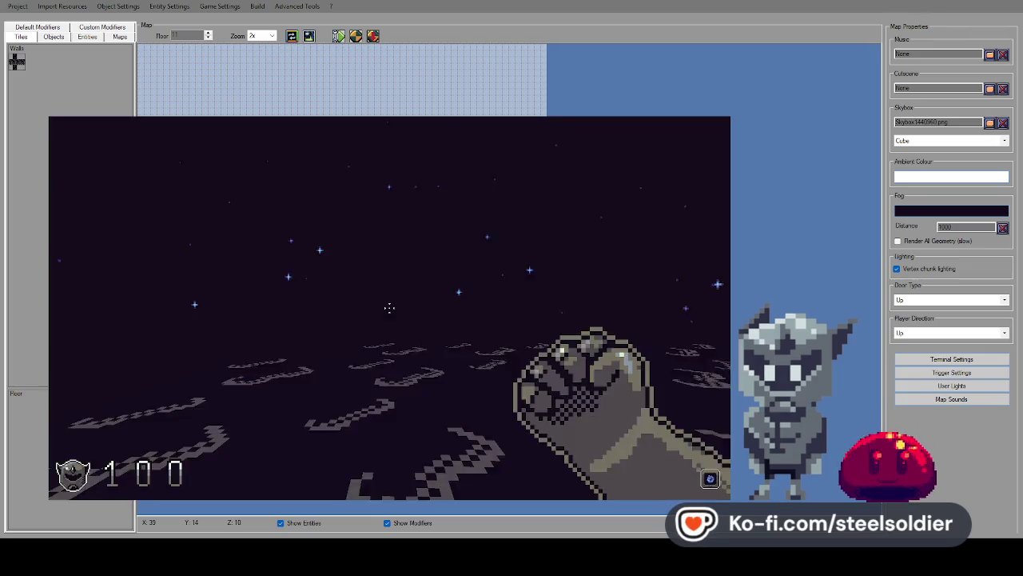
Walk and turn among the new floor 11 walls in the playtest, then exit with Escape.
{"action": "key", "text": "w"}
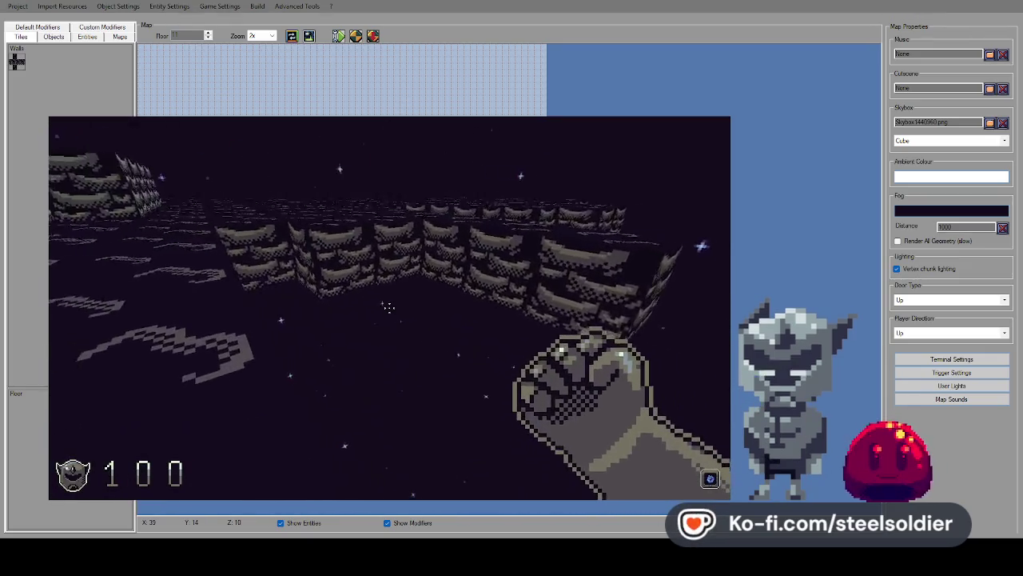
{"action": "key", "text": "w"}
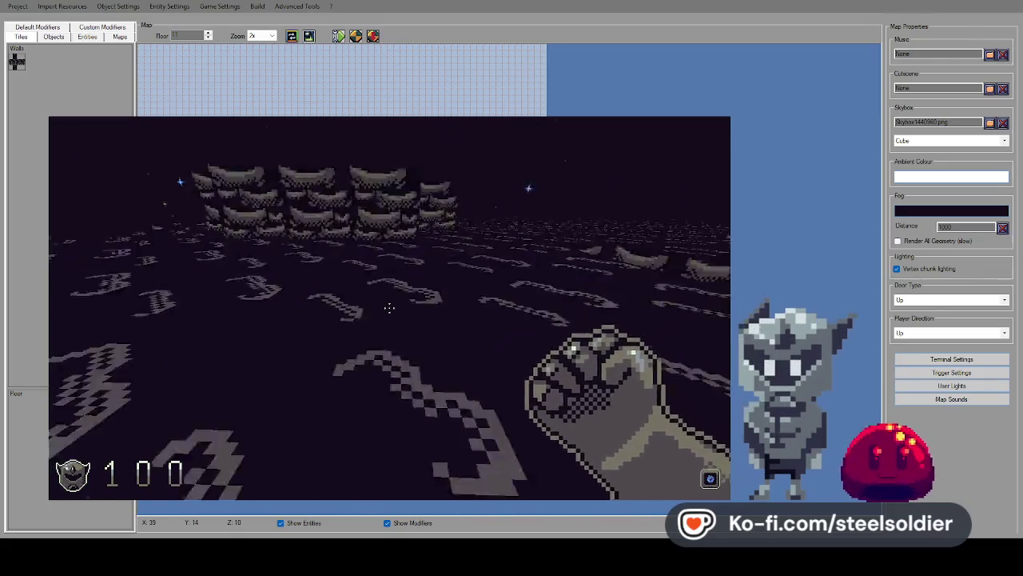
{"action": "key", "text": "Left"}
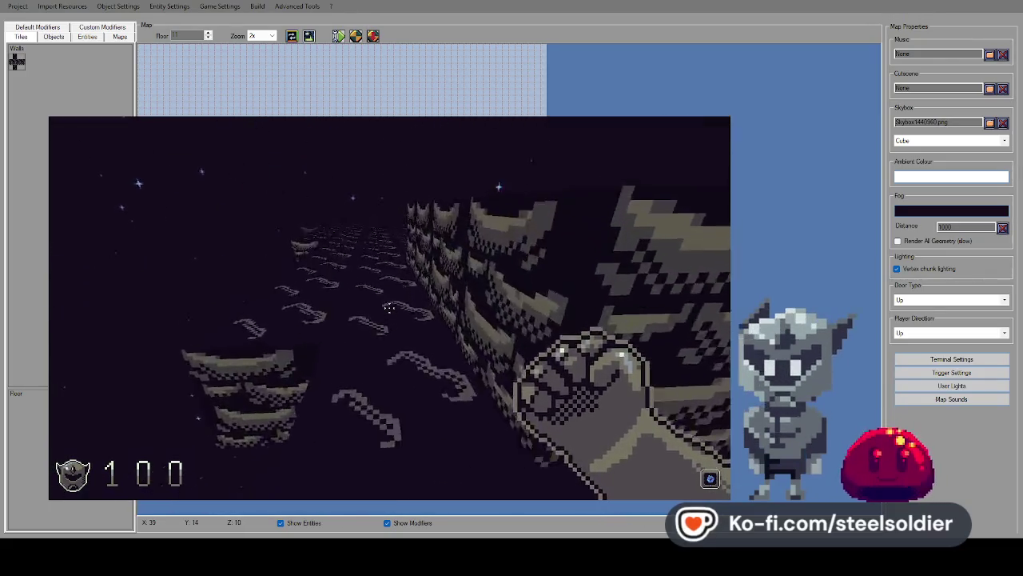
{"action": "key", "text": "w"}
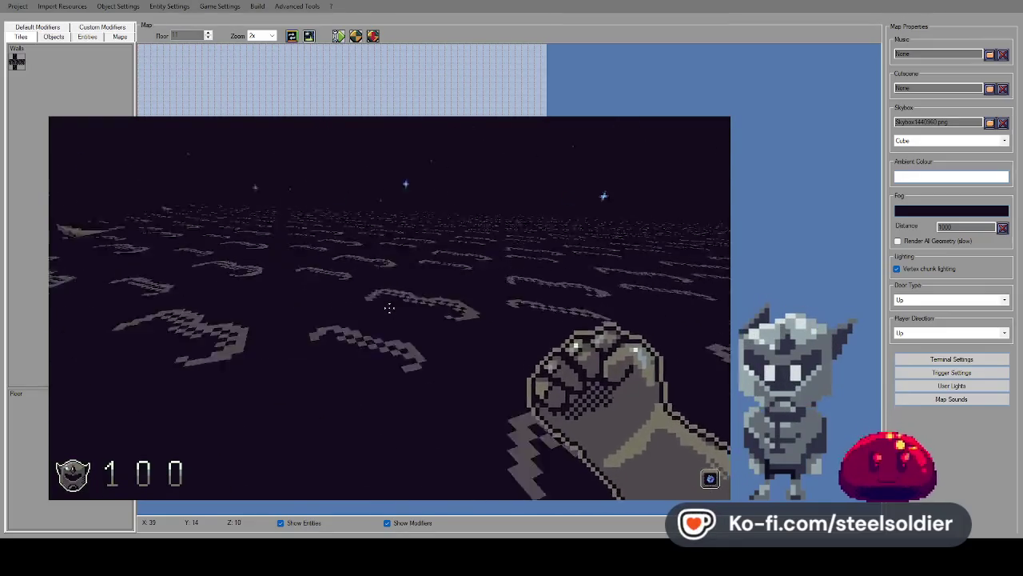
{"action": "key", "text": "w"}
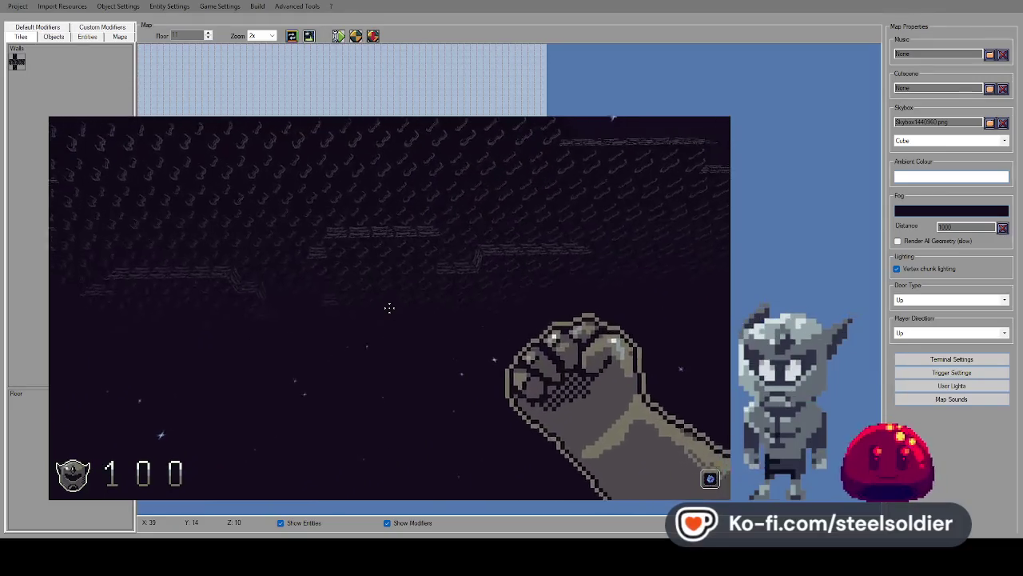
{"action": "key", "text": "Escape"}
{"action": "key", "text": "Escape"}
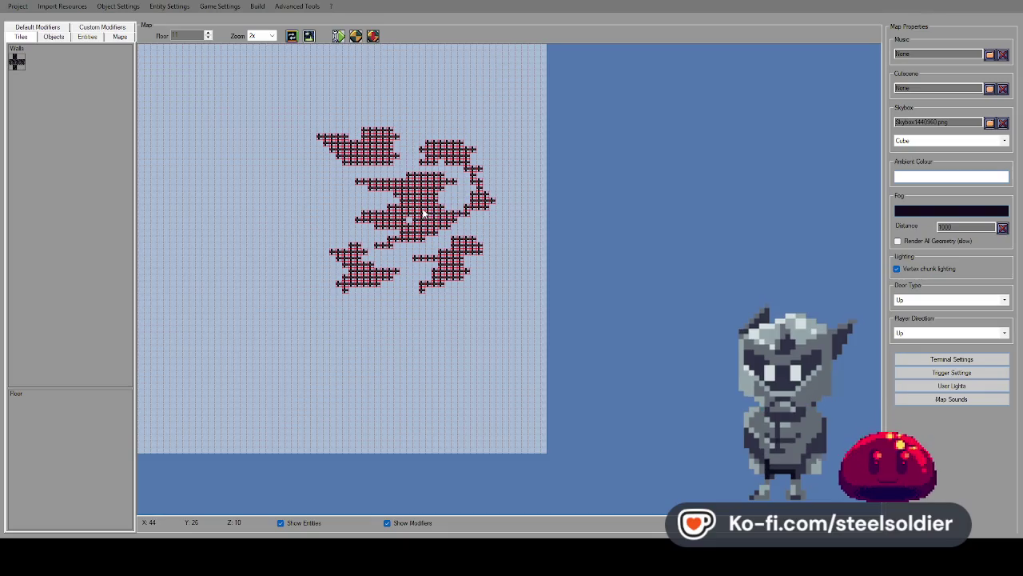
Join floor 11's top, middle and lower wall blobs and fill the gaps between them.
{"action": "left_click", "coordinate": [208, 38]}
{"action": "left_click", "coordinate": [208, 33]}
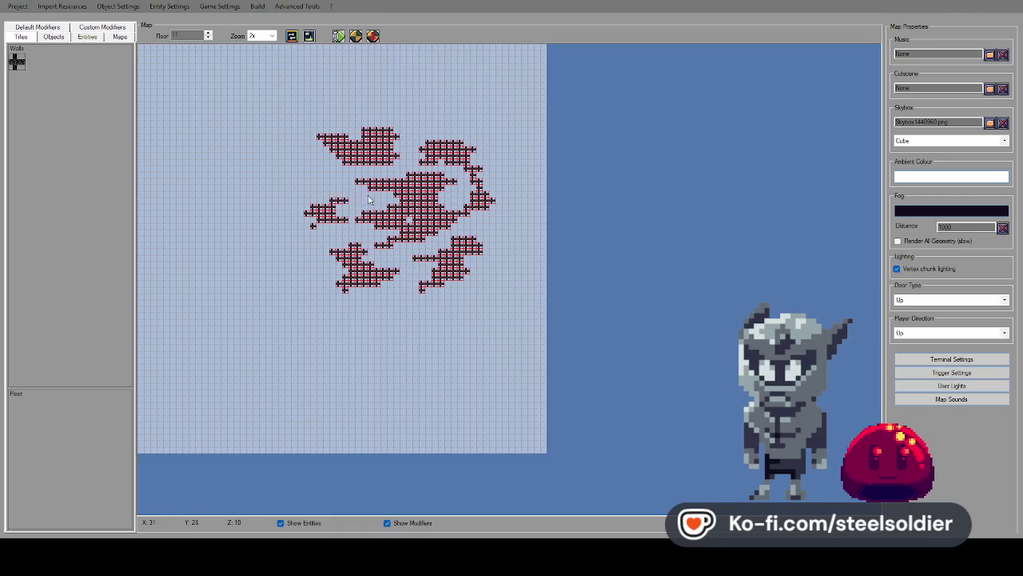
{"action": "left_click_drag", "start_coordinate": [342, 169], "coordinate": [382, 181]}
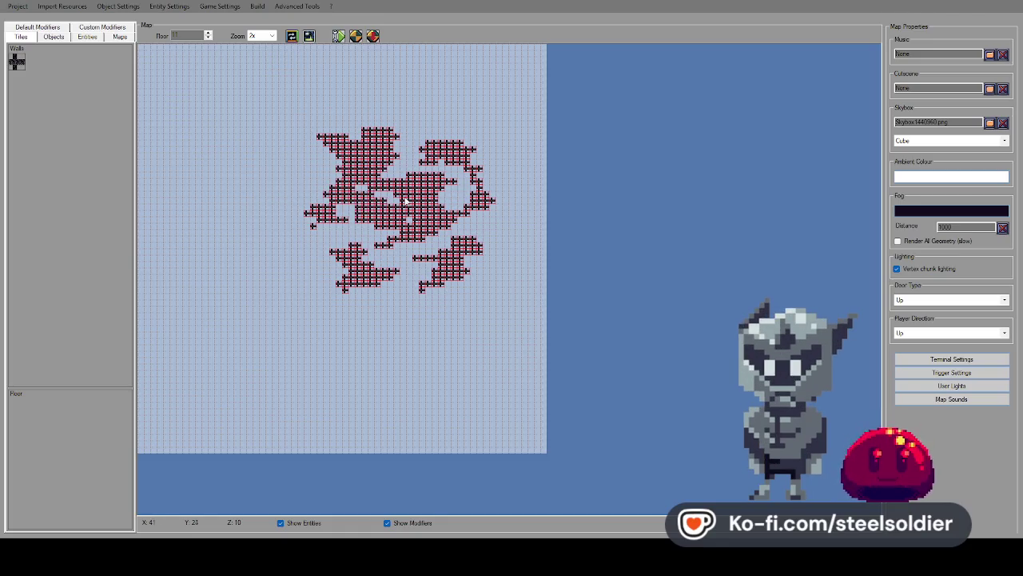
{"action": "mouse_move", "coordinate": [376, 230]}
{"action": "left_mouse_down"}
{"action": "mouse_move", "coordinate": [376, 243]}
{"action": "mouse_move", "coordinate": [422, 284]}
{"action": "left_mouse_up"}
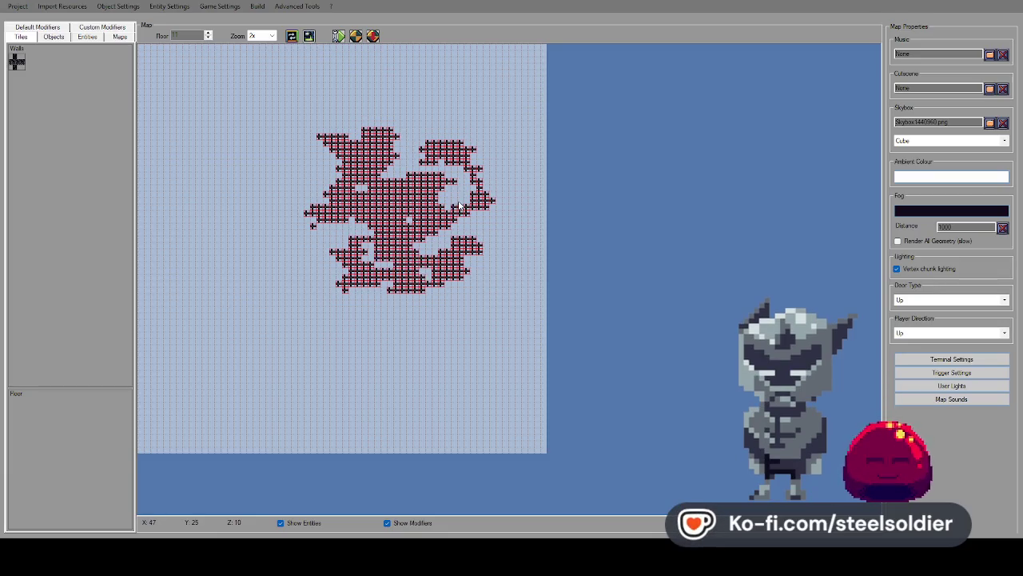
{"action": "mouse_move", "coordinate": [385, 171]}
{"action": "left_mouse_down"}
{"action": "mouse_move", "coordinate": [439, 166]}
{"action": "mouse_move", "coordinate": [392, 153]}
{"action": "left_mouse_up"}
Fill in the top-left of the floor 11 mass, checking the neighbouring floor's layout.
{"action": "left_click", "coordinate": [208, 33]}
{"action": "left_click", "coordinate": [208, 38]}
{"action": "left_click_drag", "start_coordinate": [310, 136], "coordinate": [287, 137]}
{"action": "left_click", "coordinate": [209, 38]}
{"action": "left_click", "coordinate": [208, 34]}
{"action": "mouse_move", "coordinate": [301, 178]}
{"action": "left_mouse_down"}
{"action": "mouse_move", "coordinate": [335, 170]}
{"action": "mouse_move", "coordinate": [316, 162]}
{"action": "left_mouse_up"}
{"action": "left_click", "coordinate": [208, 34]}
{"action": "left_click", "coordinate": [208, 38]}
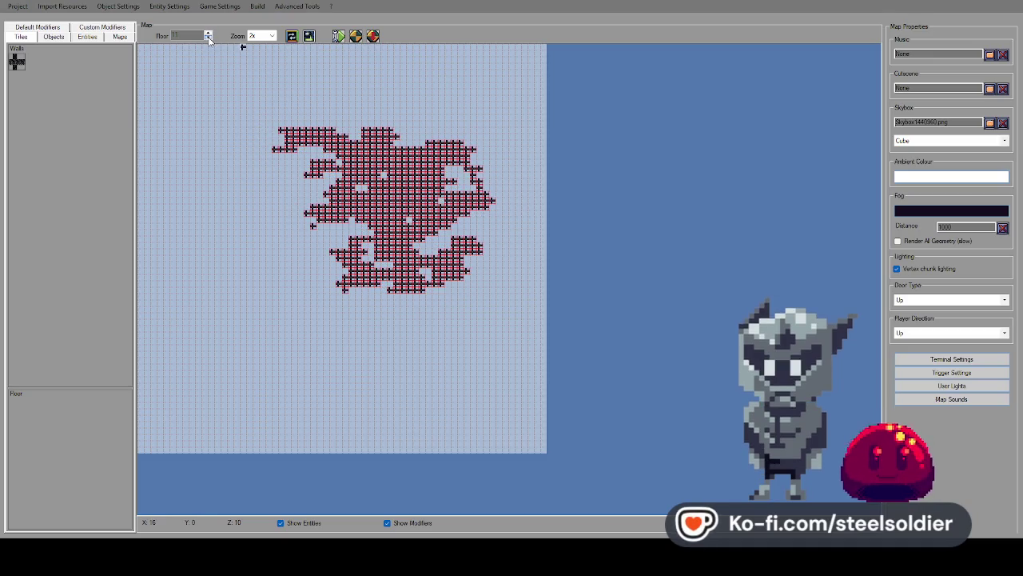
Paint a small wall cluster on floor 10, comparing it with floor 11 above.
{"action": "left_click", "coordinate": [209, 38]}
{"action": "mouse_move", "coordinate": [342, 171]}
{"action": "left_mouse_down"}
{"action": "mouse_move", "coordinate": [424, 231]}
{"action": "mouse_move", "coordinate": [439, 205]}
{"action": "mouse_move", "coordinate": [408, 177]}
{"action": "left_mouse_up"}
{"action": "left_click", "coordinate": [208, 33]}
{"action": "left_click", "coordinate": [209, 38]}
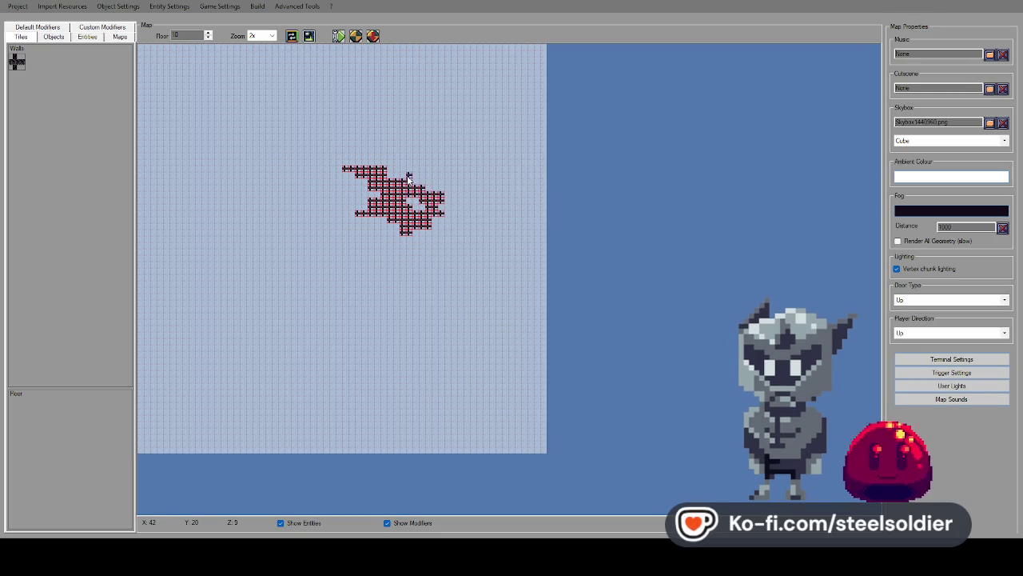
Add a wall row below floor 10's shape and paint tiles across its top.
{"action": "left_click", "coordinate": [208, 34]}
{"action": "left_click", "coordinate": [209, 38]}
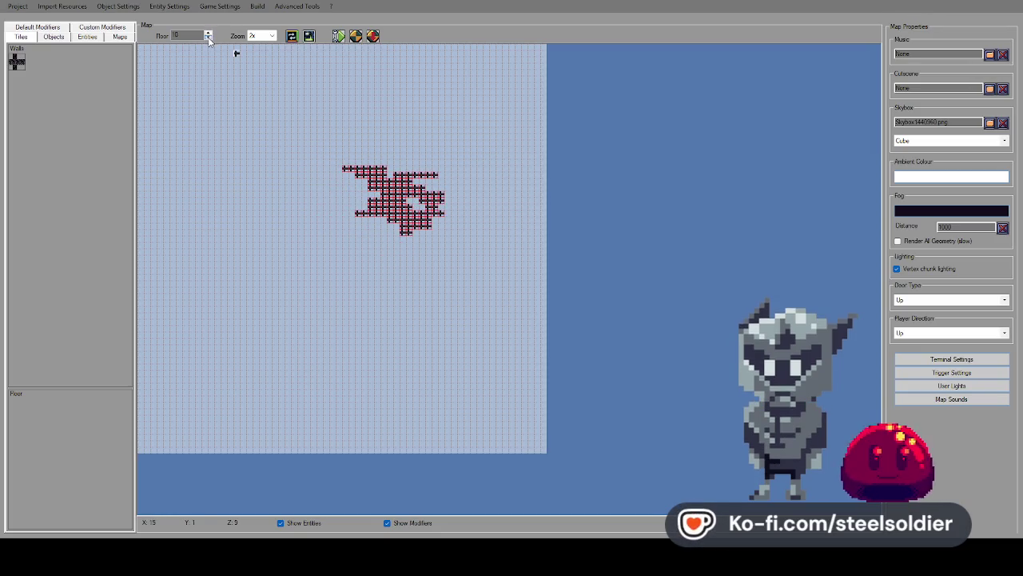
{"action": "left_click", "coordinate": [428, 240]}
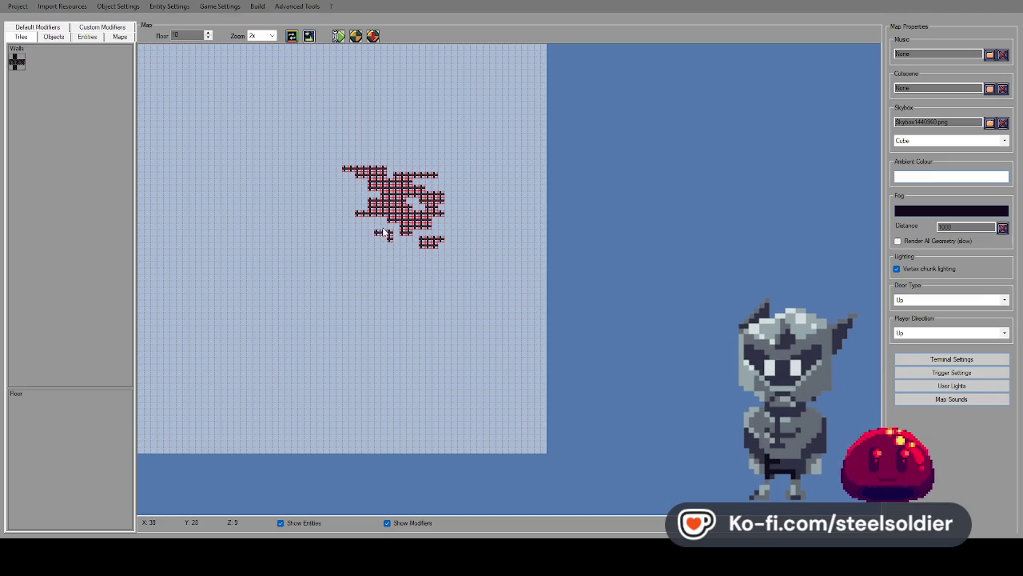
{"action": "left_click", "coordinate": [209, 34]}
{"action": "left_click", "coordinate": [209, 39]}
{"action": "mouse_move", "coordinate": [415, 170]}
{"action": "left_mouse_down"}
{"action": "mouse_move", "coordinate": [432, 157]}
{"action": "mouse_move", "coordinate": [379, 160]}
{"action": "left_mouse_up"}
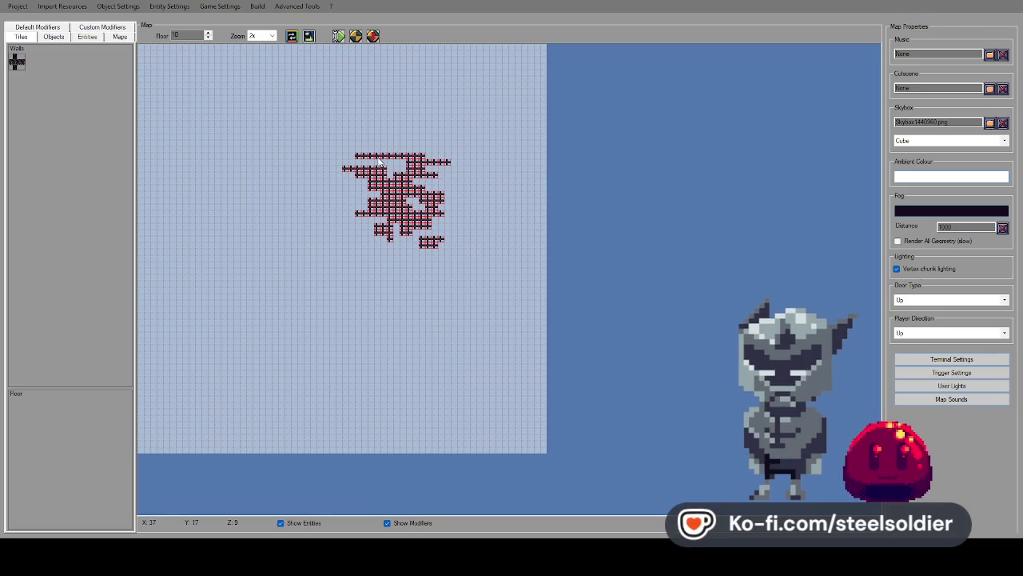
Compare floors 10 and 11, then paint more wall tiles along the top of floor 10's shape.
{"action": "left_click", "coordinate": [209, 34]}
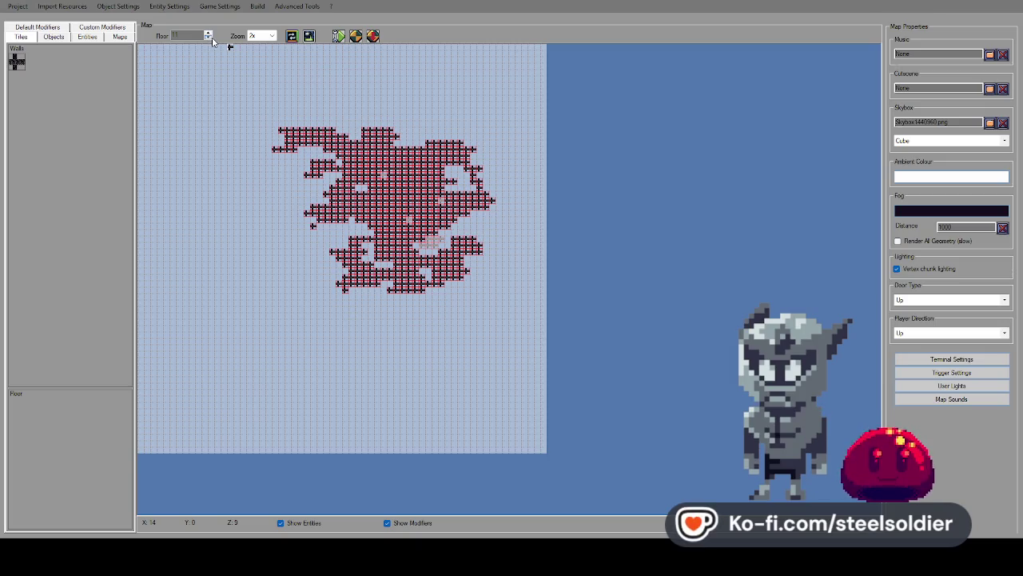
{"action": "left_click", "coordinate": [209, 37]}
{"action": "left_click", "coordinate": [209, 34]}
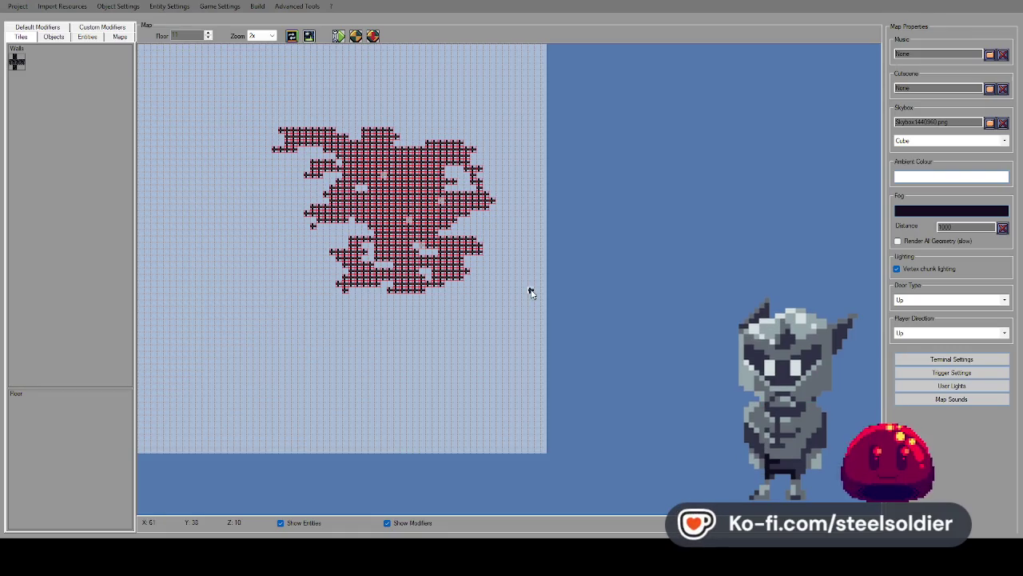
{"action": "left_click", "coordinate": [207, 38]}
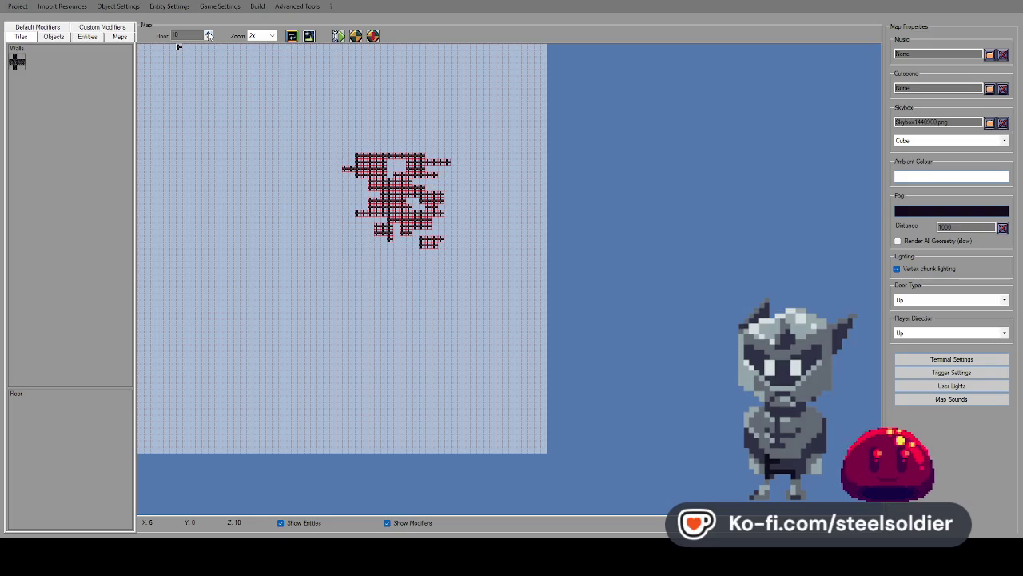
{"action": "left_click", "coordinate": [208, 33]}
{"action": "left_click", "coordinate": [208, 38]}
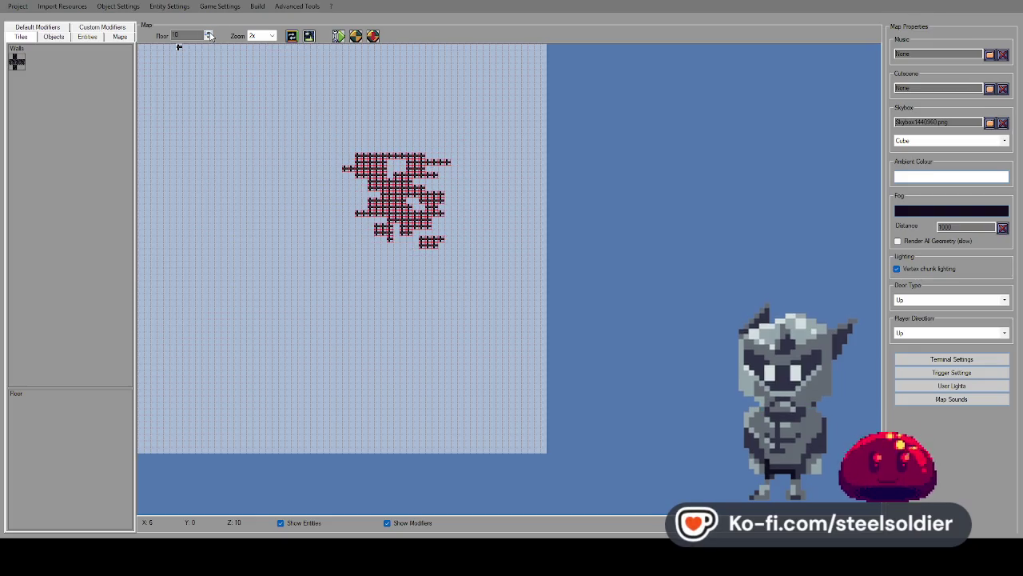
{"action": "left_click", "coordinate": [208, 34]}
{"action": "left_click", "coordinate": [208, 38]}
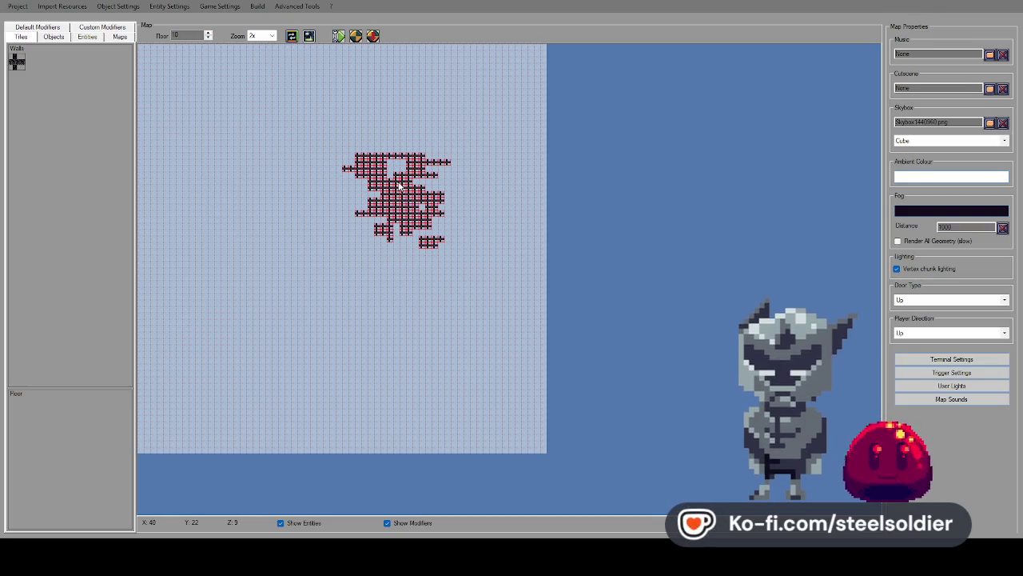
{"action": "left_click", "coordinate": [208, 33]}
{"action": "left_click", "coordinate": [207, 37]}
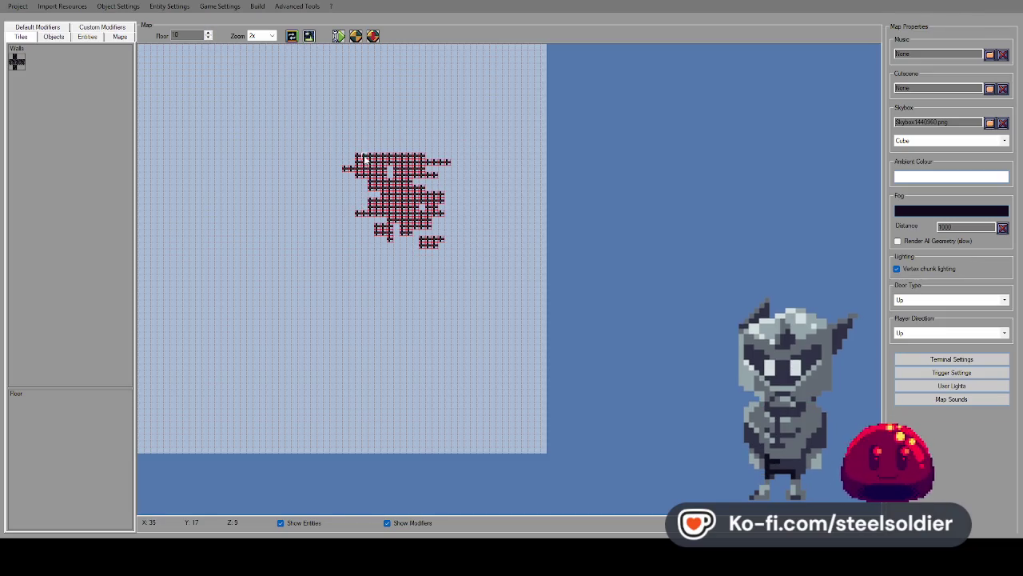
{"action": "left_click_drag", "start_coordinate": [375, 150], "coordinate": [382, 147]}
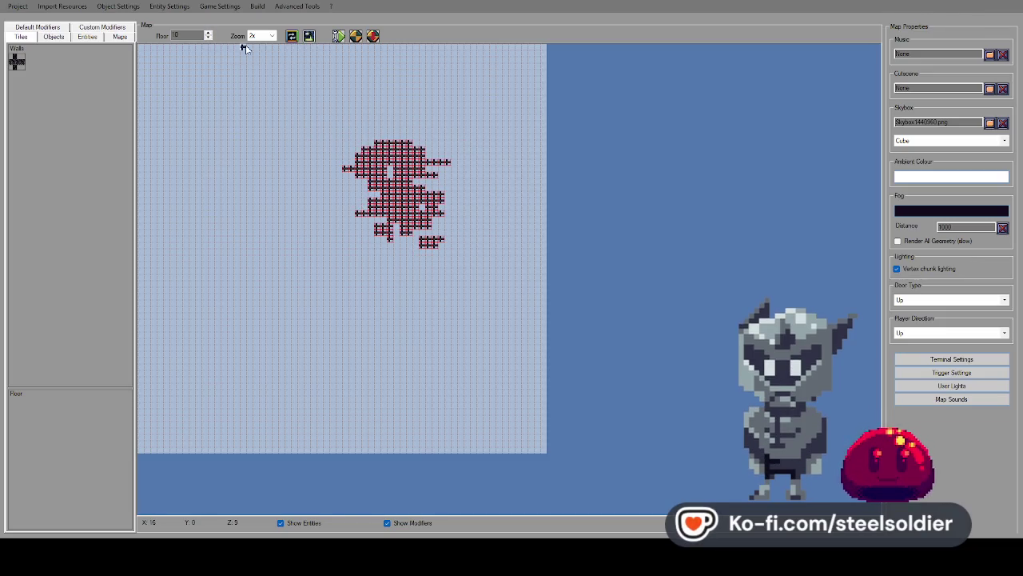
Extend floor 11's walls along its top edge and launch a playtest with F5.
{"action": "left_click", "coordinate": [209, 34]}
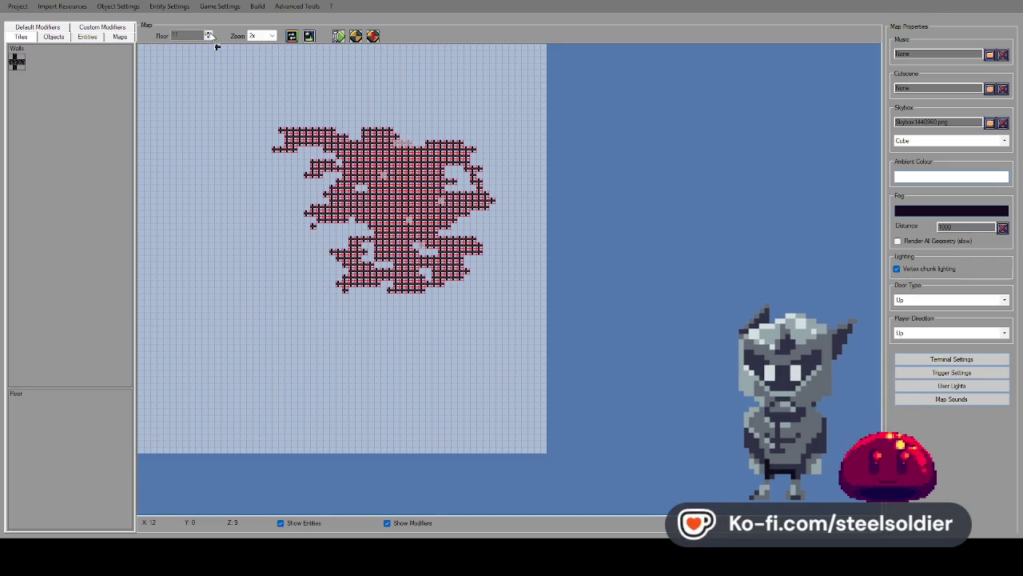
{"action": "left_click", "coordinate": [209, 38]}
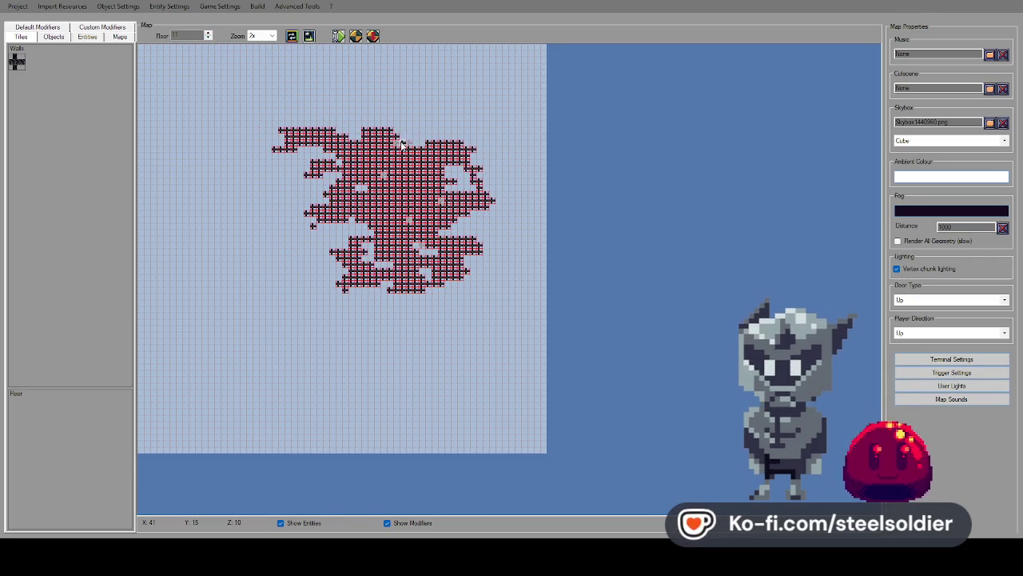
{"action": "left_click_drag", "start_coordinate": [412, 133], "coordinate": [392, 125]}
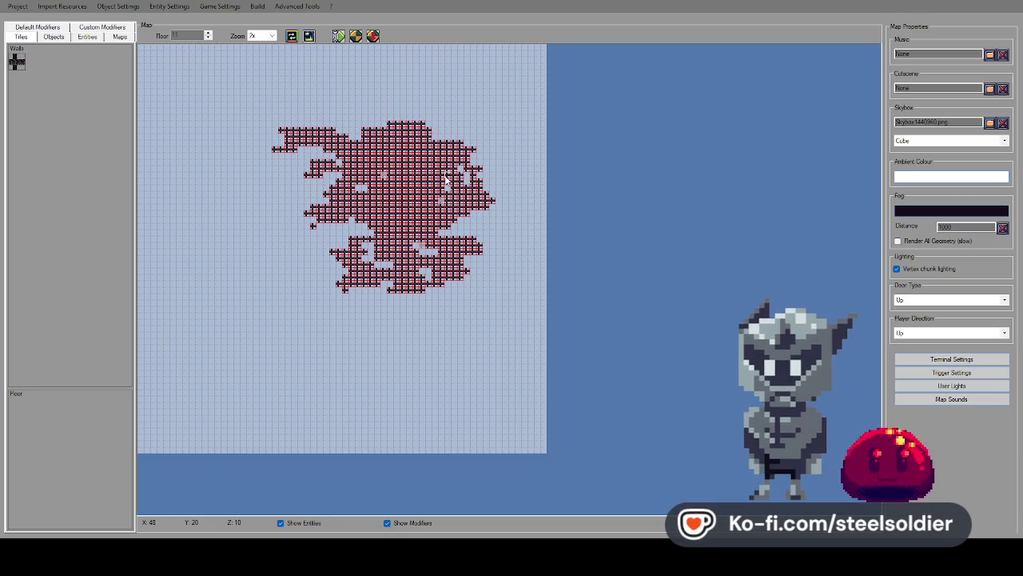
{"action": "key", "text": "F5"}
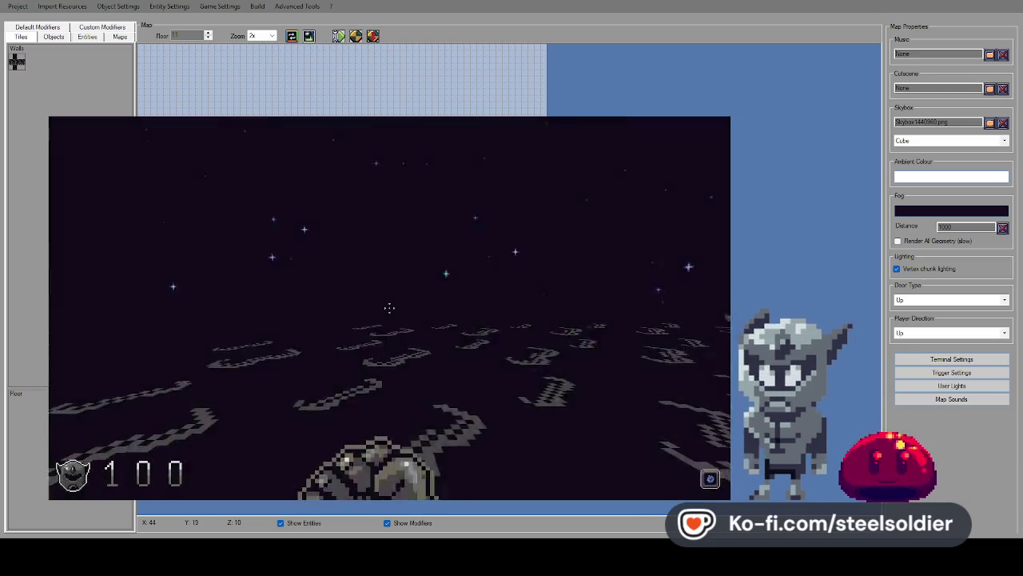
Turn and walk among the stacked wall masses, then pause and exit the playtest.
{"action": "key", "text": "Left"}
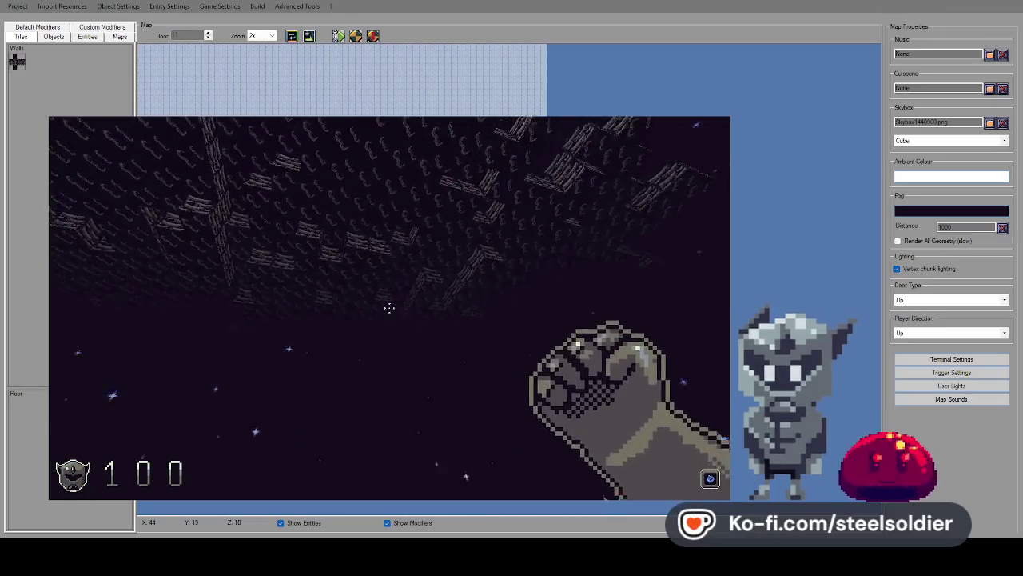
{"action": "key", "text": "Escape"}
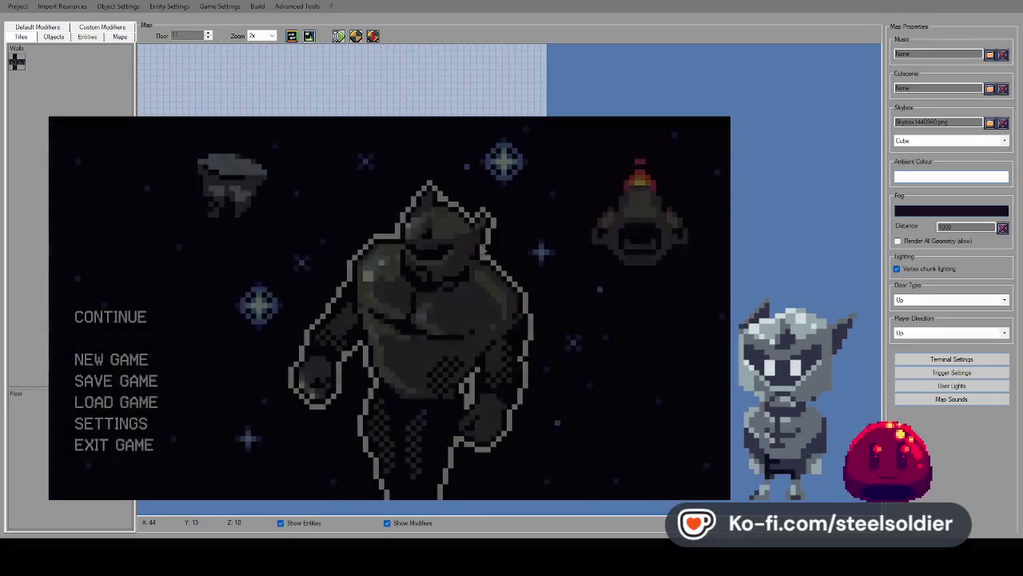
{"action": "key", "text": "Escape"}
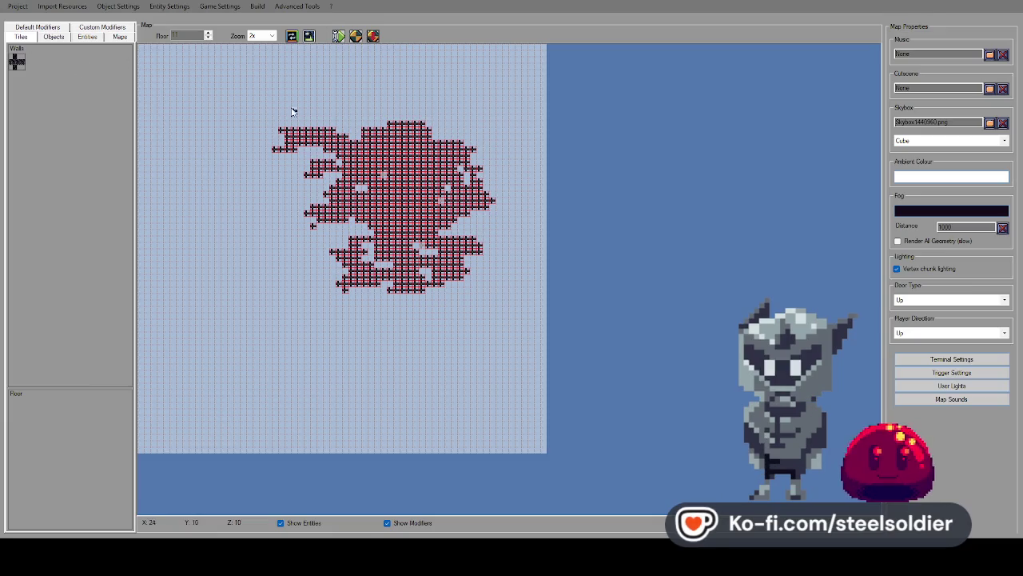
Step down to floor 9 and paint a new wall cluster there.
{"action": "left_click", "coordinate": [209, 36]}
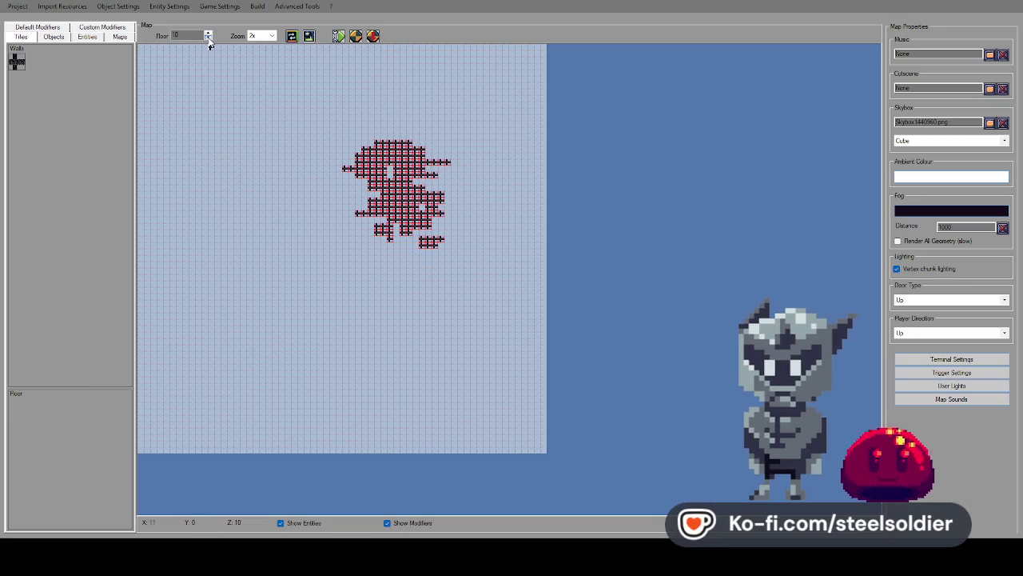
{"action": "left_click", "coordinate": [210, 36]}
{"action": "mouse_move", "coordinate": [394, 208]}
{"action": "left_mouse_down"}
{"action": "mouse_move", "coordinate": [383, 186]}
{"action": "mouse_move", "coordinate": [413, 176]}
{"action": "mouse_move", "coordinate": [414, 224]}
{"action": "mouse_move", "coordinate": [375, 194]}
{"action": "left_mouse_up"}
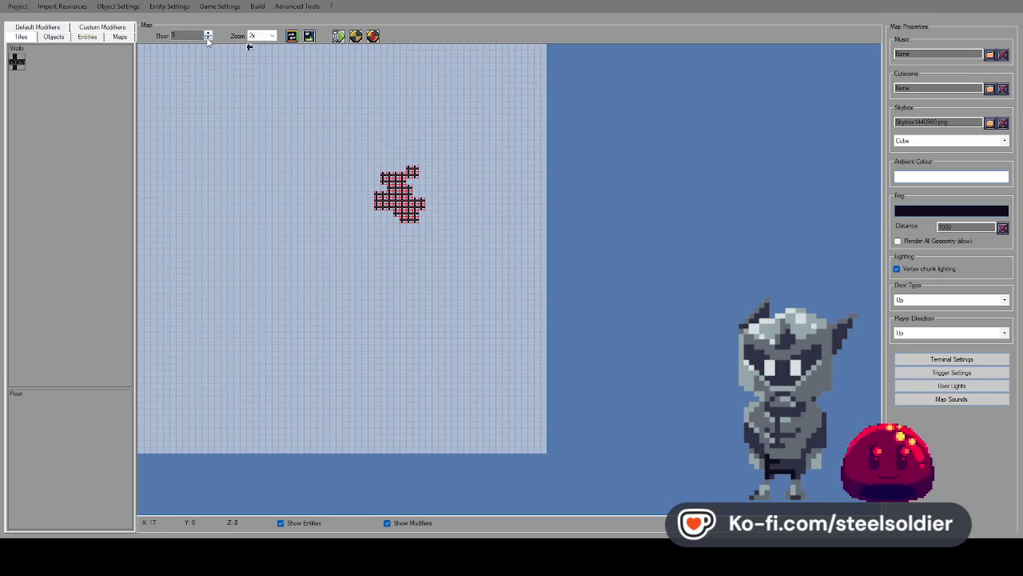
Compare with floors 10 and 11, then paint a smaller cluster and a single wall tile.
{"action": "left_click", "coordinate": [207, 35]}
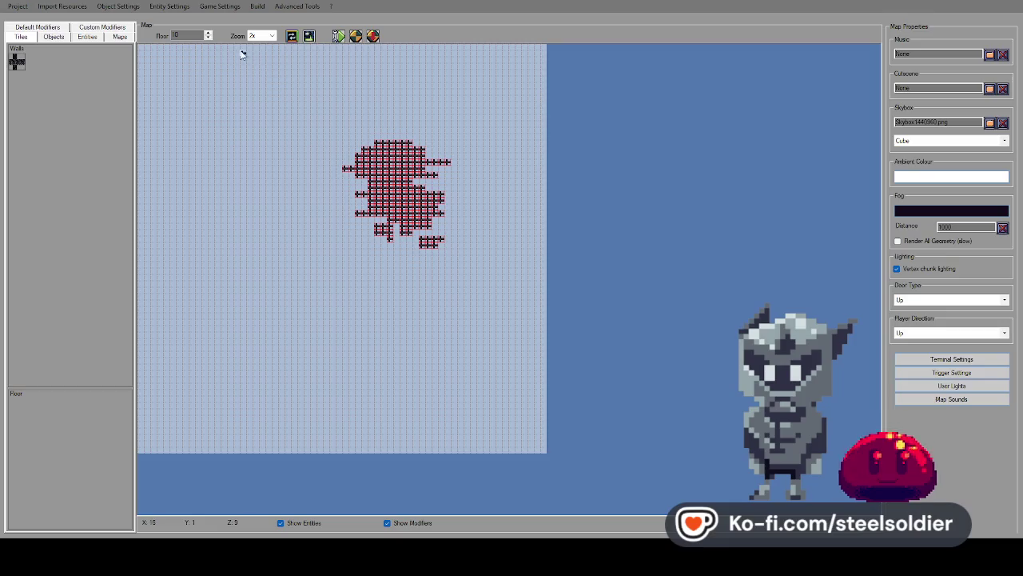
{"action": "left_click", "coordinate": [208, 33]}
{"action": "left_click", "coordinate": [208, 38]}
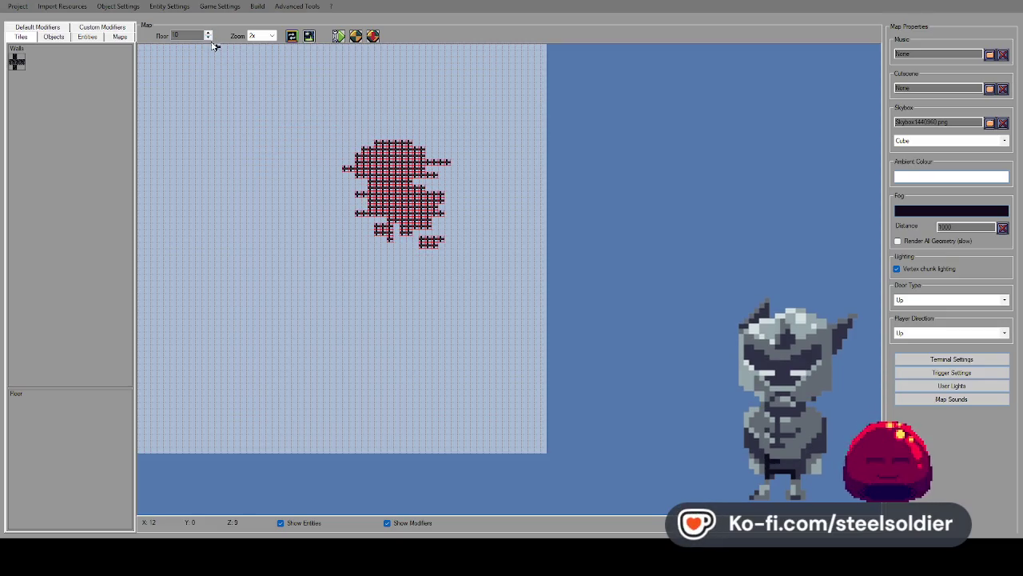
{"action": "left_click", "coordinate": [208, 37]}
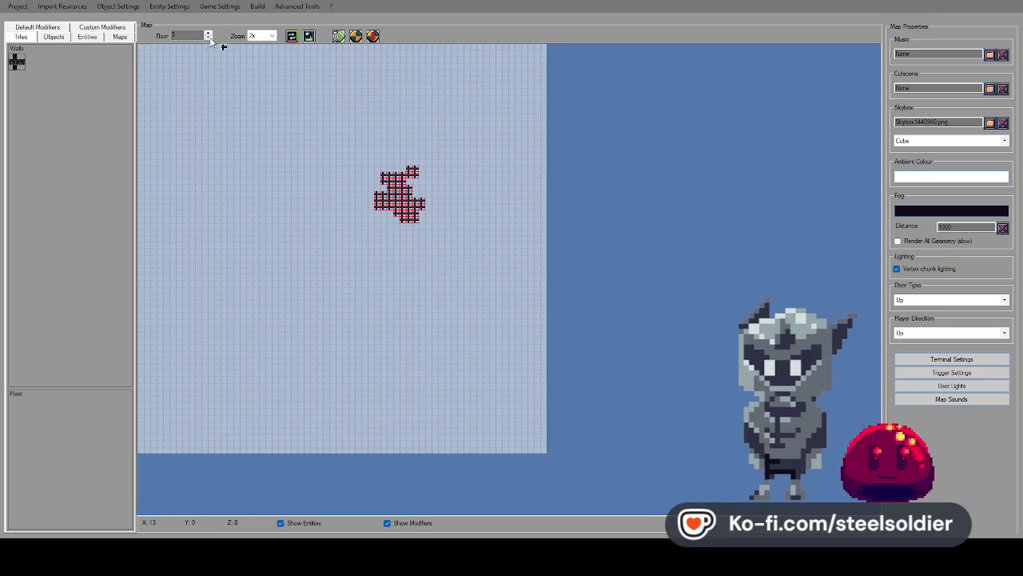
{"action": "left_click_drag", "start_coordinate": [407, 205], "coordinate": [393, 190]}
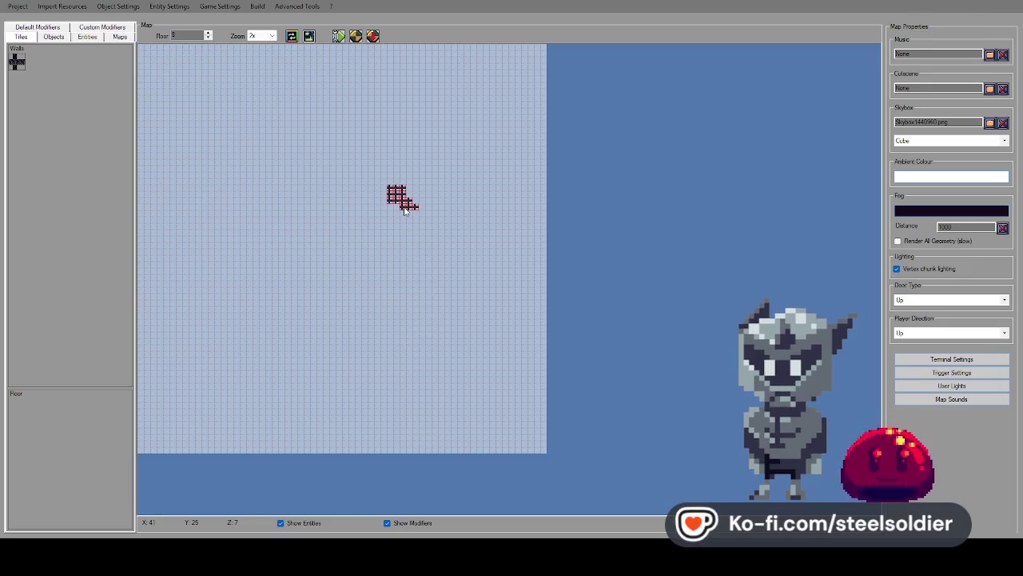
{"action": "left_click", "coordinate": [396, 194]}
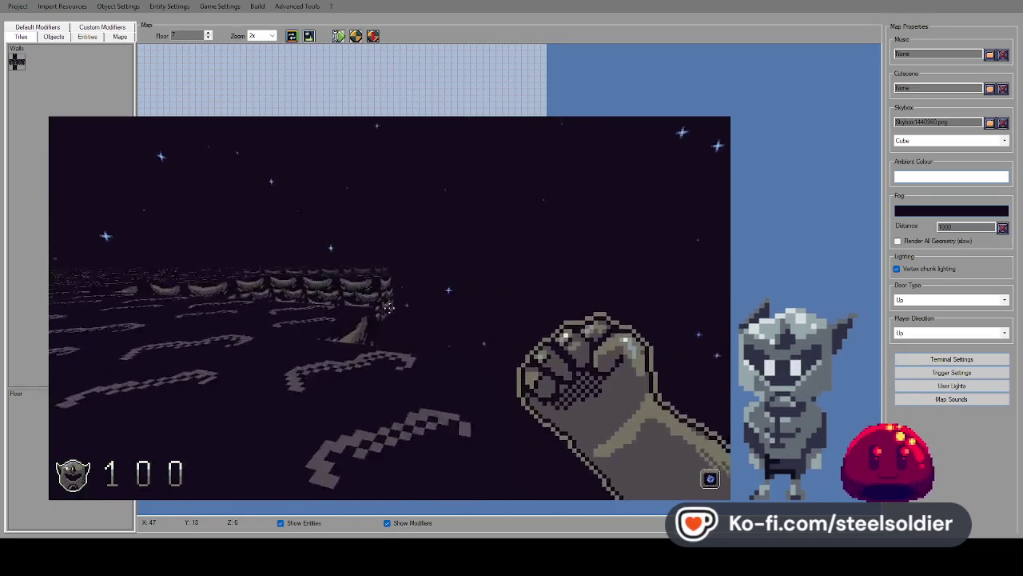
Walk forward past the walls, turn back to view them, then pause and close the playtest.
{"action": "key", "text": "w"}
{"action": "key", "text": "w"}
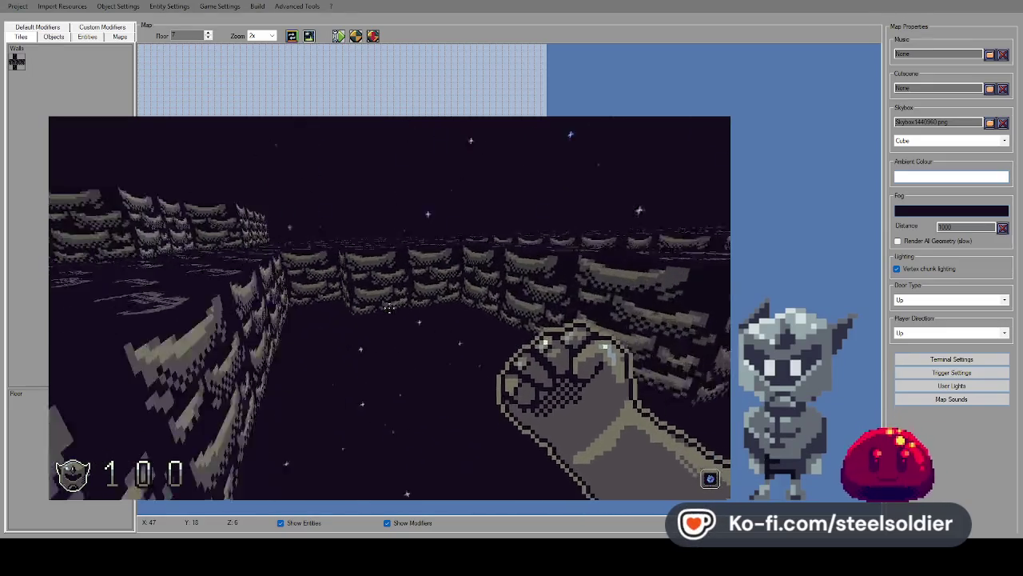
{"action": "key", "text": "w"}
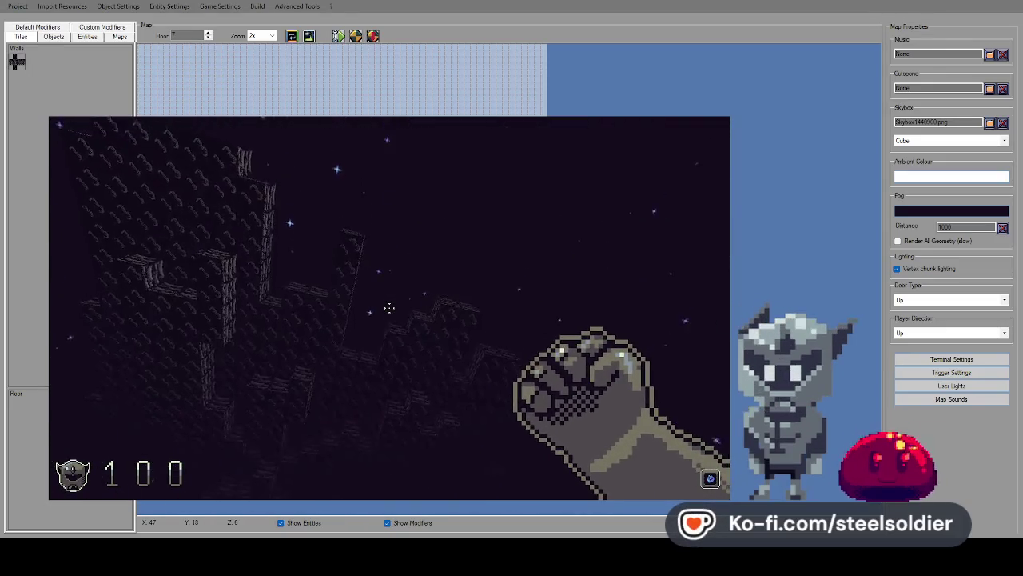
{"action": "key", "text": "w"}
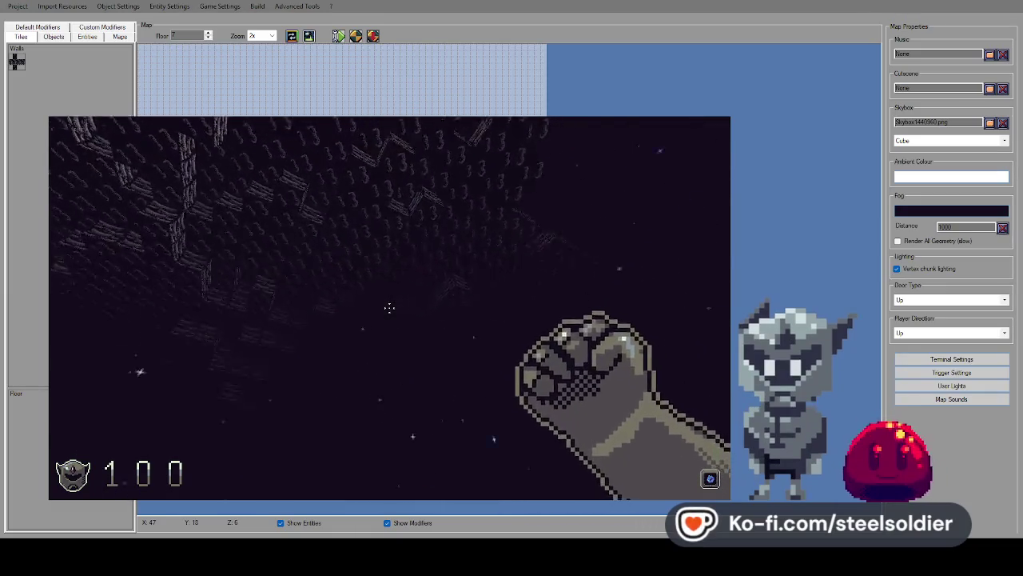
{"action": "key", "text": "Escape"}
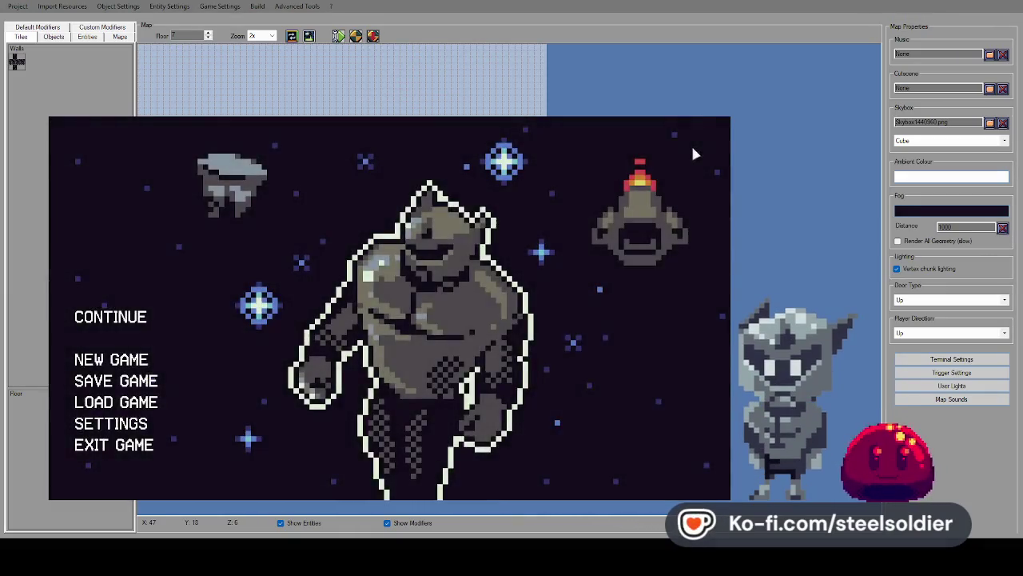
{"action": "key", "text": "Escape"}
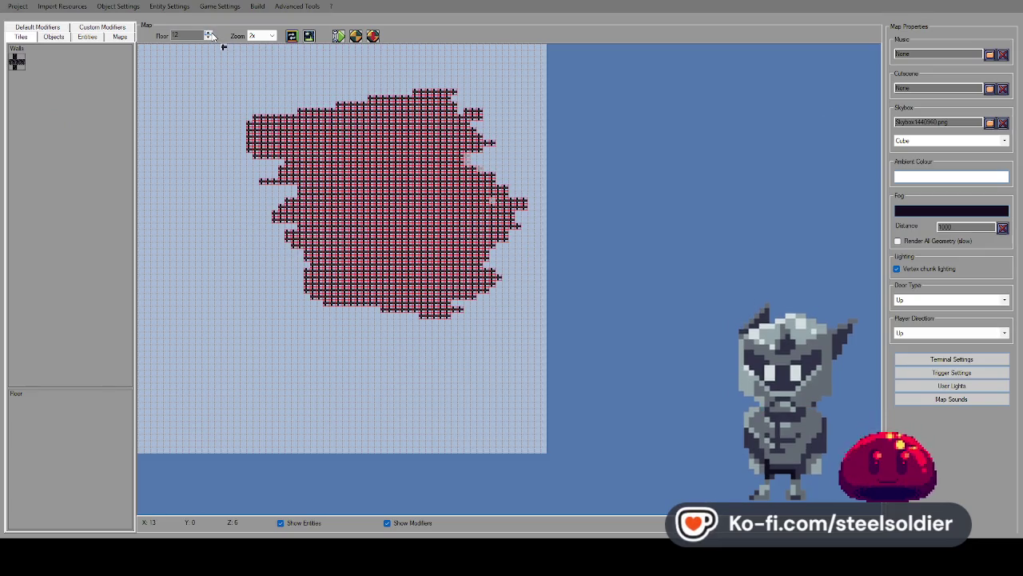
On floor 13, paint branching wall strokes in a tree shape across the mass.
{"action": "left_click", "coordinate": [208, 32]}
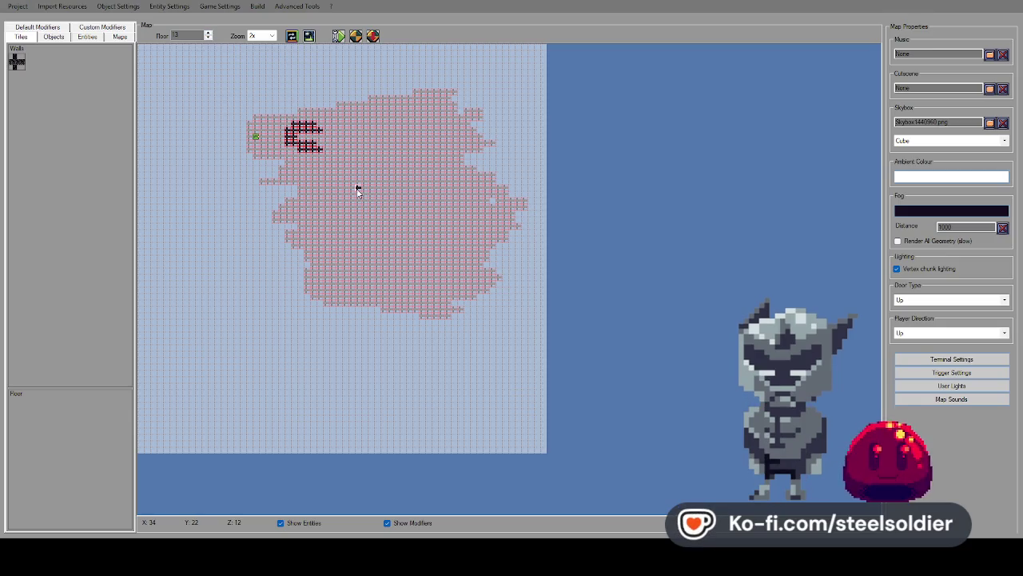
{"action": "left_click_drag", "start_coordinate": [354, 187], "coordinate": [370, 143]}
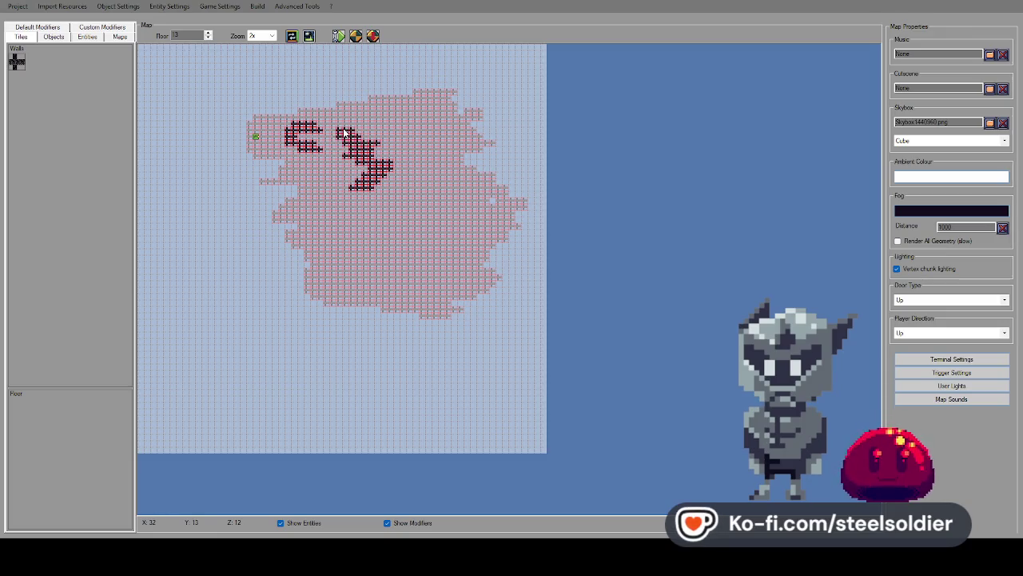
{"action": "mouse_move", "coordinate": [315, 185]}
{"action": "left_mouse_down"}
{"action": "mouse_move", "coordinate": [362, 226]}
{"action": "mouse_move", "coordinate": [392, 208]}
{"action": "left_mouse_up"}
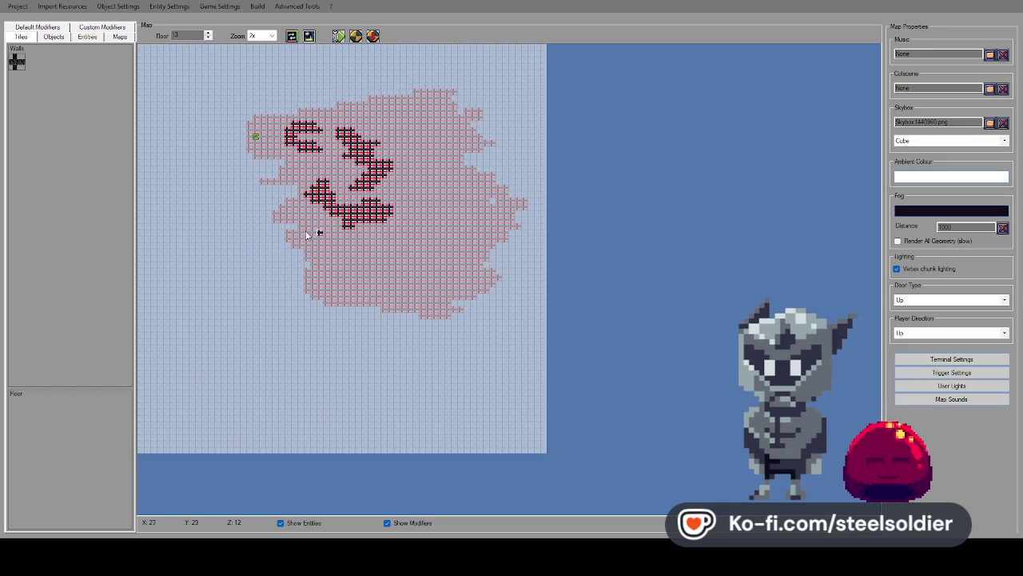
{"action": "left_click_drag", "start_coordinate": [308, 218], "coordinate": [302, 212]}
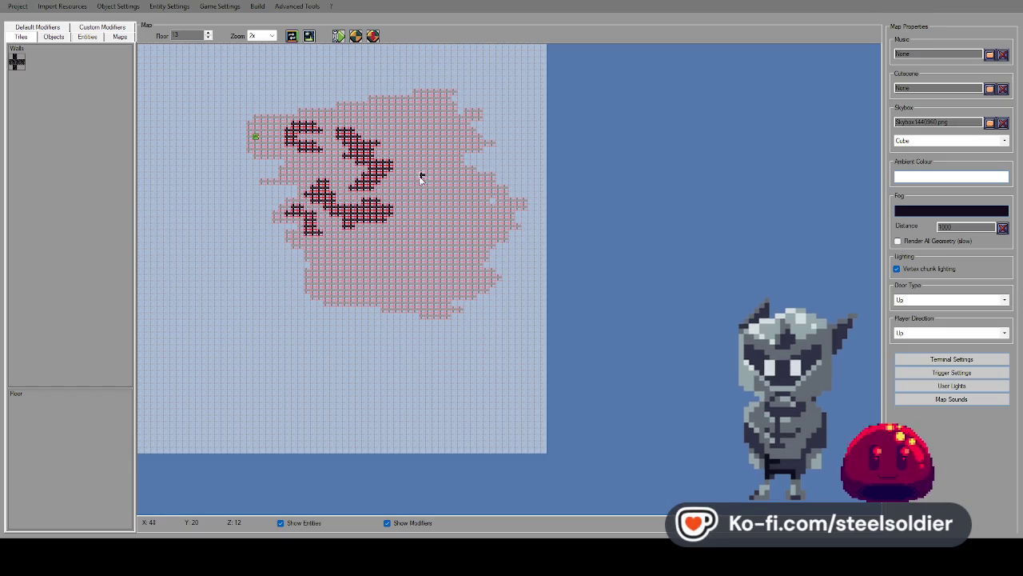
{"action": "mouse_move", "coordinate": [398, 109]}
{"action": "left_mouse_down"}
{"action": "mouse_move", "coordinate": [412, 129]}
{"action": "mouse_move", "coordinate": [433, 128]}
{"action": "left_mouse_up"}
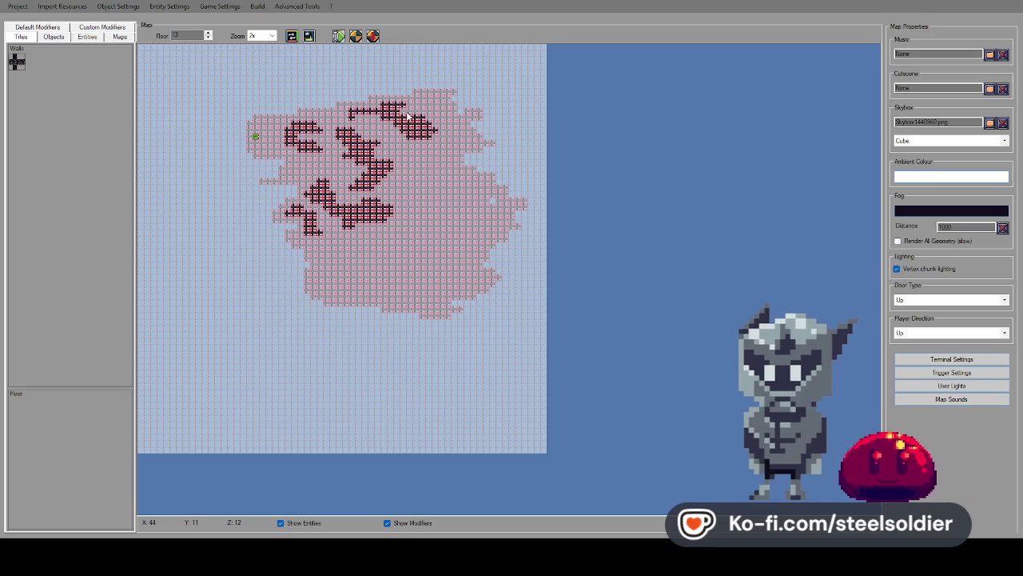
Add a short right-side wall branch, then start a 3D playtest with F5 and walk forward.
{"action": "mouse_move", "coordinate": [402, 187]}
{"action": "left_mouse_down"}
{"action": "mouse_move", "coordinate": [416, 188]}
{"action": "mouse_move", "coordinate": [424, 159]}
{"action": "left_mouse_up"}
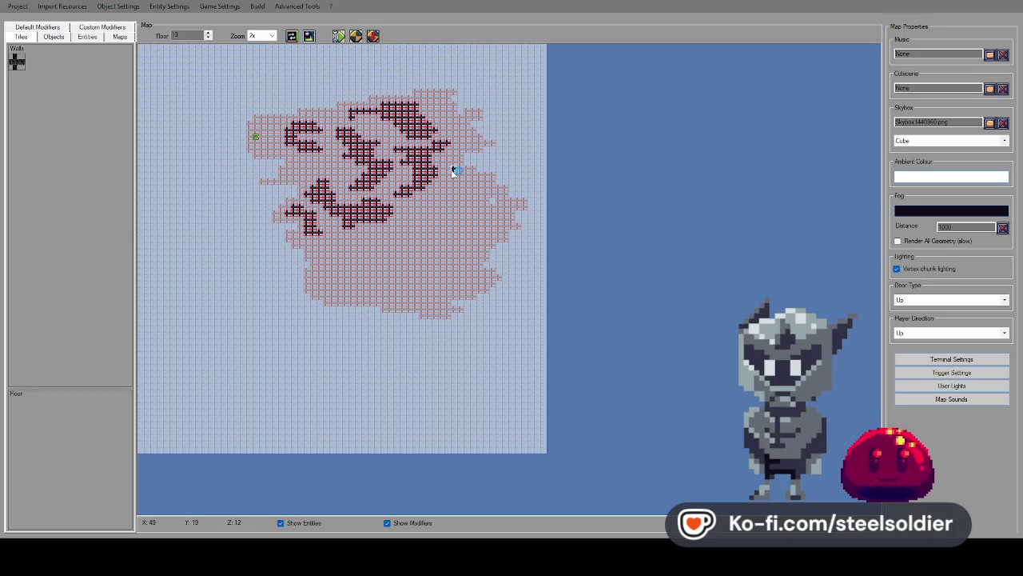
{"action": "key", "text": "F5"}
{"action": "key", "text": "w"}
{"action": "key", "text": "w"}
{"action": "key", "text": "w"}
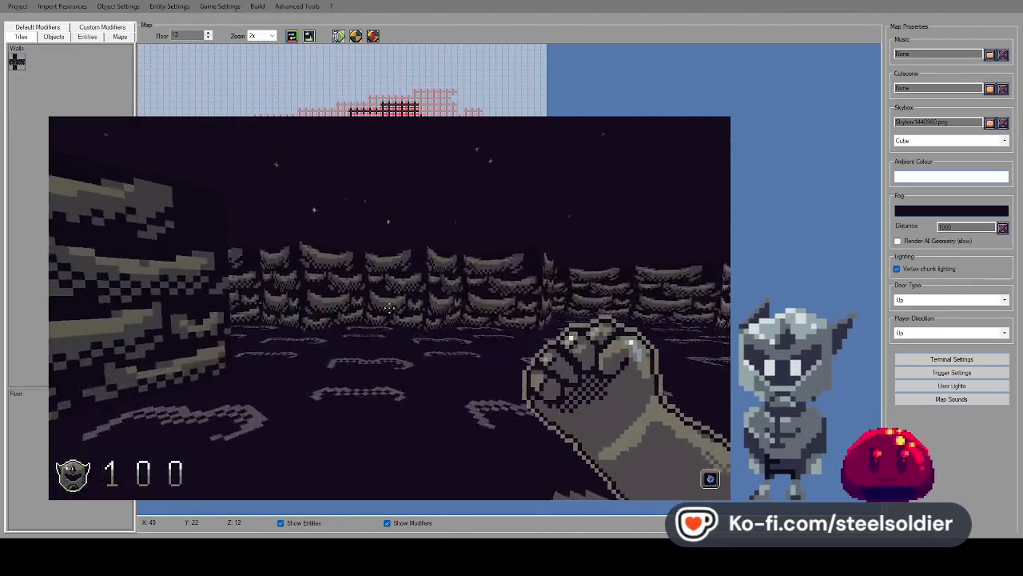
Walk through the corridor into the open area, quit the playtest, and raise the floor to 14.
{"action": "key", "text": "w"}
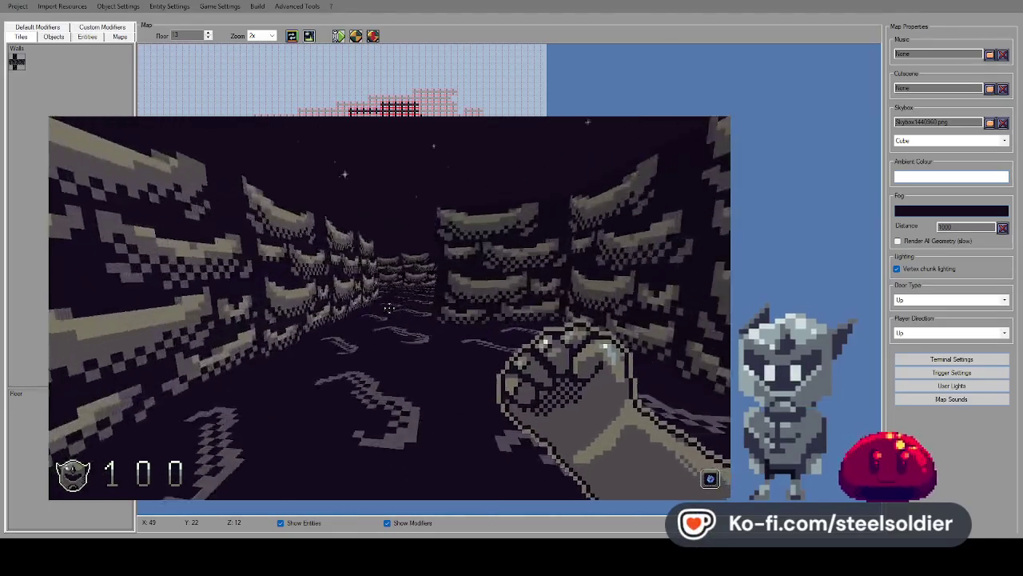
{"action": "key", "text": "w"}
{"action": "key", "text": "w"}
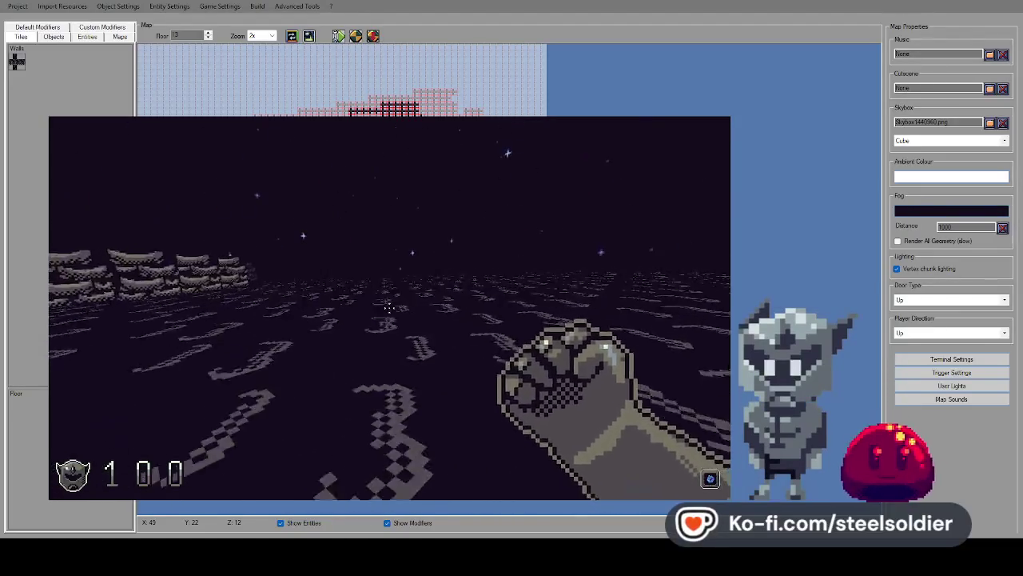
{"action": "key", "text": "Escape"}
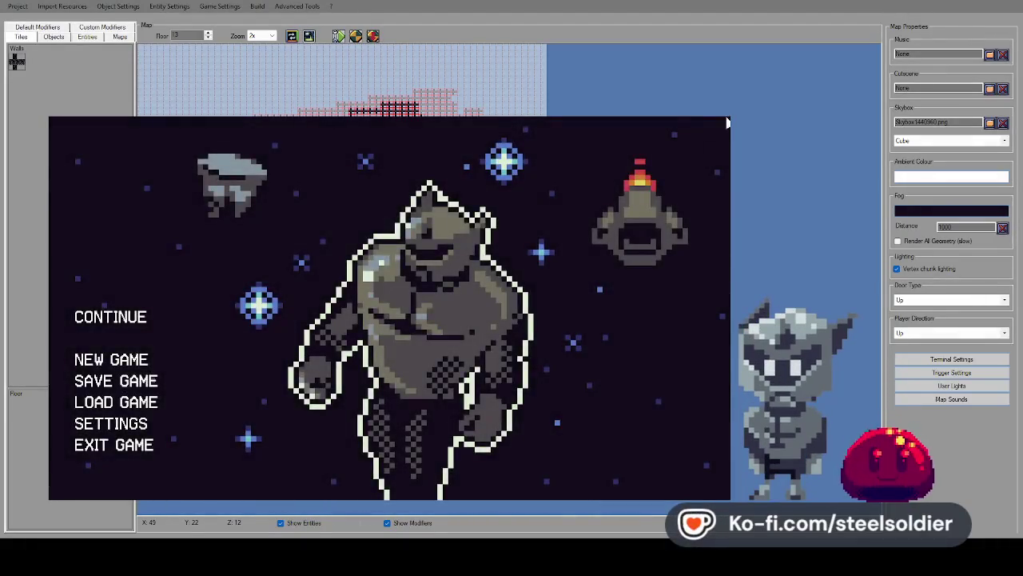
{"action": "left_click", "coordinate": [727, 123]}
{"action": "scroll", "coordinate": [160, 78], "scroll_direction": "up", "scroll_amount": 1}
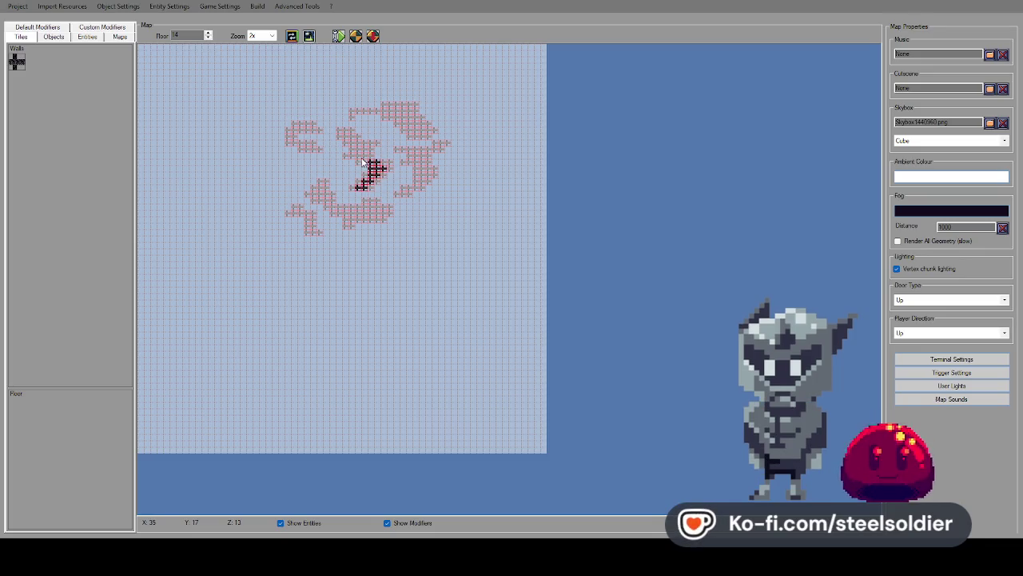
Place nine scattered wall tiles along the tree's branches on floor 14.
{"action": "left_click", "coordinate": [354, 146]}
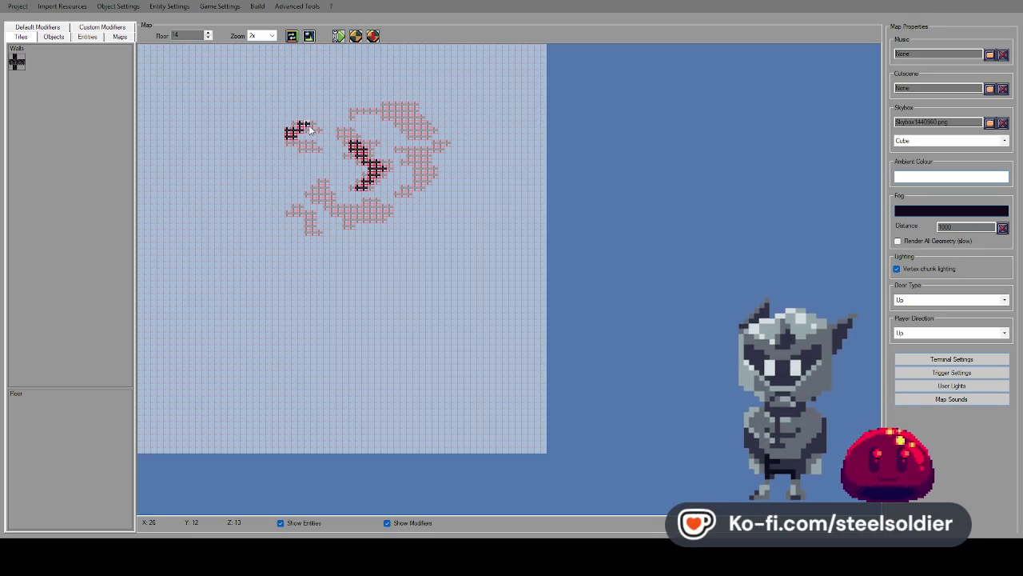
{"action": "left_click", "coordinate": [416, 130]}
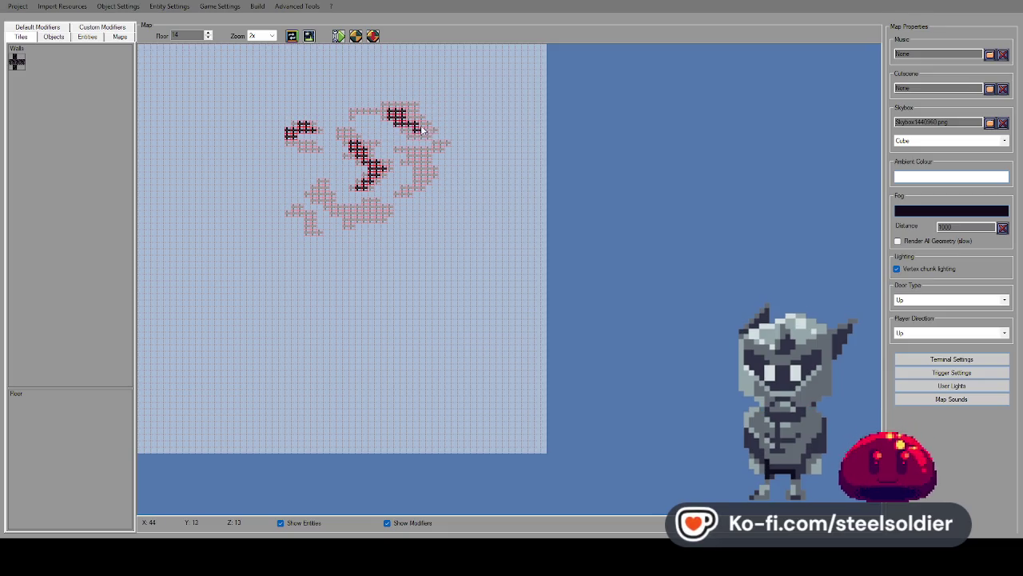
{"action": "left_click", "coordinate": [373, 114]}
{"action": "left_click", "coordinate": [424, 177]}
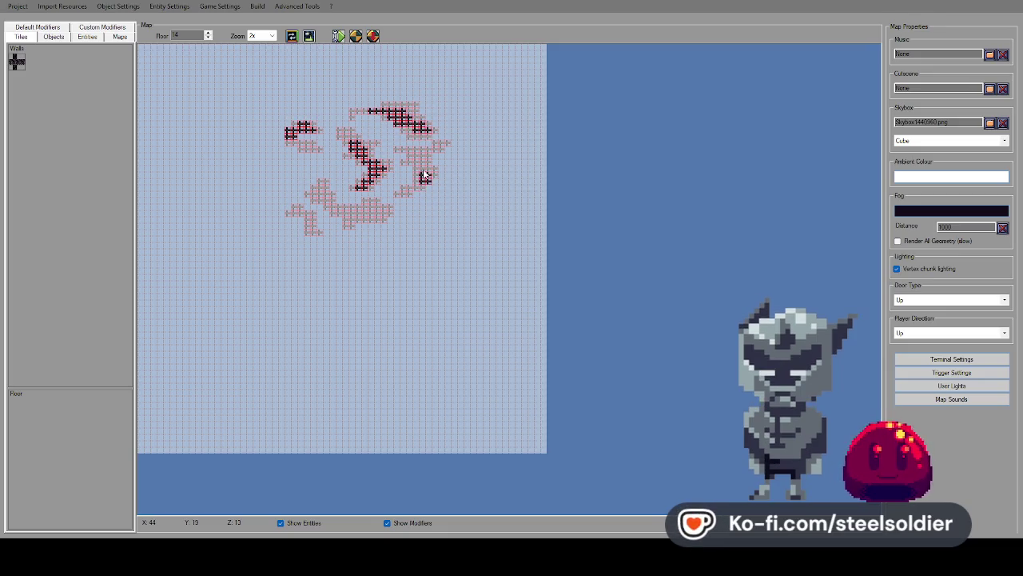
{"action": "left_click", "coordinate": [416, 160]}
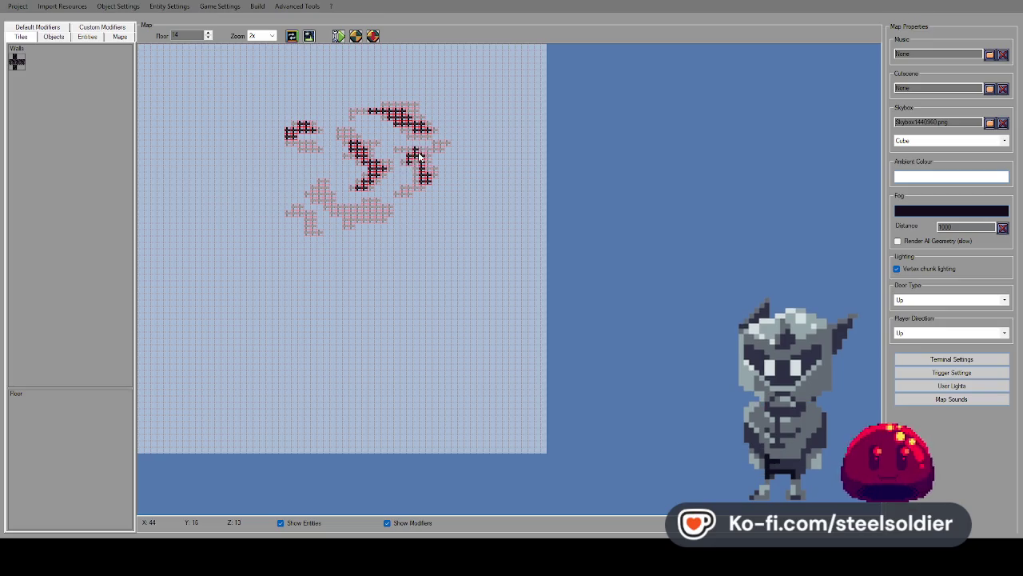
{"action": "left_click", "coordinate": [374, 215]}
{"action": "left_click", "coordinate": [320, 196]}
{"action": "left_click", "coordinate": [307, 218]}
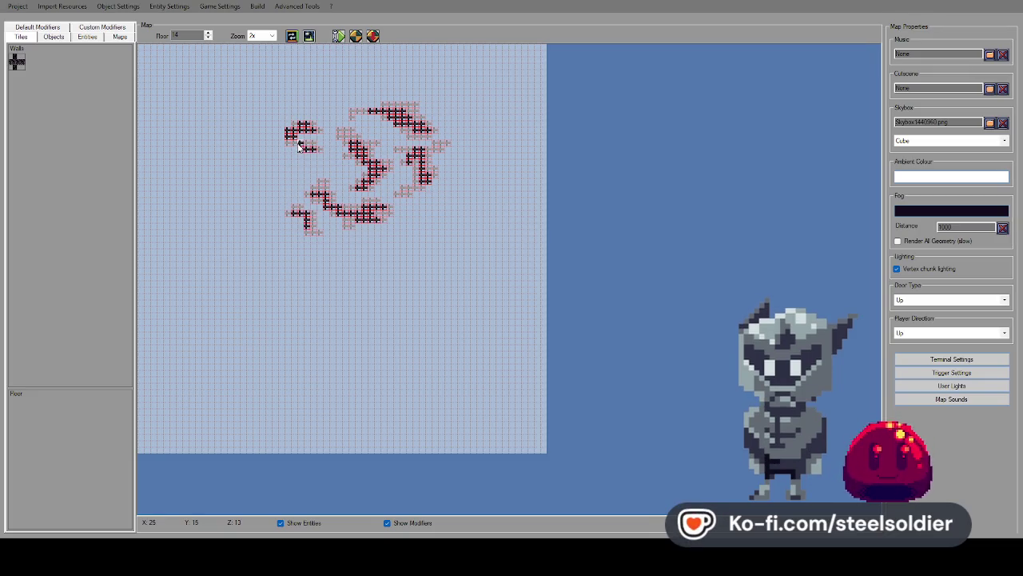
{"action": "left_click", "coordinate": [345, 131]}
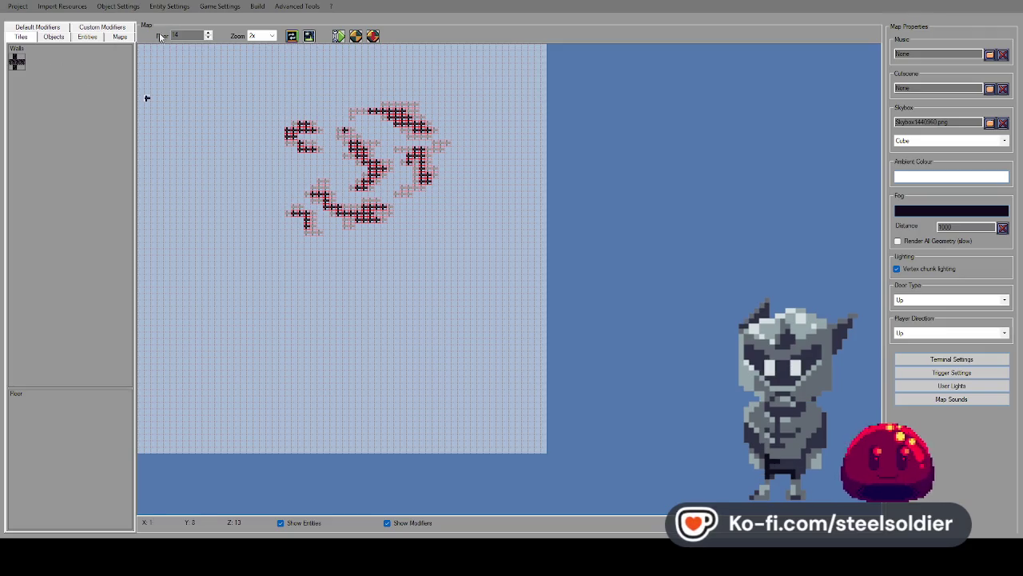
On floor 15, place seven more wall tiles tracing the branches, then launch a playtest.
{"action": "left_click", "coordinate": [208, 33]}
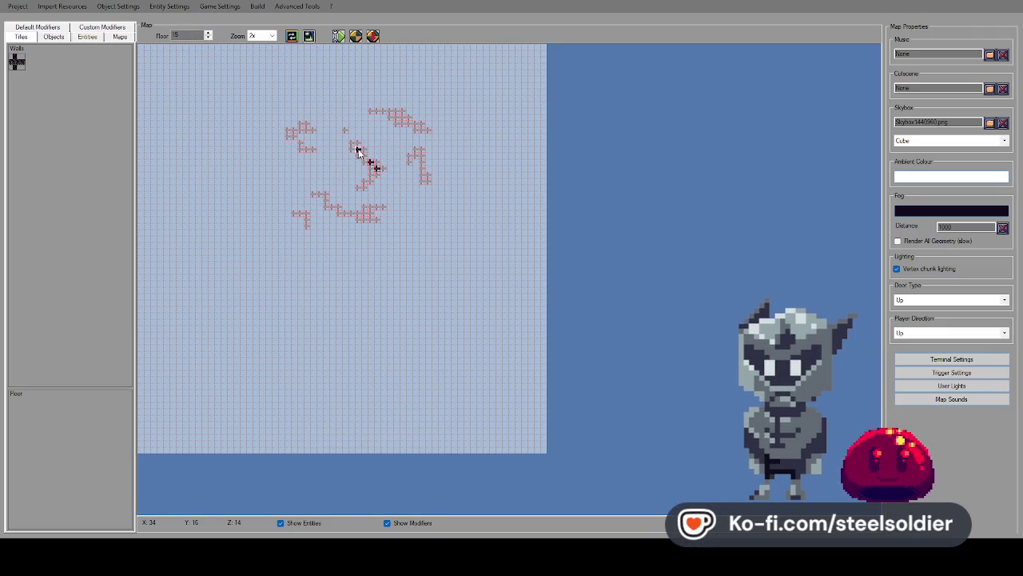
{"action": "left_click", "coordinate": [397, 118]}
{"action": "left_click", "coordinate": [408, 123]}
{"action": "left_click", "coordinate": [383, 111]}
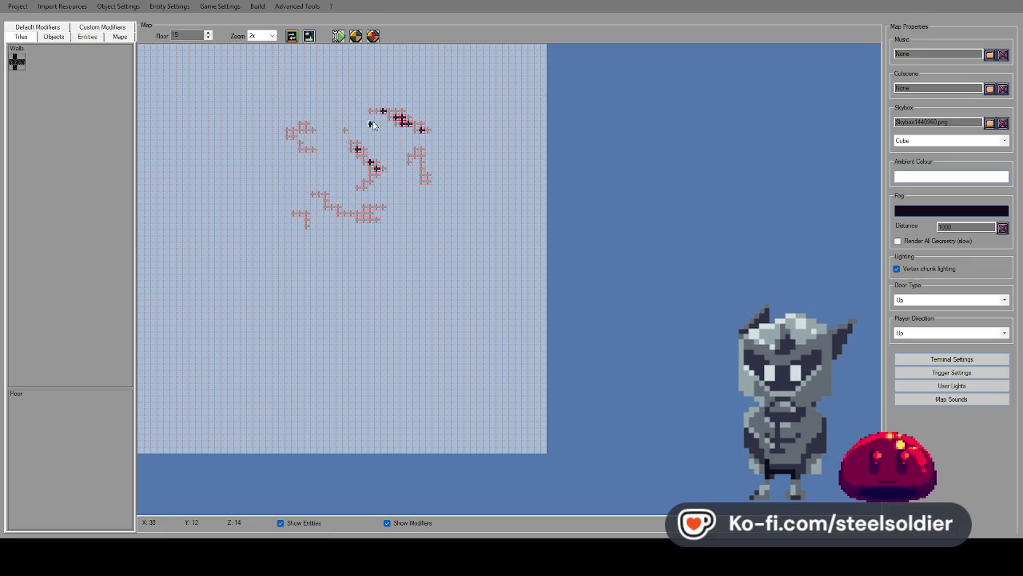
{"action": "left_click", "coordinate": [422, 161]}
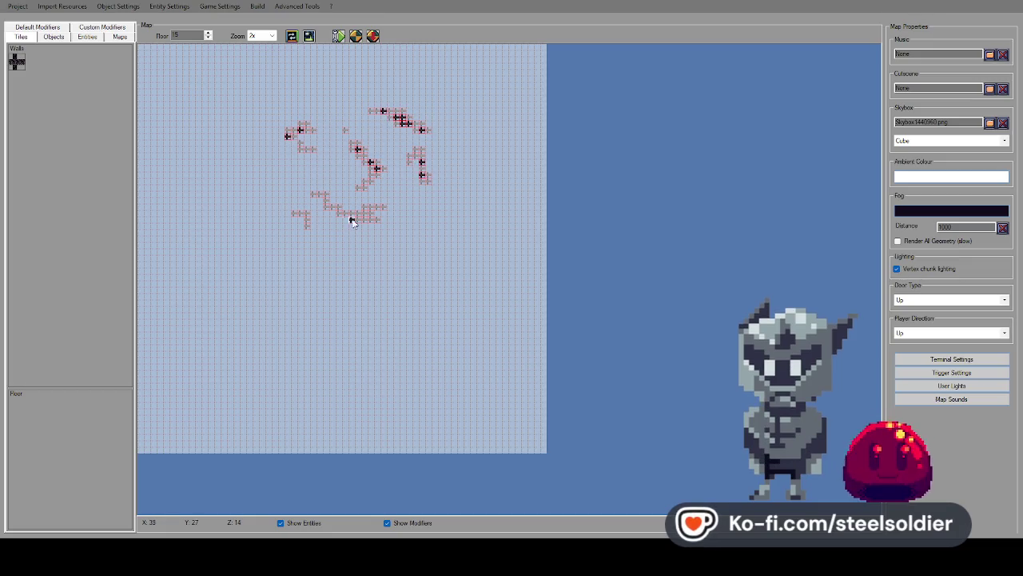
{"action": "left_click", "coordinate": [360, 214]}
{"action": "left_click", "coordinate": [377, 208]}
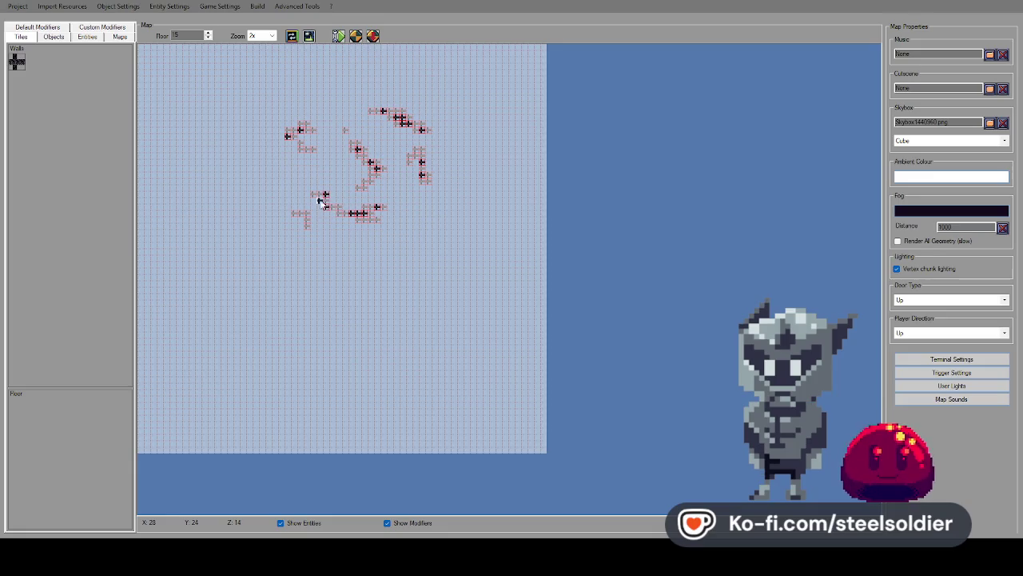
{"action": "left_click", "coordinate": [301, 214]}
{"action": "left_click", "coordinate": [372, 36]}
Walk through the walled corridor toward the open sky, then quit the preview.
{"action": "key", "text": "w"}
{"action": "key", "text": "w"}
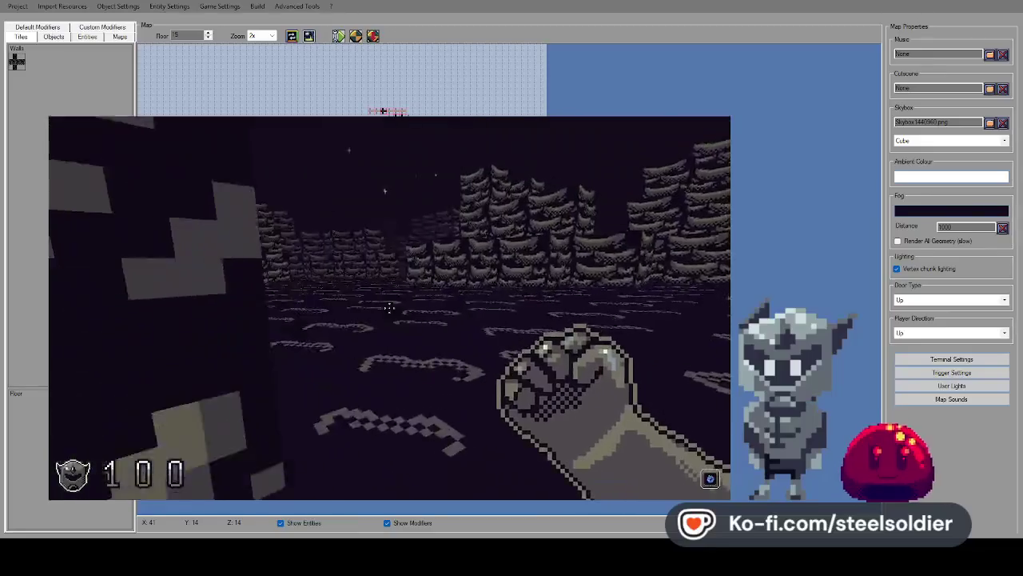
{"action": "key", "text": "Left"}
{"action": "key", "text": "w"}
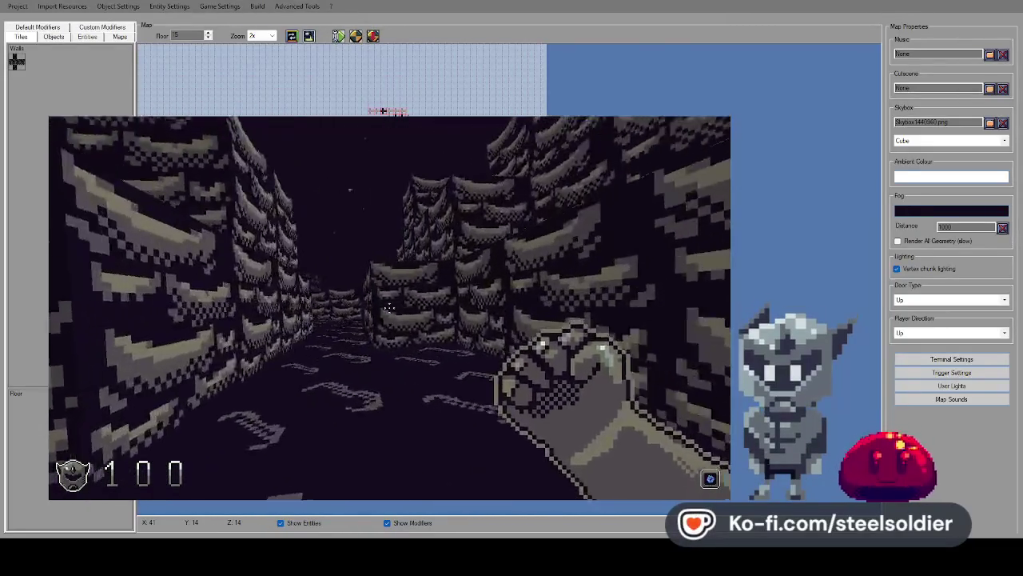
{"action": "key", "text": "w"}
{"action": "key", "text": "Right"}
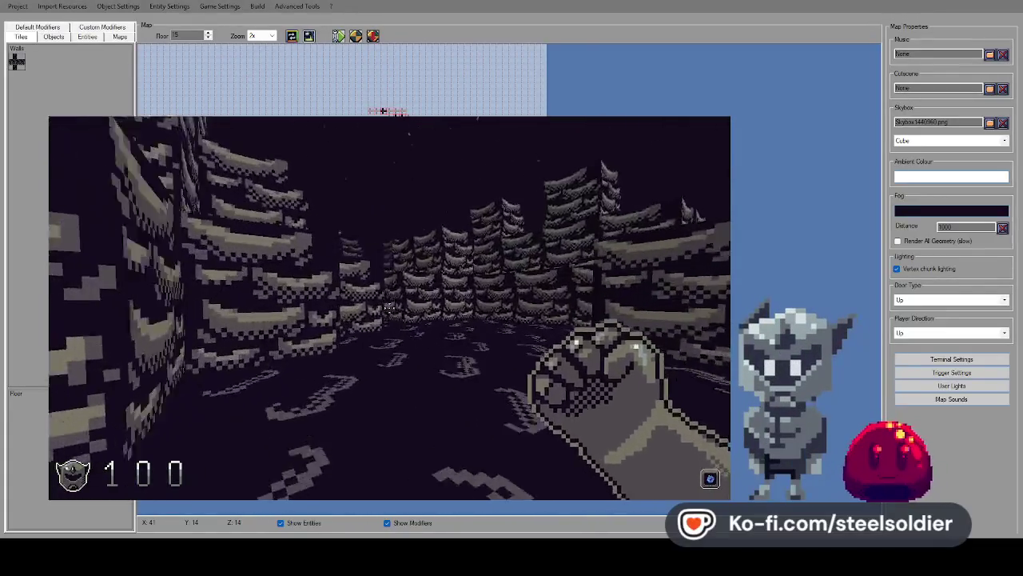
{"action": "key", "text": "Left"}
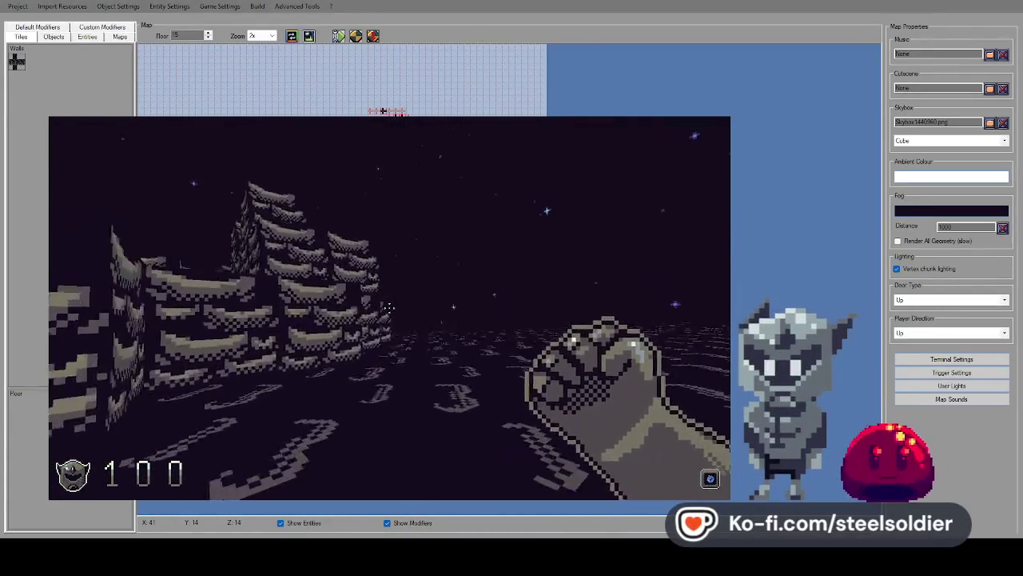
{"action": "key", "text": "Escape"}
{"action": "key", "text": "Escape"}
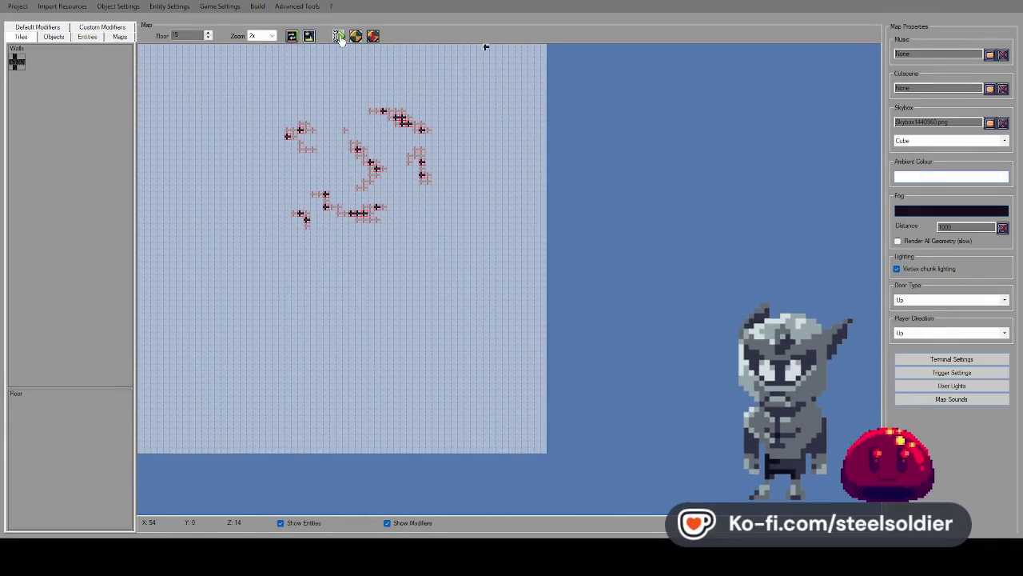
Playtest the Hub map from NEW GAME, then exit the game back to the editor.
{"action": "left_click", "coordinate": [339, 37]}
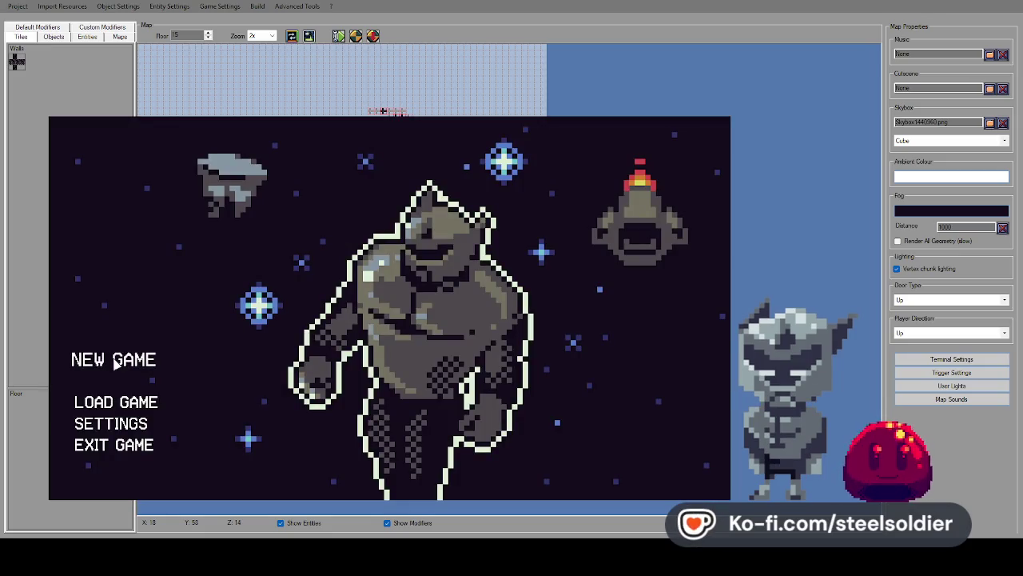
{"action": "left_click", "coordinate": [117, 369]}
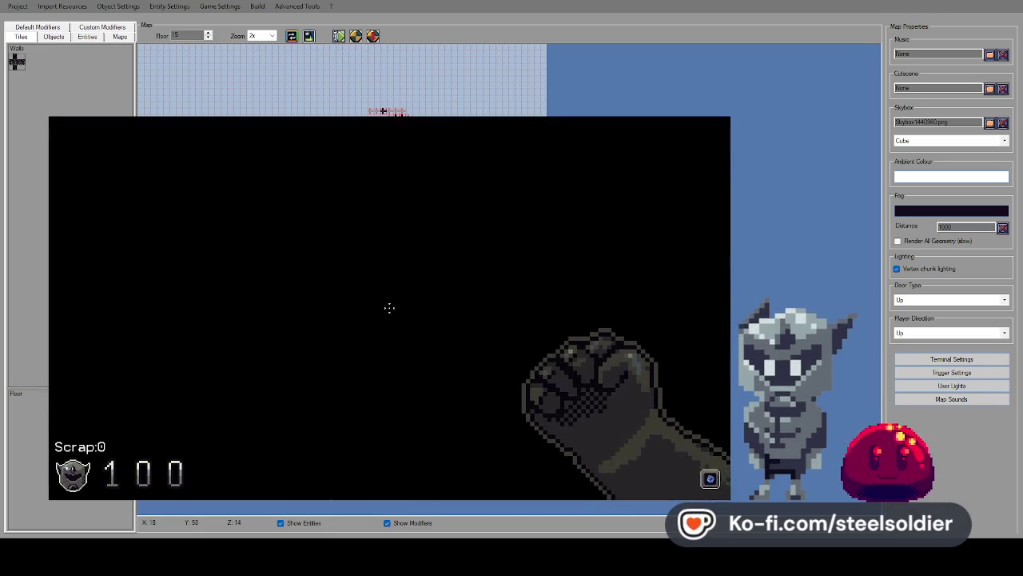
{"action": "key", "text": "Escape"}
{"action": "left_click", "coordinate": [114, 445]}
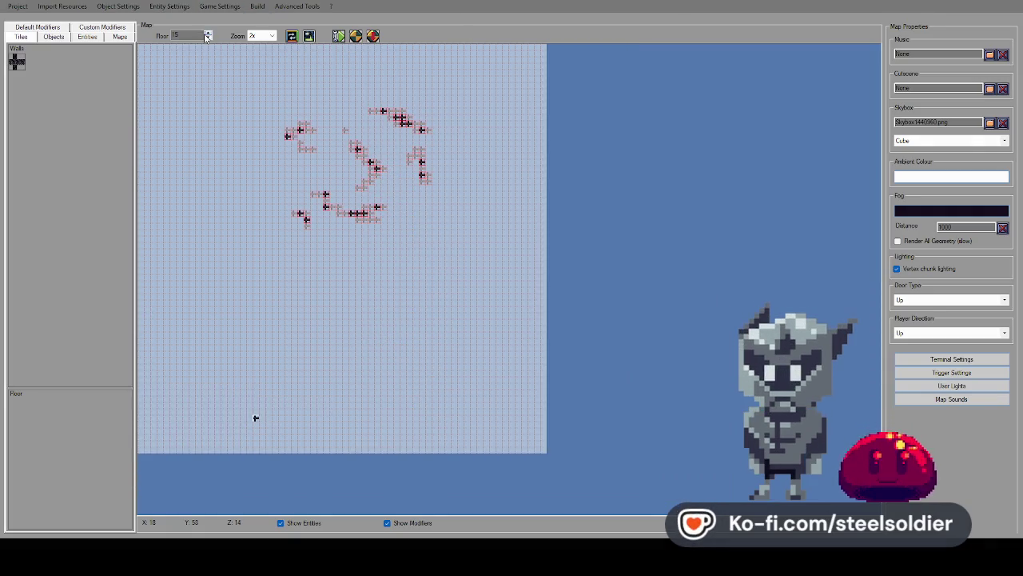
Step the Floor spinner down and back up toward floor 11.
{"action": "left_click", "coordinate": [206, 40]}
{"action": "left_click", "coordinate": [207, 40]}
{"action": "left_click", "coordinate": [206, 40]}
{"action": "left_click", "coordinate": [207, 40]}
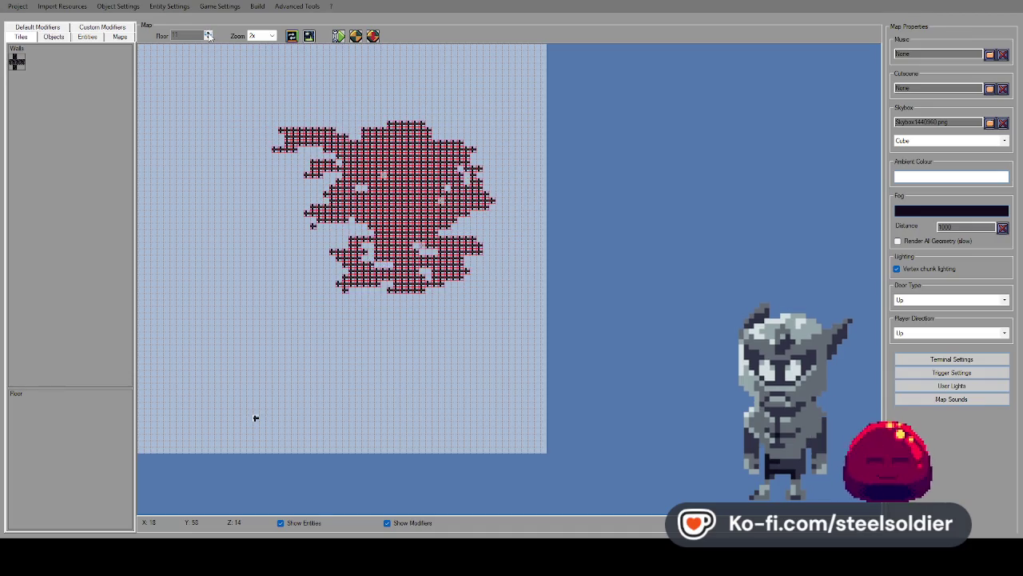
{"action": "left_click", "coordinate": [208, 35]}
{"action": "left_click", "coordinate": [207, 36]}
Browse the side panel palettes, load Debug.eem, then reload Hub.eem from the Maps list.
{"action": "left_click", "coordinate": [53, 37]}
{"action": "left_click", "coordinate": [87, 37]}
{"action": "left_click", "coordinate": [119, 37]}
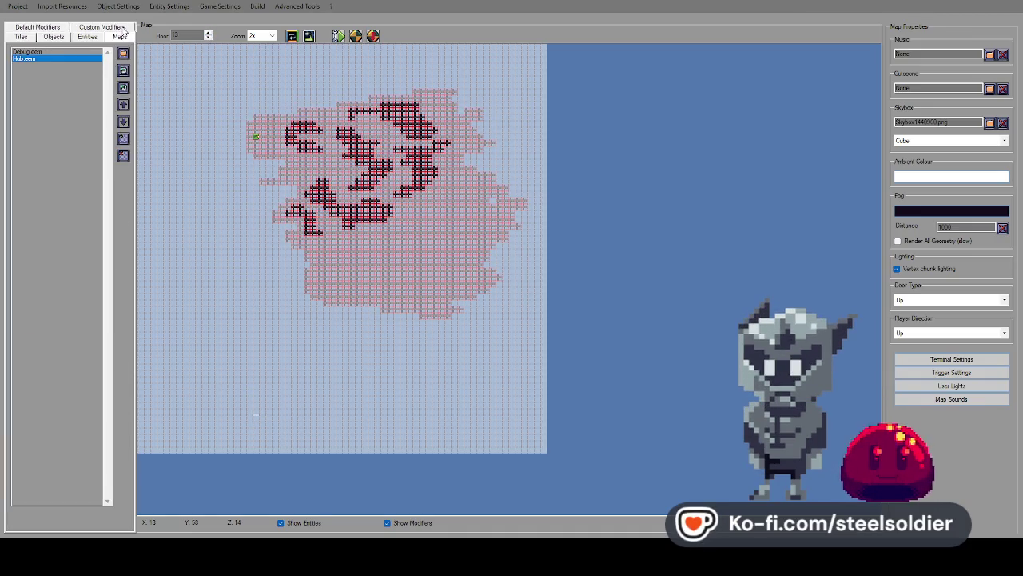
{"action": "left_click", "coordinate": [68, 53]}
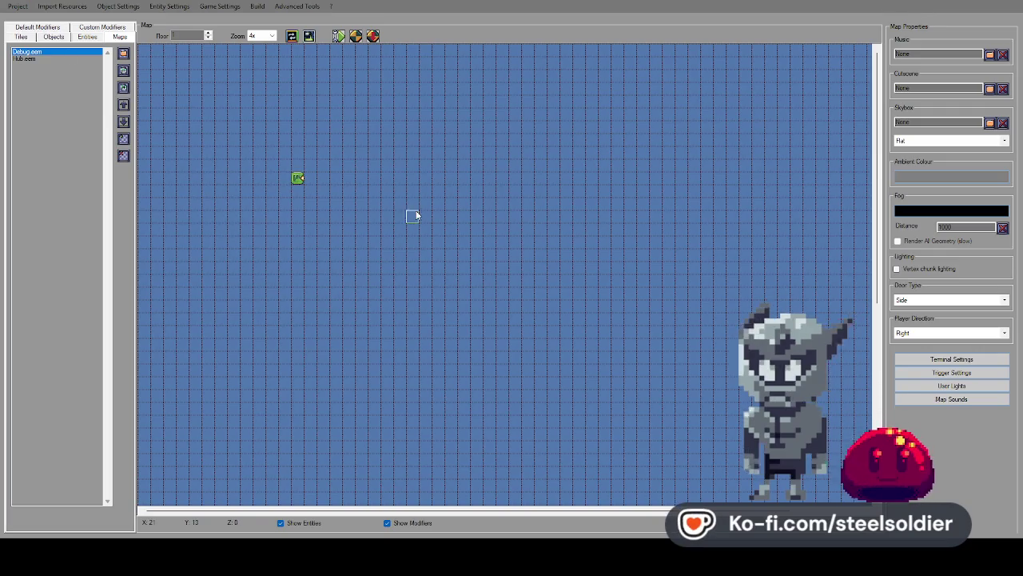
{"action": "left_click", "coordinate": [21, 37]}
{"action": "left_click", "coordinate": [37, 28]}
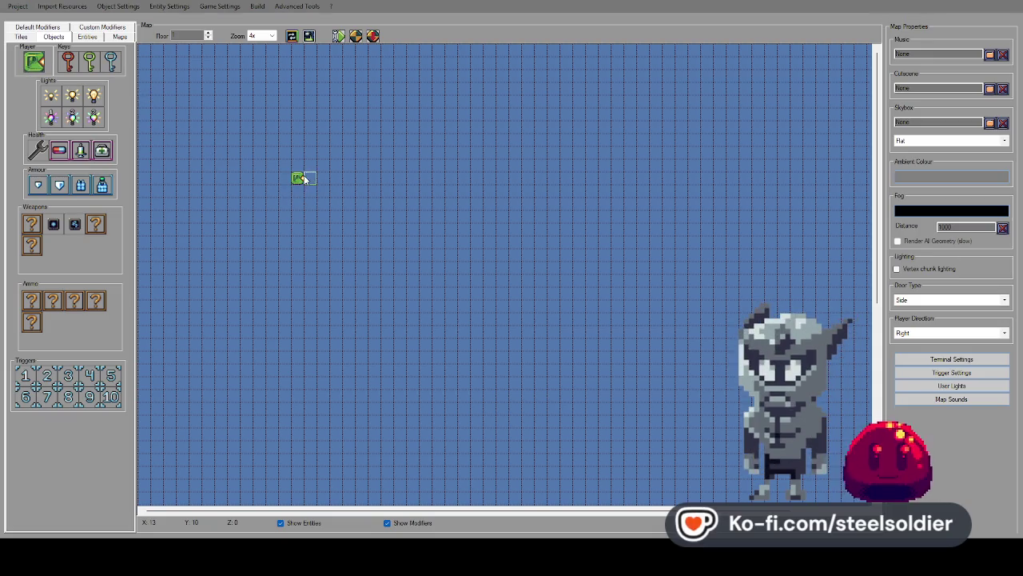
{"action": "left_click", "coordinate": [120, 38]}
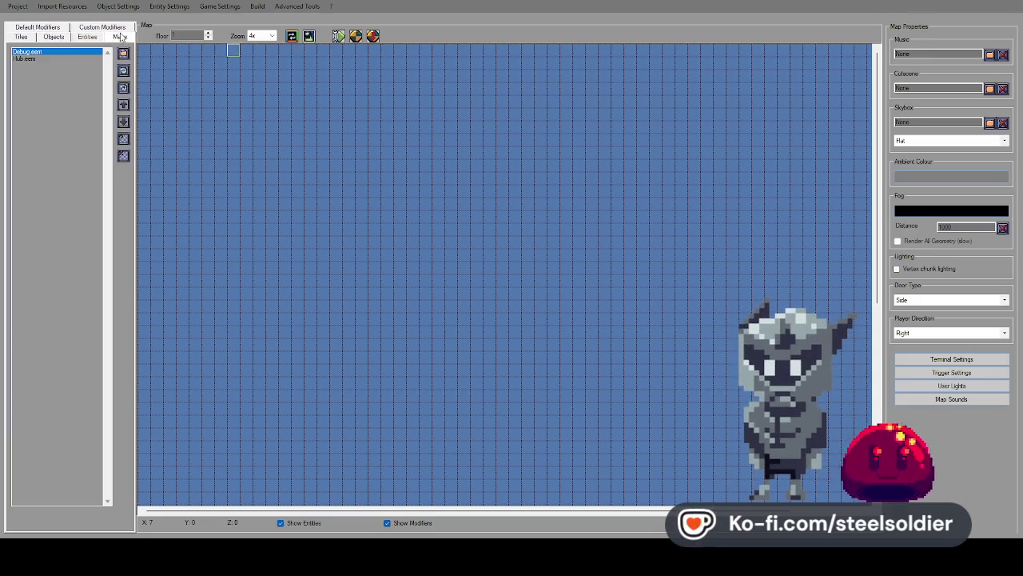
{"action": "left_click", "coordinate": [50, 37]}
{"action": "left_click", "coordinate": [120, 37]}
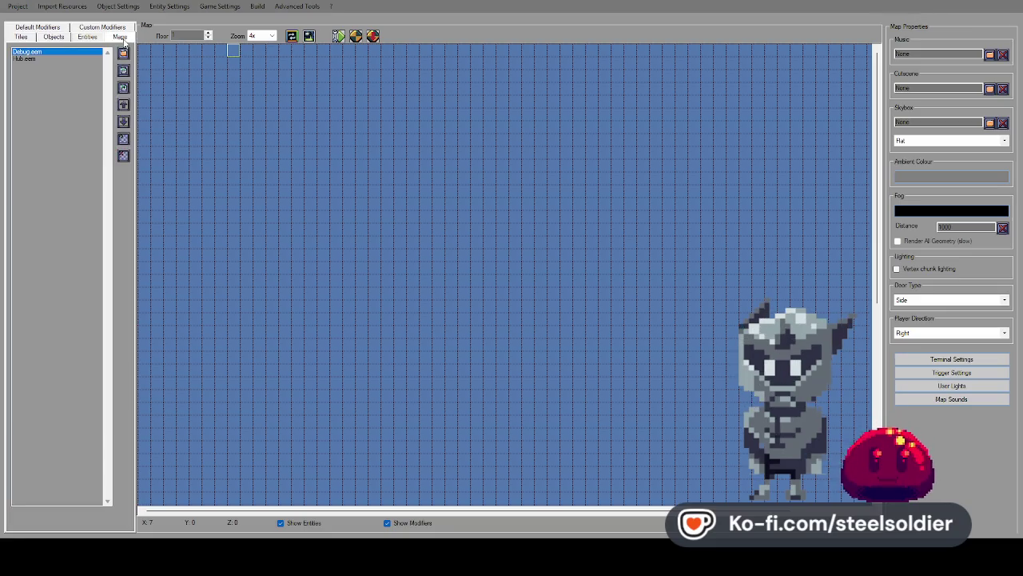
{"action": "left_click", "coordinate": [64, 59]}
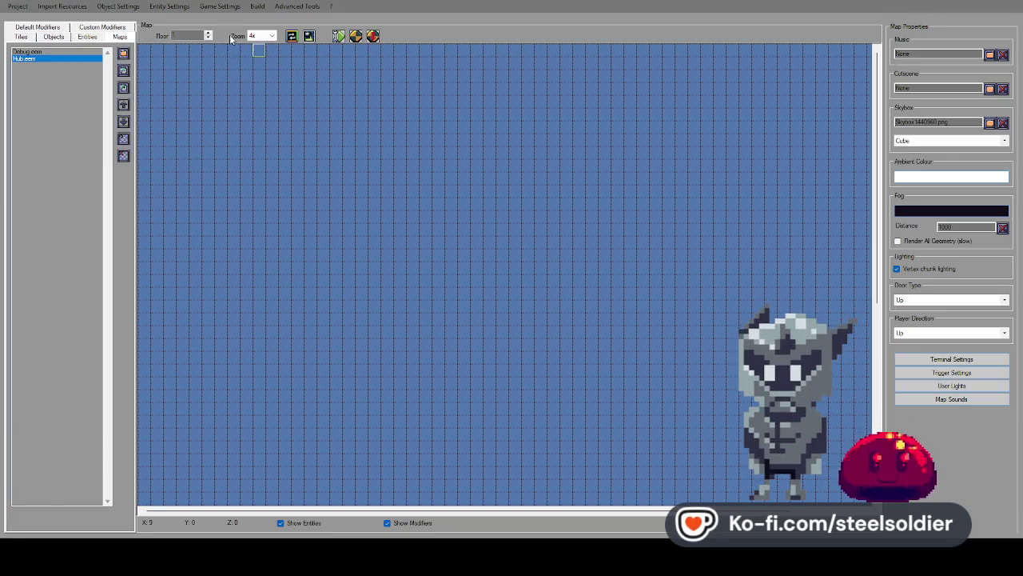
Step up to floor 11, set the zoom to 2x, and launch a playtest.
{"action": "left_click", "coordinate": [207, 33]}
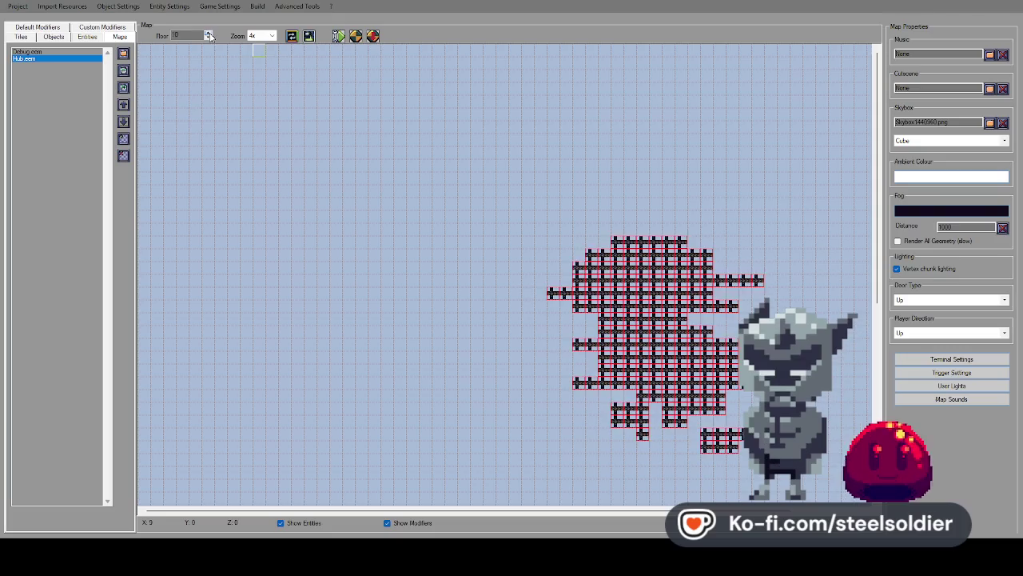
{"action": "left_click", "coordinate": [267, 62]}
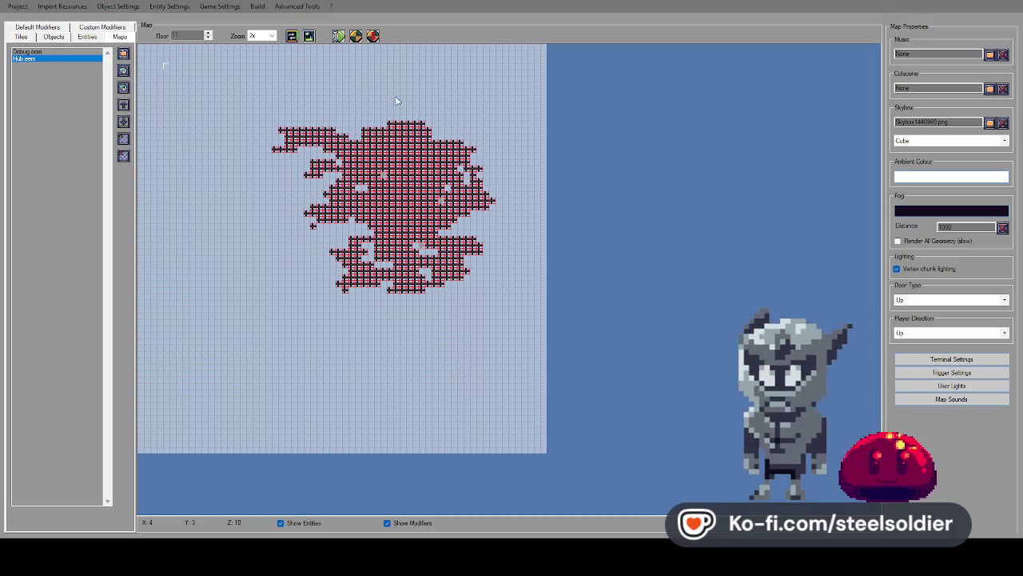
{"action": "left_click", "coordinate": [338, 36]}
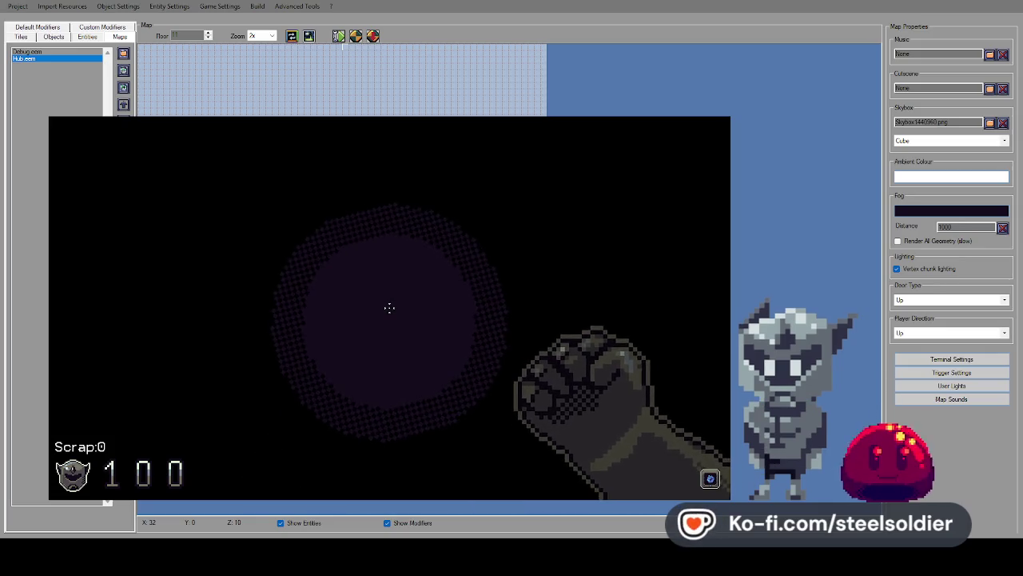
{"action": "key", "text": "Escape"}
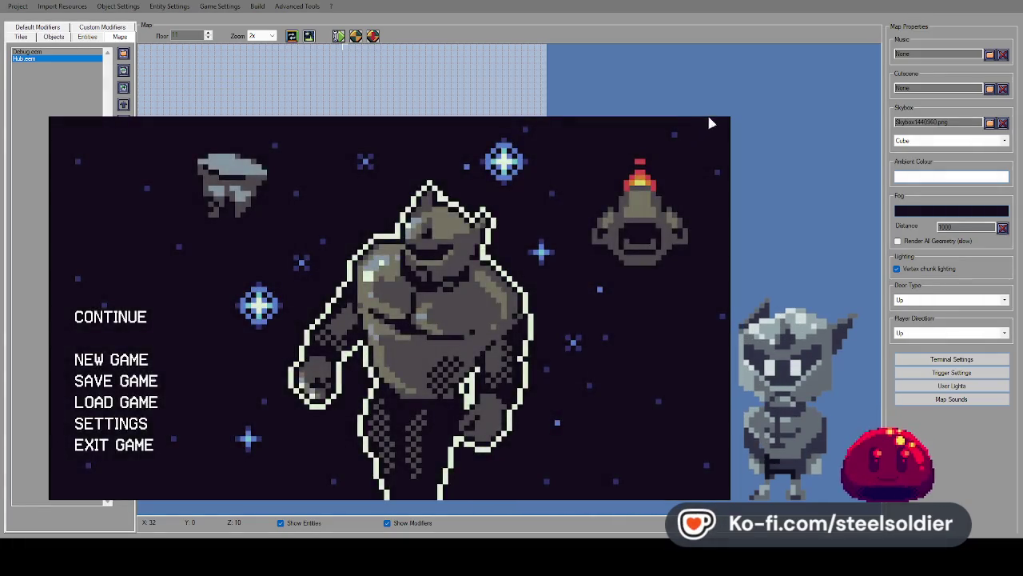
{"action": "left_click", "coordinate": [710, 121]}
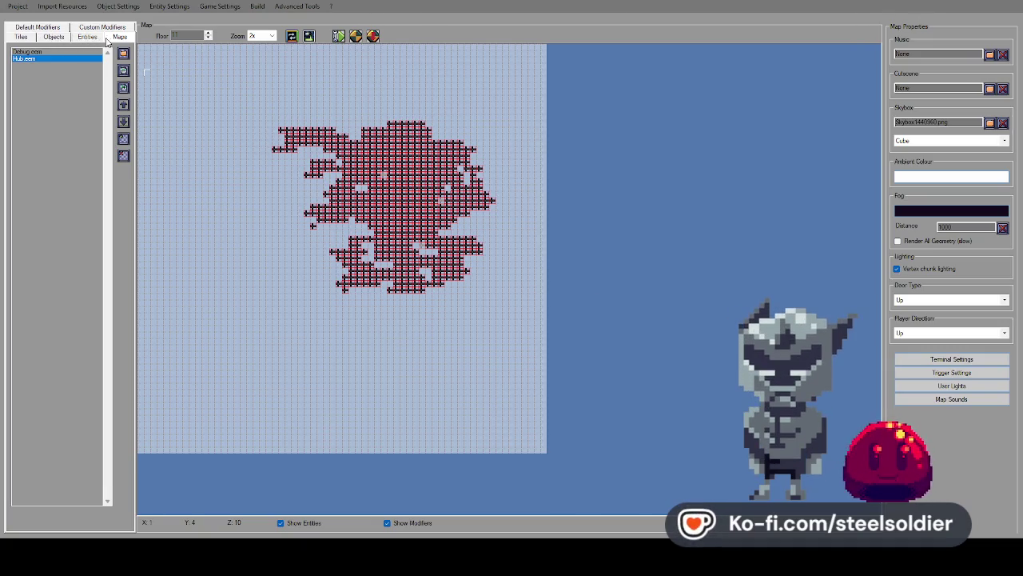
{"action": "left_click", "coordinate": [48, 28]}
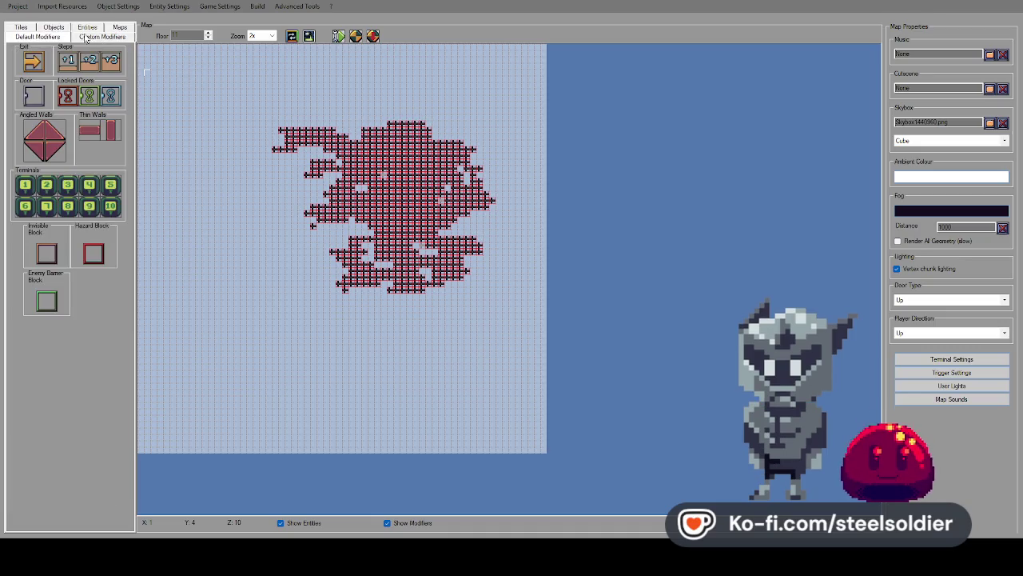
Browse the side panel palettes and load the Debug.eem map.
{"action": "left_click", "coordinate": [113, 29]}
{"action": "left_click", "coordinate": [21, 37]}
{"action": "left_click", "coordinate": [54, 36]}
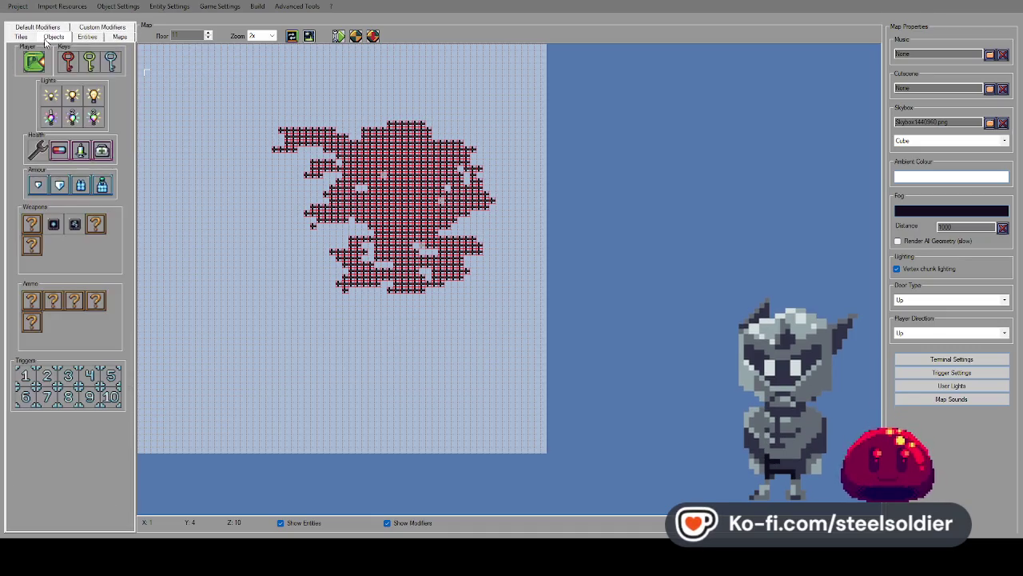
{"action": "left_click", "coordinate": [37, 27]}
{"action": "left_click", "coordinate": [120, 28]}
{"action": "double_click", "coordinate": [32, 52]}
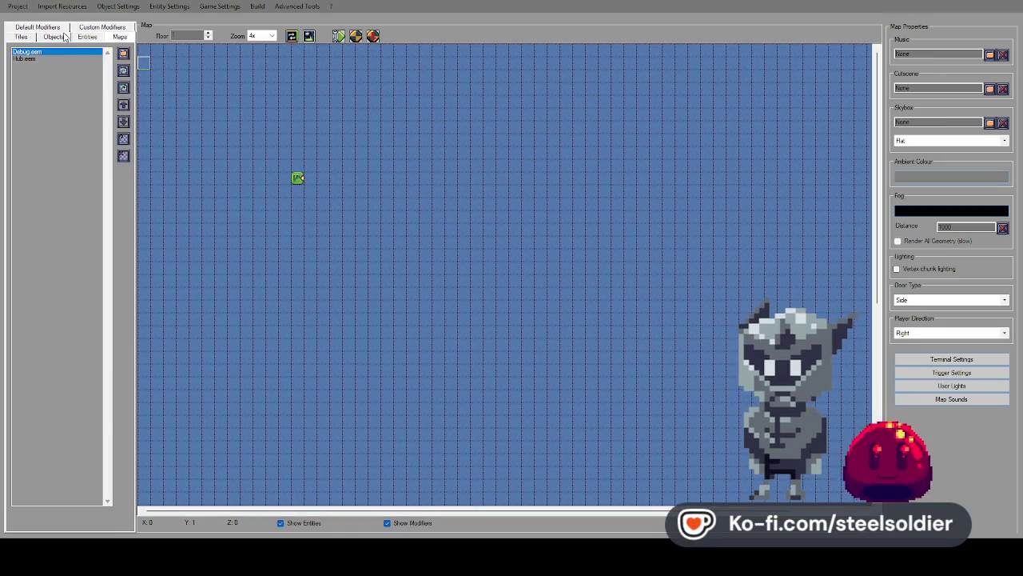
Step the Debug map up to floor 2, then load Hub.eem and launch a playtest.
{"action": "left_click", "coordinate": [54, 37]}
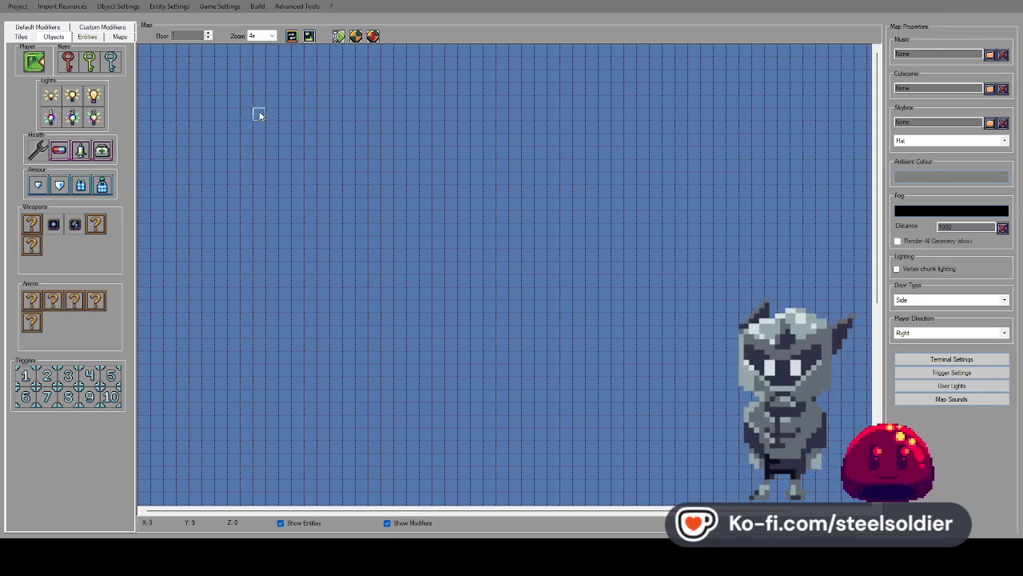
{"action": "left_click", "coordinate": [116, 37]}
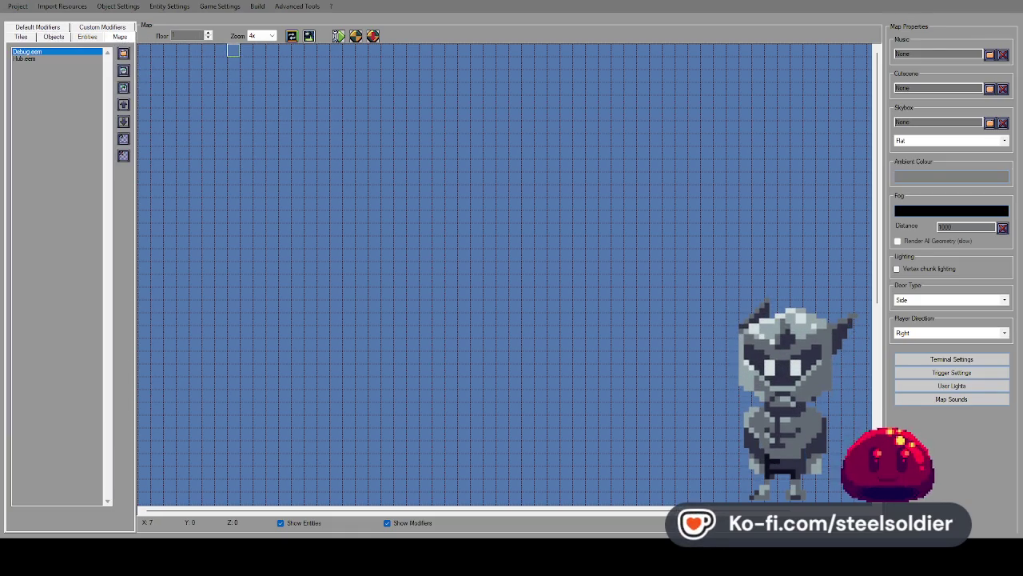
{"action": "left_click", "coordinate": [209, 33]}
{"action": "left_click", "coordinate": [208, 33]}
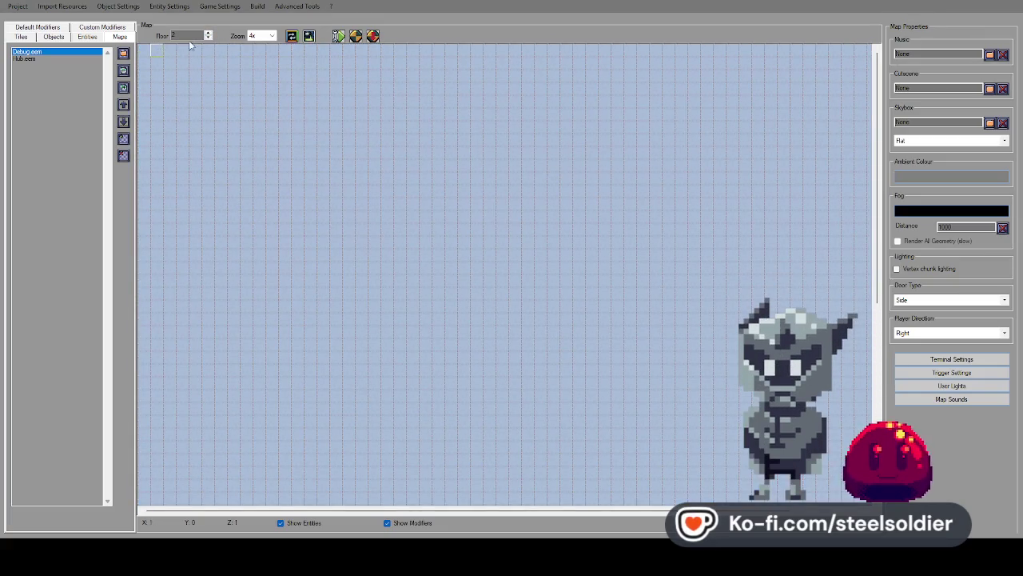
{"action": "left_click", "coordinate": [53, 60]}
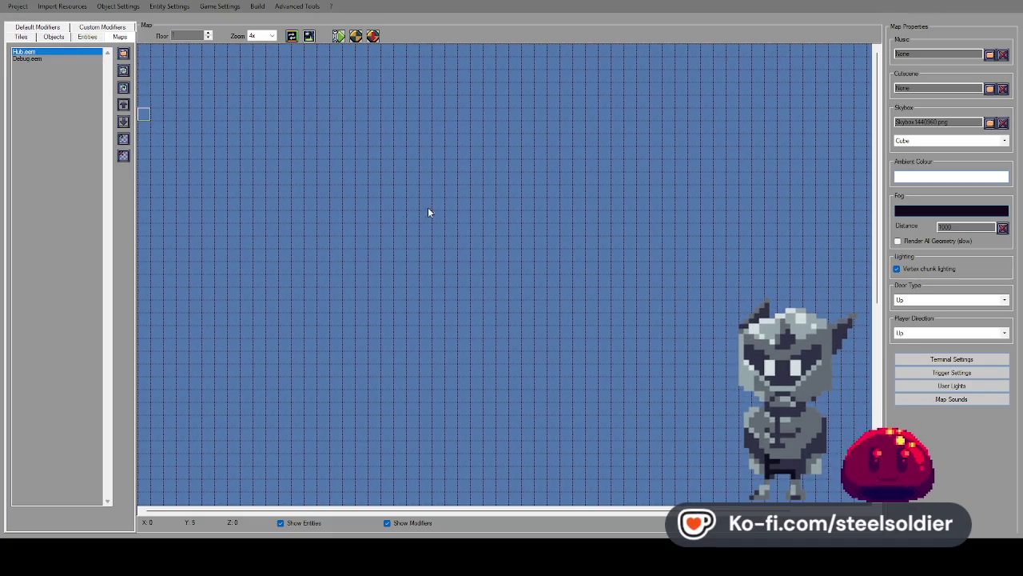
{"action": "left_click", "coordinate": [339, 36]}
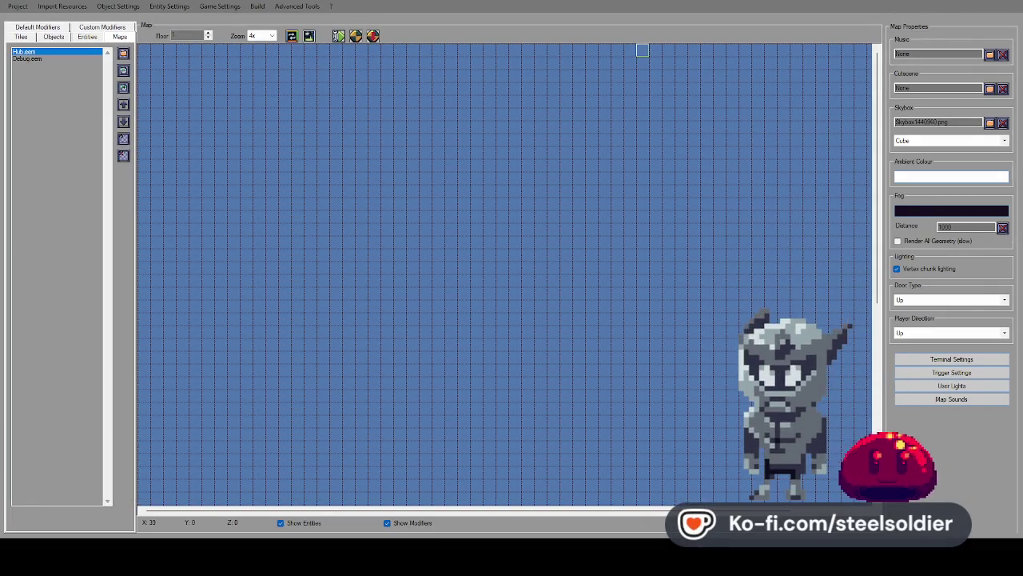
Load Debug.eem, switch back to Hub.eem, and move Hub.eem above Debug.eem in the list.
{"action": "left_click", "coordinate": [52, 58]}
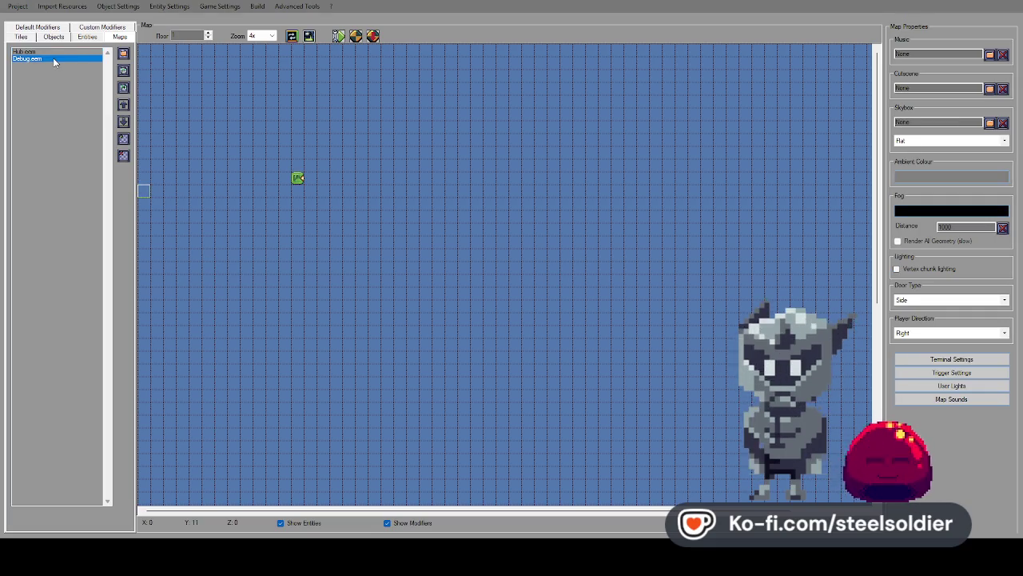
{"action": "left_click", "coordinate": [65, 51]}
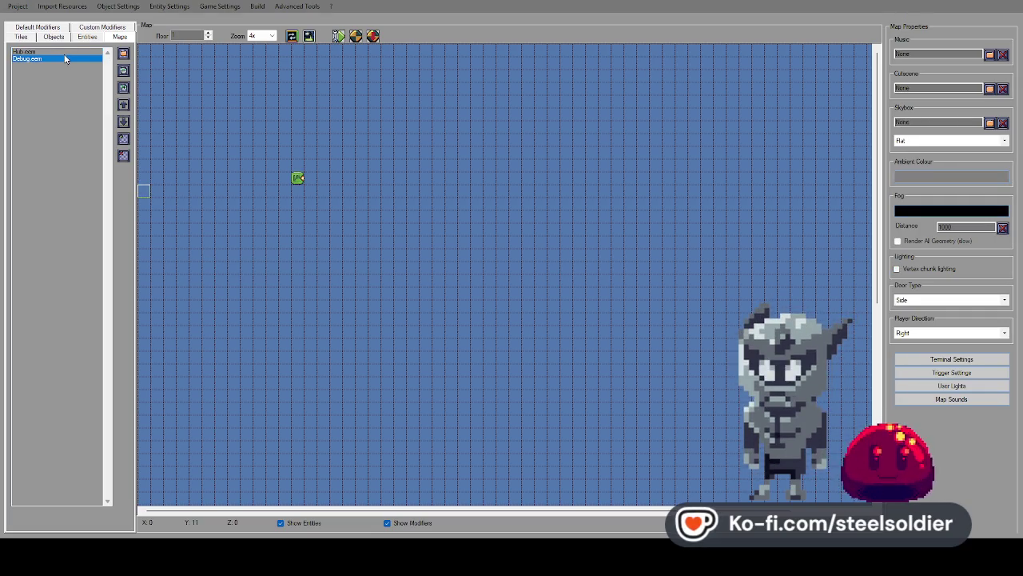
{"action": "left_click", "coordinate": [120, 108]}
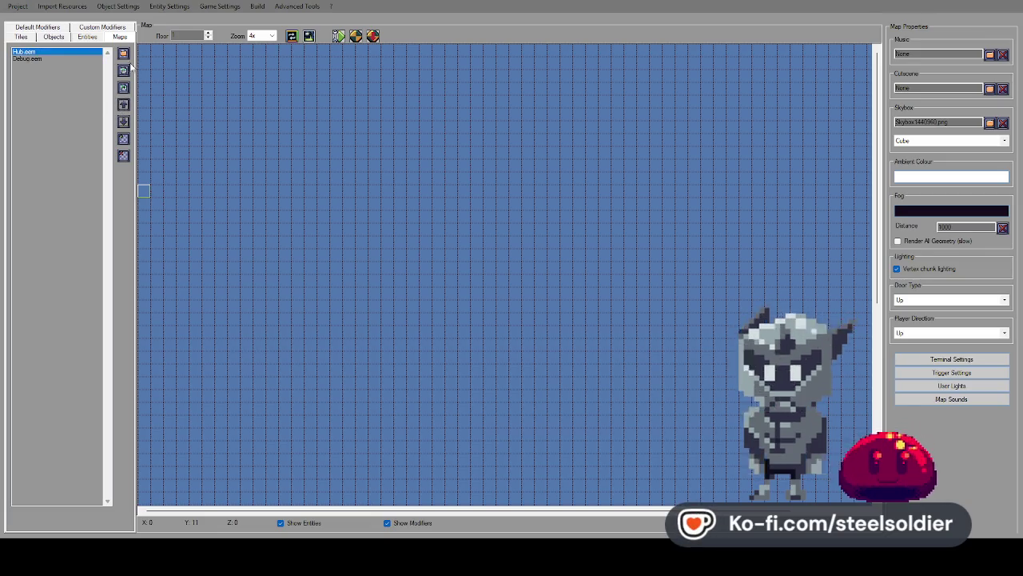
Step up to floor 12, compare it with floor 11, and show the Tiles palette.
{"action": "left_click", "coordinate": [208, 33]}
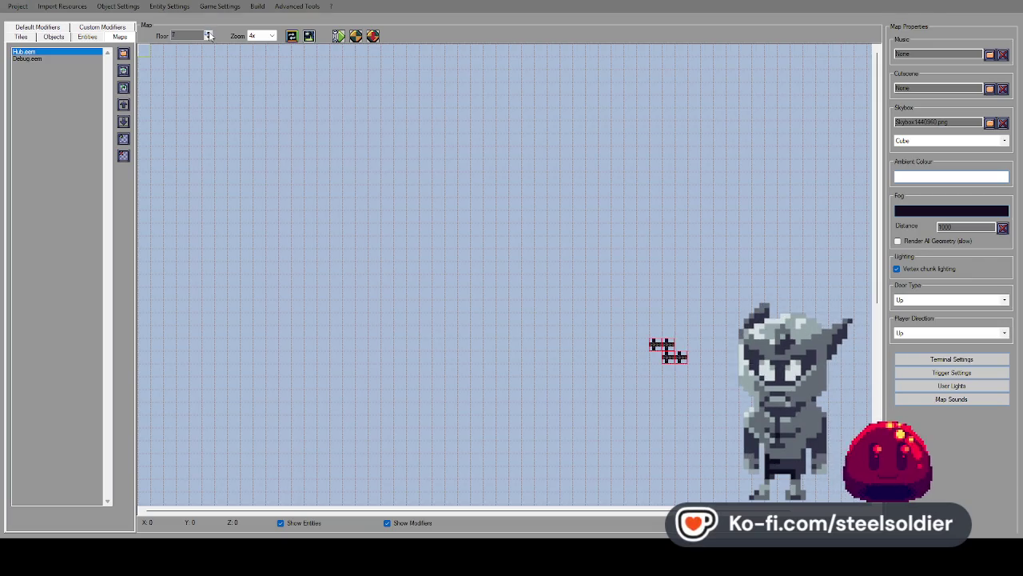
{"action": "left_click", "coordinate": [208, 33]}
{"action": "left_click", "coordinate": [208, 32]}
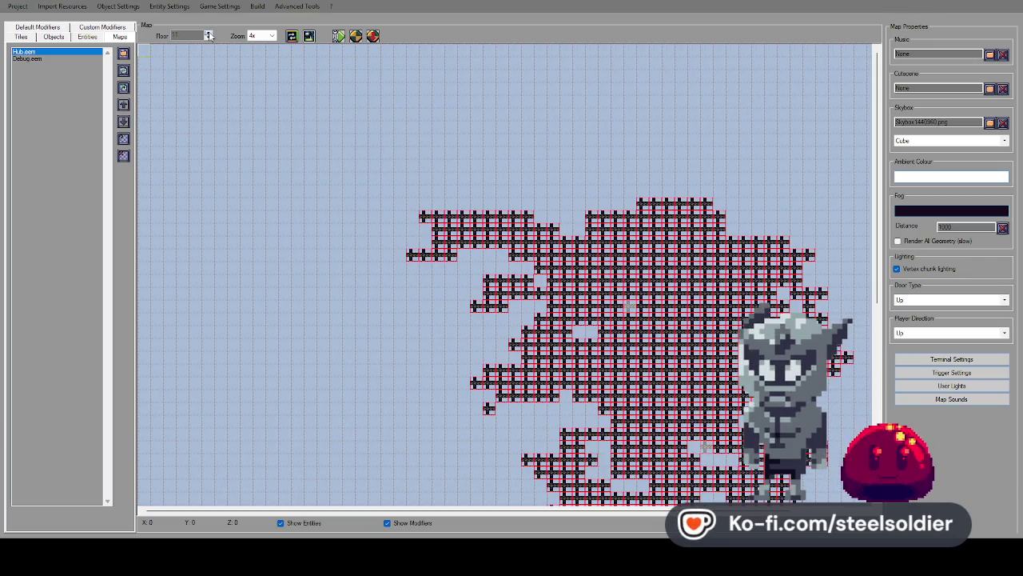
{"action": "left_click", "coordinate": [208, 34]}
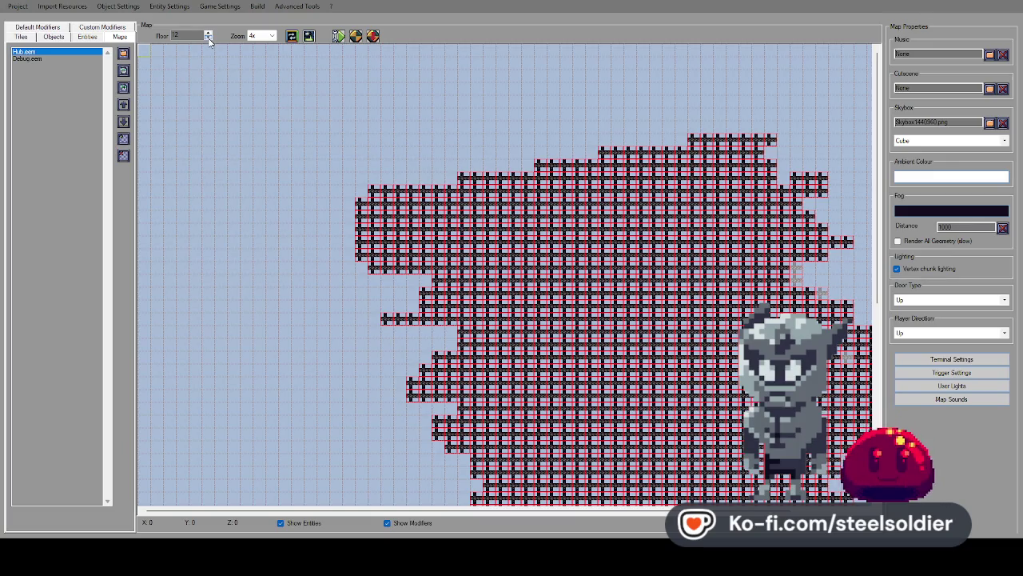
{"action": "left_click", "coordinate": [208, 41]}
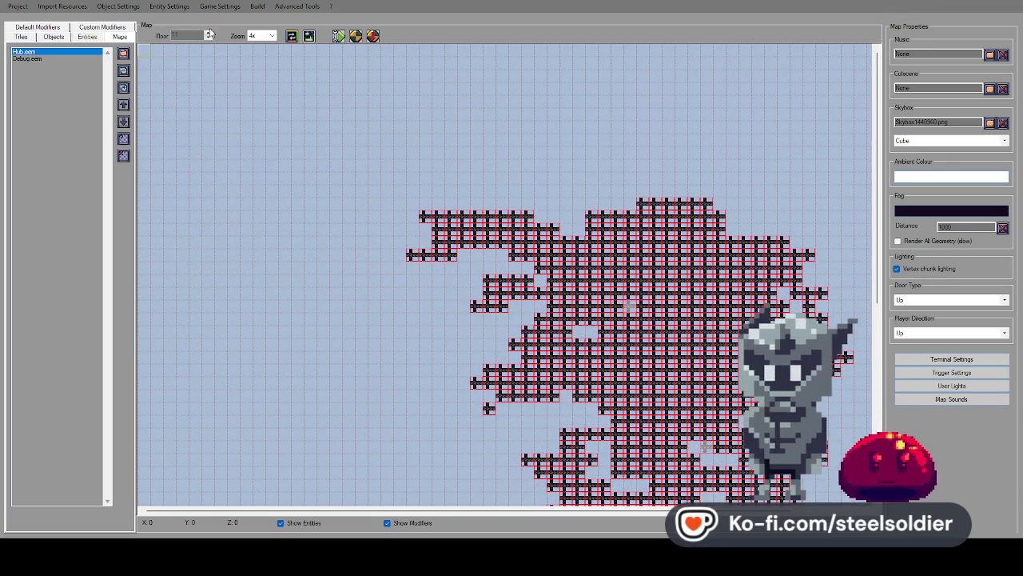
{"action": "left_click", "coordinate": [208, 33]}
{"action": "left_click", "coordinate": [42, 37]}
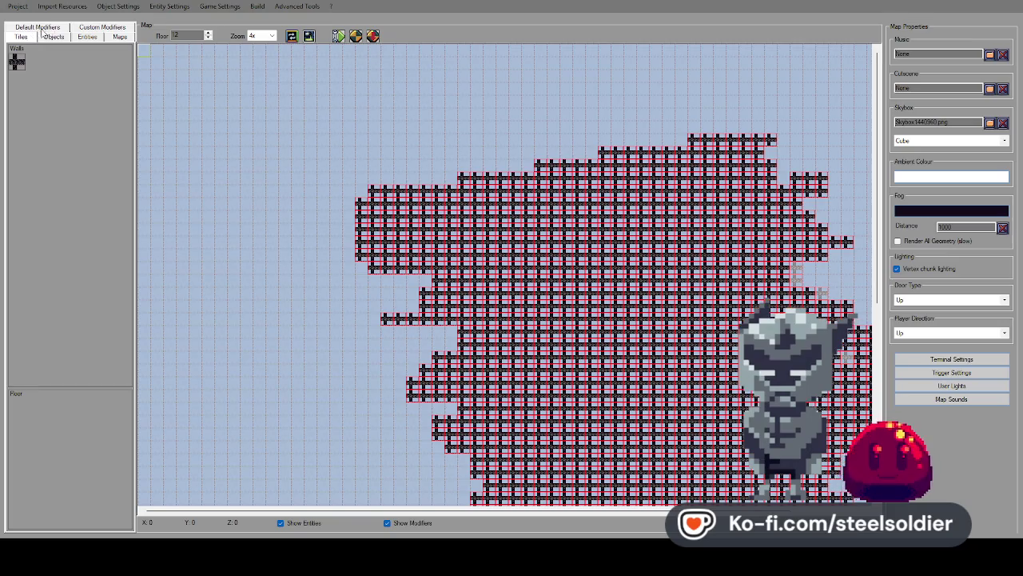
Import Cubemap12.png as a wall texture and accept the import.
{"action": "left_click", "coordinate": [83, 7]}
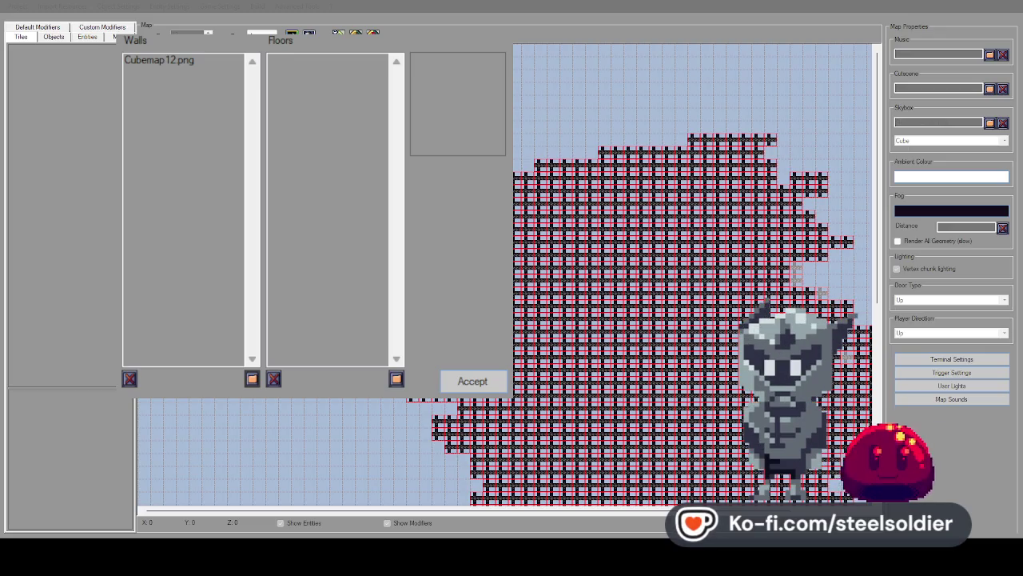
{"action": "left_click", "coordinate": [467, 383]}
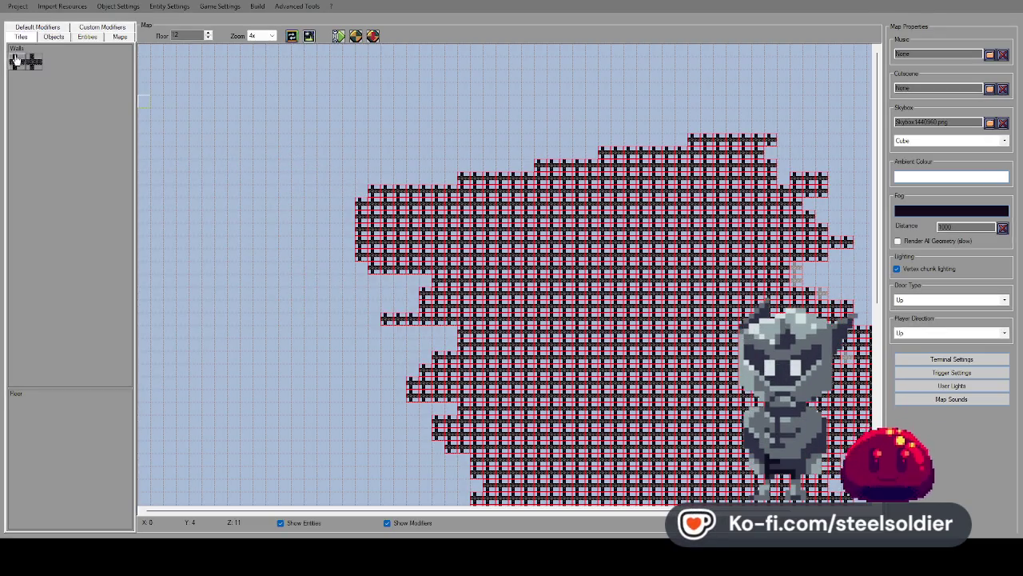
Step from floor 11 through 12 up to floor 13's dark tree-like wall pattern.
{"action": "scroll", "coordinate": [525, 285], "scroll_direction": "down", "scroll_amount": 2}
{"action": "scroll", "coordinate": [520, 280], "scroll_direction": "up", "scroll_amount": 2}
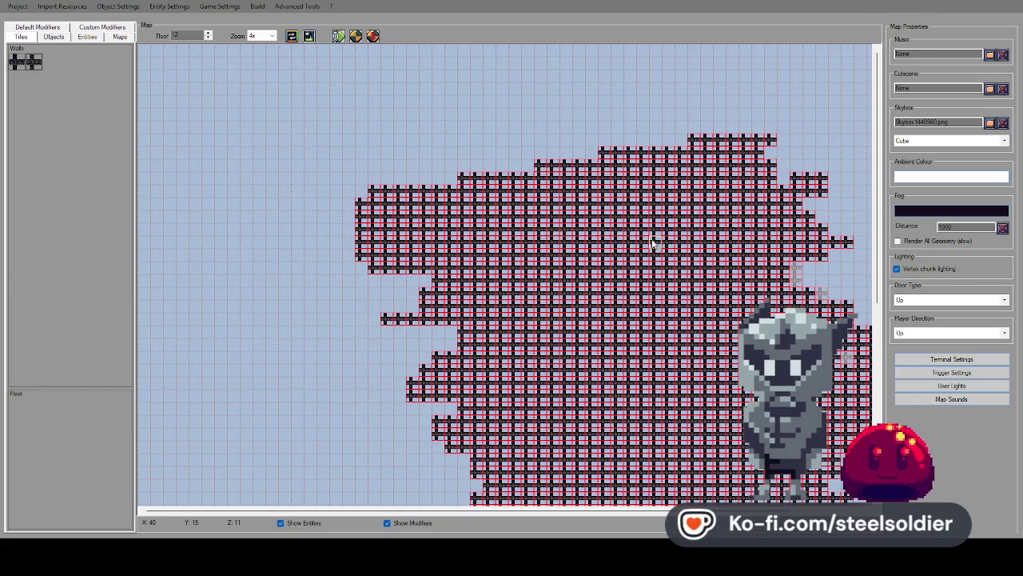
{"action": "scroll", "coordinate": [404, 218], "scroll_direction": "down", "scroll_amount": 5}
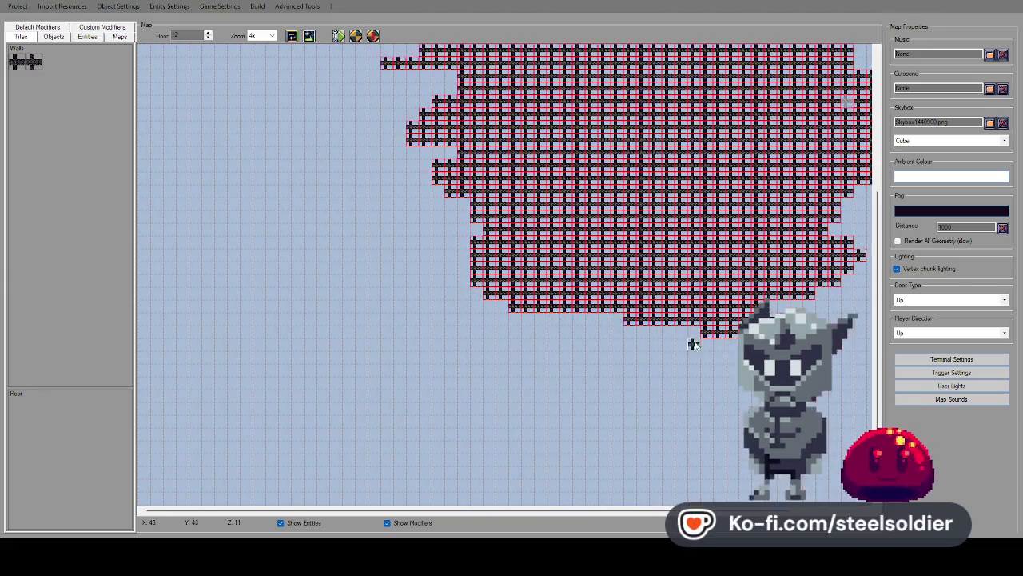
{"action": "scroll", "coordinate": [595, 280], "scroll_direction": "up", "scroll_amount": 3}
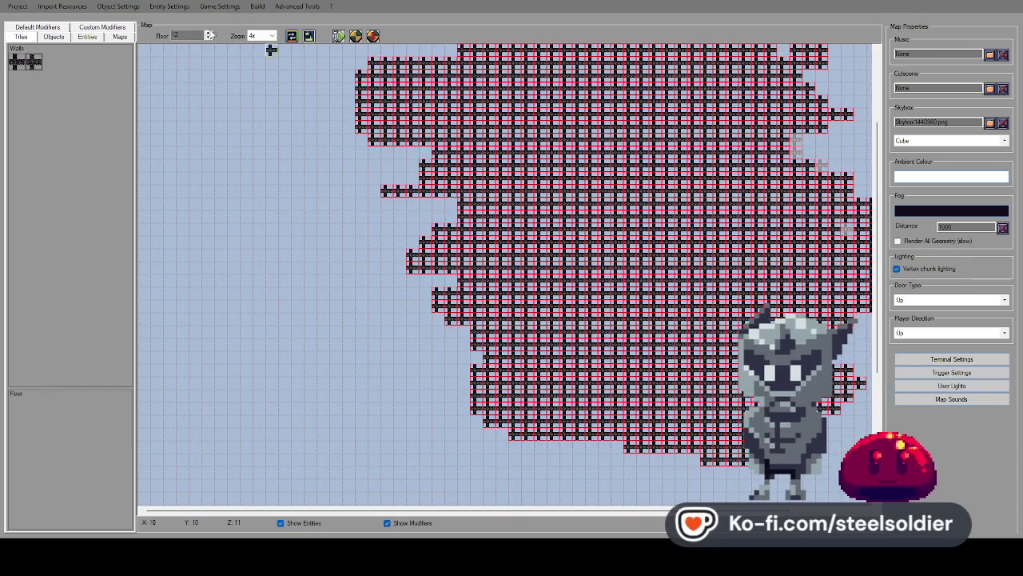
{"action": "left_click", "coordinate": [207, 38]}
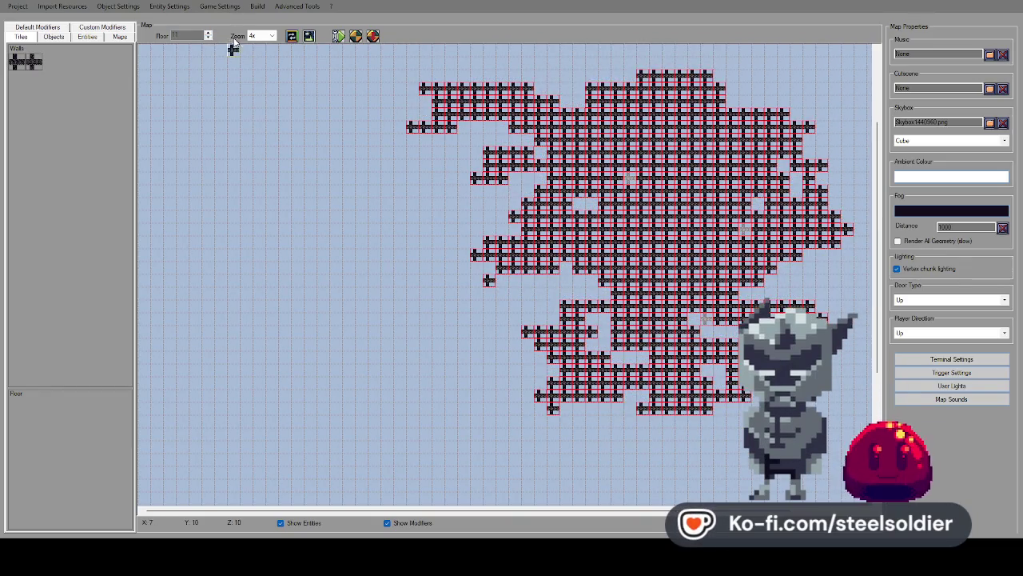
{"action": "left_click", "coordinate": [209, 33]}
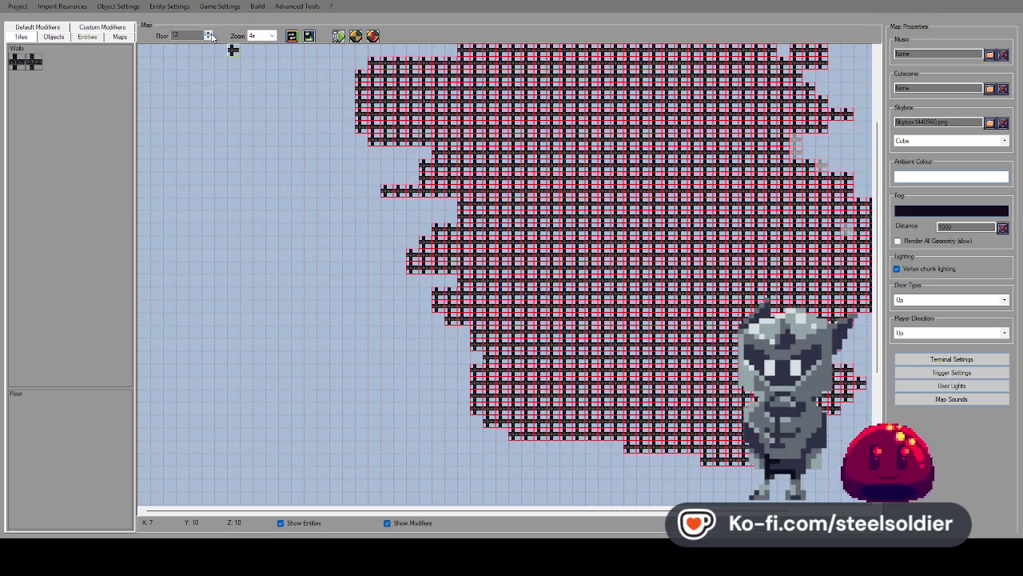
{"action": "left_click", "coordinate": [209, 34]}
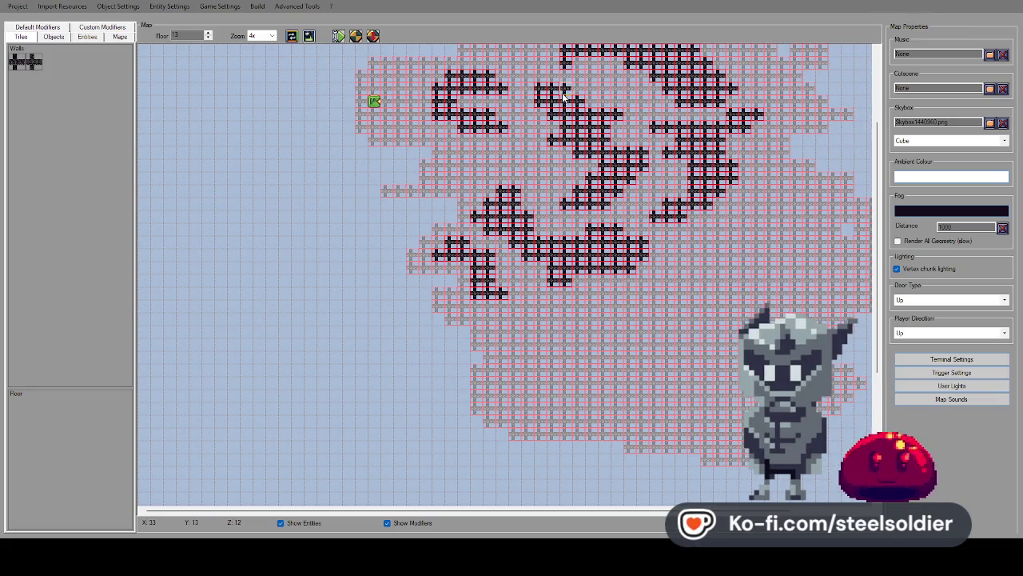
{"action": "scroll", "coordinate": [642, 103], "scroll_direction": "up", "scroll_amount": 3}
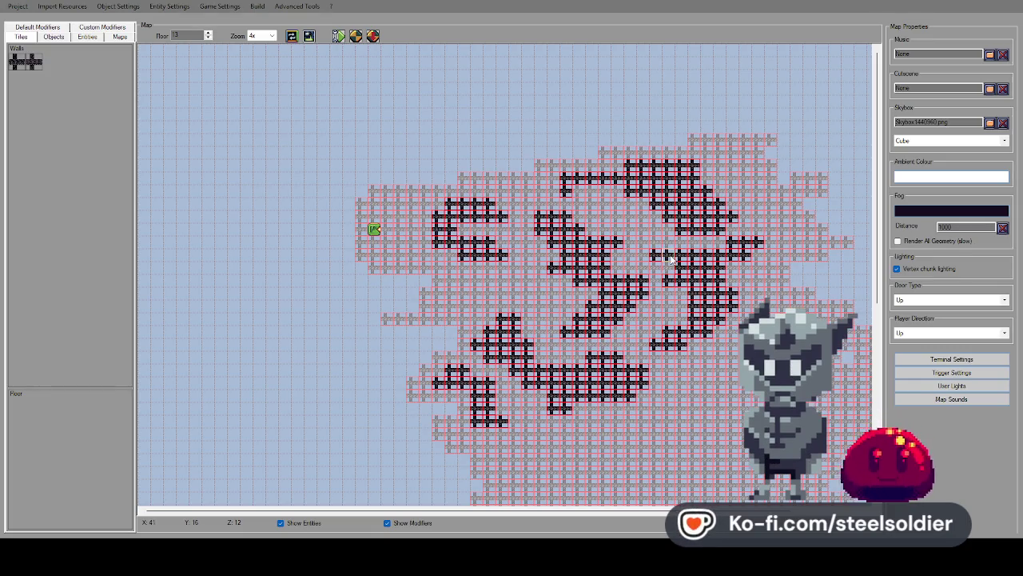
{"action": "scroll", "coordinate": [733, 245], "scroll_direction": "down", "scroll_amount": 2}
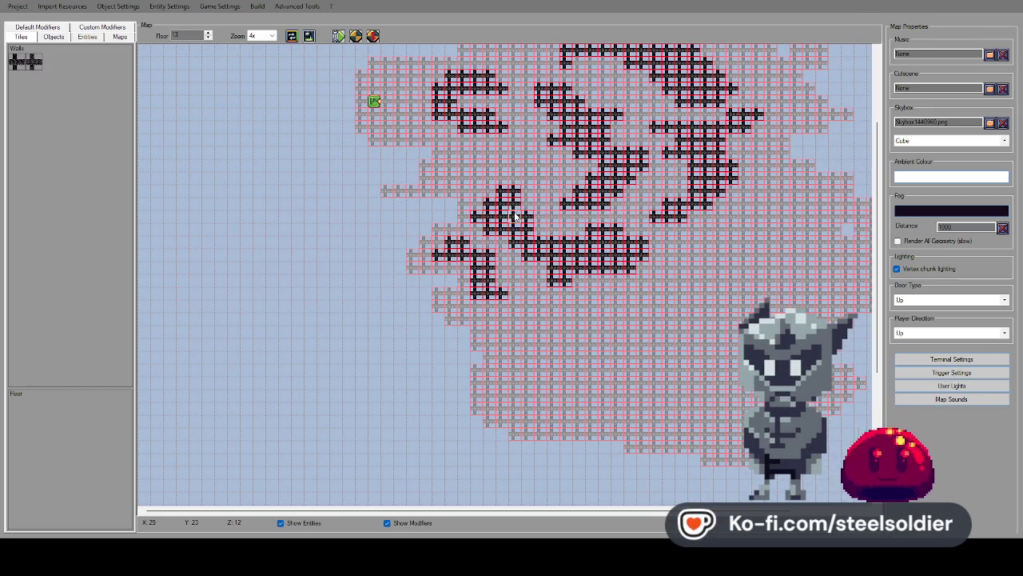
{"action": "scroll", "coordinate": [516, 215], "scroll_direction": "up", "scroll_amount": 3}
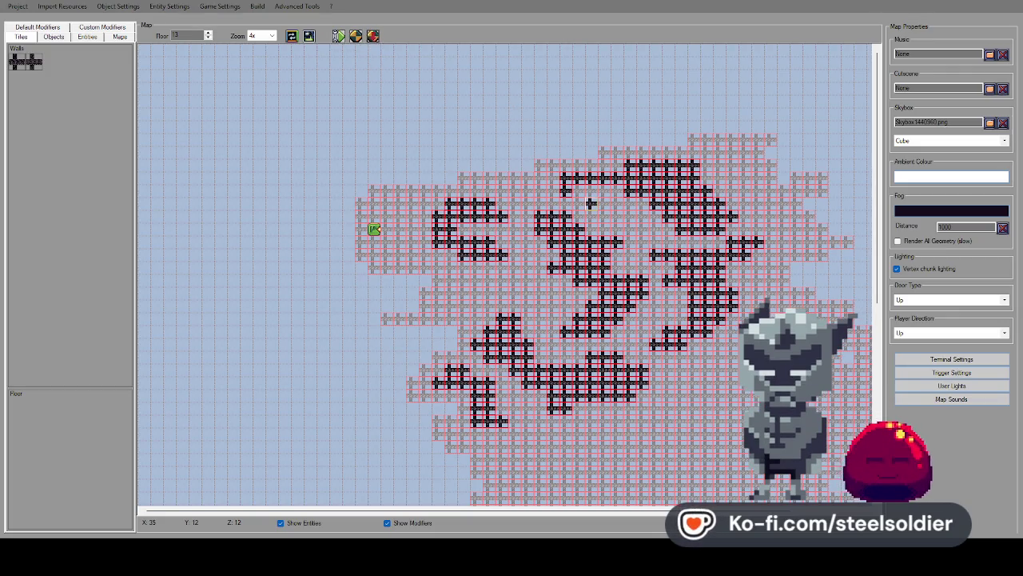
Walk and turn among the Cubemap12 tree walls, checking the corridor and open field.
{"action": "key", "text": "w"}
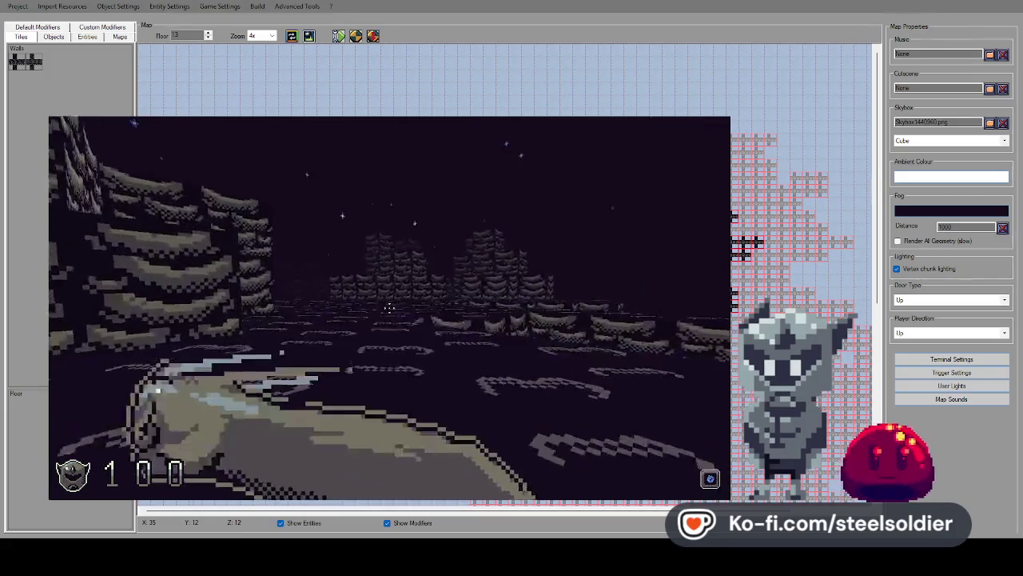
{"action": "key", "text": "Right"}
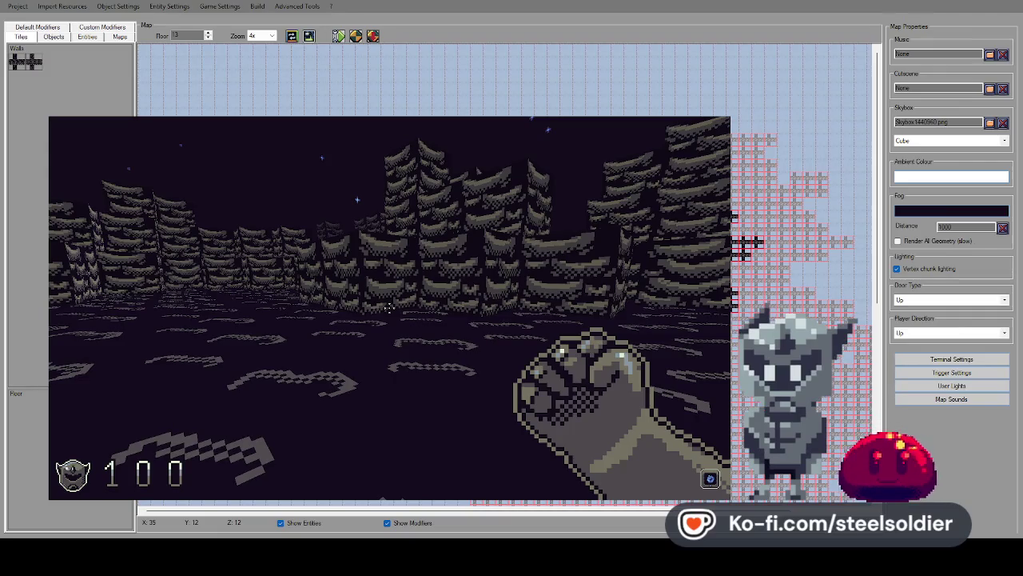
{"action": "key", "text": "Left"}
{"action": "key", "text": "Right"}
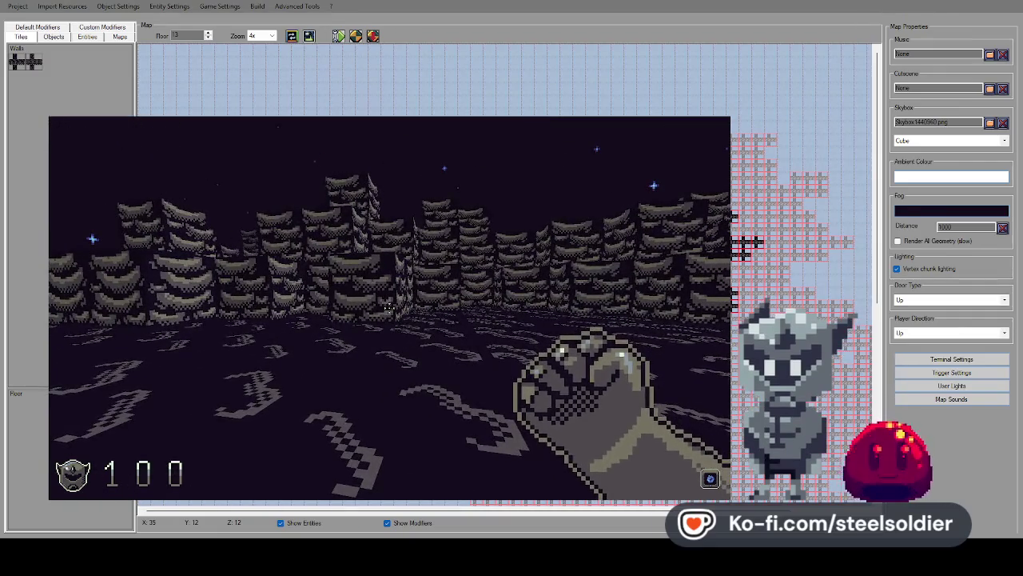
{"action": "key", "text": "Left"}
{"action": "key", "text": "Up"}
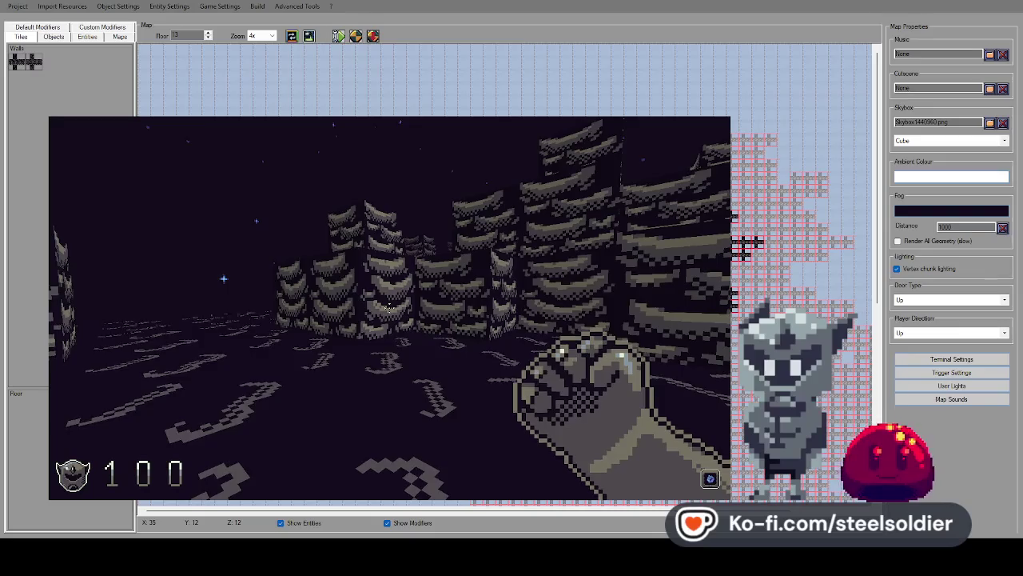
{"action": "key", "text": "Right"}
{"action": "key", "text": "Up"}
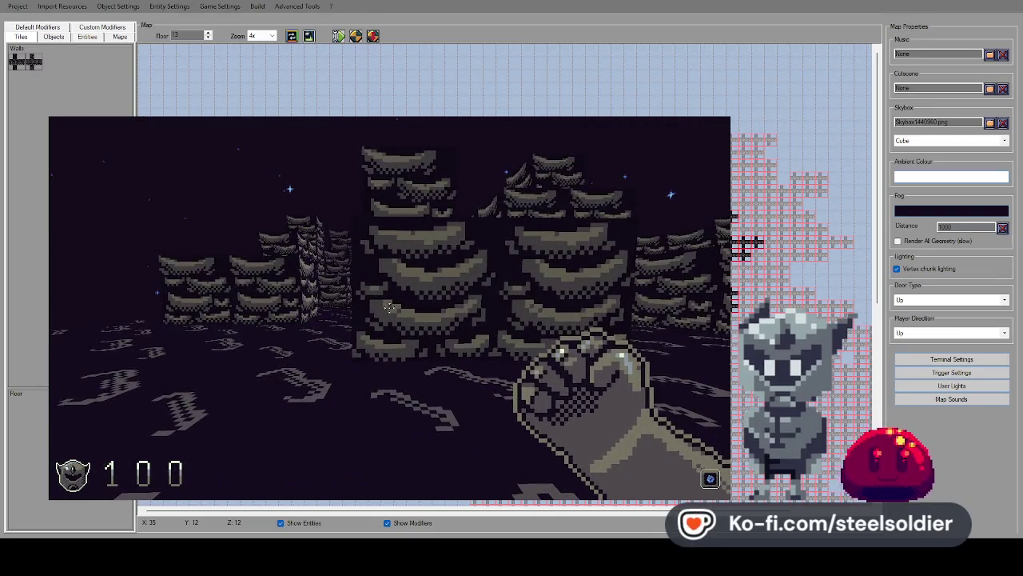
{"action": "key", "text": "Up"}
{"action": "key", "text": "Left"}
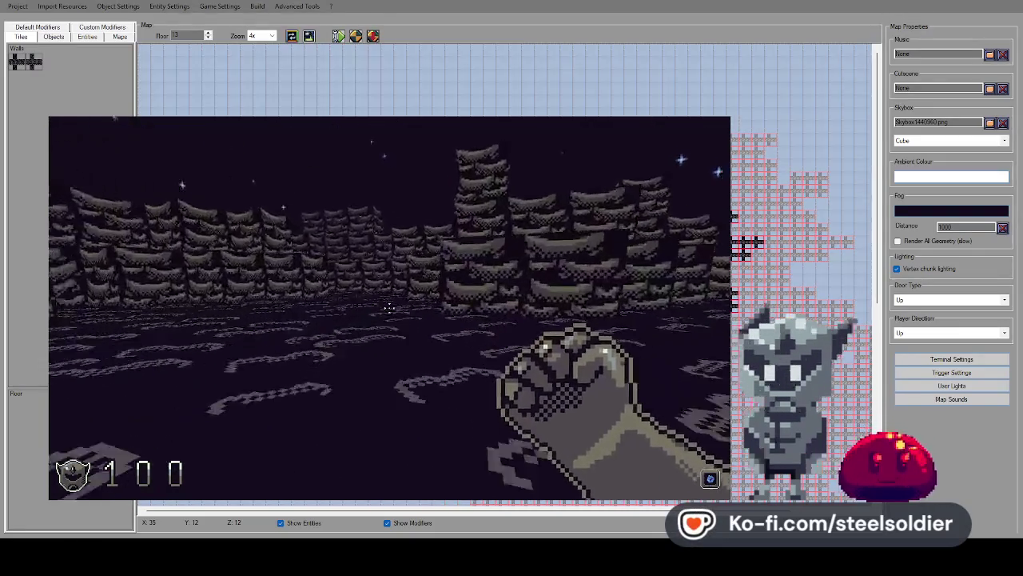
{"action": "key", "text": "Right"}
{"action": "key", "text": "Up"}
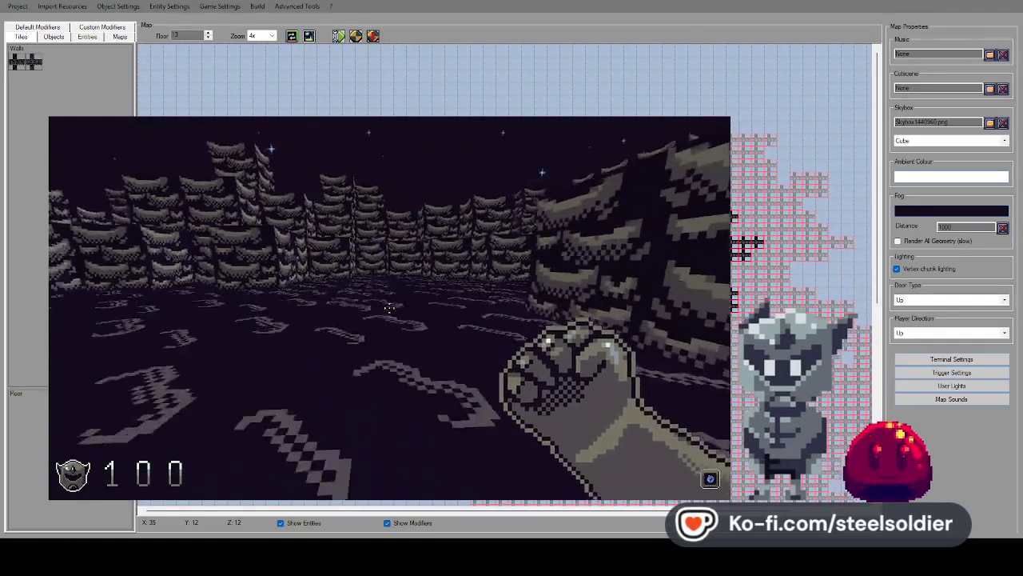
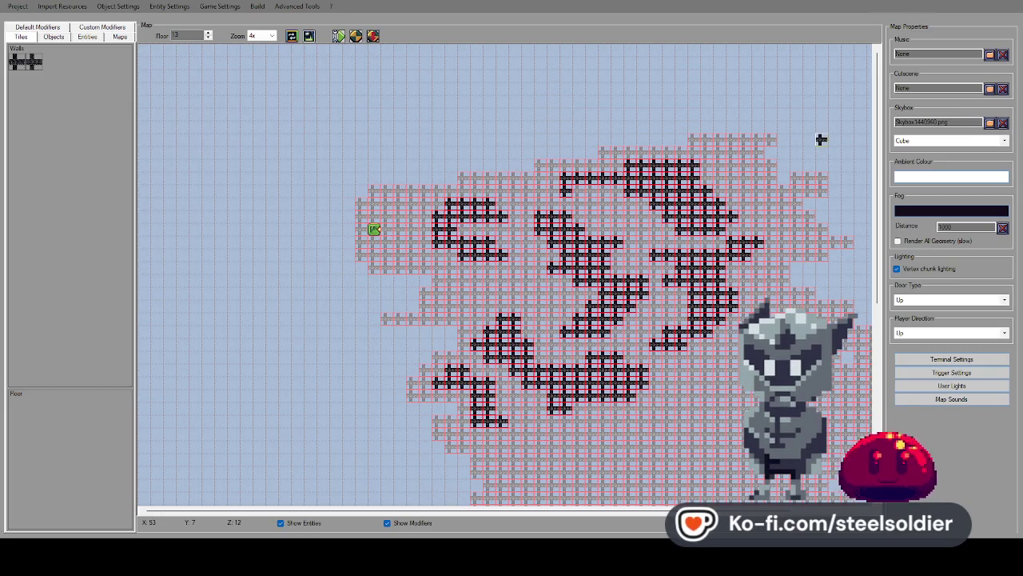
Preview all floors together, then return to editing floor 13.
{"action": "scroll", "coordinate": [514, 216], "scroll_direction": "down", "scroll_amount": 7}
{"action": "scroll", "coordinate": [539, 165], "scroll_direction": "up", "scroll_amount": 5}
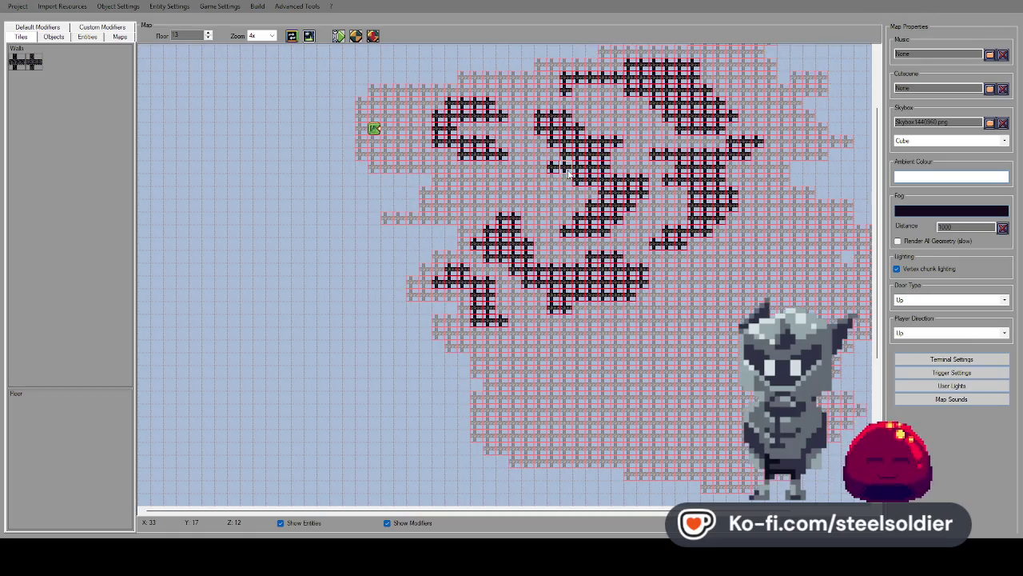
{"action": "left_click", "coordinate": [209, 39]}
{"action": "left_click", "coordinate": [209, 33]}
{"action": "scroll", "coordinate": [411, 100], "scroll_direction": "up", "scroll_amount": 2}
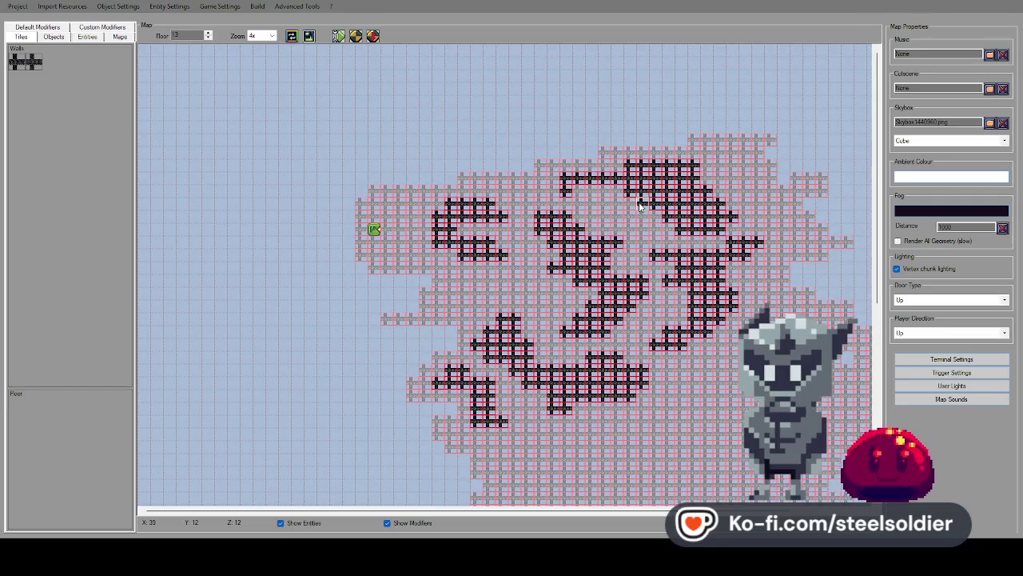
{"action": "scroll", "coordinate": [640, 204], "scroll_direction": "down", "scroll_amount": 5}
{"action": "scroll", "coordinate": [640, 204], "scroll_direction": "up", "scroll_amount": 5}
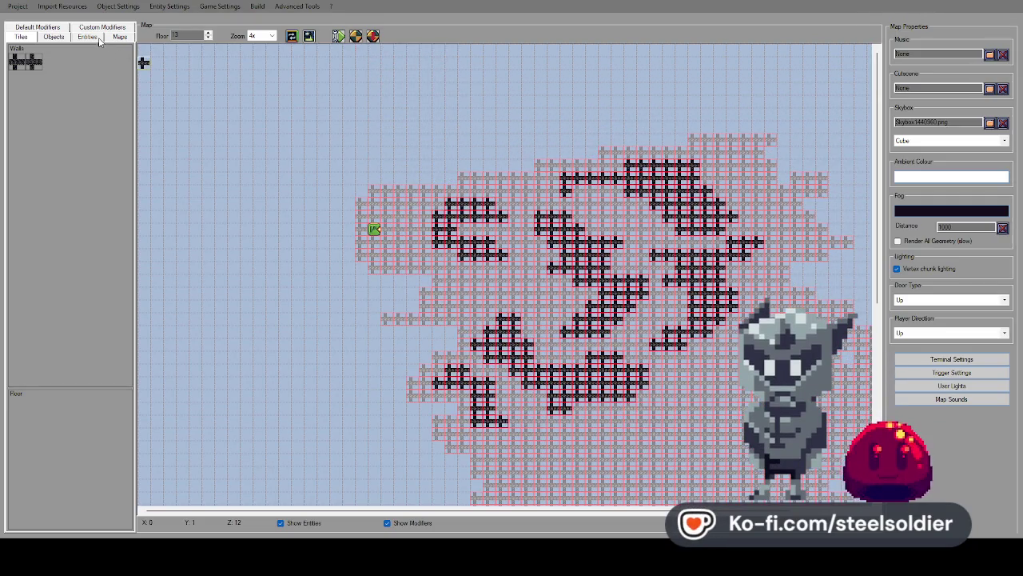
Browse the modifier, wall tile, objects and enemies palettes, landing on player, keys and pickups.
{"action": "left_click", "coordinate": [74, 39]}
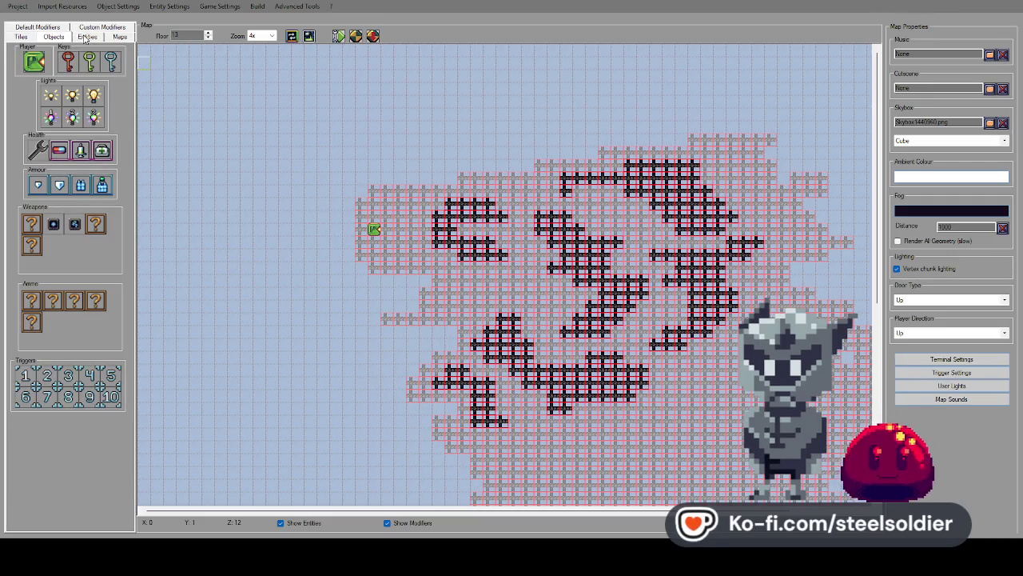
{"action": "left_click", "coordinate": [38, 26]}
{"action": "left_click", "coordinate": [101, 36]}
{"action": "left_click", "coordinate": [119, 24]}
{"action": "left_click", "coordinate": [32, 36]}
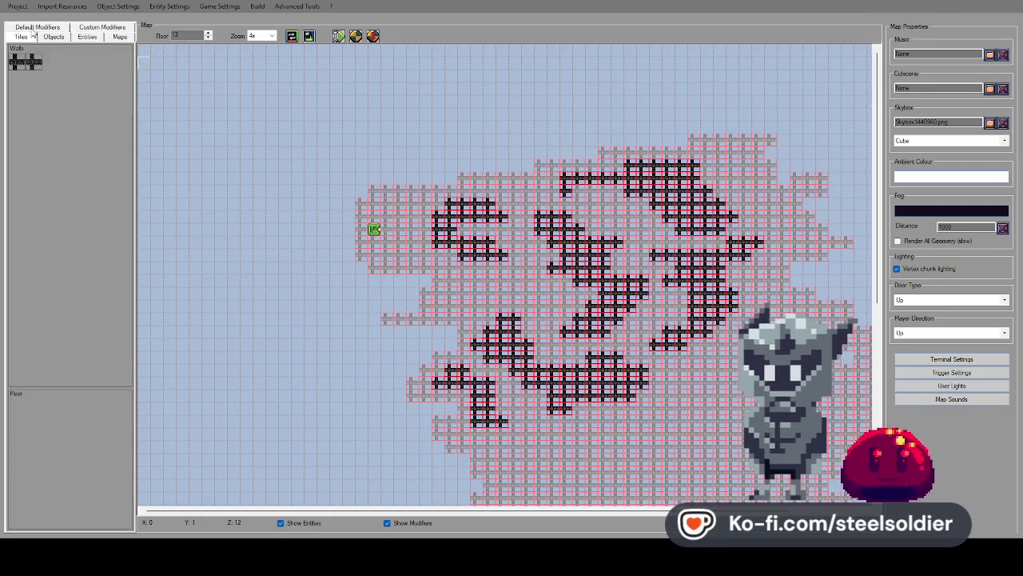
{"action": "left_click", "coordinate": [54, 37]}
{"action": "left_click", "coordinate": [84, 38]}
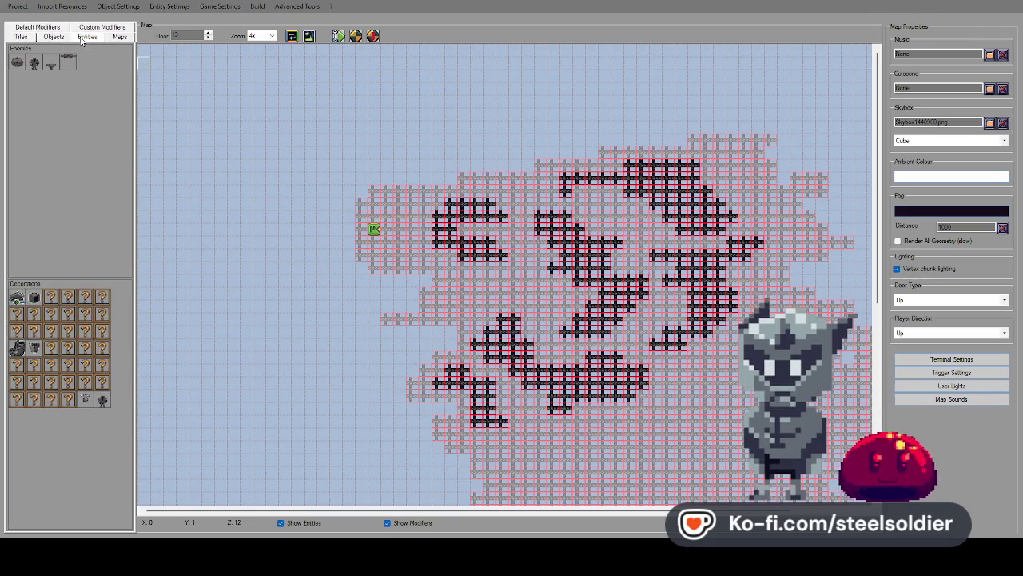
{"action": "left_click", "coordinate": [47, 38]}
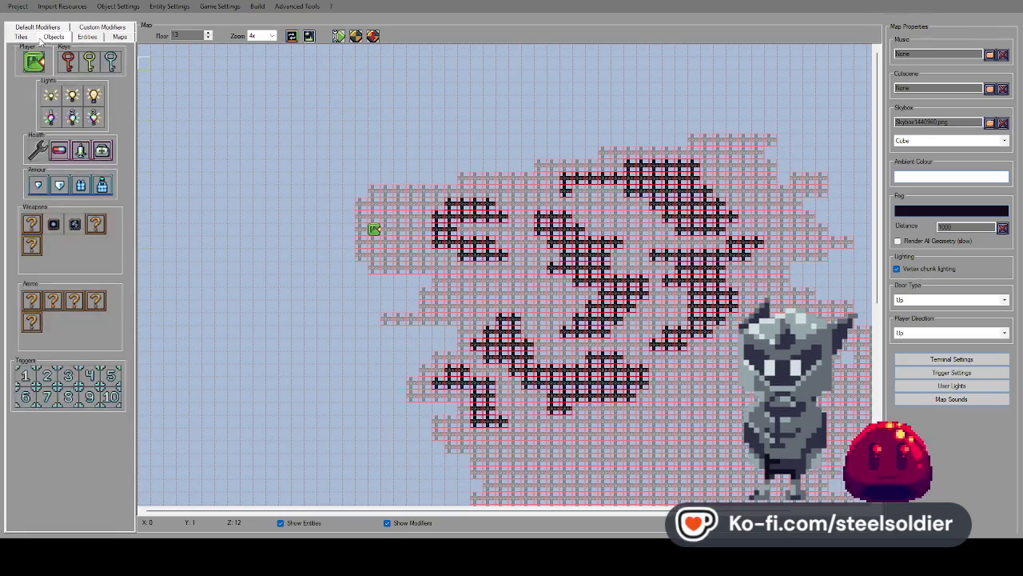
Cycle through default and custom modifiers, walls, objects and enemies, ending on player, keys and pickups.
{"action": "left_click", "coordinate": [37, 27]}
{"action": "left_click", "coordinate": [88, 37]}
{"action": "left_click", "coordinate": [37, 37]}
{"action": "left_click", "coordinate": [30, 30]}
{"action": "left_click", "coordinate": [53, 37]}
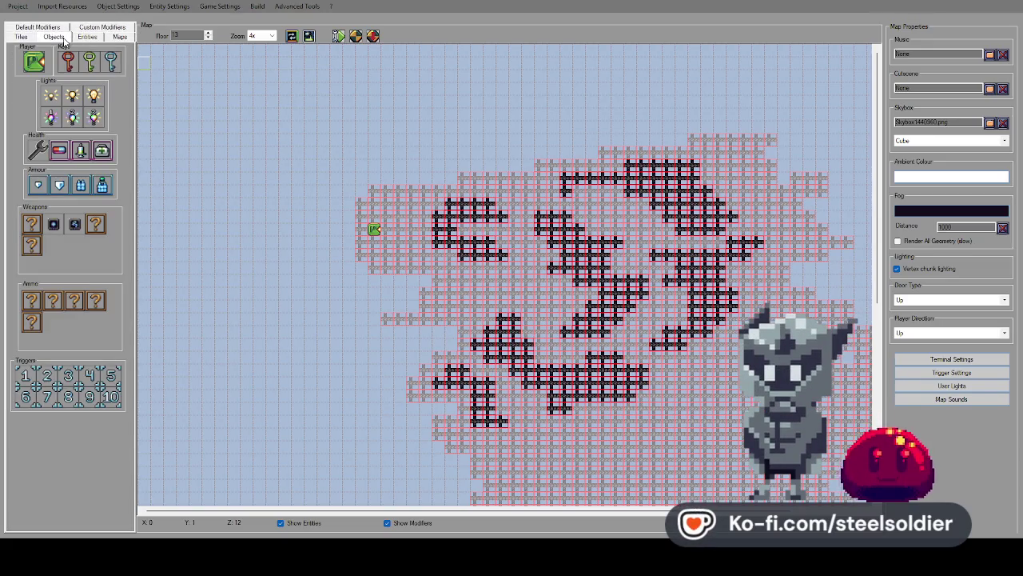
{"action": "left_click", "coordinate": [87, 37]}
{"action": "left_click", "coordinate": [47, 28]}
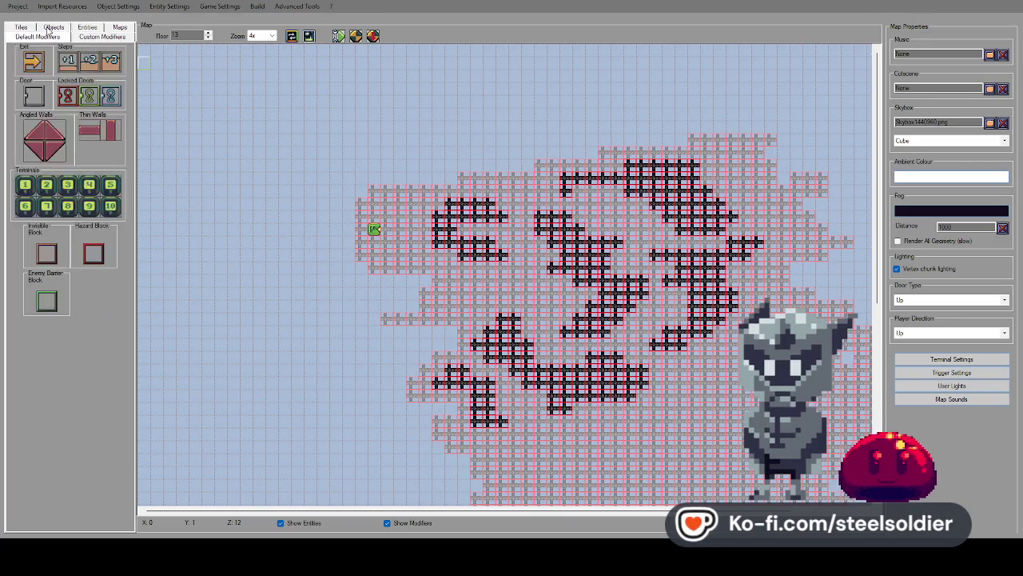
{"action": "left_click", "coordinate": [77, 36]}
{"action": "left_click", "coordinate": [88, 29]}
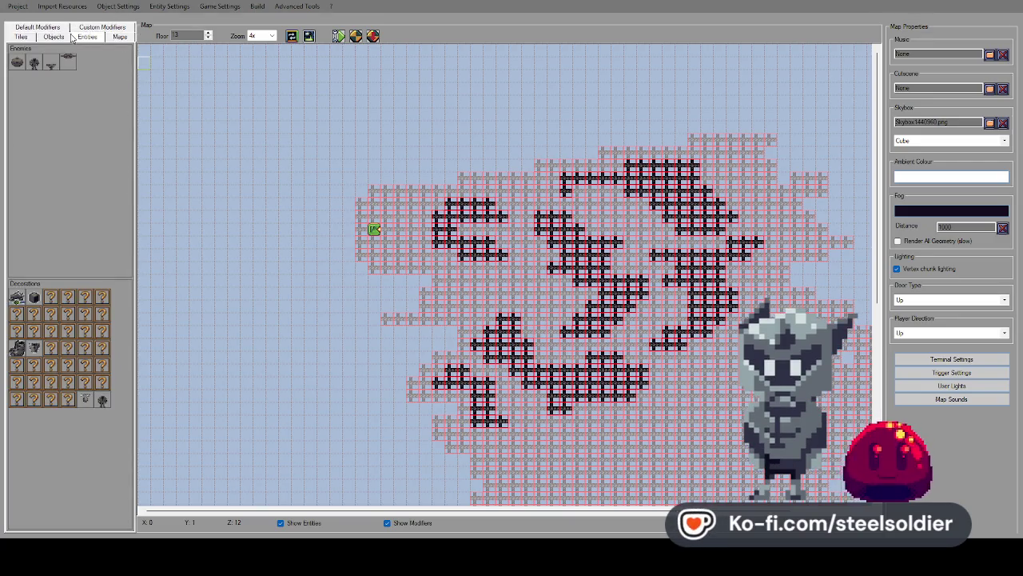
{"action": "left_click", "coordinate": [54, 38]}
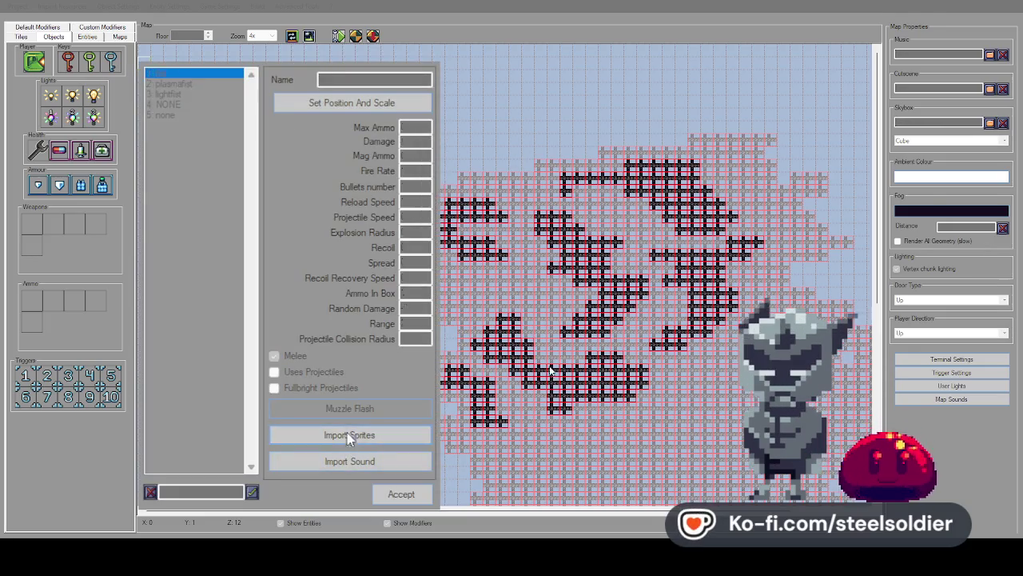
Assign the first weapon's Idle, Attack and HUD Icon sprites and accept them.
{"action": "left_click", "coordinate": [349, 434]}
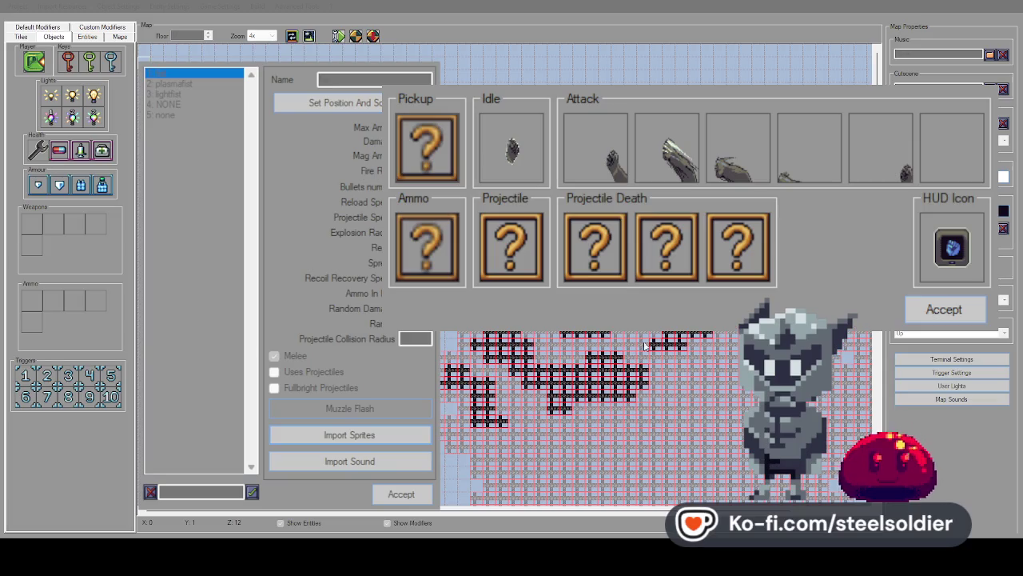
{"action": "left_click", "coordinate": [941, 311]}
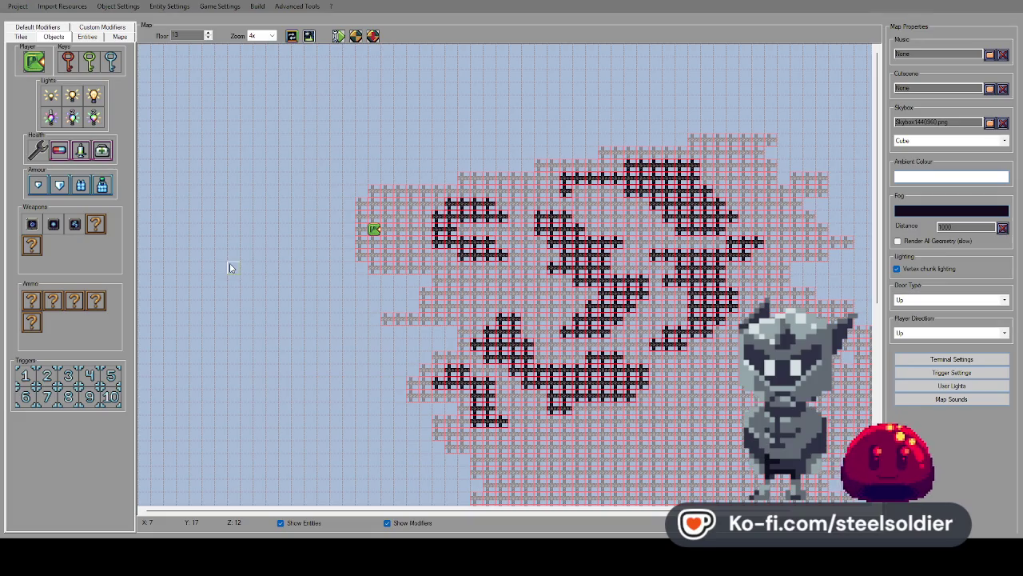
Scroll the floor 13 map, then bring up Wall.aseprite in Aseprite.
{"action": "scroll", "coordinate": [392, 217], "scroll_direction": "down", "scroll_amount": 2}
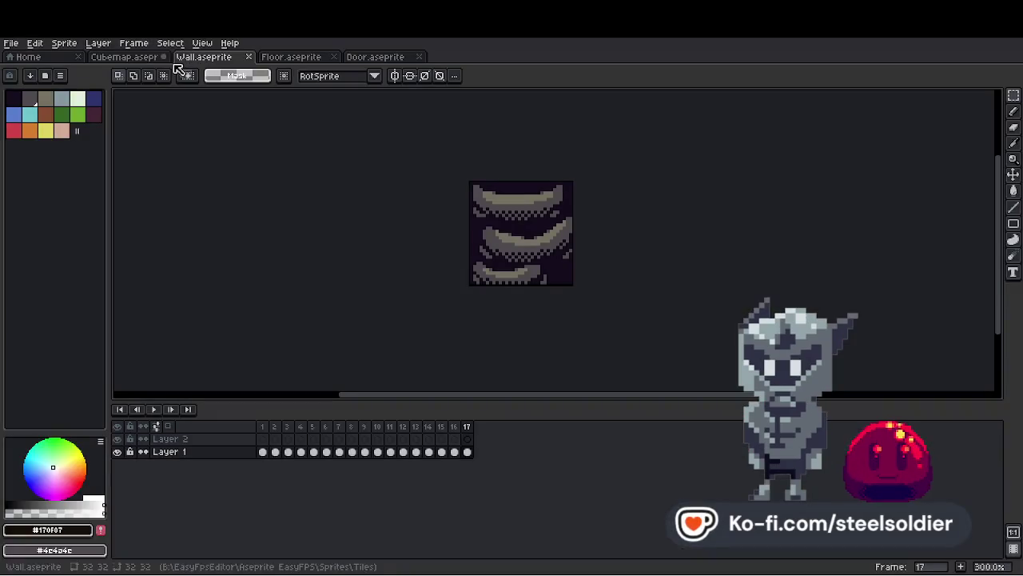
Move the wall tile into the centre cell and place it with Ctrl+D.
{"action": "key", "text": "Down"}
{"action": "key", "text": "Down"}
{"action": "key", "text": "Down"}
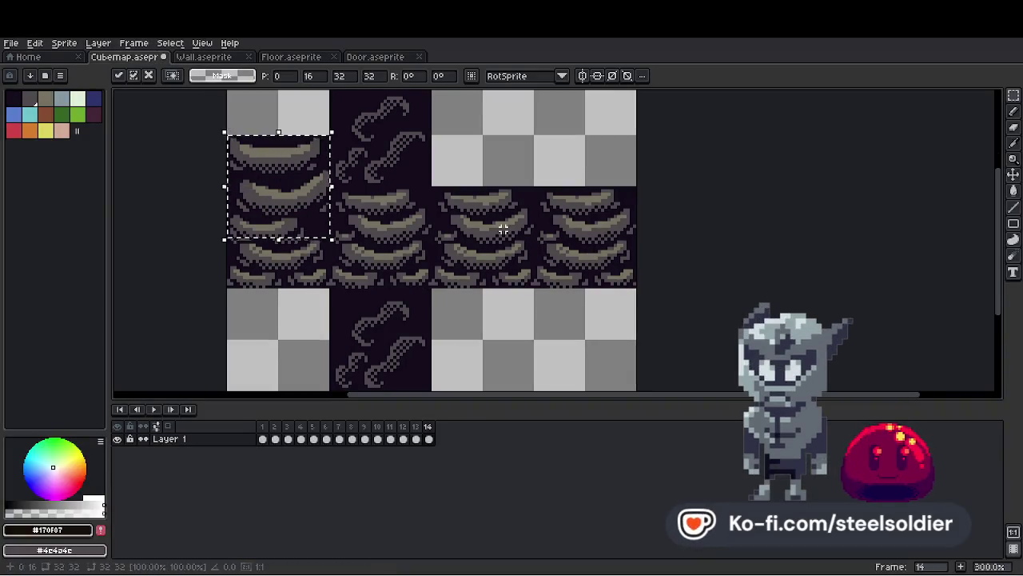
{"action": "key", "text": "Right"}
{"action": "key", "text": "Right"}
{"action": "key", "text": "Right"}
{"action": "key", "text": "Left"}
{"action": "key", "text": "Left"}
{"action": "key", "text": "Left"}
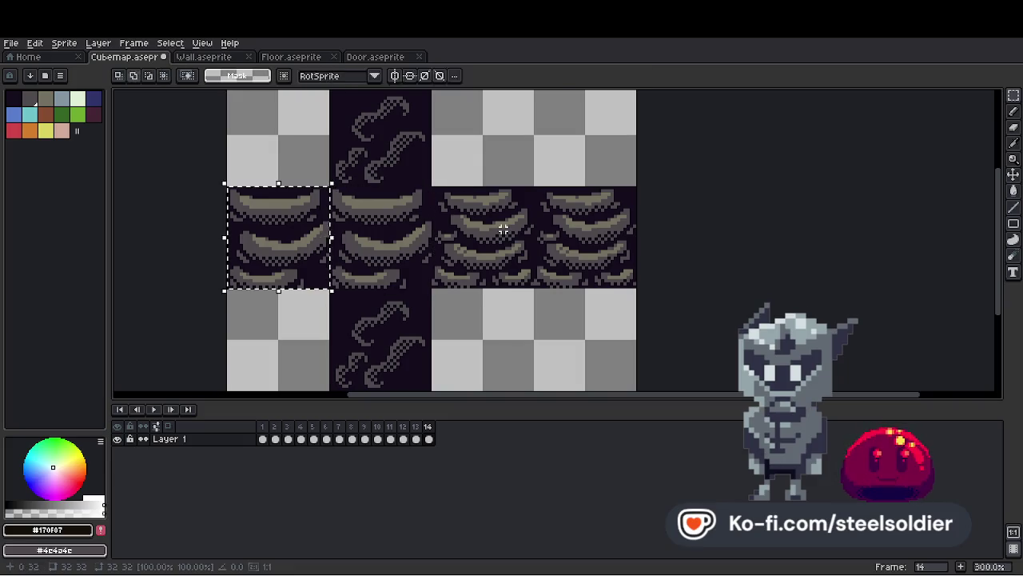
{"action": "key", "text": "Right"}
{"action": "key", "text": "Right"}
{"action": "key", "text": "Right"}
{"action": "key", "text": "Left"}
{"action": "key", "text": "Left"}
{"action": "key", "text": "Left"}
{"action": "key", "text": "Right"}
{"action": "key", "text": "Right"}
{"action": "key", "text": "Right"}
{"action": "key", "text": "Right"}
{"action": "key", "text": "Right"}
{"action": "key", "text": "Right"}
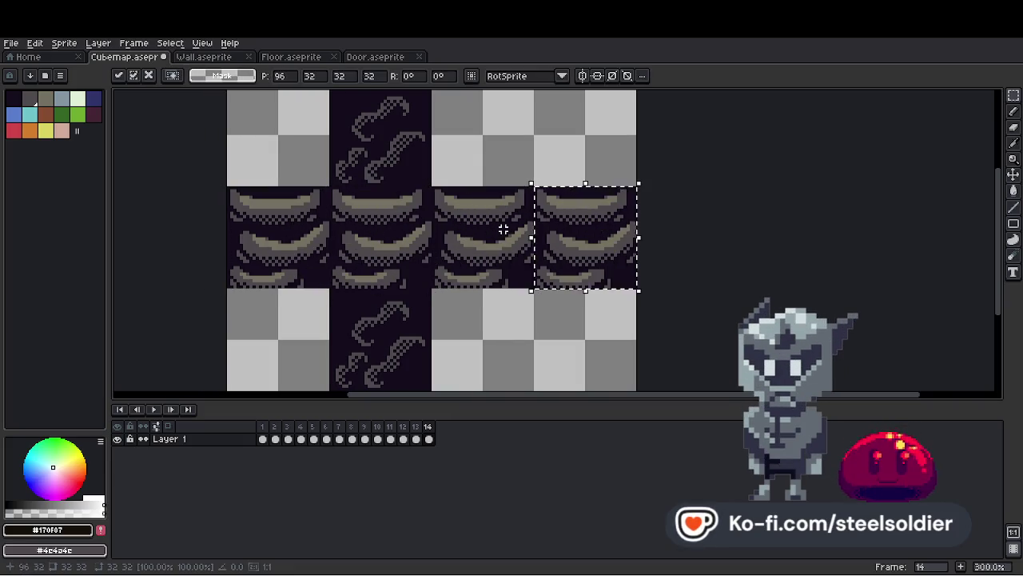
{"action": "key", "text": "ctrl+d"}
Inspect frames 6 through 9 of the Floor sprite's animation.
{"action": "left_click", "coordinate": [278, 58]}
{"action": "left_click", "coordinate": [339, 439]}
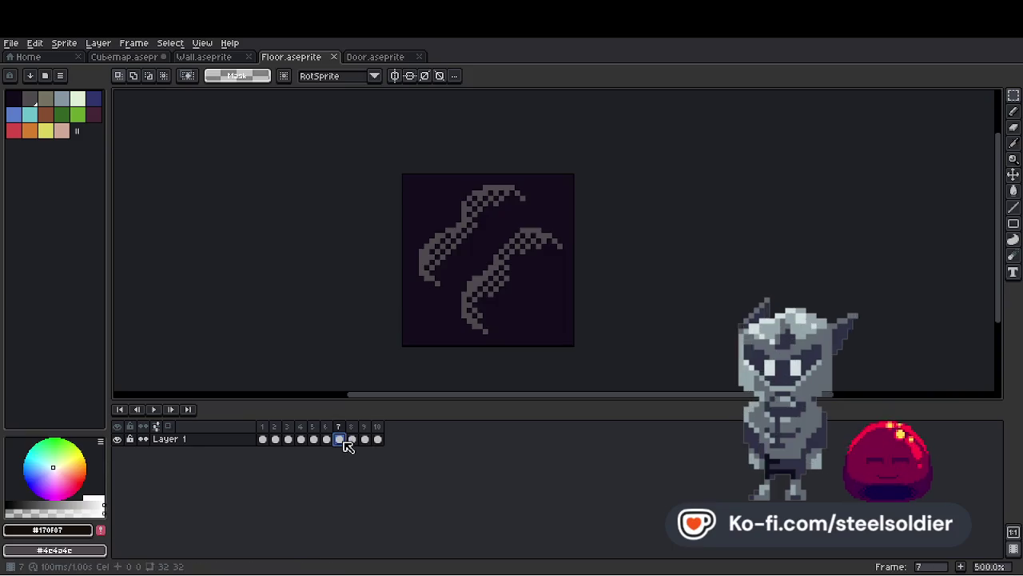
{"action": "left_click", "coordinate": [327, 439]}
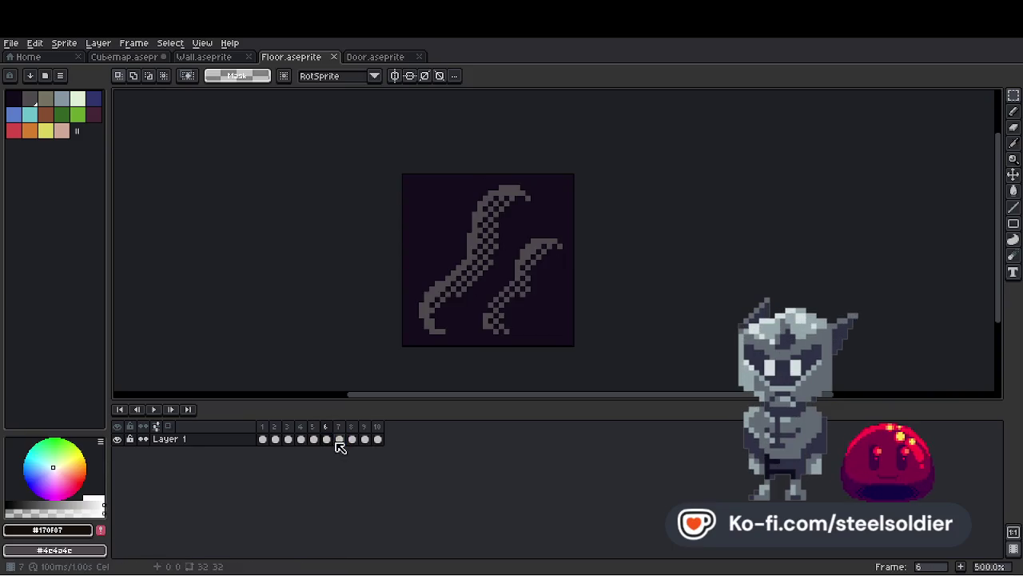
{"action": "left_click", "coordinate": [339, 439]}
{"action": "left_click", "coordinate": [351, 439]}
{"action": "left_click", "coordinate": [364, 439]}
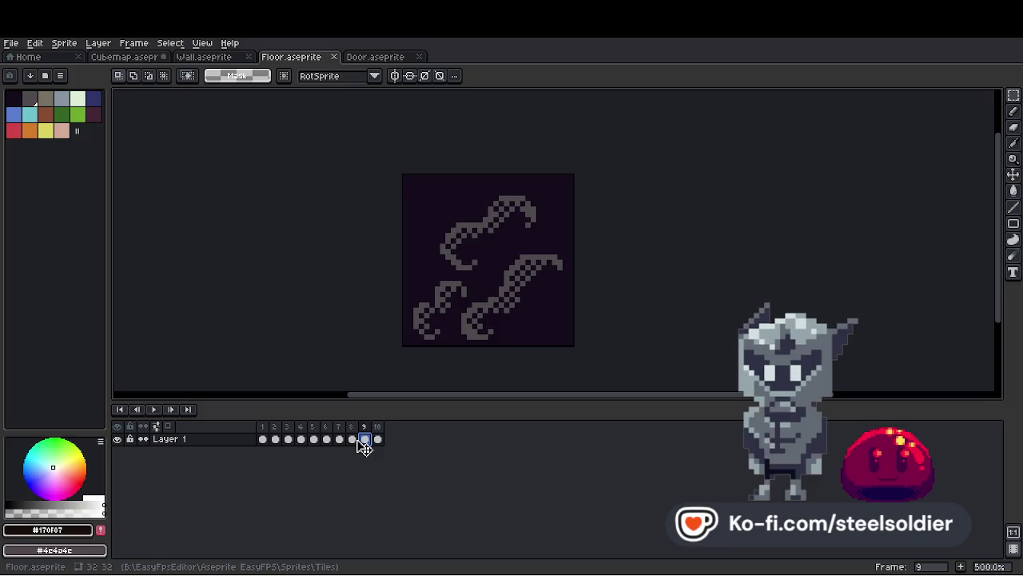
{"action": "left_click", "coordinate": [352, 439]}
{"action": "left_click", "coordinate": [339, 439]}
{"action": "left_click", "coordinate": [326, 439]}
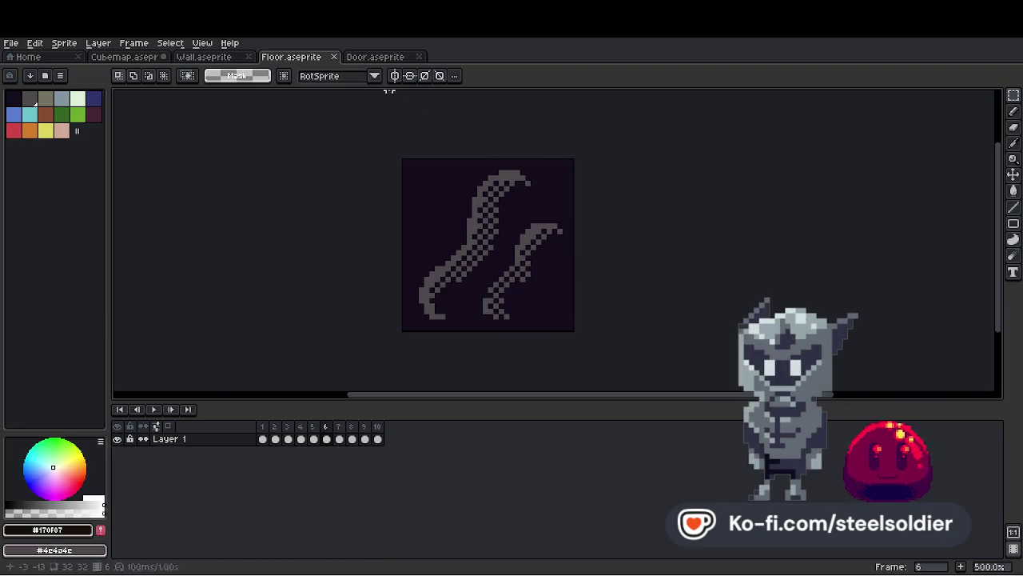
Check the Door and Wall sprites, then compare Cubemap frames around frame 12.
{"action": "left_click", "coordinate": [376, 57]}
{"action": "left_click", "coordinate": [208, 57]}
{"action": "left_click", "coordinate": [128, 57]}
{"action": "left_click", "coordinate": [416, 439]}
{"action": "left_click", "coordinate": [403, 439]}
{"action": "left_click", "coordinate": [418, 439]}
{"action": "left_click", "coordinate": [425, 439]}
{"action": "left_click", "coordinate": [416, 439]}
{"action": "left_click", "coordinate": [404, 439]}
Paste floor tiles into the top-middle and bottom-middle cells of cubemap frame 14.
{"action": "left_click", "coordinate": [428, 439]}
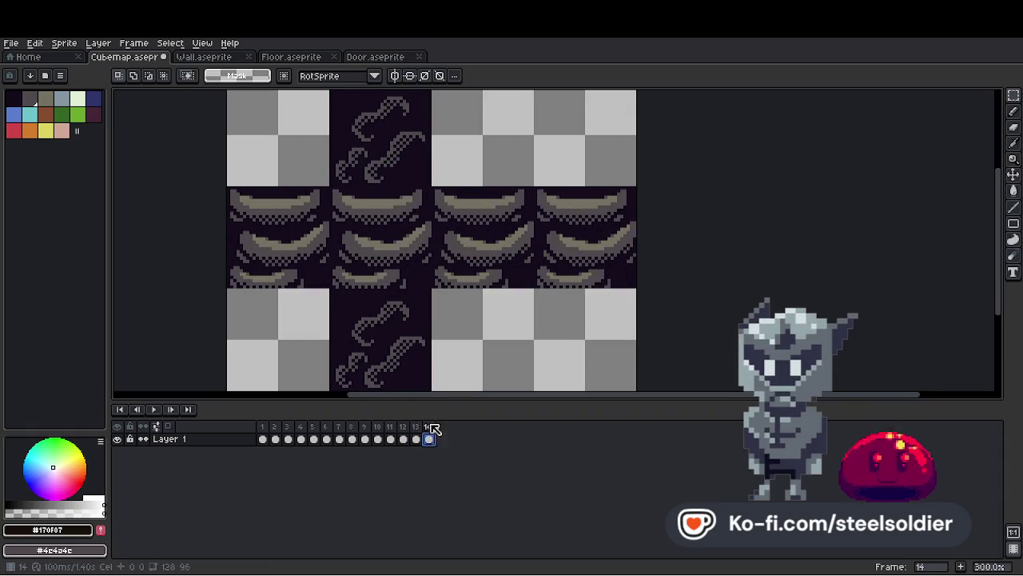
{"action": "key", "text": "ctrl+v"}
{"action": "key", "text": "shift+Right"}
{"action": "key", "text": "shift+Right"}
{"action": "key", "text": "Return"}
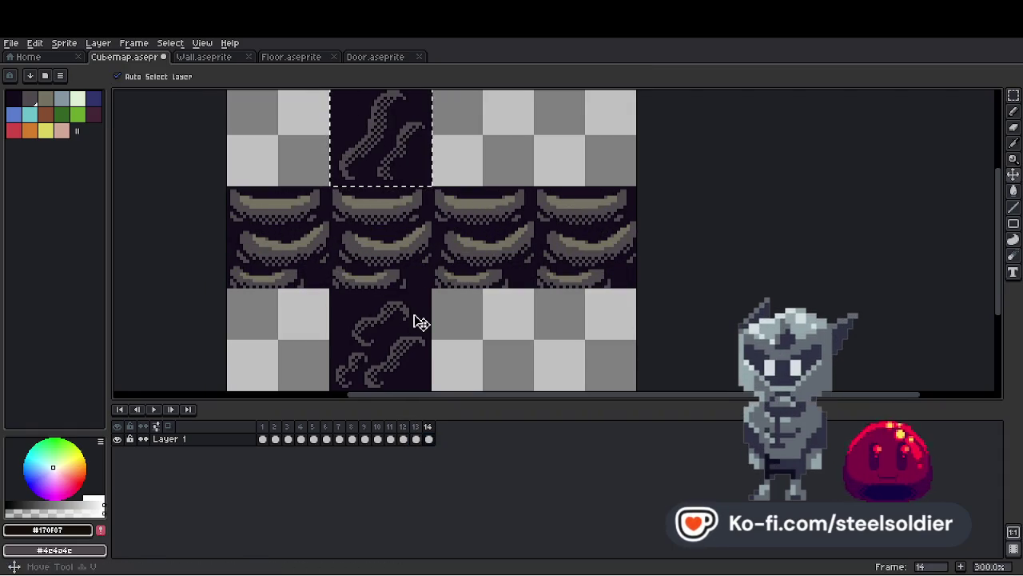
{"action": "key", "text": "ctrl+v"}
{"action": "key", "text": "shift+Down"}
{"action": "key", "text": "shift+Down"}
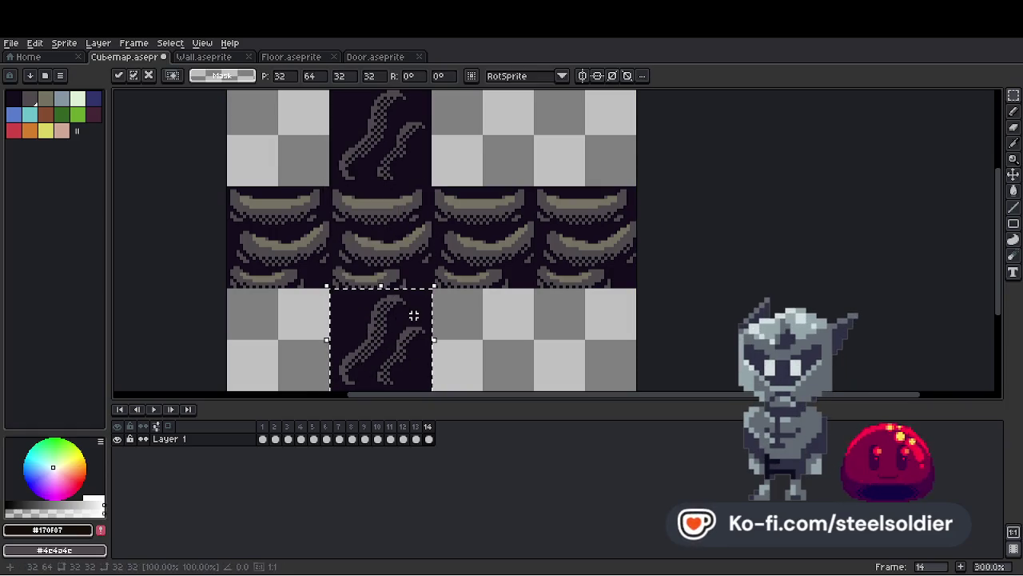
{"action": "scroll", "coordinate": [414, 316], "scroll_direction": "down", "scroll_amount": 1}
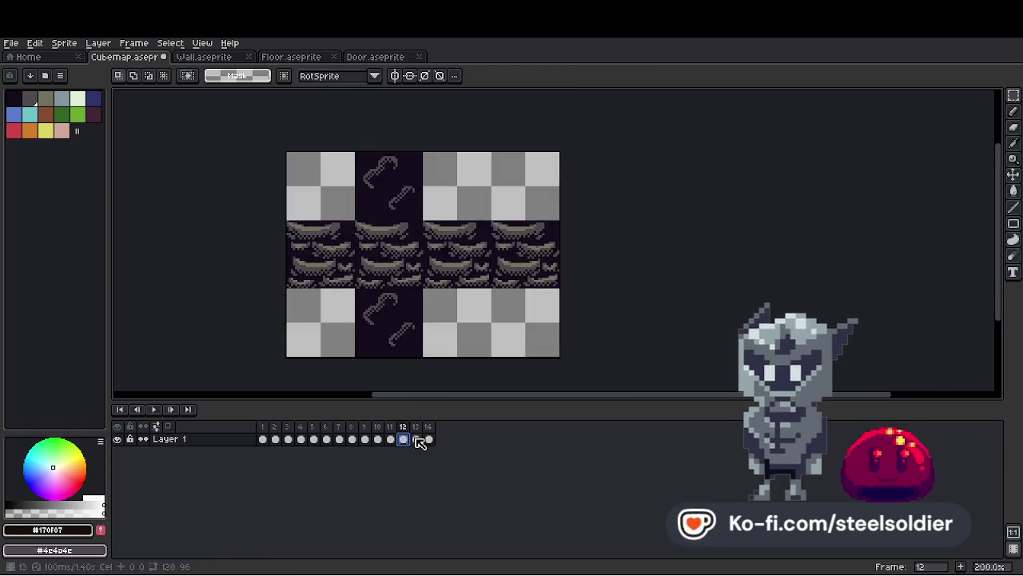
Review the cubemap frames, revisiting frames 4 through 6.
{"action": "left_click", "coordinate": [429, 439]}
{"action": "key", "text": "Right"}
{"action": "key", "text": "Right"}
{"action": "key", "text": "Right"}
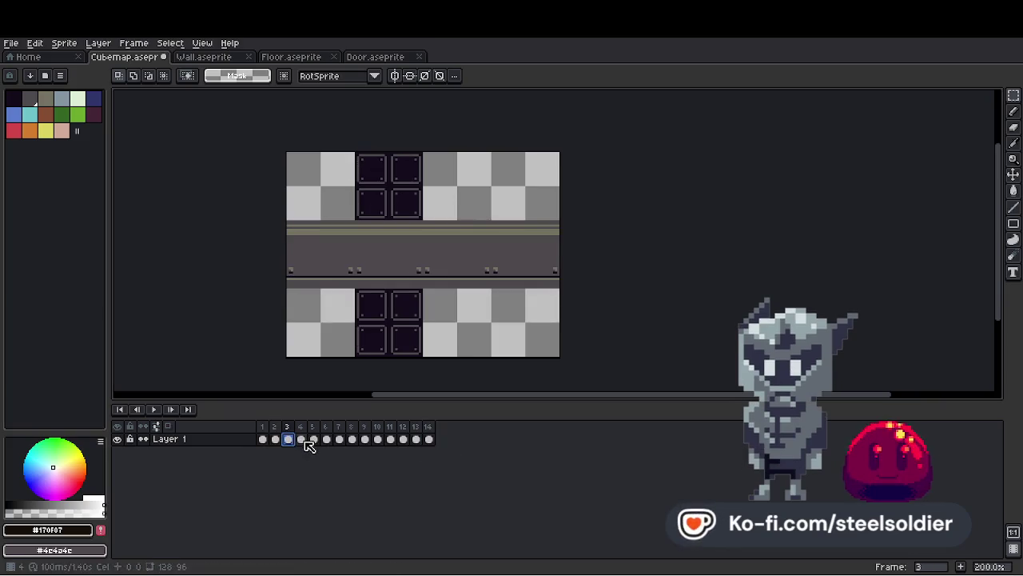
{"action": "left_click", "coordinate": [301, 439]}
{"action": "left_click", "coordinate": [313, 439]}
{"action": "left_click", "coordinate": [327, 439]}
{"action": "left_click", "coordinate": [301, 439]}
Export every cubemap frame as a separate image.
{"action": "left_click", "coordinate": [10, 42]}
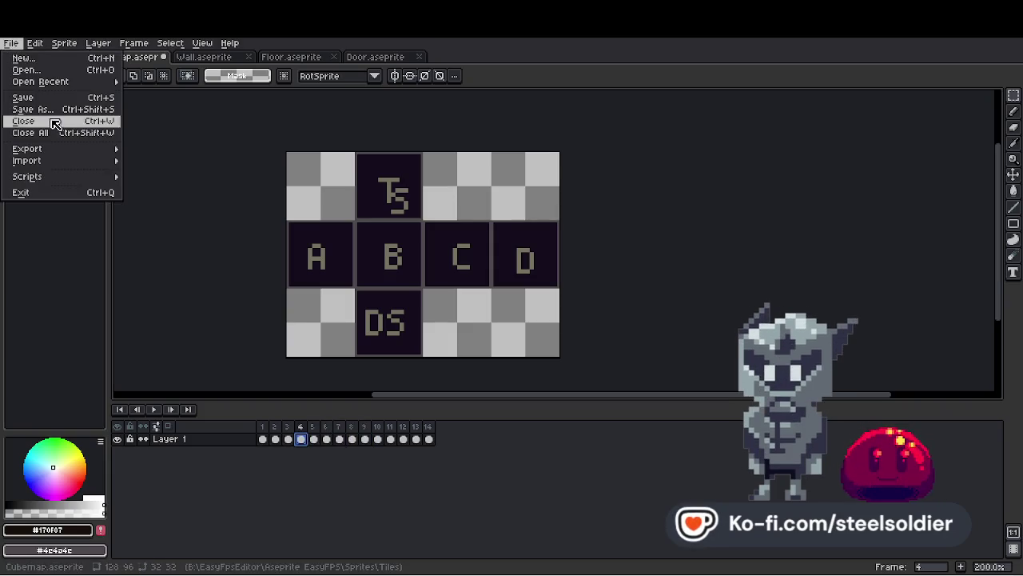
{"action": "left_click", "coordinate": [160, 146]}
{"action": "left_click", "coordinate": [167, 187]}
{"action": "left_click", "coordinate": [476, 337]}
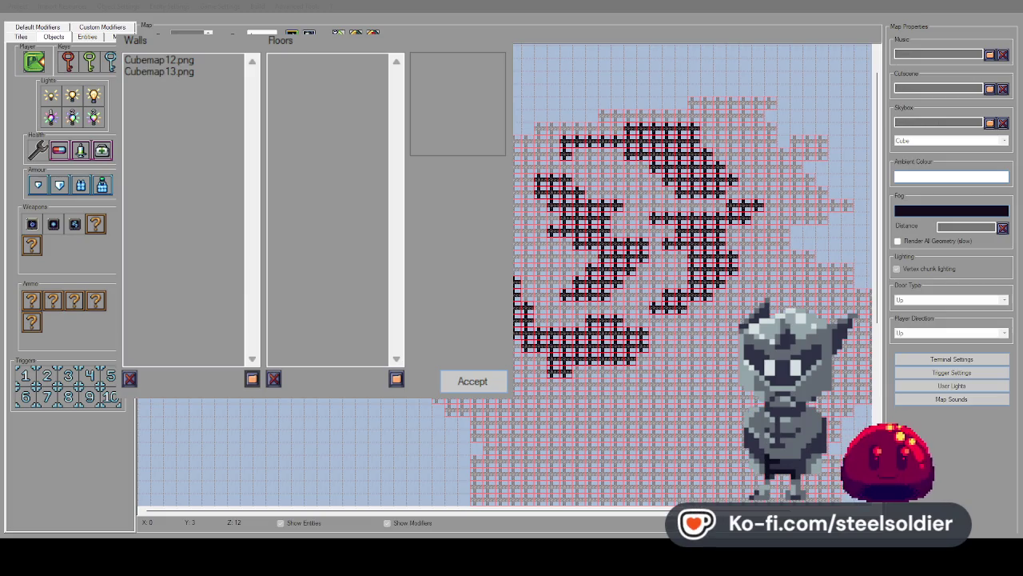
Add Cubemap14.png and Cubemap1.png as Walls, accept, and view the wall tiles palette.
{"action": "left_click", "coordinate": [169, 60]}
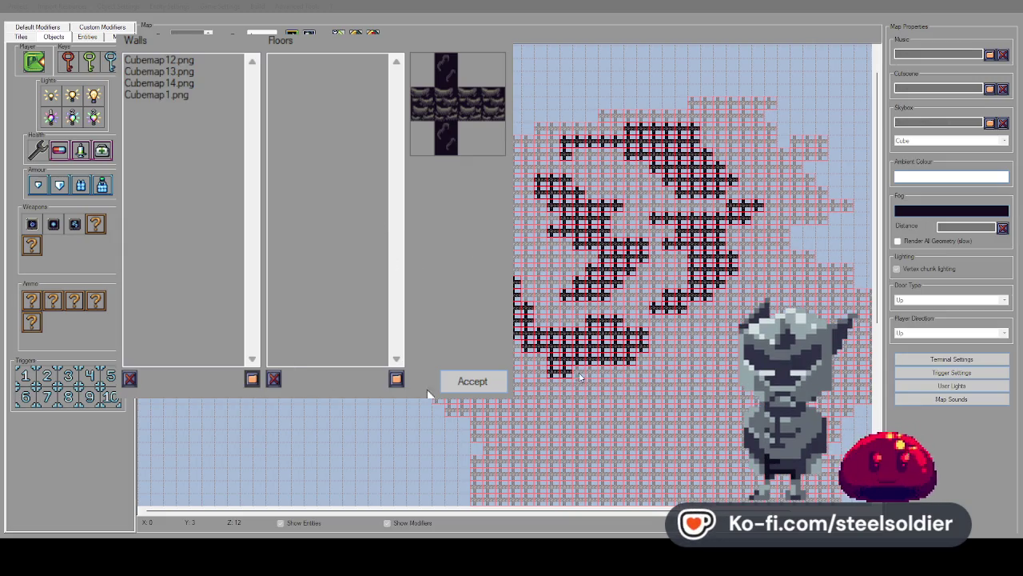
{"action": "left_click", "coordinate": [462, 382]}
{"action": "left_click", "coordinate": [32, 35]}
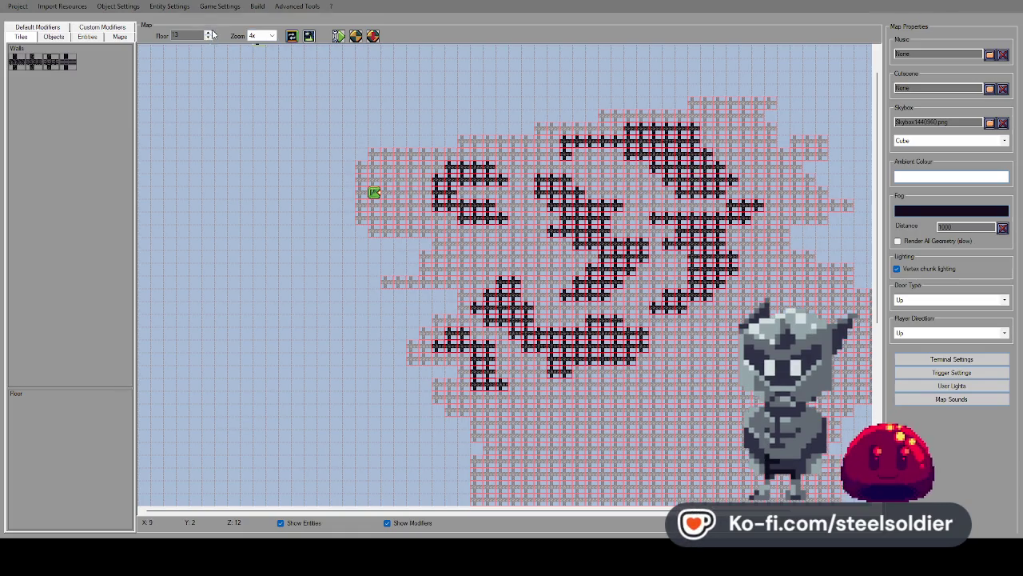
Step up through floors 14 and 15, then back down to floor 12.
{"action": "left_click", "coordinate": [208, 33]}
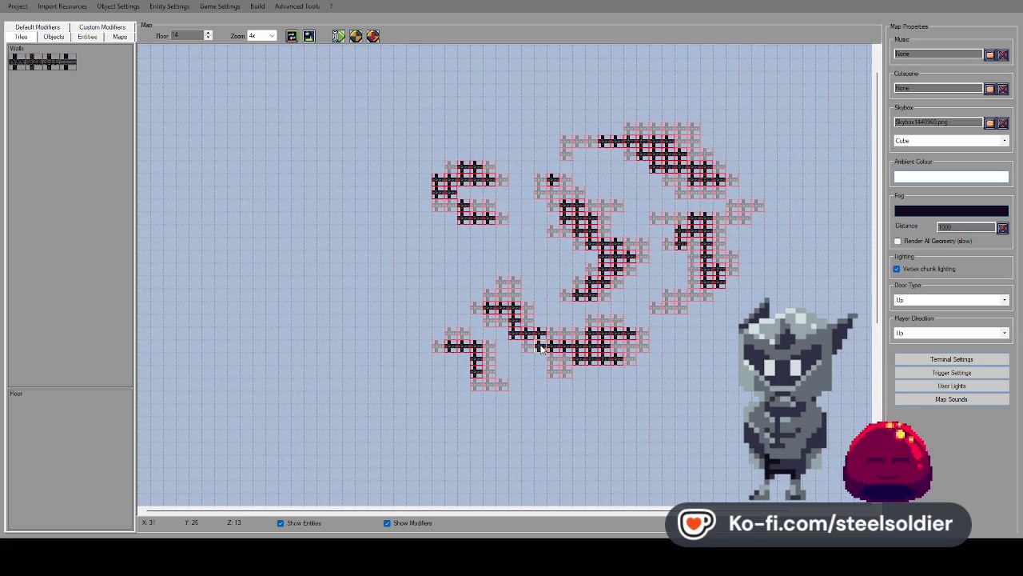
{"action": "left_click", "coordinate": [209, 33]}
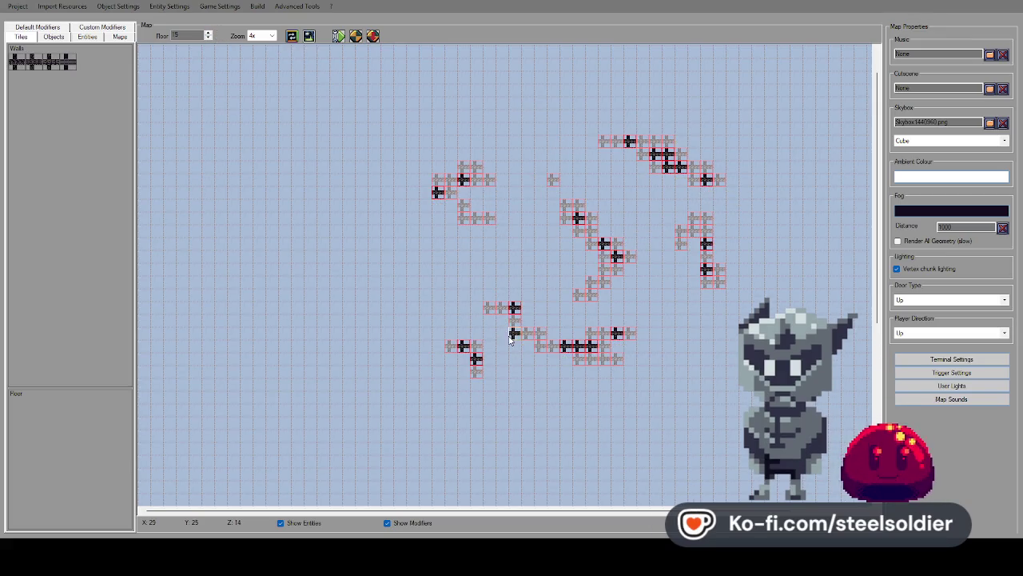
{"action": "left_click", "coordinate": [208, 33]}
{"action": "left_click", "coordinate": [207, 39]}
{"action": "left_click", "coordinate": [207, 39]}
{"action": "left_click", "coordinate": [207, 39]}
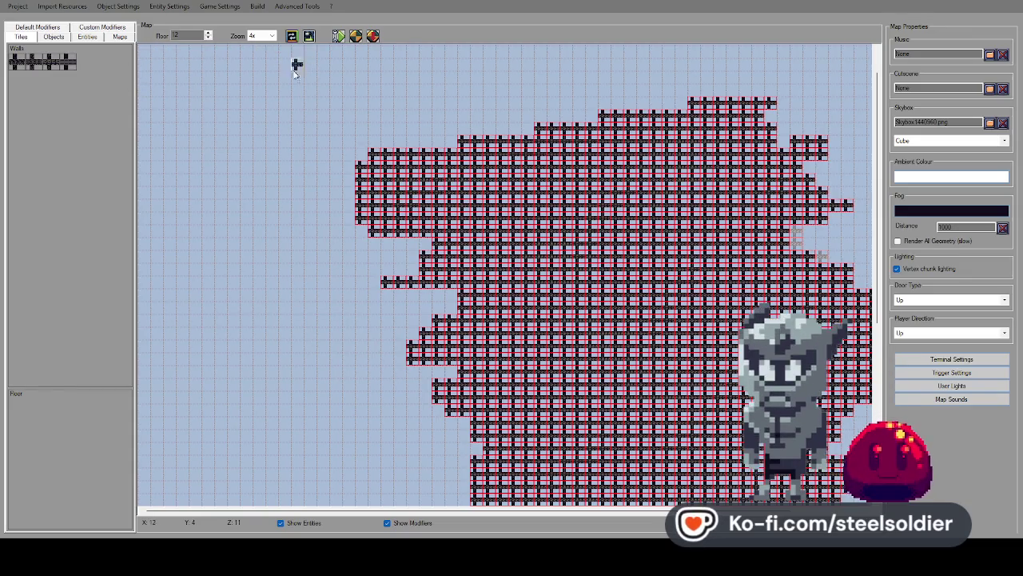
Paint wall tiles for a room near the bottom of floor 13.
{"action": "left_click_drag", "start_coordinate": [304, 510], "coordinate": [359, 510]}
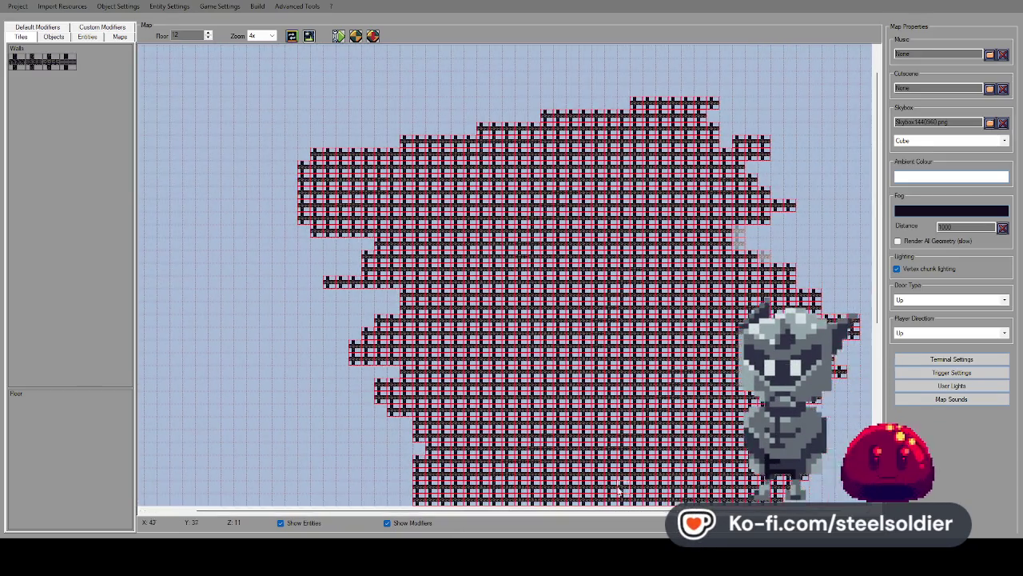
{"action": "scroll", "coordinate": [866, 240], "scroll_direction": "down", "scroll_amount": 2}
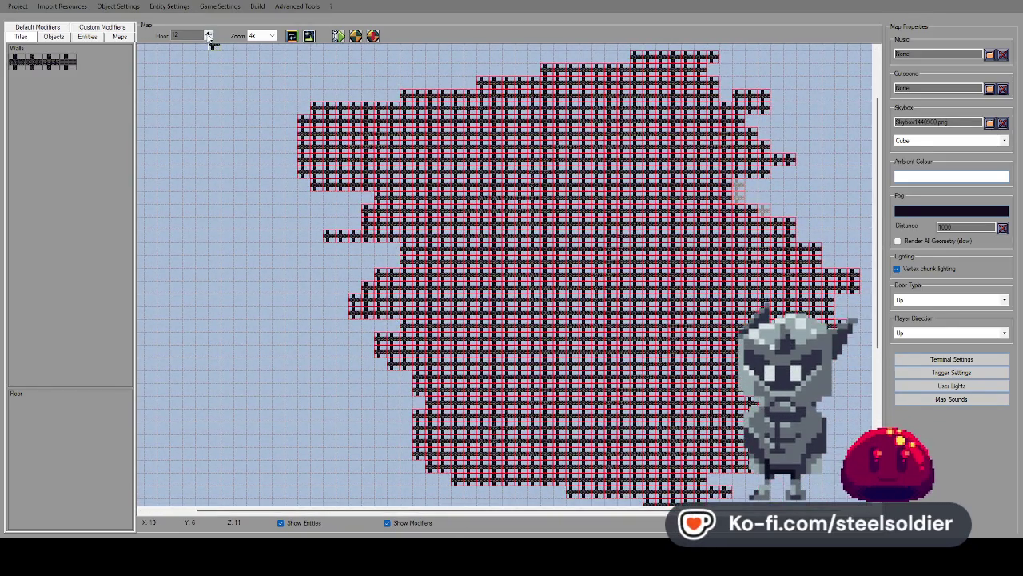
{"action": "left_click", "coordinate": [207, 33]}
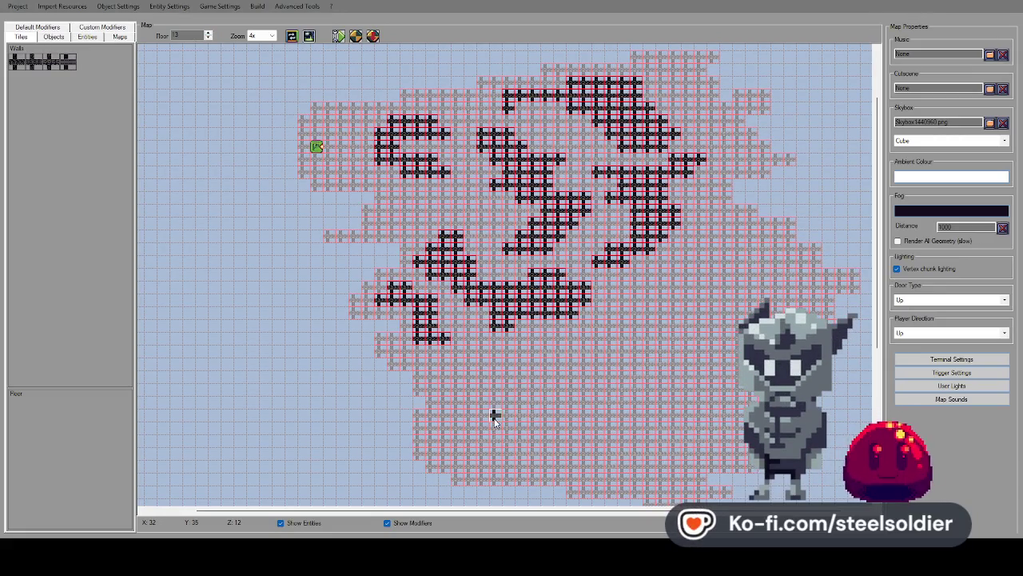
{"action": "mouse_move", "coordinate": [494, 402]}
{"action": "left_mouse_down"}
{"action": "mouse_move", "coordinate": [517, 393]}
{"action": "mouse_move", "coordinate": [522, 373]}
{"action": "mouse_move", "coordinate": [576, 374]}
{"action": "mouse_move", "coordinate": [573, 422]}
{"action": "mouse_move", "coordinate": [496, 431]}
{"action": "mouse_move", "coordinate": [531, 409]}
{"action": "left_mouse_up"}
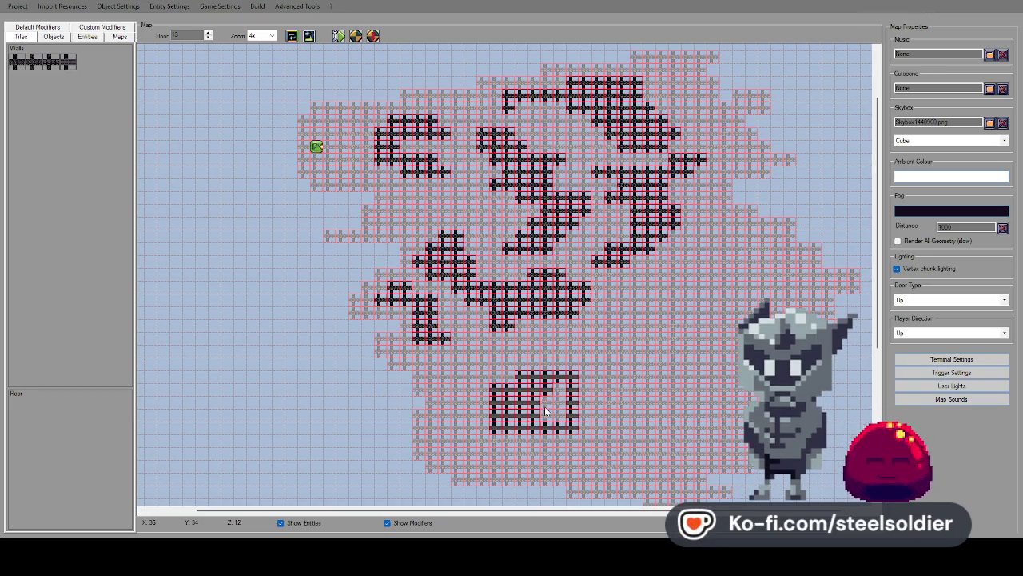
Paint a wall column and fill the bottom room with walls on floor 14.
{"action": "left_click", "coordinate": [208, 39]}
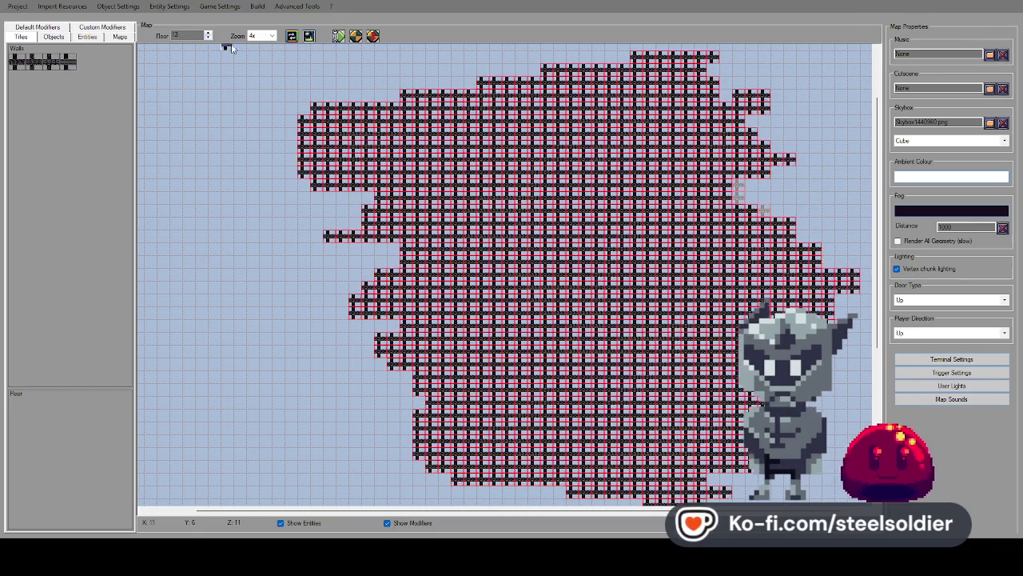
{"action": "left_click", "coordinate": [208, 34]}
{"action": "left_click", "coordinate": [209, 34]}
{"action": "mouse_move", "coordinate": [496, 429]}
{"action": "left_mouse_down"}
{"action": "mouse_move", "coordinate": [496, 394]}
{"action": "mouse_move", "coordinate": [520, 379]}
{"action": "mouse_move", "coordinate": [571, 379]}
{"action": "left_mouse_up"}
{"action": "mouse_move", "coordinate": [573, 431]}
{"action": "left_mouse_down"}
{"action": "mouse_move", "coordinate": [500, 431]}
{"action": "mouse_move", "coordinate": [564, 416]}
{"action": "mouse_move", "coordinate": [508, 406]}
{"action": "left_mouse_up"}
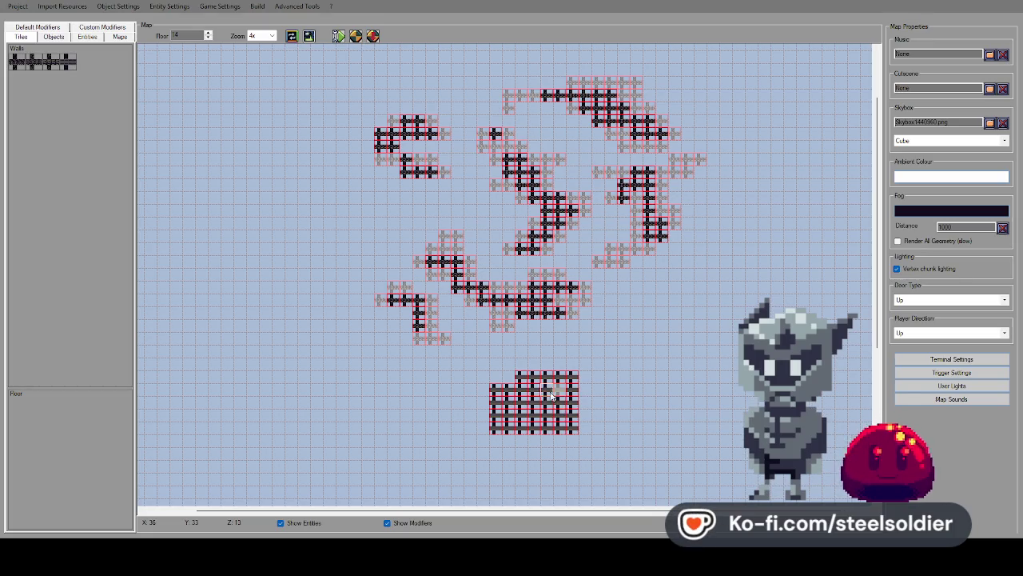
Add a wall tile to the floor 15 room and launch a playtest with F5.
{"action": "left_click", "coordinate": [209, 32]}
{"action": "mouse_move", "coordinate": [526, 405]}
{"action": "left_mouse_down"}
{"action": "mouse_move", "coordinate": [524, 415]}
{"action": "mouse_move", "coordinate": [562, 402]}
{"action": "mouse_move", "coordinate": [540, 404]}
{"action": "left_mouse_up"}
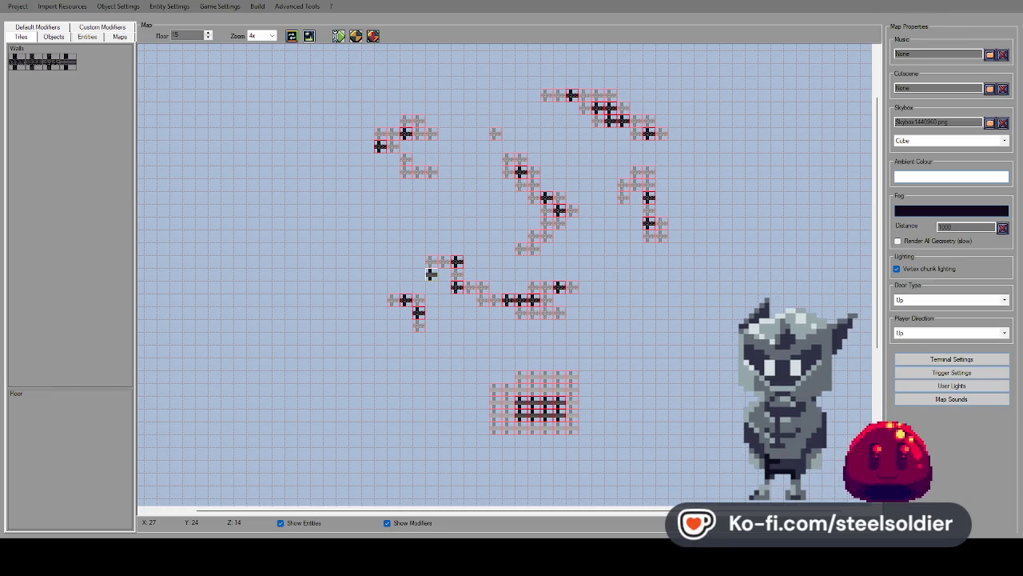
{"action": "key", "text": "F5"}
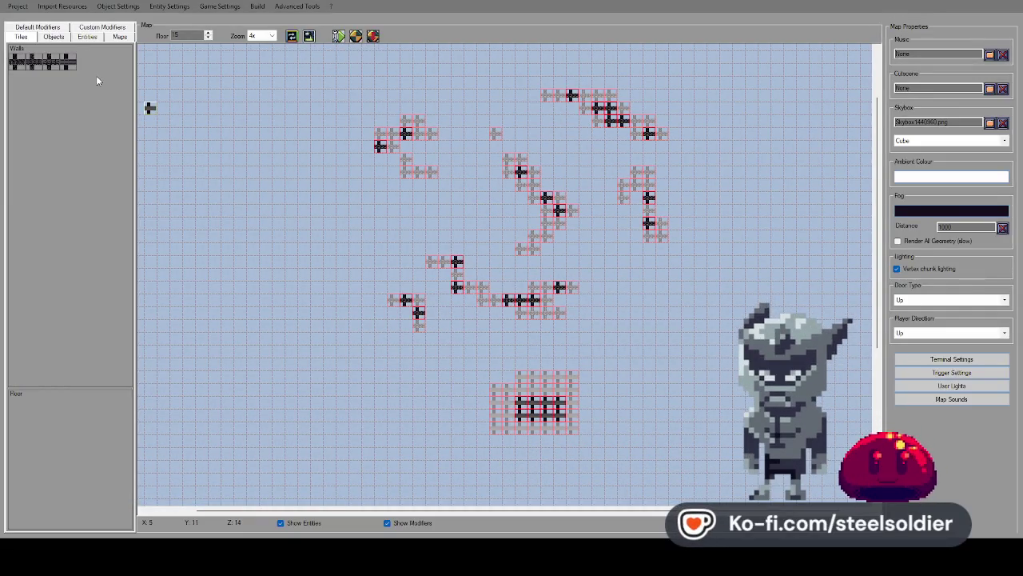
Close the playtest and list the project's maps, Hub.eem and Debug.eem.
{"action": "left_click", "coordinate": [99, 29]}
{"action": "left_click", "coordinate": [116, 28]}
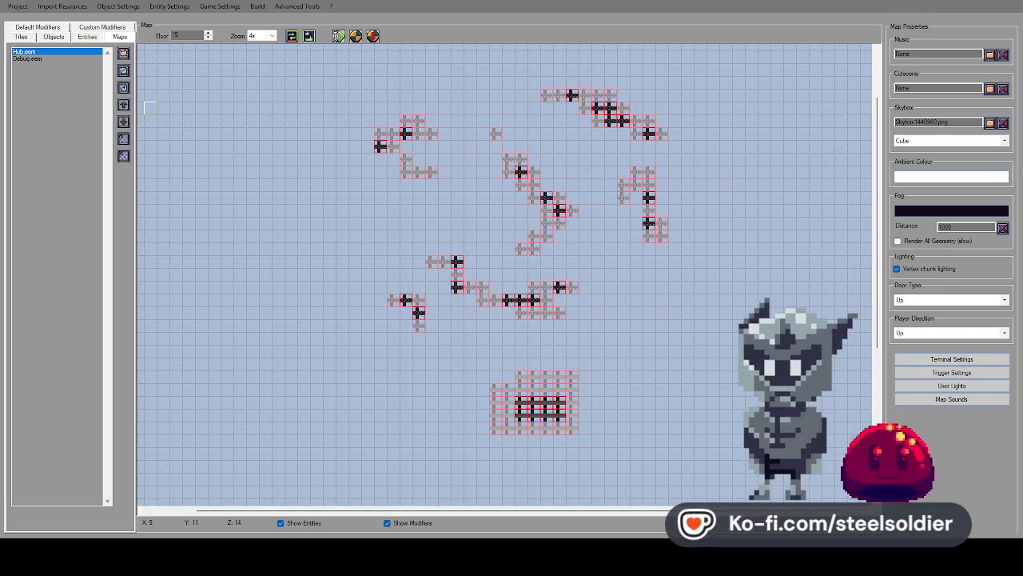
In a new Notepad++ file, type the gravity value 485, replacing a mistyped 535.
{"action": "key", "text": "alt+Tab"}
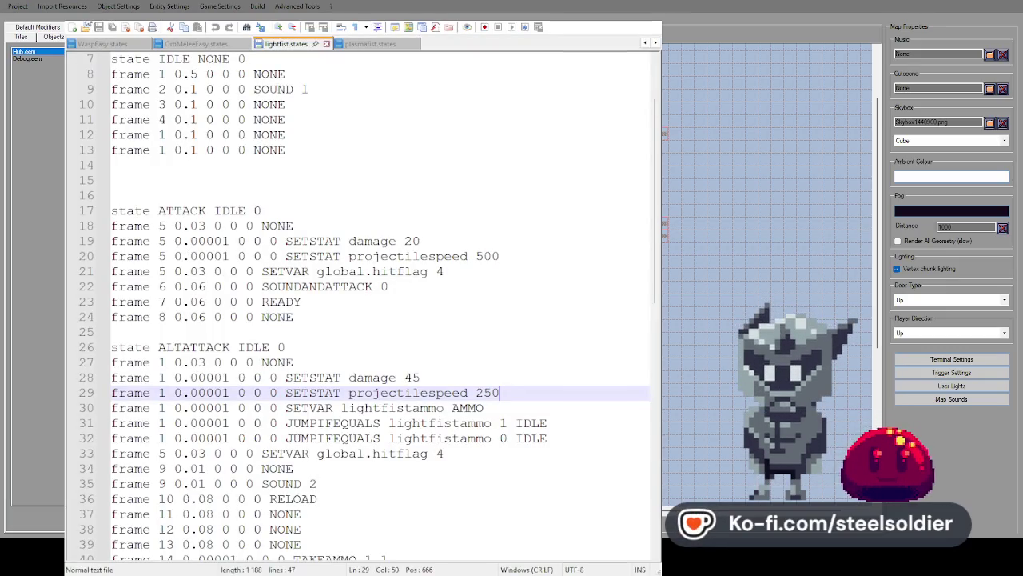
{"action": "key", "text": "ctrl+n"}
{"action": "type", "text": "gravity"}
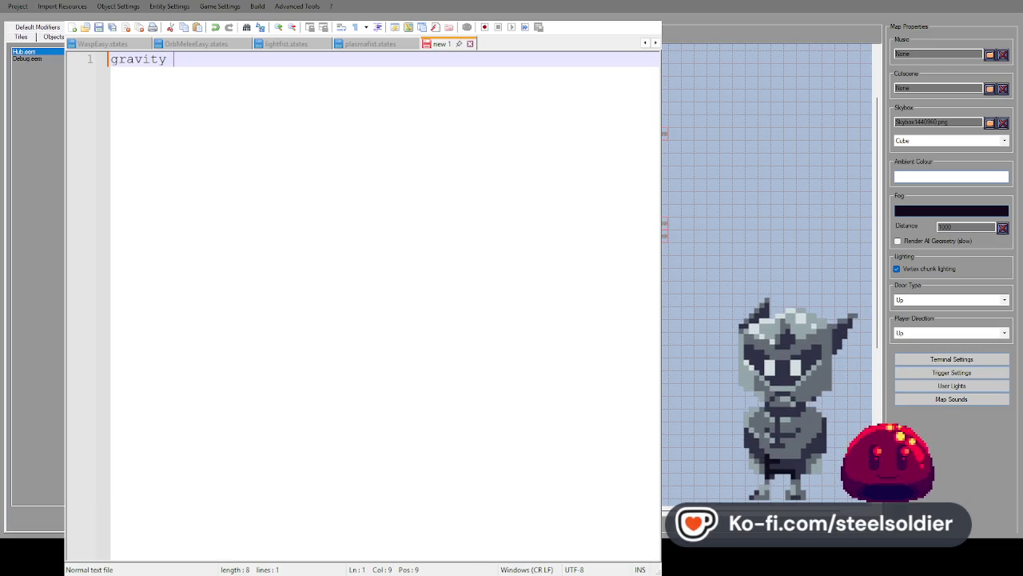
{"action": "type", "text": "535"}
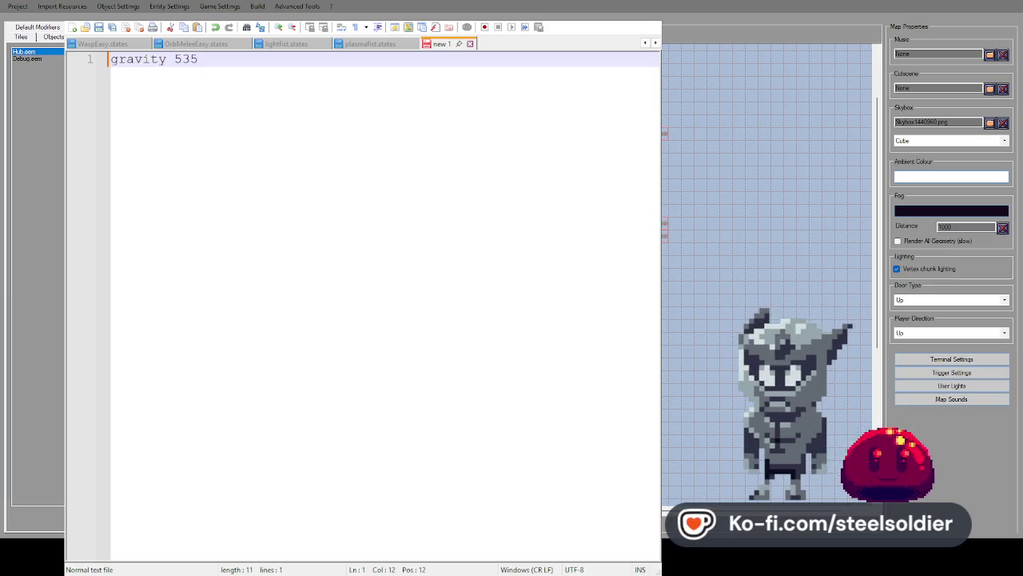
{"action": "key", "text": "BackSpace"}
{"action": "key", "text": "BackSpace"}
{"action": "key", "text": "BackSpace"}
{"action": "type", "text": "4"}
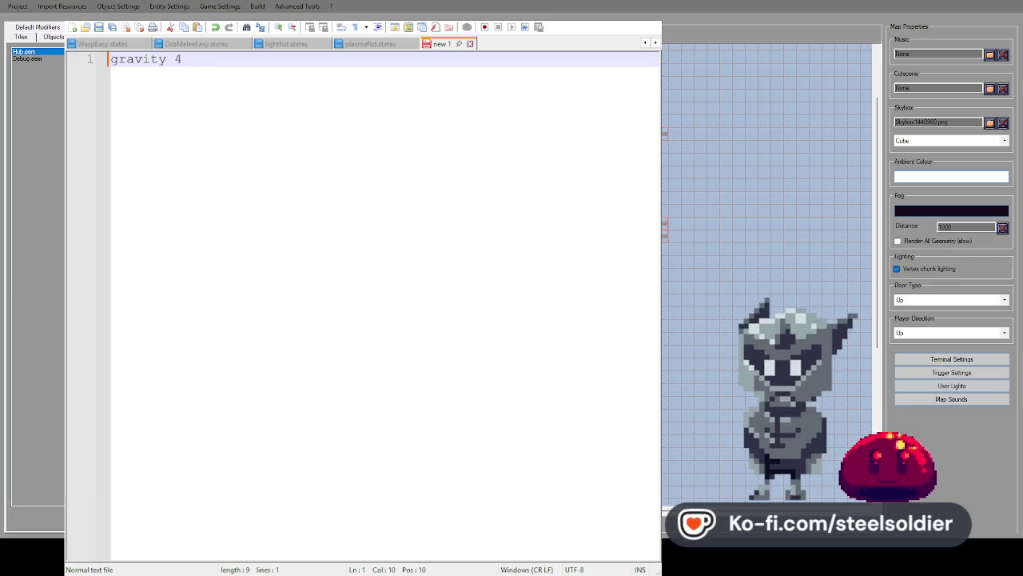
{"action": "type", "text": "85"}
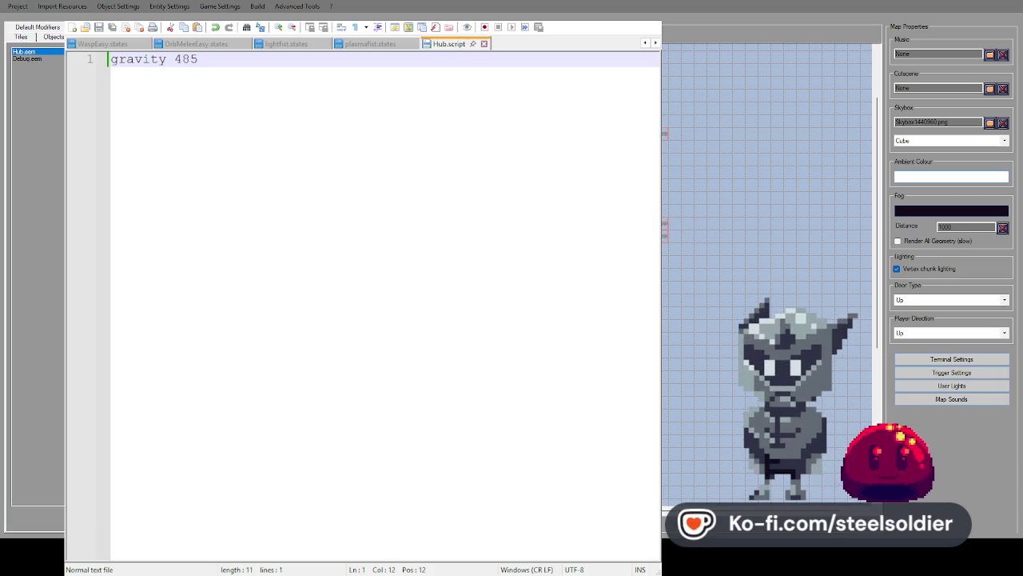
Walk around the playtest level, close the game, then start changing gravity 485 to 385.
{"action": "key", "text": "w"}
{"action": "key", "text": "w"}
{"action": "key", "text": "w"}
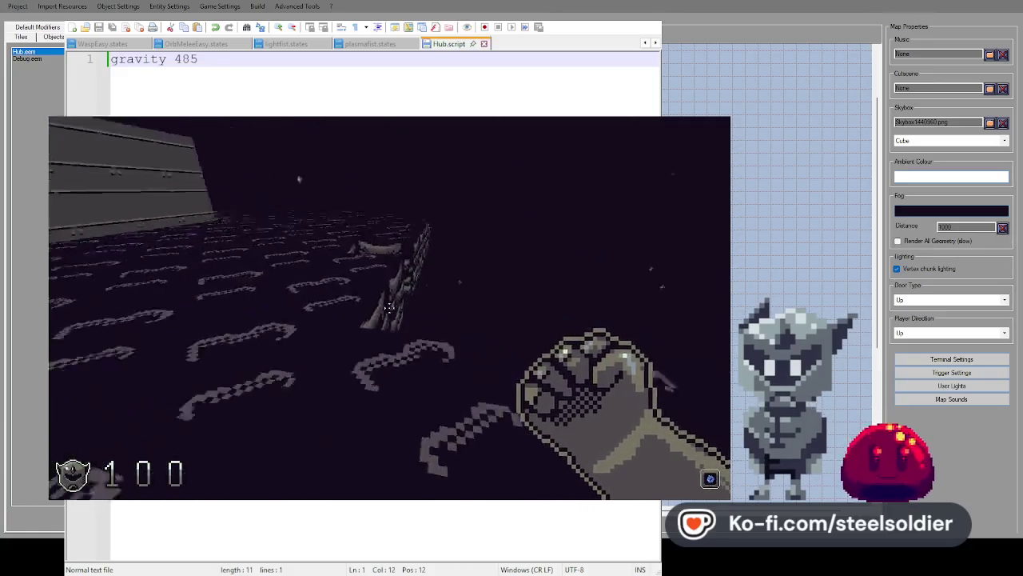
{"action": "key", "text": "w"}
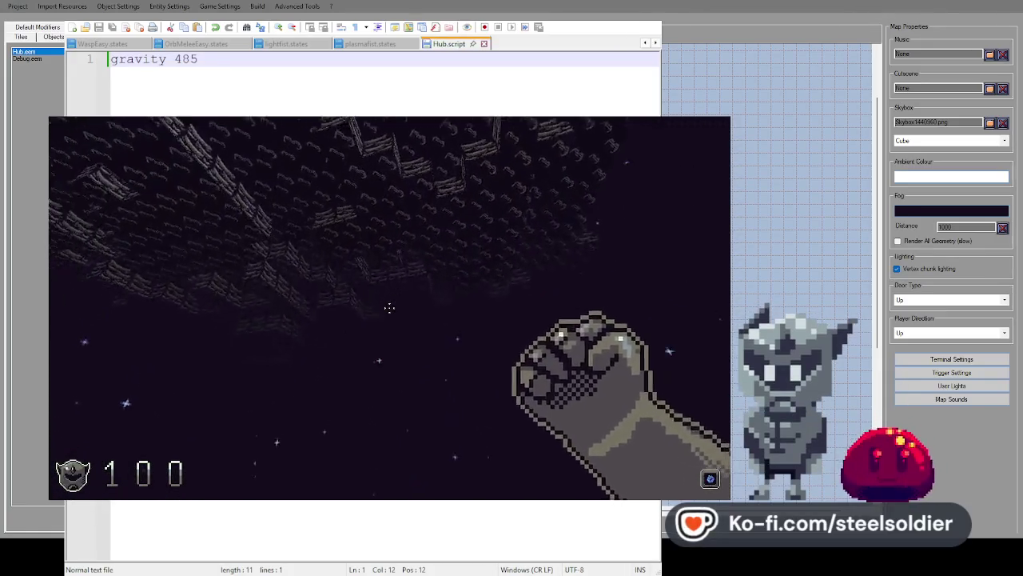
{"action": "key", "text": "Escape"}
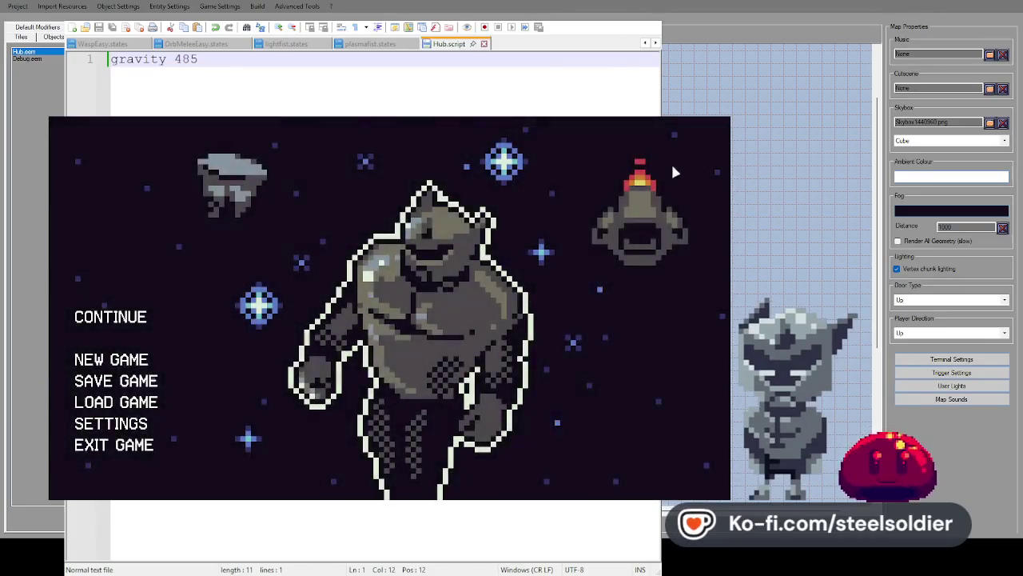
{"action": "left_click", "coordinate": [718, 122]}
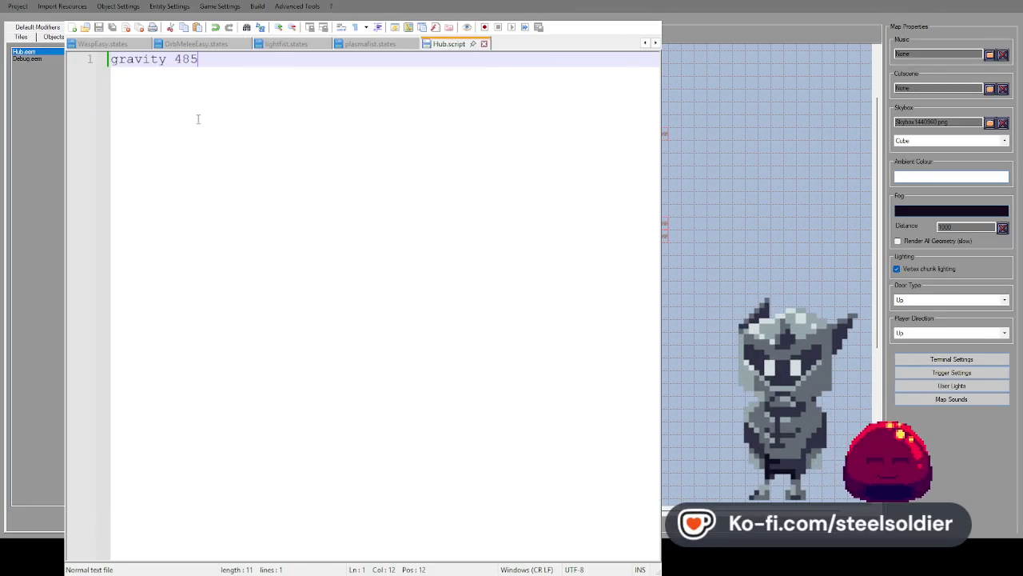
{"action": "left_click", "coordinate": [181, 63]}
{"action": "key", "text": "BackSpace"}
Change the Hub script's gravity from 485 to 385, save it, and walk the level in a playtest.
{"action": "type", "text": "3"}
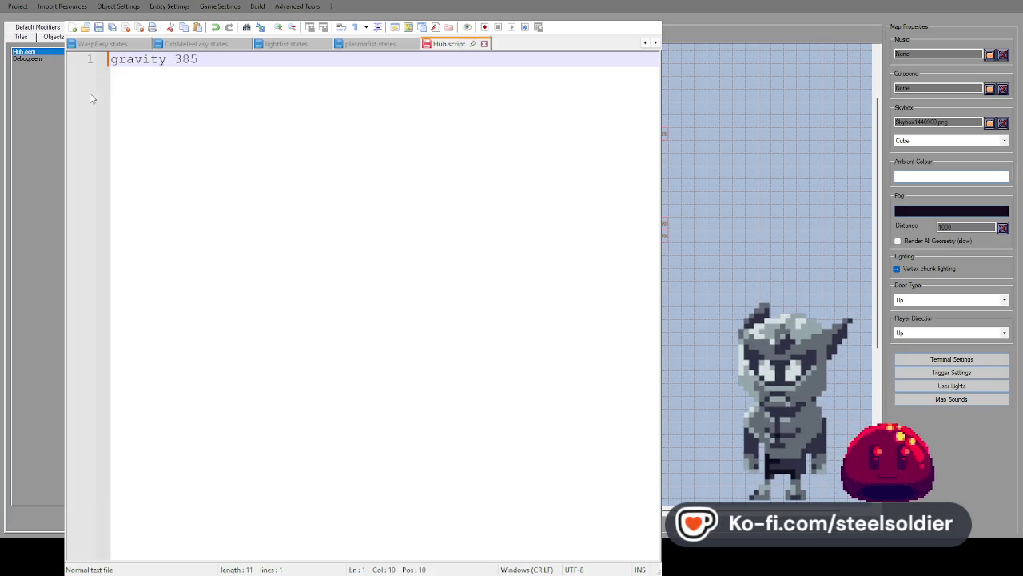
{"action": "key", "text": "ctrl+s"}
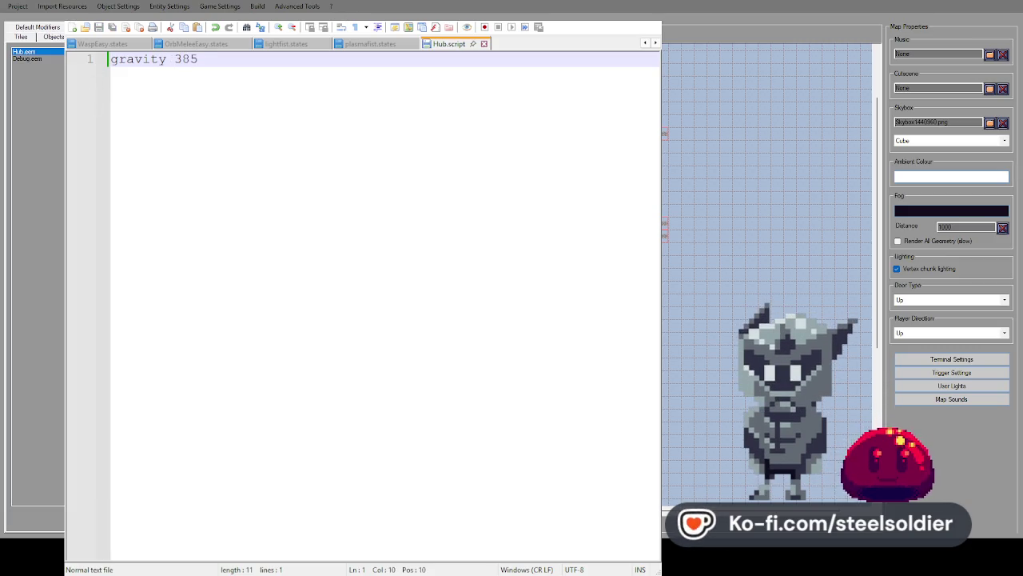
{"action": "key", "text": "F5"}
{"action": "key", "text": "w"}
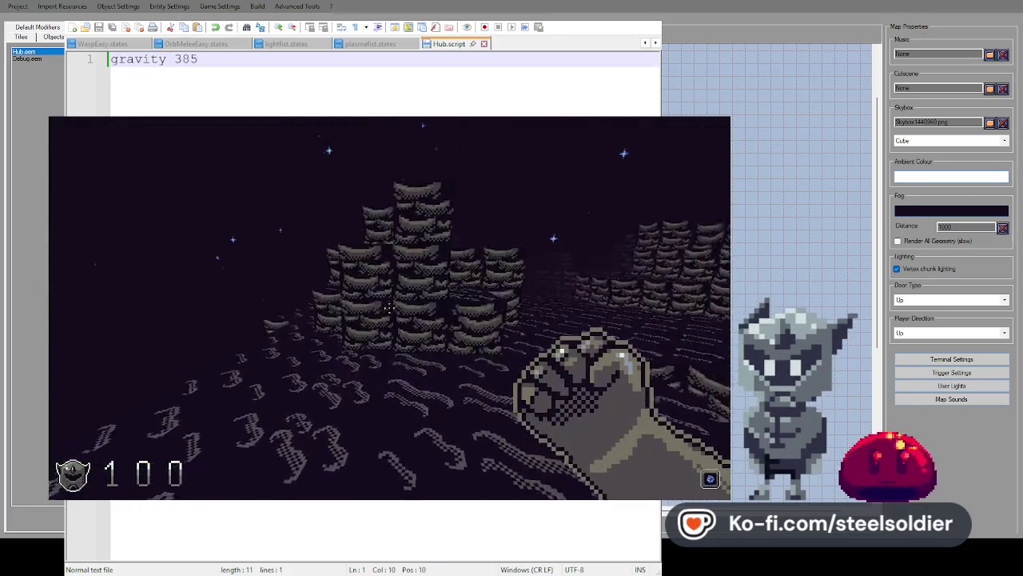
{"action": "key", "text": "w"}
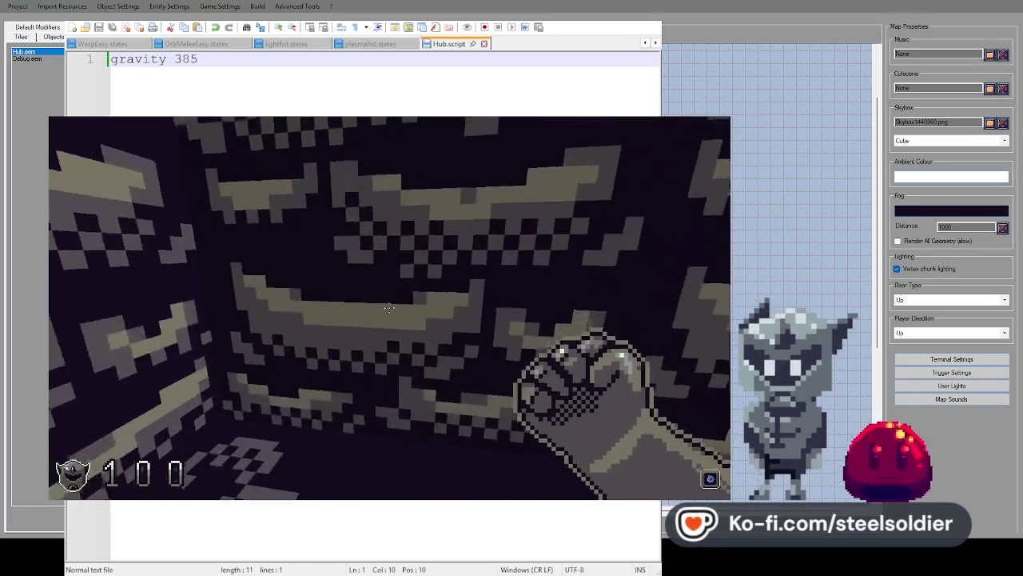
{"action": "key", "text": "w"}
{"action": "key", "text": "w"}
{"action": "key", "text": "w"}
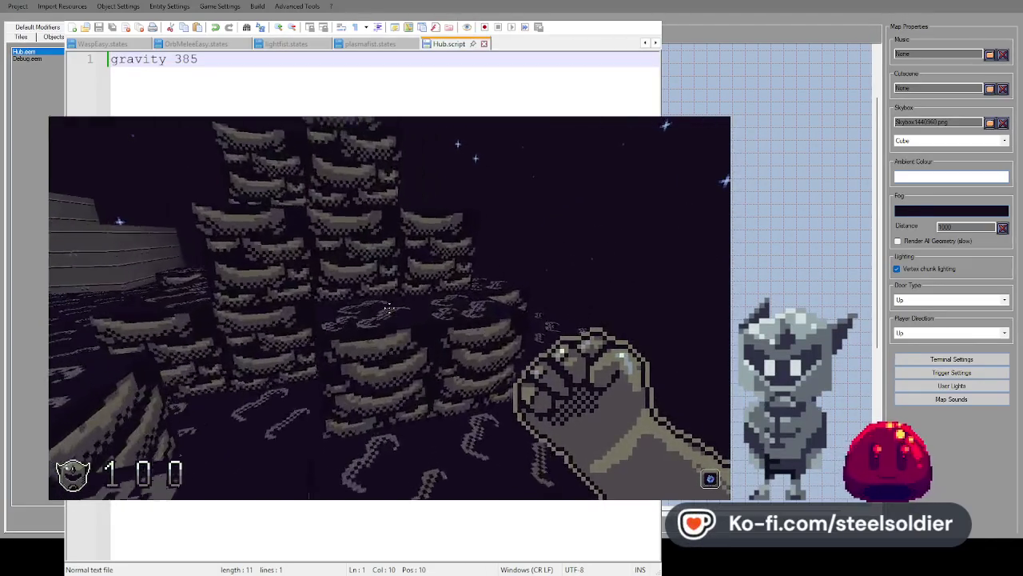
{"action": "key", "text": "w"}
{"action": "key", "text": "Left"}
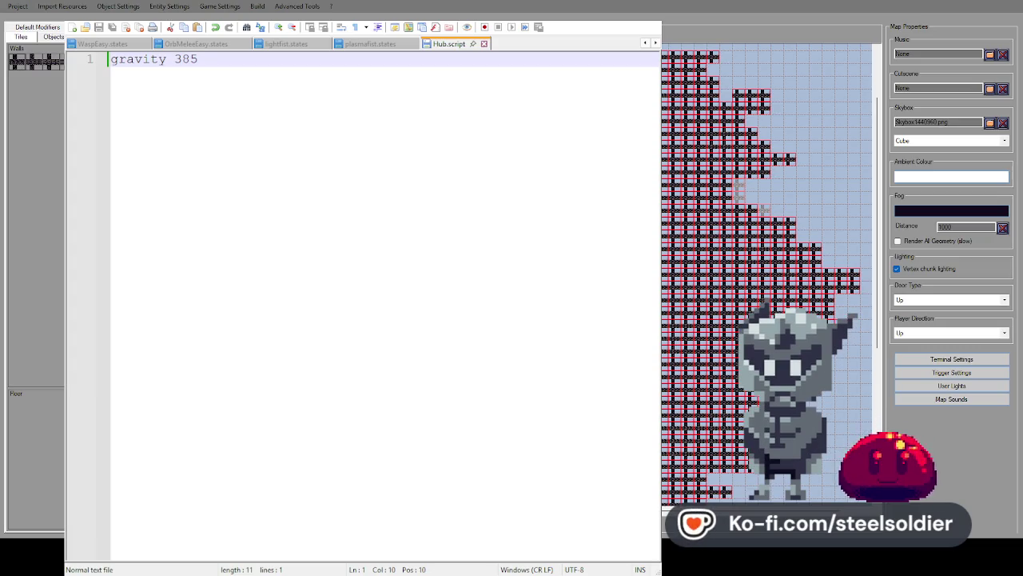
Scroll around the Hub map grid and pick a different wall tile from the palette.
{"action": "scroll", "coordinate": [768, 240], "scroll_direction": "up", "scroll_amount": 3}
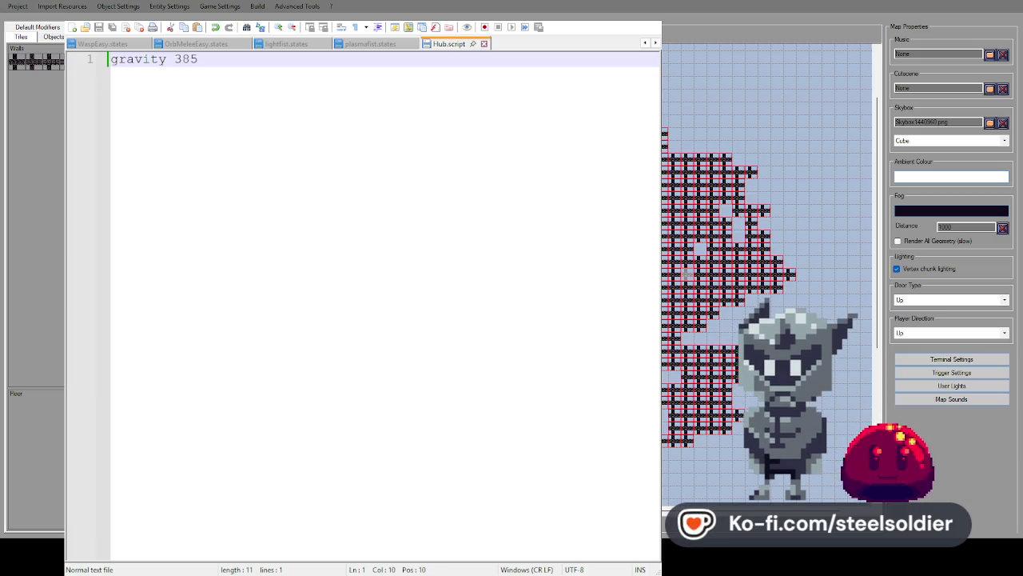
{"action": "scroll", "coordinate": [759, 280], "scroll_direction": "down", "scroll_amount": 3}
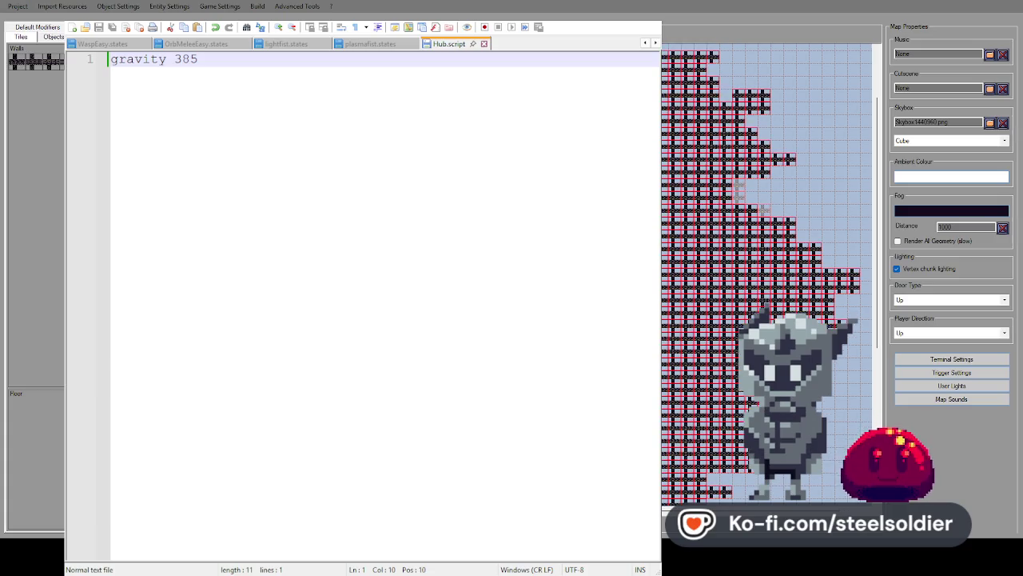
{"action": "scroll", "coordinate": [767, 240], "scroll_direction": "up", "scroll_amount": 3}
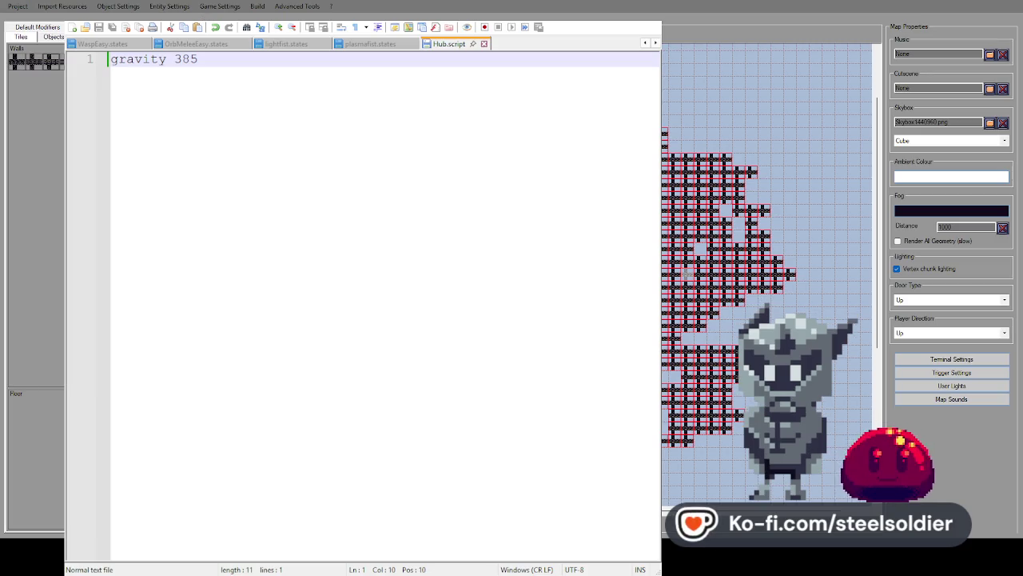
{"action": "scroll", "coordinate": [759, 272], "scroll_direction": "down", "scroll_amount": 3}
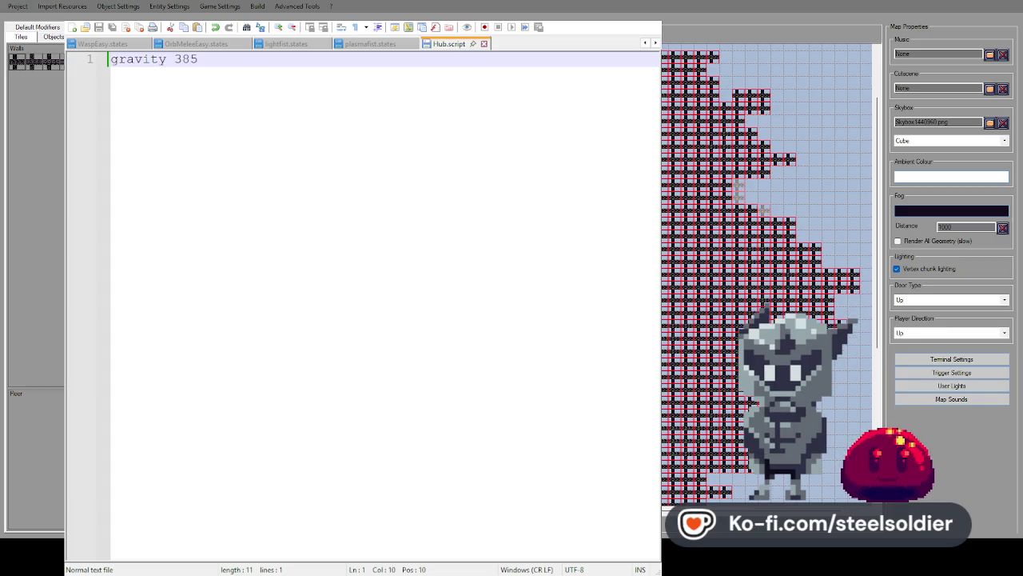
{"action": "scroll", "coordinate": [765, 272], "scroll_direction": "up", "scroll_amount": 2}
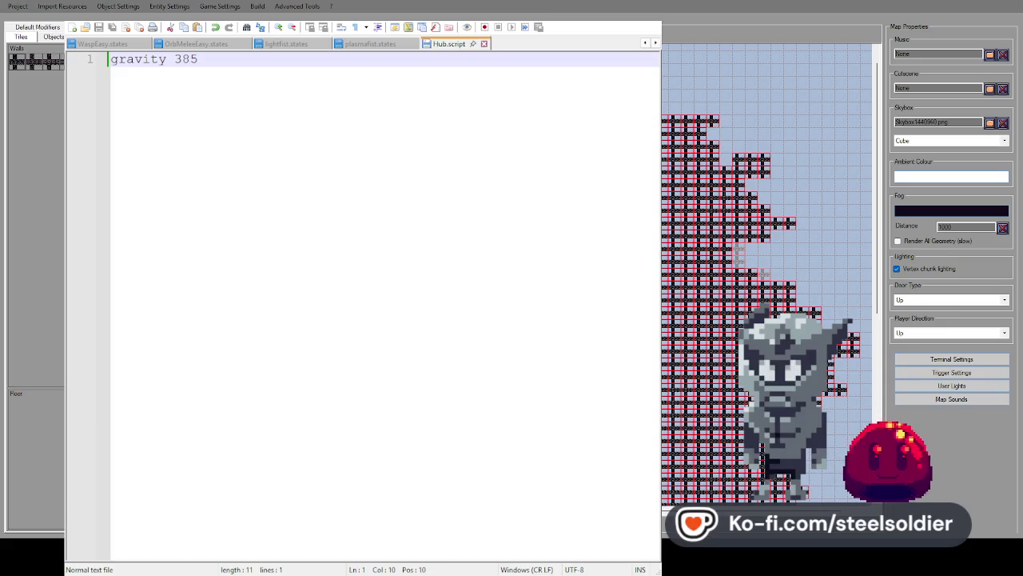
{"action": "scroll", "coordinate": [766, 272], "scroll_direction": "down", "scroll_amount": 2}
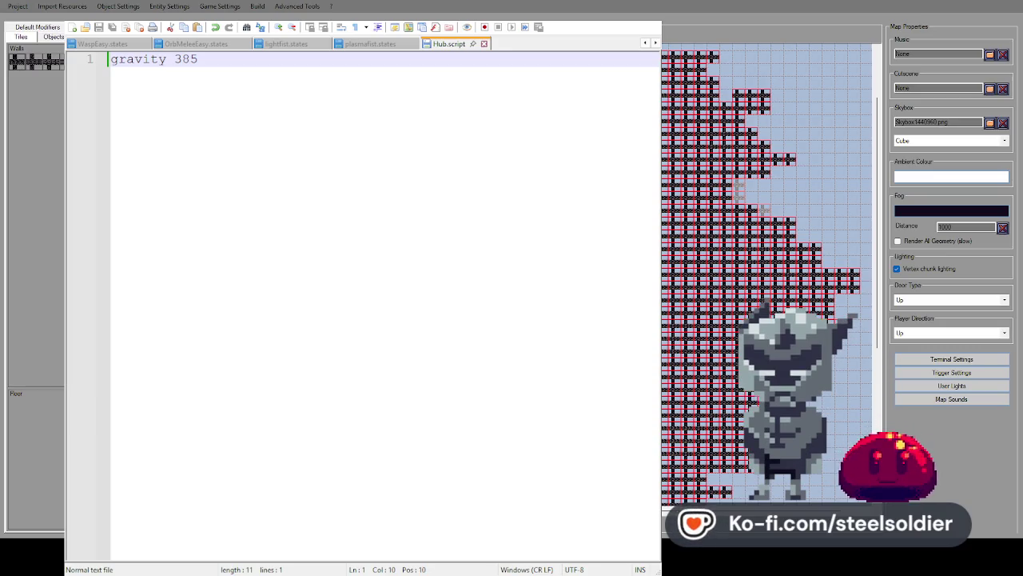
{"action": "left_click", "coordinate": [55, 63]}
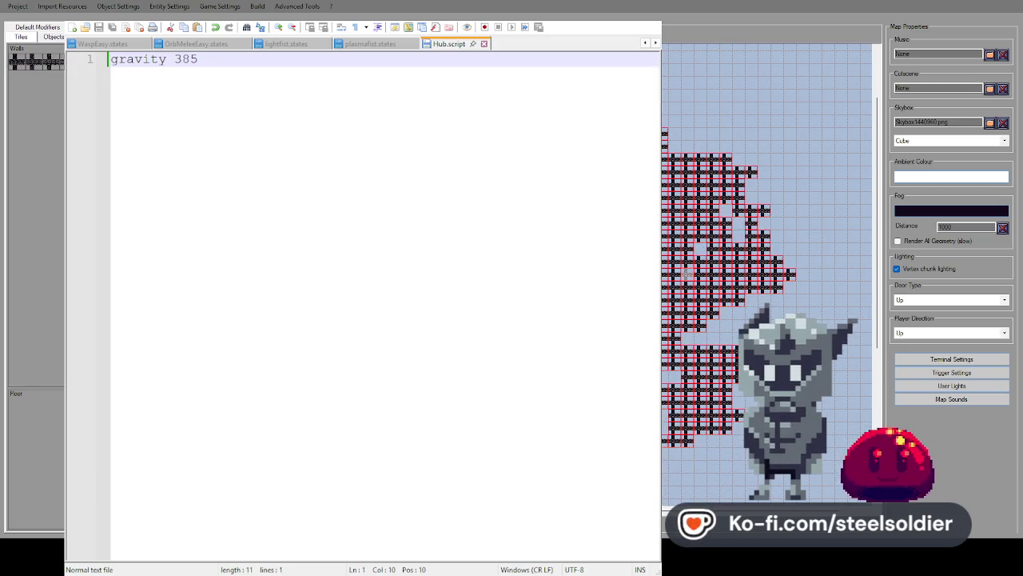
{"action": "scroll", "coordinate": [767, 272], "scroll_direction": "down", "scroll_amount": 3}
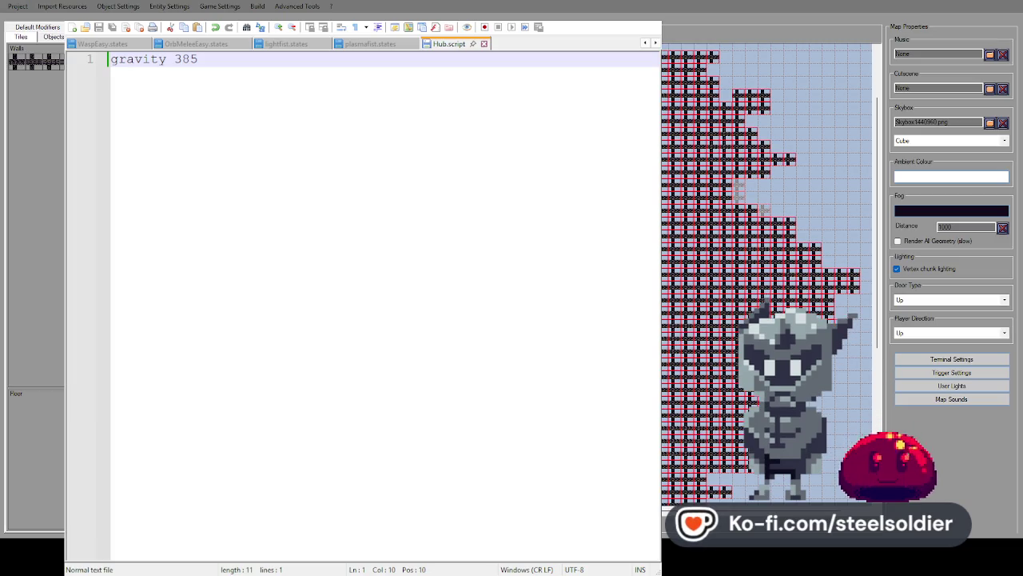
{"action": "scroll", "coordinate": [768, 272], "scroll_direction": "up", "scroll_amount": 3}
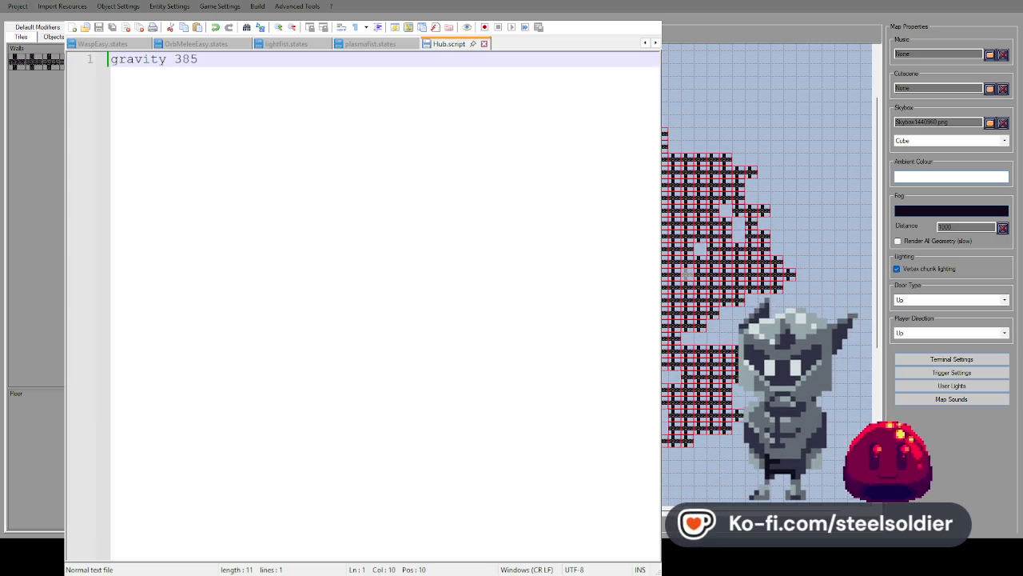
{"action": "scroll", "coordinate": [767, 272], "scroll_direction": "right", "scroll_amount": 2}
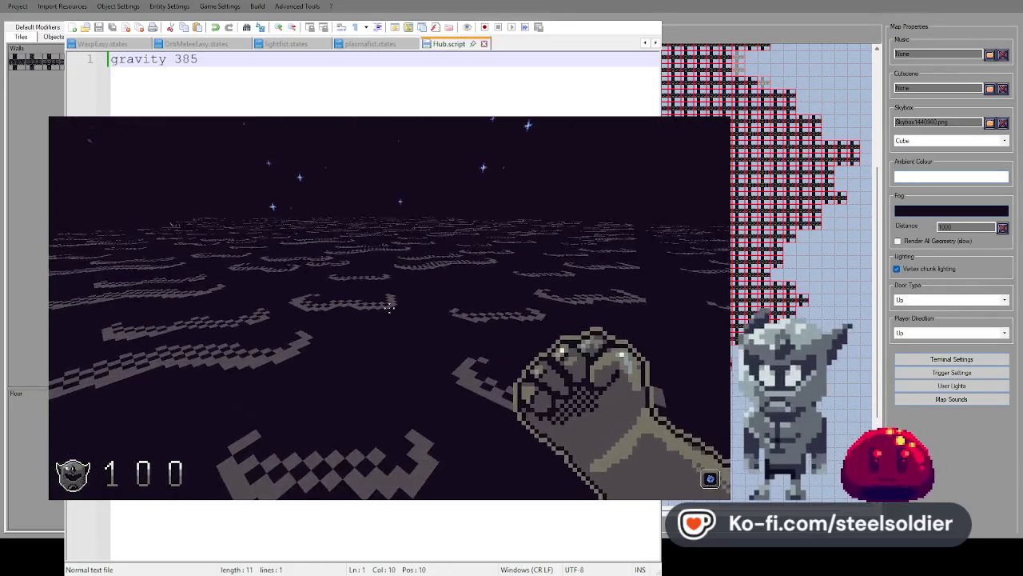
Pause the running level playtest to bring up the game menu.
{"action": "key", "text": "Escape"}
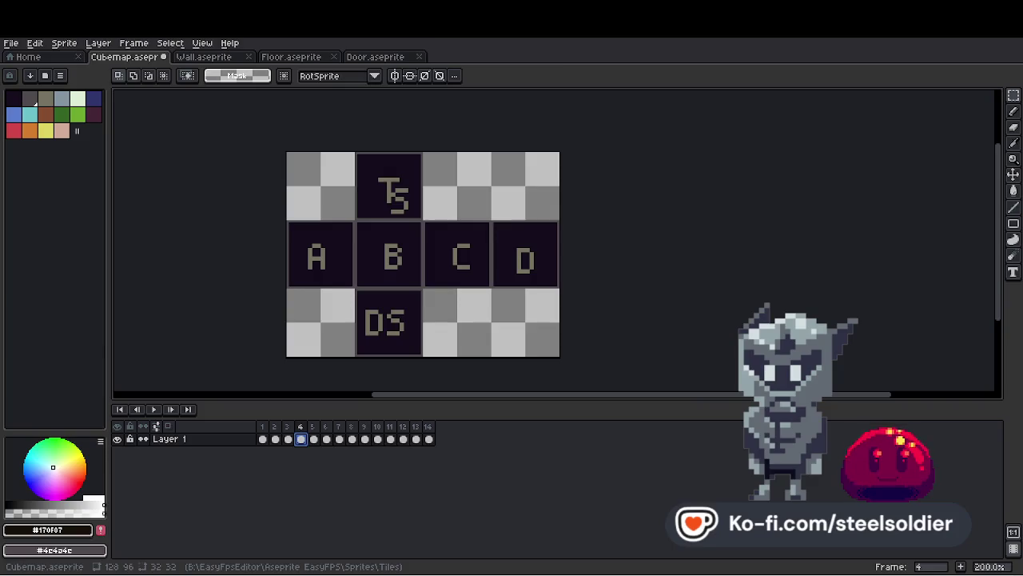
Open BIGITEMS.aseprite, save a copy as Spacepod.aseprite, and select the empty second frame.
{"action": "left_click", "coordinate": [266, 442]}
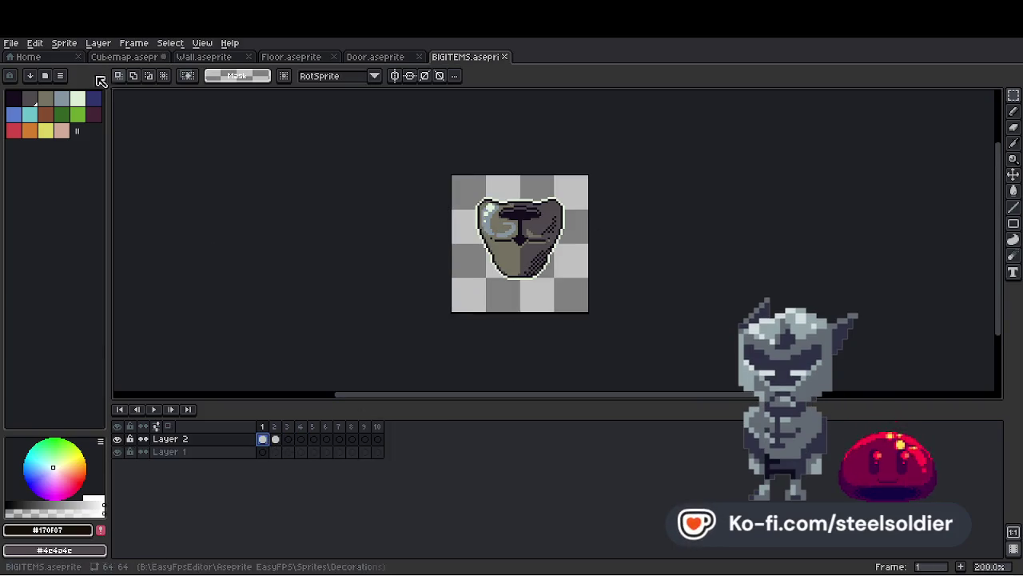
{"action": "key", "text": "alt+f"}
{"action": "key", "text": "Down"}
{"action": "key", "text": "Down"}
{"action": "key", "text": "Down"}
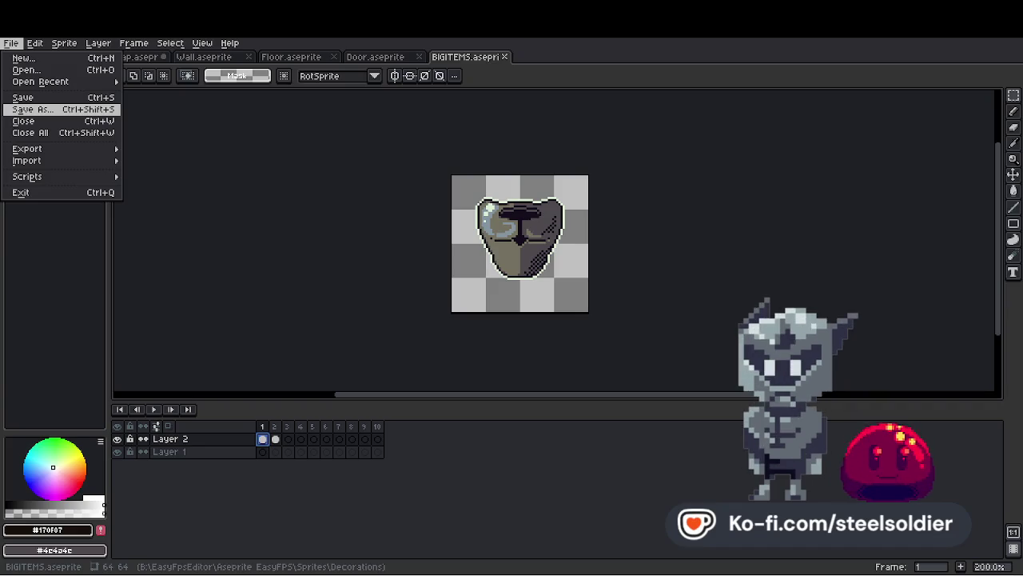
{"action": "left_click", "coordinate": [272, 440]}
Return to the first frame and resize the canvas to 80×80 pixels.
{"action": "left_click", "coordinate": [265, 439]}
{"action": "scroll", "coordinate": [651, 232], "scroll_direction": "up", "scroll_amount": 1}
{"action": "left_click", "coordinate": [64, 43]}
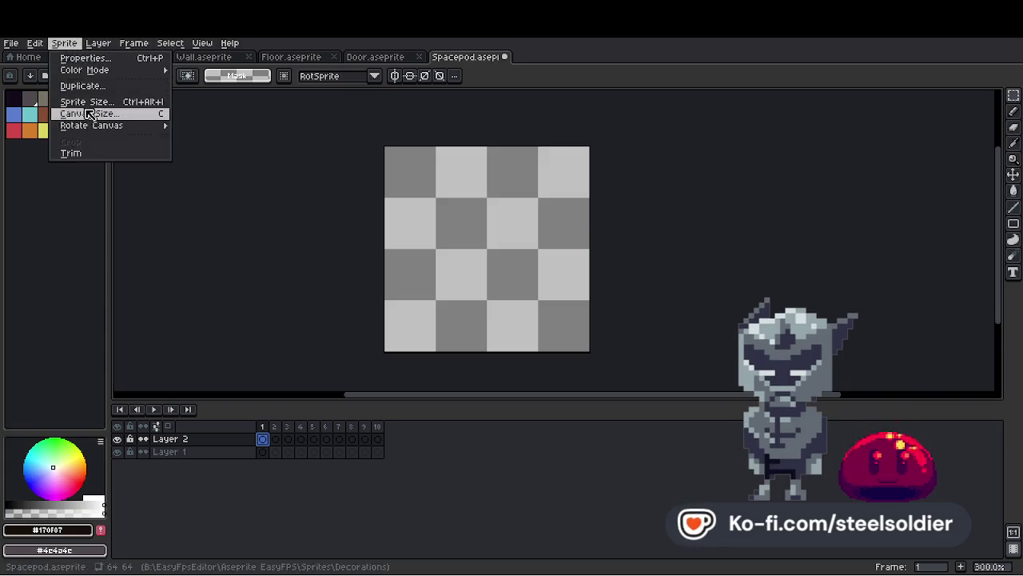
{"action": "left_click", "coordinate": [89, 114]}
{"action": "type", "text": "80"}
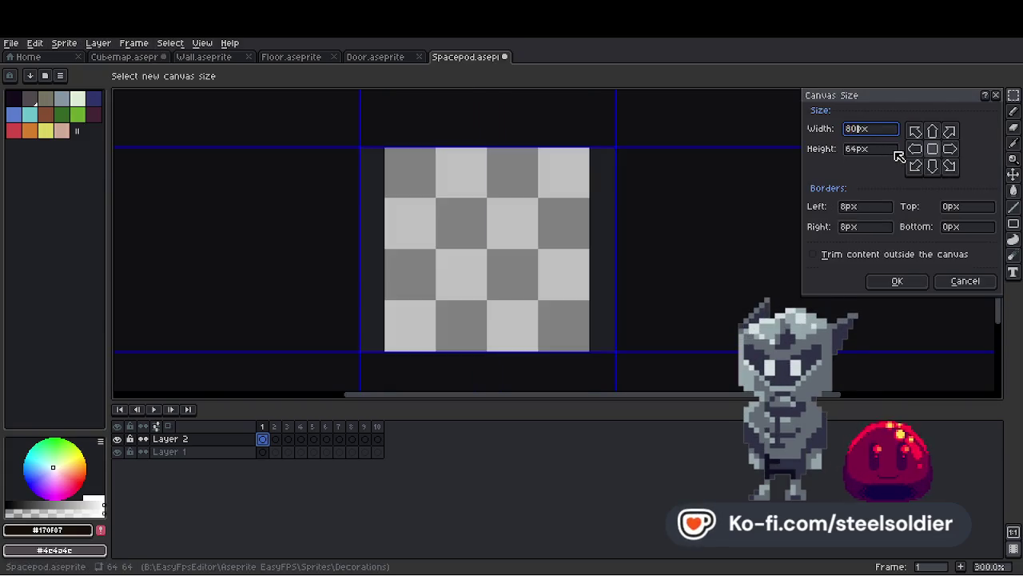
{"action": "key", "text": "Tab"}
{"action": "type", "text": "80"}
{"action": "left_click", "coordinate": [897, 281]}
Try vertical mirror drawing with a recentred axis, turn it off, and pick dark grey.
{"action": "scroll", "coordinate": [520, 200], "scroll_direction": "down", "scroll_amount": 1}
{"action": "scroll", "coordinate": [485, 190], "scroll_direction": "up", "scroll_amount": 1}
{"action": "left_click", "coordinate": [398, 77]}
{"action": "left_click", "coordinate": [454, 75]}
{"action": "left_click", "coordinate": [484, 94]}
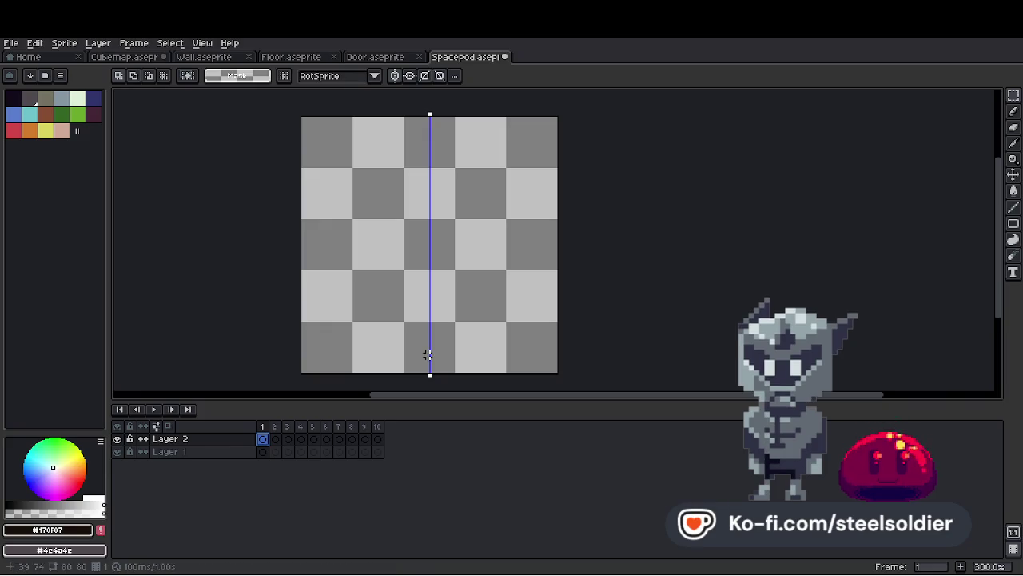
{"action": "left_click", "coordinate": [394, 75]}
{"action": "left_click", "coordinate": [29, 98]}
Sketch and undo trial pencil lines, then turn mirror drawing off.
{"action": "key", "text": "b"}
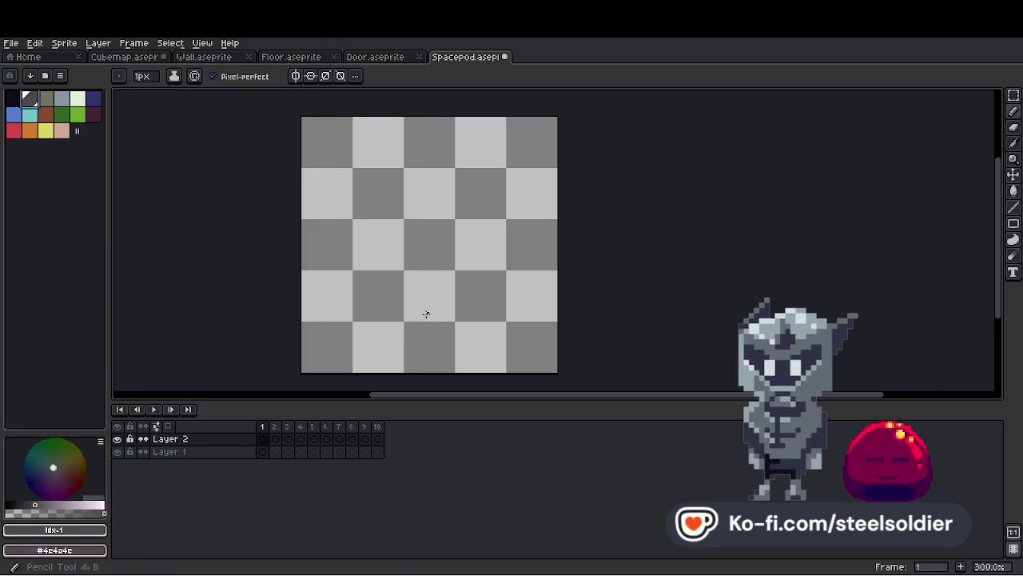
{"action": "left_click_drag", "start_coordinate": [334, 270], "coordinate": [433, 311]}
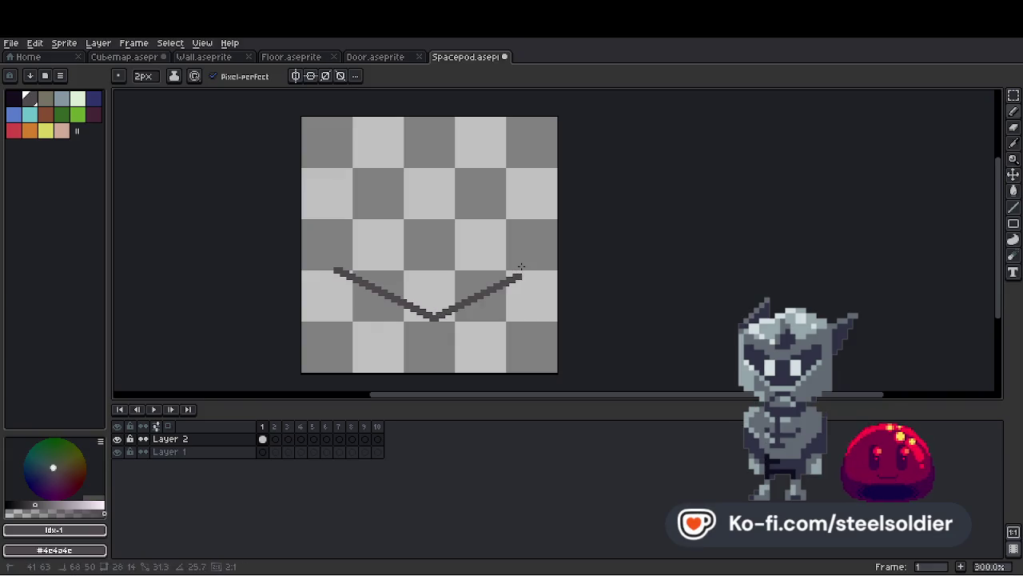
{"action": "key", "text": "ctrl+z"}
{"action": "scroll", "coordinate": [423, 297], "scroll_direction": "up", "scroll_amount": 1}
{"action": "key", "text": "ctrl+z"}
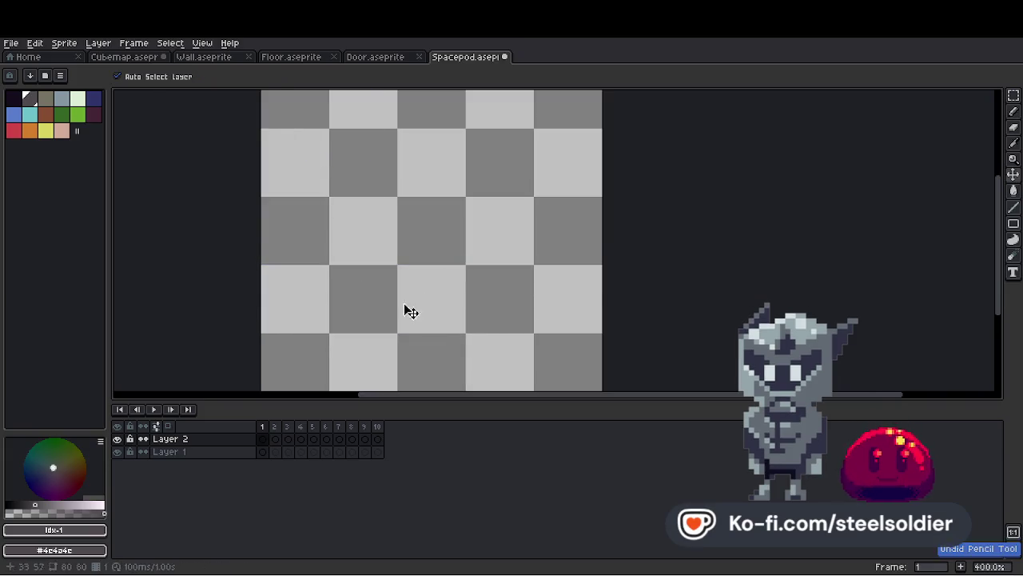
{"action": "left_click_drag", "start_coordinate": [338, 324], "coordinate": [496, 323]}
{"action": "key", "text": "ctrl+z"}
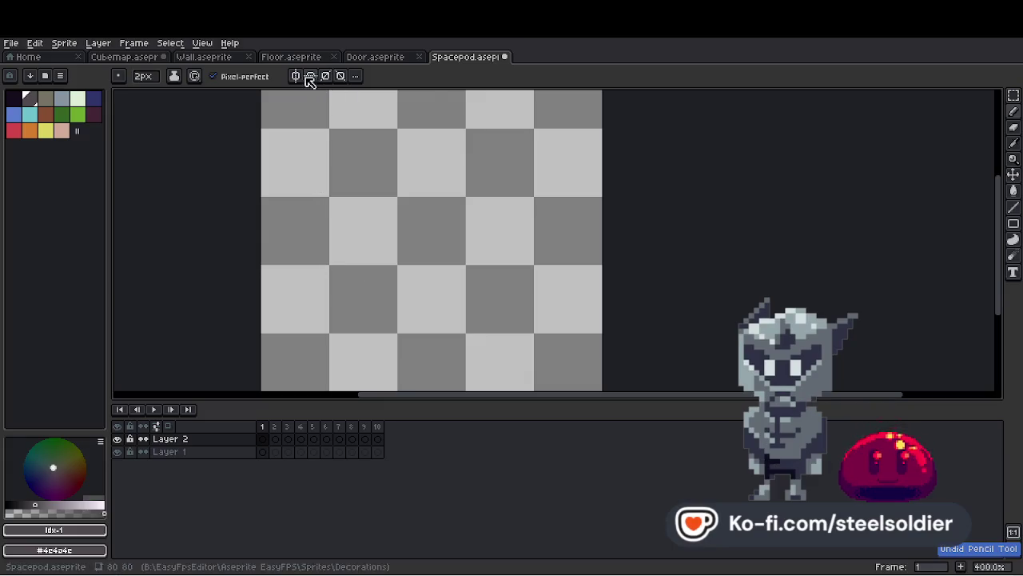
{"action": "left_click", "coordinate": [295, 75]}
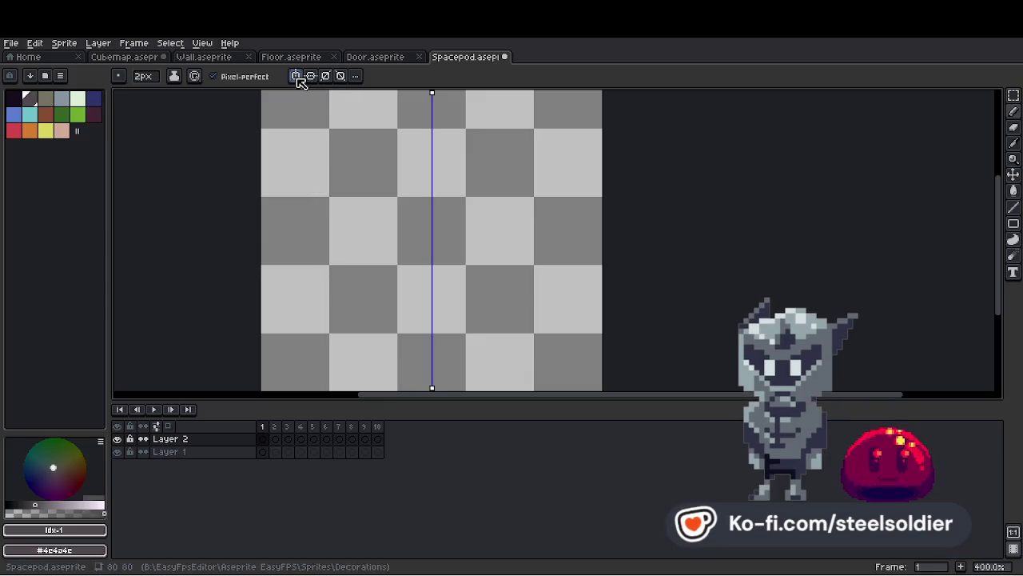
Outline the cube's left side face and fill it near-black.
{"action": "left_click", "coordinate": [449, 339], "text": "shift"}
{"action": "left_click", "coordinate": [450, 177], "text": "shift"}
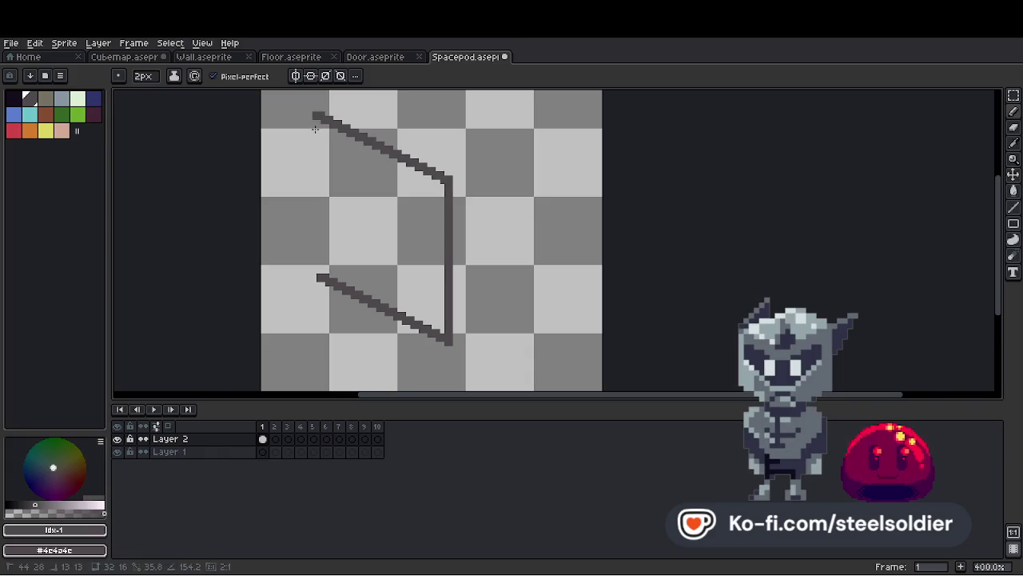
{"action": "left_click", "coordinate": [323, 119], "text": "shift"}
{"action": "left_click", "coordinate": [319, 275], "text": "shift"}
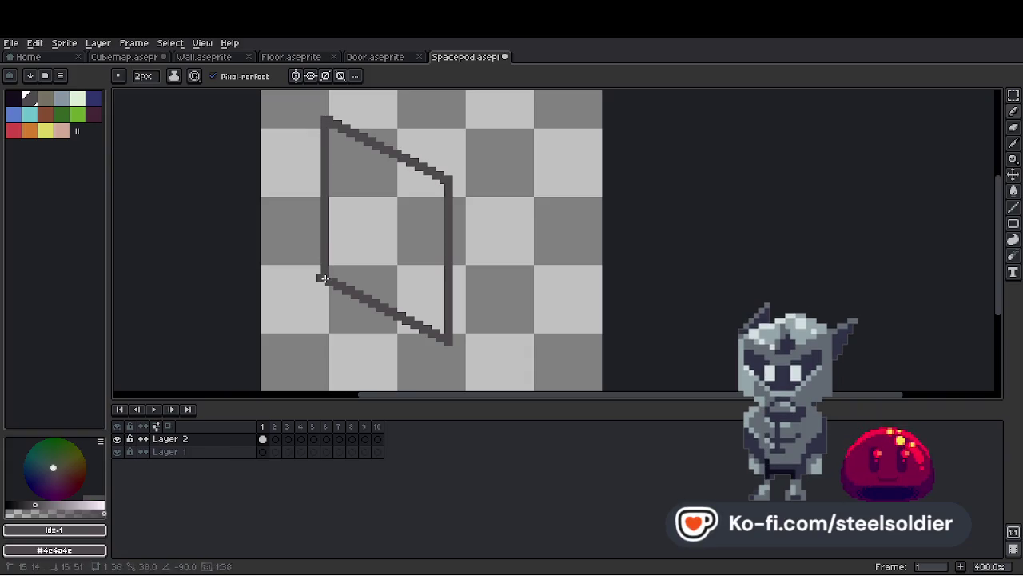
{"action": "key", "text": "ctrl+z"}
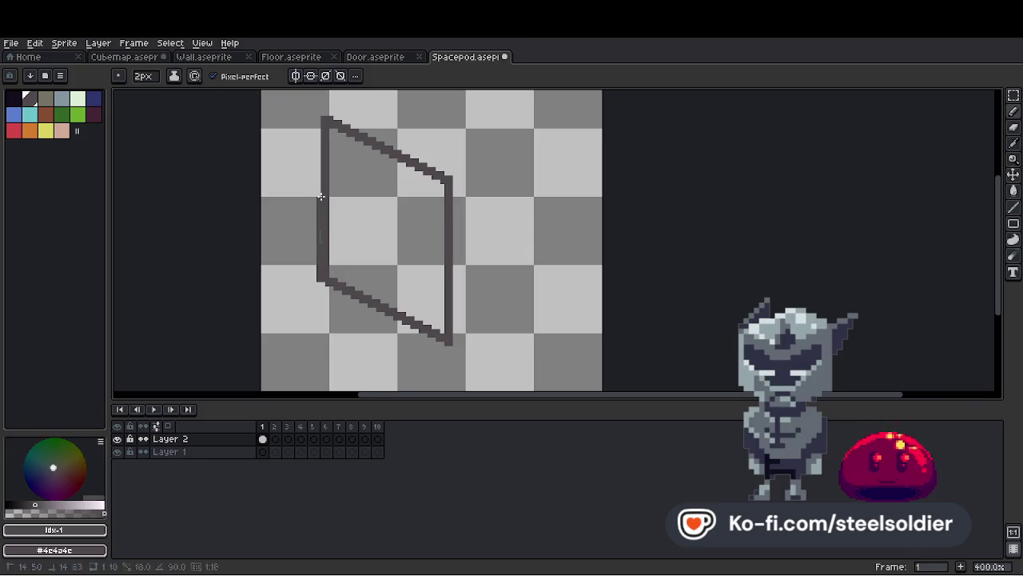
{"action": "scroll", "coordinate": [384, 144], "scroll_direction": "down", "scroll_amount": 3}
{"action": "scroll", "coordinate": [430, 167], "scroll_direction": "up", "scroll_amount": 2}
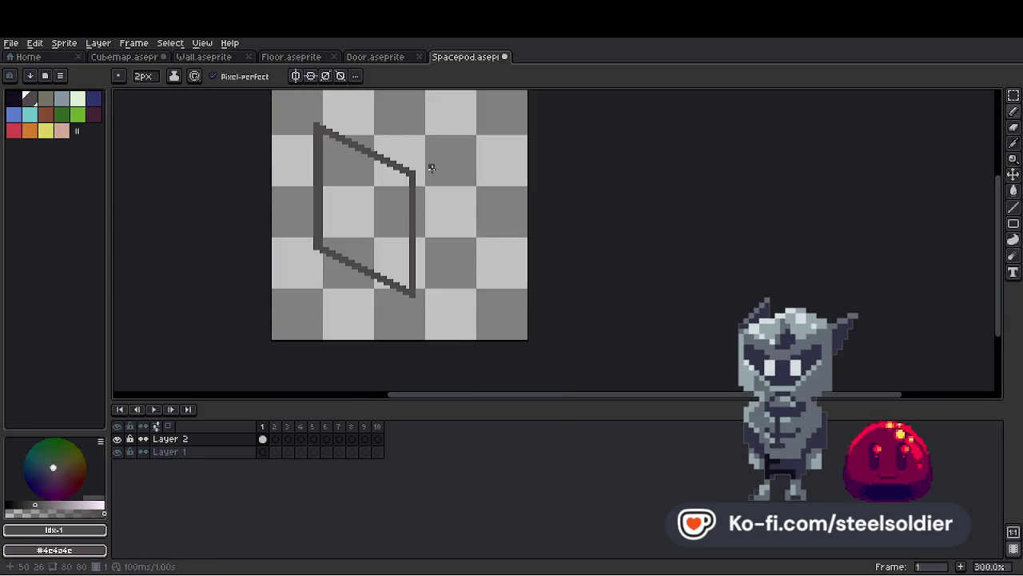
{"action": "key", "text": "g"}
{"action": "left_click", "coordinate": [412, 177]}
{"action": "scroll", "coordinate": [443, 174], "scroll_direction": "up", "scroll_amount": 1}
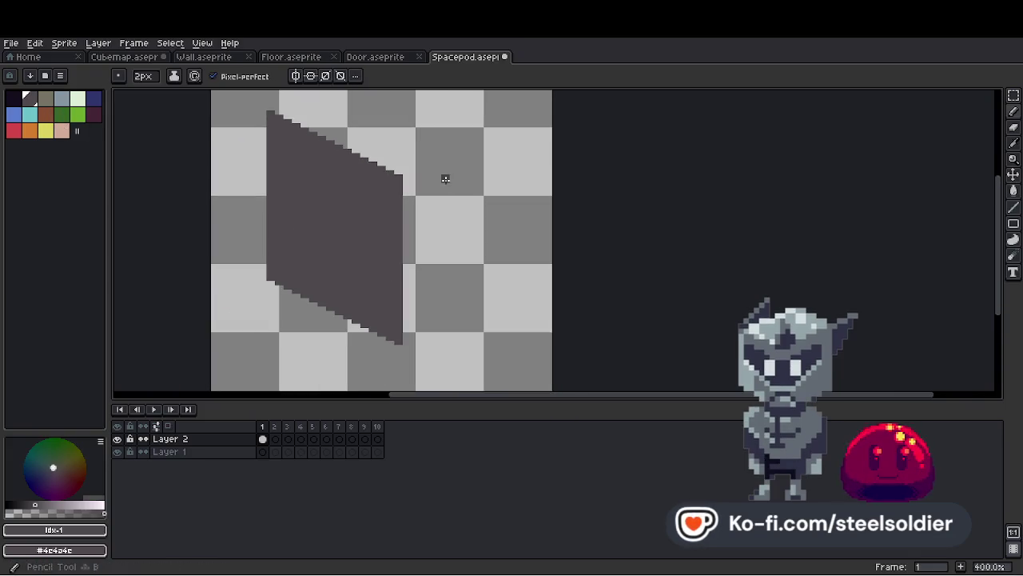
{"action": "left_click", "coordinate": [10, 97]}
{"action": "left_click", "coordinate": [334, 196]}
Draw a dark grey line out from the side face and shift the drawn pixels left and down.
{"action": "left_click", "coordinate": [32, 98]}
{"action": "key", "text": "b"}
{"action": "scroll", "coordinate": [427, 183], "scroll_direction": "down", "scroll_amount": 1}
{"action": "scroll", "coordinate": [420, 183], "scroll_direction": "up", "scroll_amount": 1}
{"action": "left_click_drag", "start_coordinate": [415, 183], "coordinate": [534, 181]}
{"action": "scroll", "coordinate": [520, 183], "scroll_direction": "down", "scroll_amount": 5}
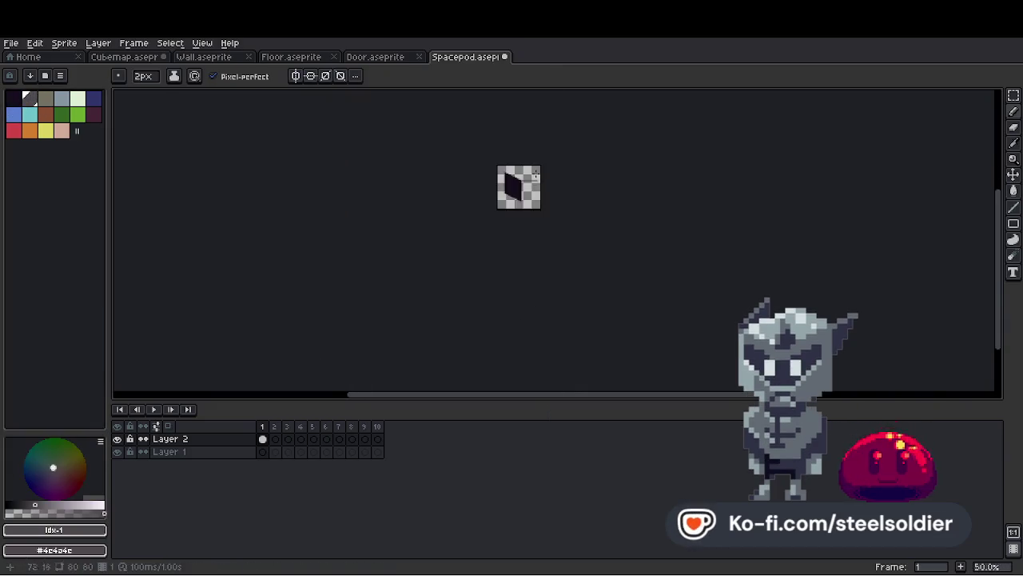
{"action": "scroll", "coordinate": [735, 142], "scroll_direction": "up", "scroll_amount": 5}
{"action": "left_click", "coordinate": [1014, 96]}
{"action": "left_click_drag", "start_coordinate": [311, 166], "coordinate": [354, 365]}
{"action": "scroll", "coordinate": [381, 199], "scroll_direction": "down", "scroll_amount": 1}
{"action": "left_click_drag", "start_coordinate": [331, 149], "coordinate": [606, 372]}
{"action": "left_click_drag", "start_coordinate": [433, 310], "coordinate": [410, 313]}
{"action": "key", "text": "ctrl+d"}
Draw the front face's right and bottom edges and fill it dark grey.
{"action": "key", "text": "b"}
{"action": "left_click", "coordinate": [517, 345], "text": "shift"}
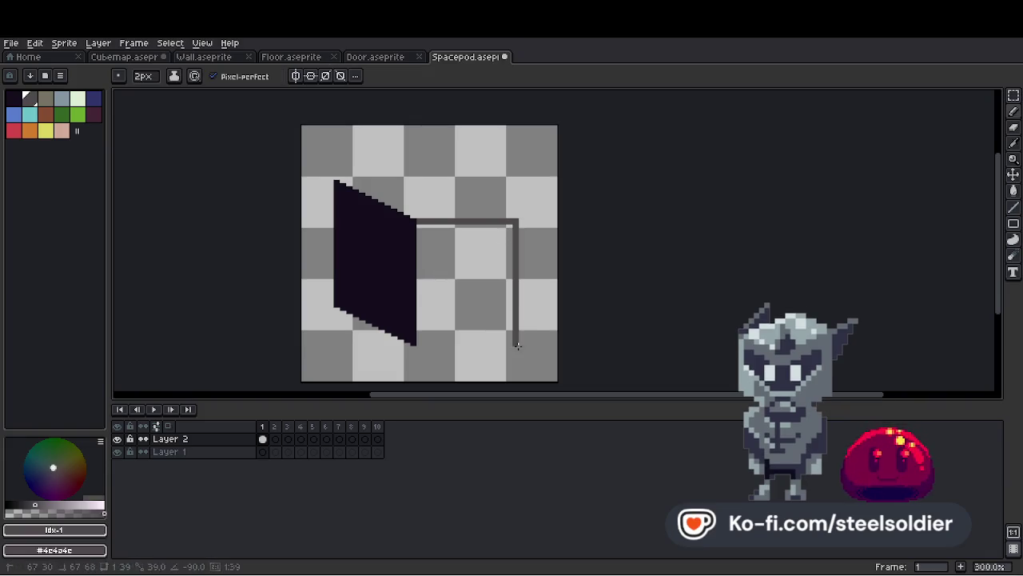
{"action": "left_click", "coordinate": [418, 343]}
{"action": "key", "text": "e"}
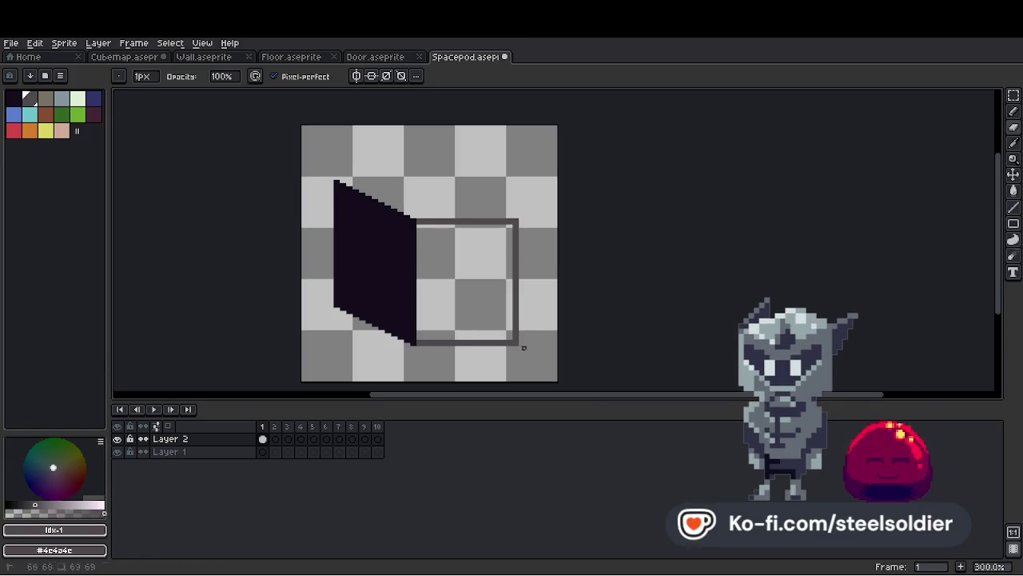
{"action": "key", "text": "g"}
{"action": "left_click", "coordinate": [489, 323]}
{"action": "scroll", "coordinate": [480, 280], "scroll_direction": "down", "scroll_amount": 2}
{"action": "scroll", "coordinate": [464, 243], "scroll_direction": "up", "scroll_amount": 3}
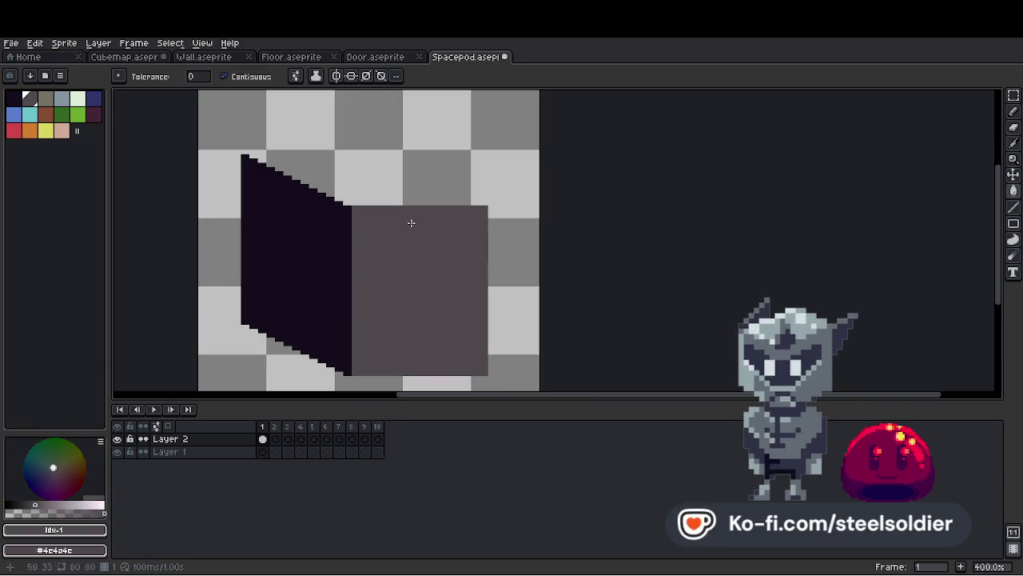
Edge the front face's top near-black, then outline and fill the cube's top face grey.
{"action": "key", "text": "b"}
{"action": "left_click", "coordinate": [331, 205], "text": "alt"}
{"action": "left_click_drag", "start_coordinate": [402, 207], "coordinate": [482, 209]}
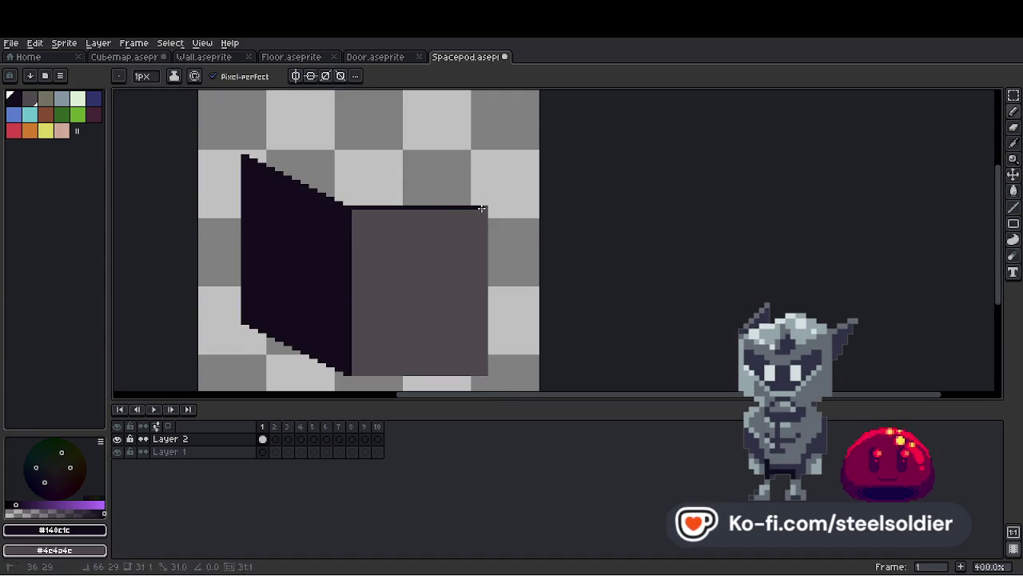
{"action": "left_click", "coordinate": [480, 215], "text": "alt"}
{"action": "left_click", "coordinate": [255, 155]}
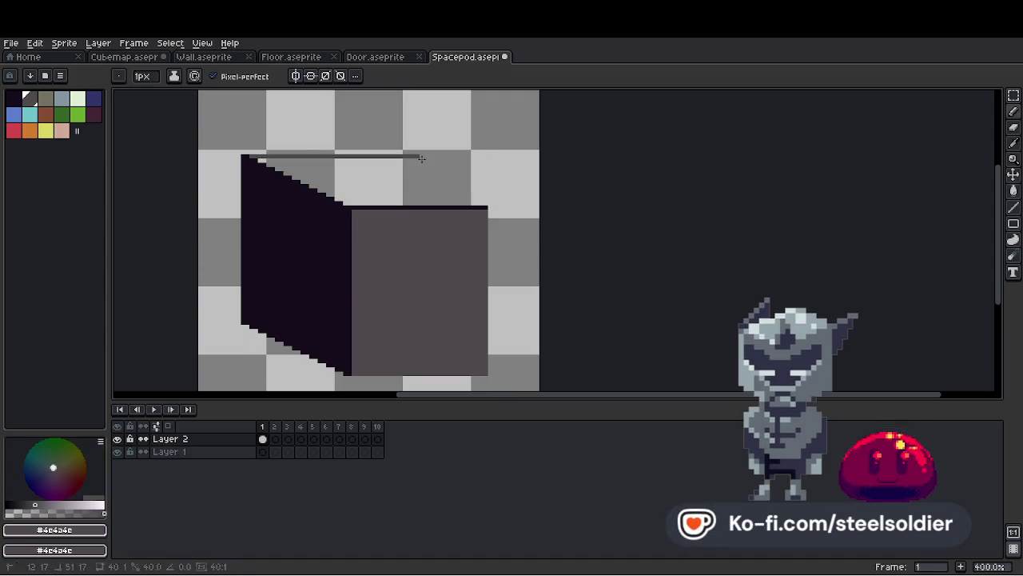
{"action": "left_click", "coordinate": [402, 158]}
{"action": "left_click", "coordinate": [486, 206]}
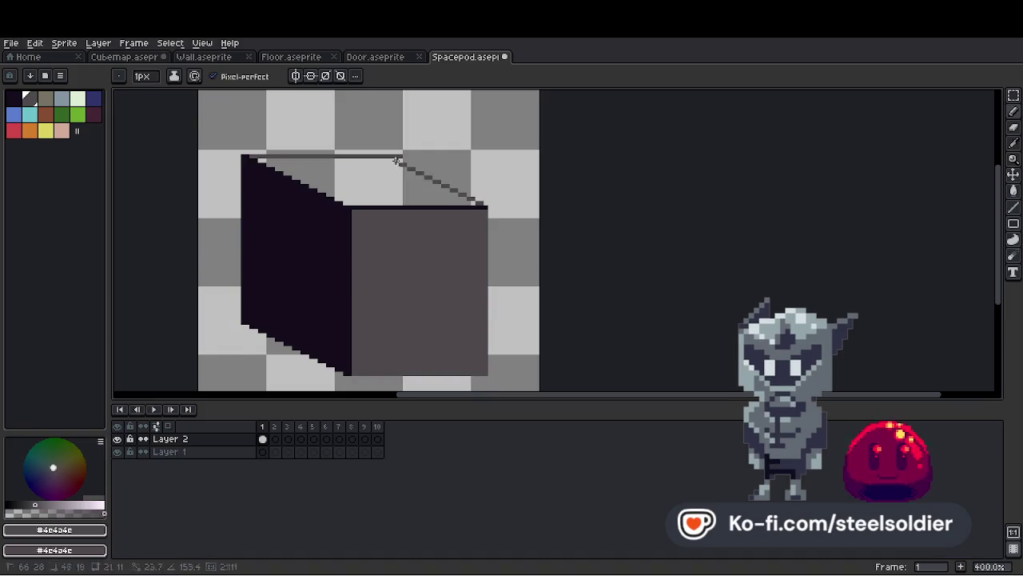
{"action": "key", "text": "g"}
{"action": "left_click", "coordinate": [404, 160]}
{"action": "scroll", "coordinate": [411, 160], "scroll_direction": "down", "scroll_amount": 4}
{"action": "scroll", "coordinate": [411, 160], "scroll_direction": "up", "scroll_amount": 2}
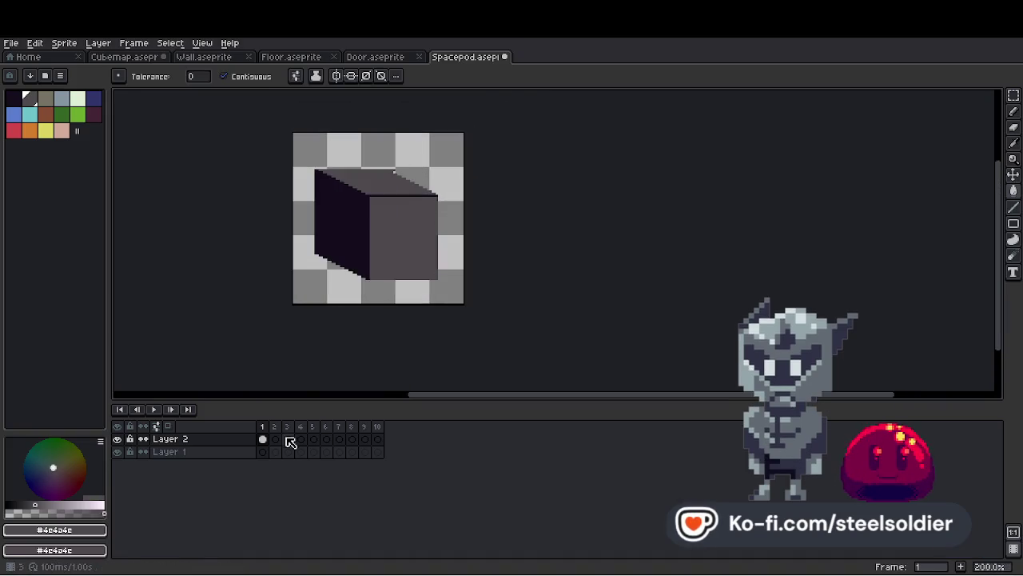
Clear the cube drawing and turn on vertical mirror drawing, undoing trial strokes.
{"action": "key", "text": "b"}
{"action": "left_click", "coordinate": [296, 292], "text": "shift"}
{"action": "key", "text": "ctrl+z"}
{"action": "left_click", "coordinate": [295, 76]}
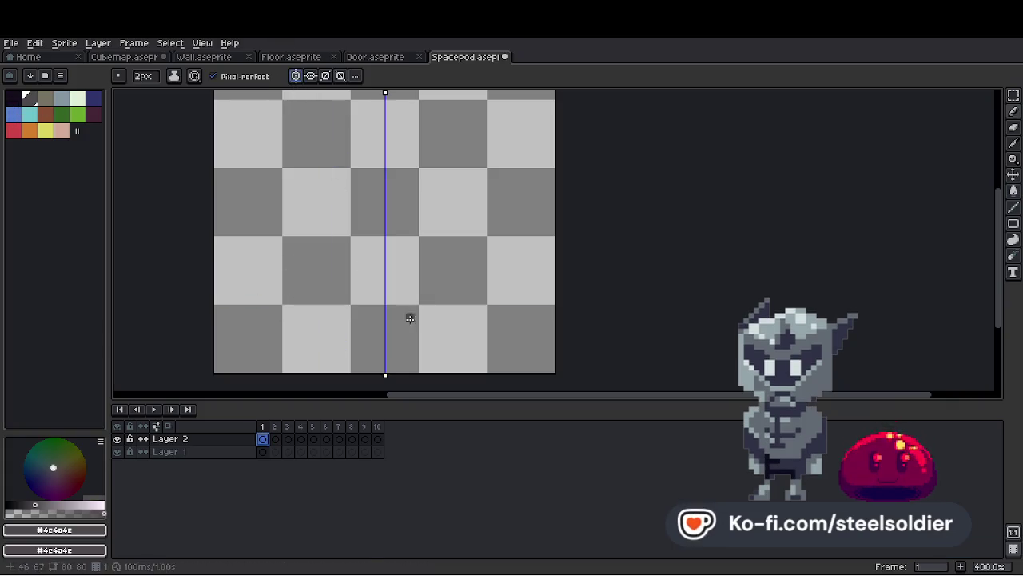
{"action": "key", "text": "ctrl+z"}
Draw the mirrored pod outline, fill it dark grey, and widen its sides and top corners.
{"action": "mouse_move", "coordinate": [291, 296]}
{"action": "left_mouse_down"}
{"action": "mouse_move", "coordinate": [379, 324]}
{"action": "mouse_move", "coordinate": [279, 291]}
{"action": "left_mouse_up"}
{"action": "mouse_move", "coordinate": [389, 327]}
{"action": "left_mouse_down"}
{"action": "mouse_move", "coordinate": [304, 309]}
{"action": "mouse_move", "coordinate": [282, 129]}
{"action": "mouse_move", "coordinate": [382, 155]}
{"action": "left_mouse_up"}
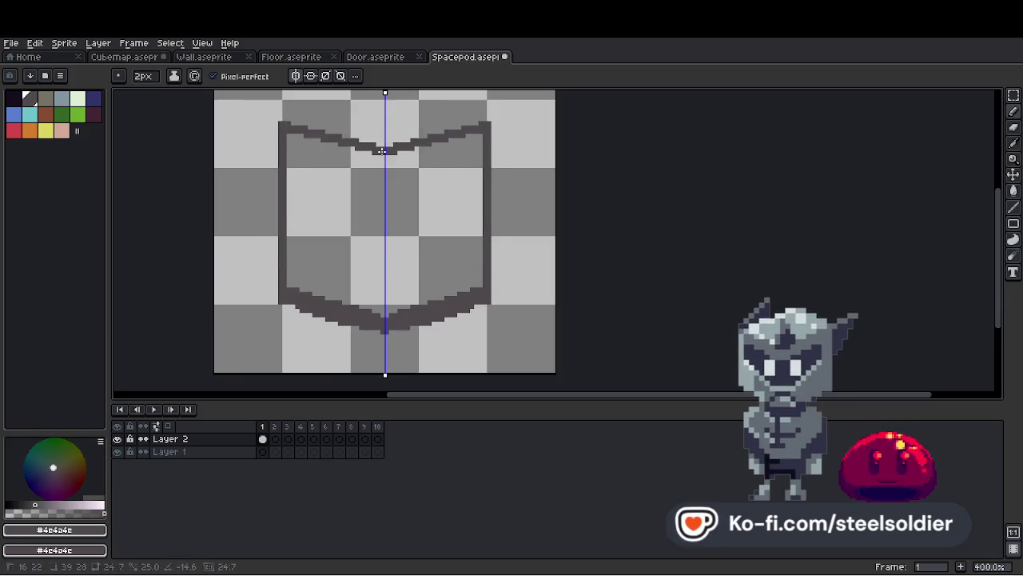
{"action": "key", "text": "g"}
{"action": "left_click", "coordinate": [368, 210]}
{"action": "scroll", "coordinate": [368, 209], "scroll_direction": "down", "scroll_amount": 2}
{"action": "key", "text": "b"}
{"action": "scroll", "coordinate": [369, 209], "scroll_direction": "up", "scroll_amount": 1}
{"action": "left_click_drag", "start_coordinate": [299, 289], "coordinate": [296, 147]}
Thicken the pod's bottom edge and fill a lighter olive top face.
{"action": "left_click_drag", "start_coordinate": [307, 290], "coordinate": [377, 311]}
{"action": "left_click", "coordinate": [45, 97]}
{"action": "key", "text": "w"}
{"action": "left_click", "coordinate": [336, 120]}
{"action": "key", "text": "b"}
{"action": "left_click_drag", "start_coordinate": [300, 144], "coordinate": [397, 126]}
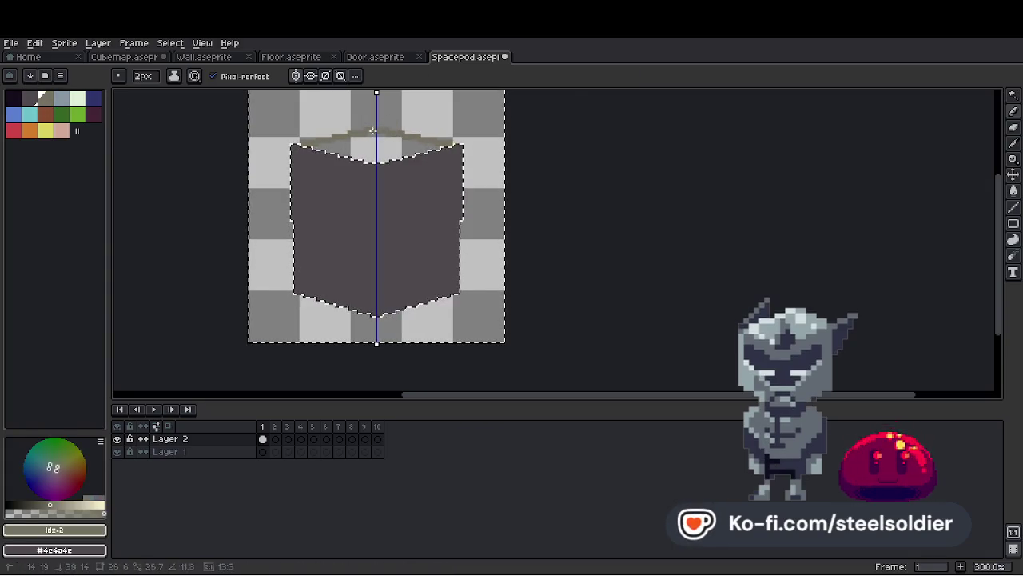
{"action": "key", "text": "g"}
{"action": "left_click", "coordinate": [367, 152]}
{"action": "scroll", "coordinate": [373, 154], "scroll_direction": "down", "scroll_amount": 1}
{"action": "key", "text": "ctrl+d"}
Redraw the pod's mirrored dark grey side outlines and fill more of the top olive.
{"action": "scroll", "coordinate": [373, 154], "scroll_direction": "up", "scroll_amount": 1}
{"action": "left_click", "coordinate": [368, 219], "text": "alt"}
{"action": "key", "text": "b"}
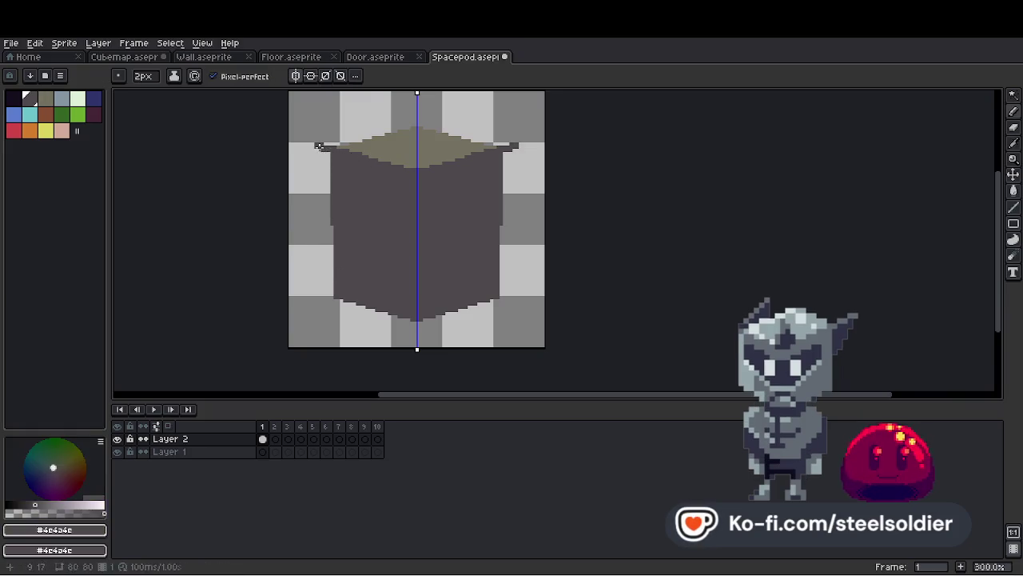
{"action": "left_click_drag", "start_coordinate": [318, 145], "coordinate": [320, 292]}
{"action": "key", "text": "g"}
{"action": "left_click", "coordinate": [327, 239]}
{"action": "left_click", "coordinate": [395, 142], "text": "alt"}
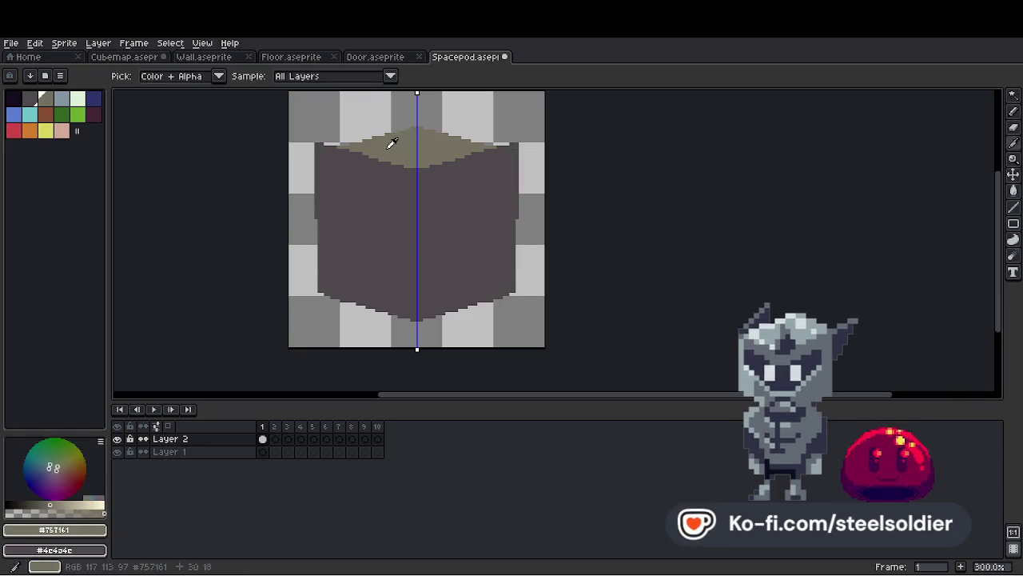
Draw the top face's mirrored upper edge, extend the side edge down, and turn mirroring off.
{"action": "left_click_drag", "start_coordinate": [318, 141], "coordinate": [411, 122]}
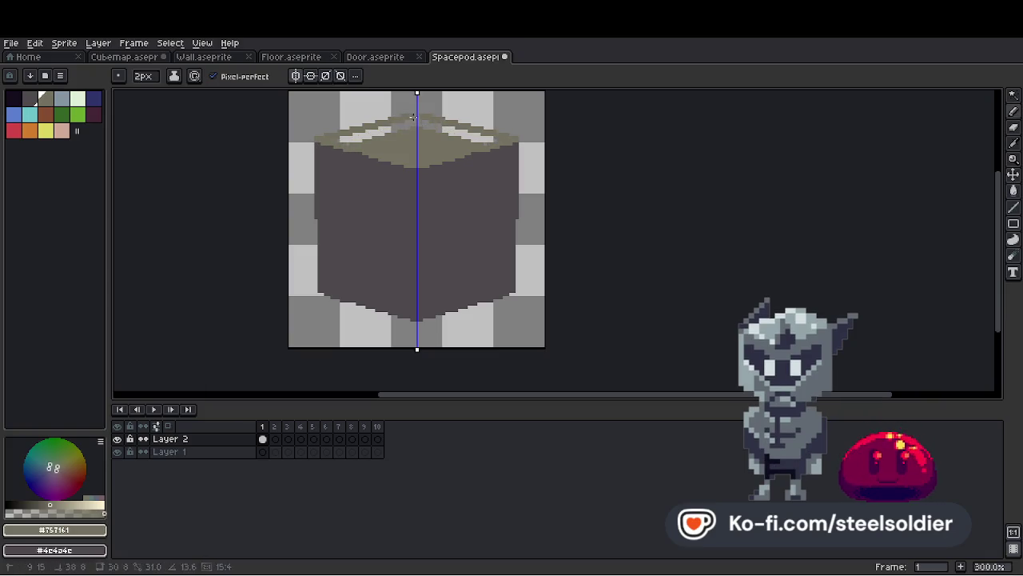
{"action": "key", "text": "g"}
{"action": "scroll", "coordinate": [421, 122], "scroll_direction": "down", "scroll_amount": 2}
{"action": "scroll", "coordinate": [421, 122], "scroll_direction": "up", "scroll_amount": 2}
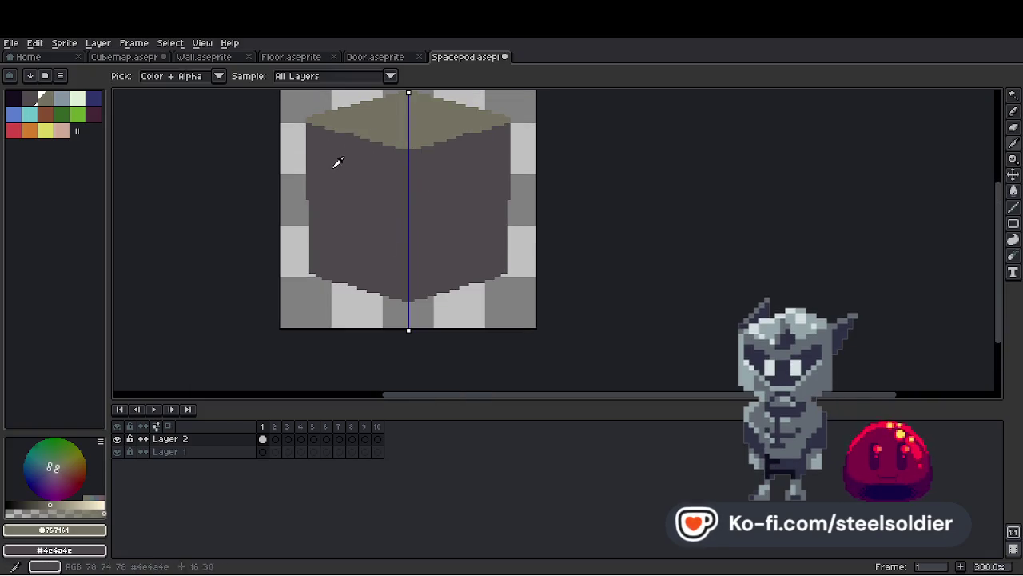
{"action": "left_click", "coordinate": [336, 163], "text": "alt"}
{"action": "key", "text": "b"}
{"action": "left_click", "coordinate": [310, 270], "text": "shift"}
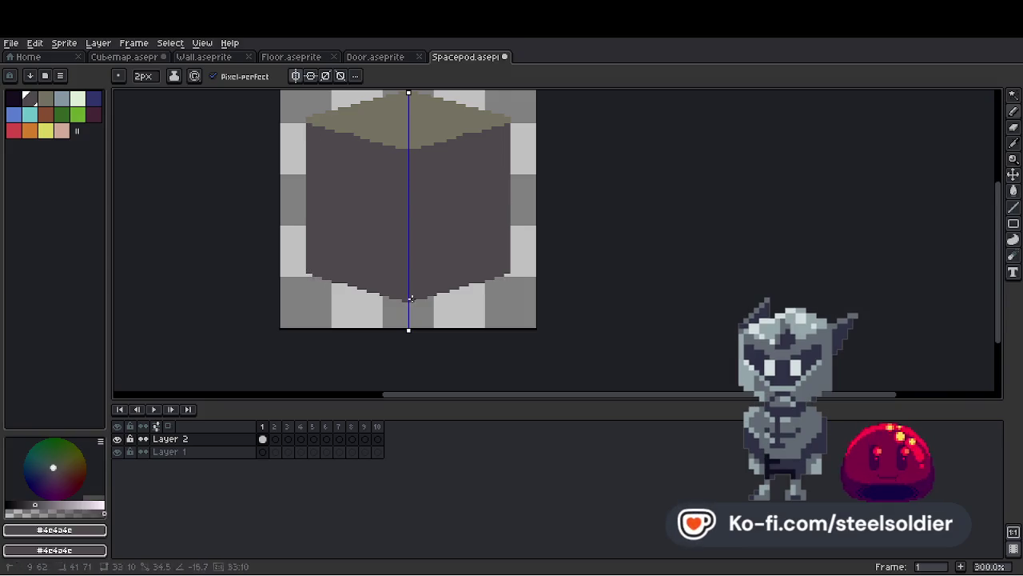
{"action": "left_click_drag", "start_coordinate": [457, 210], "coordinate": [433, 249]}
{"action": "left_click", "coordinate": [295, 75]}
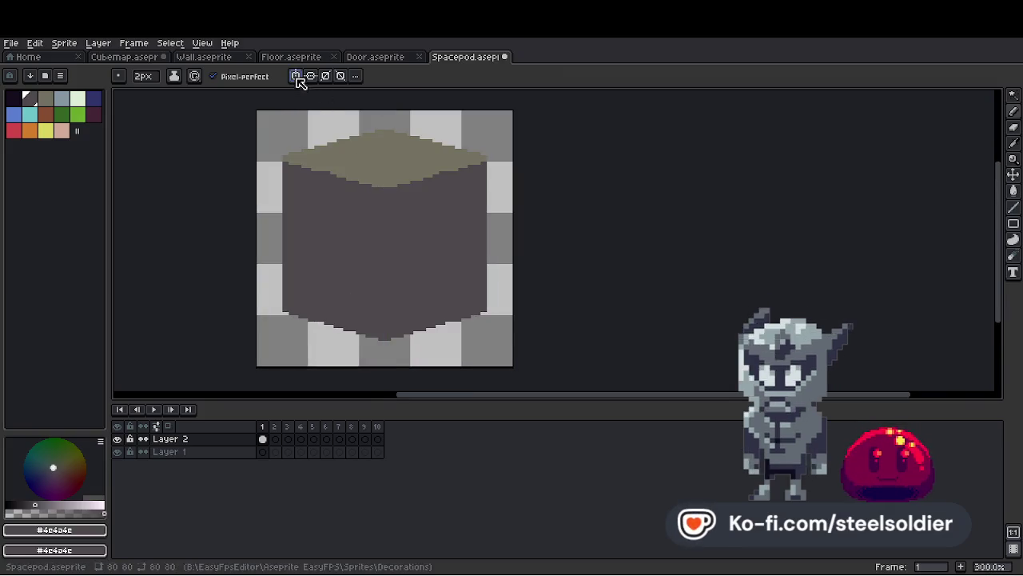
{"action": "scroll", "coordinate": [370, 190], "scroll_direction": "up", "scroll_amount": 1}
Add a black outline around the whole cube with Edit > FX > Outline.
{"action": "left_click", "coordinate": [12, 99]}
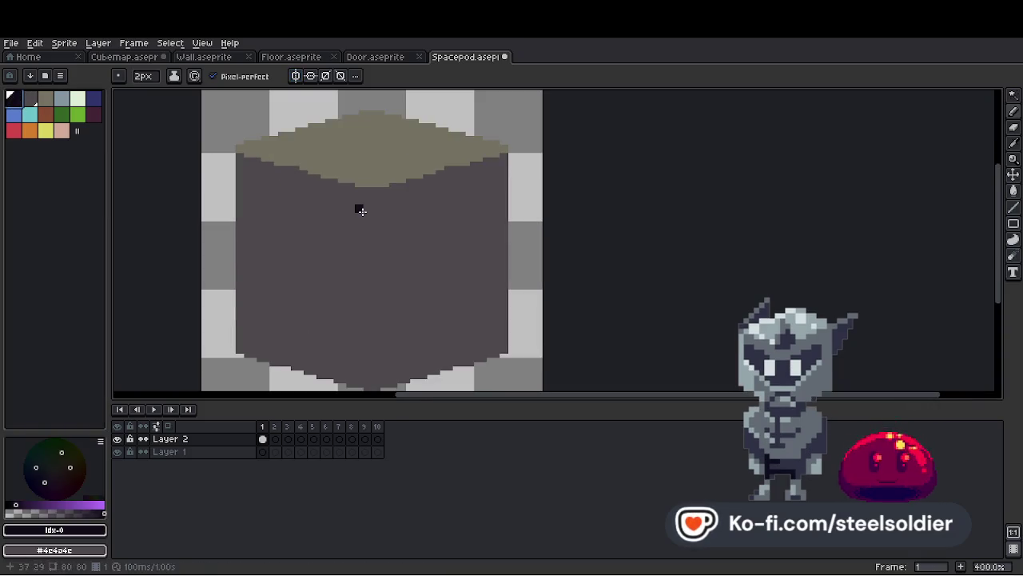
{"action": "key", "text": "shift+o"}
{"action": "scroll", "coordinate": [362, 211], "scroll_direction": "down", "scroll_amount": 2}
{"action": "scroll", "coordinate": [342, 210], "scroll_direction": "up", "scroll_amount": 1}
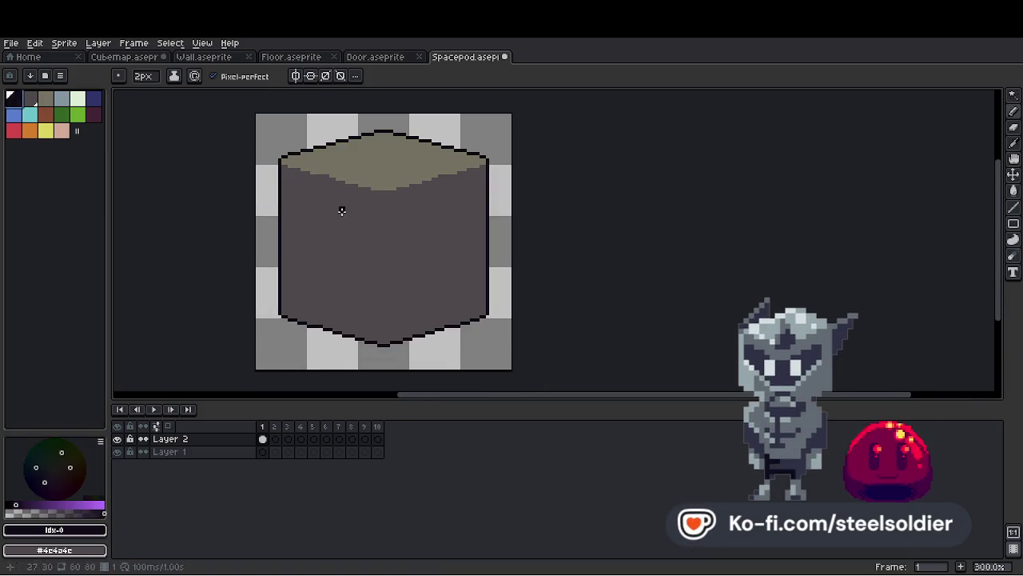
Nudge the outlined cube layer down about 2 pixels.
{"action": "key", "text": "v"}
{"action": "left_click_drag", "start_coordinate": [359, 226], "coordinate": [359, 233]}
{"action": "scroll", "coordinate": [344, 183], "scroll_direction": "up", "scroll_amount": 2}
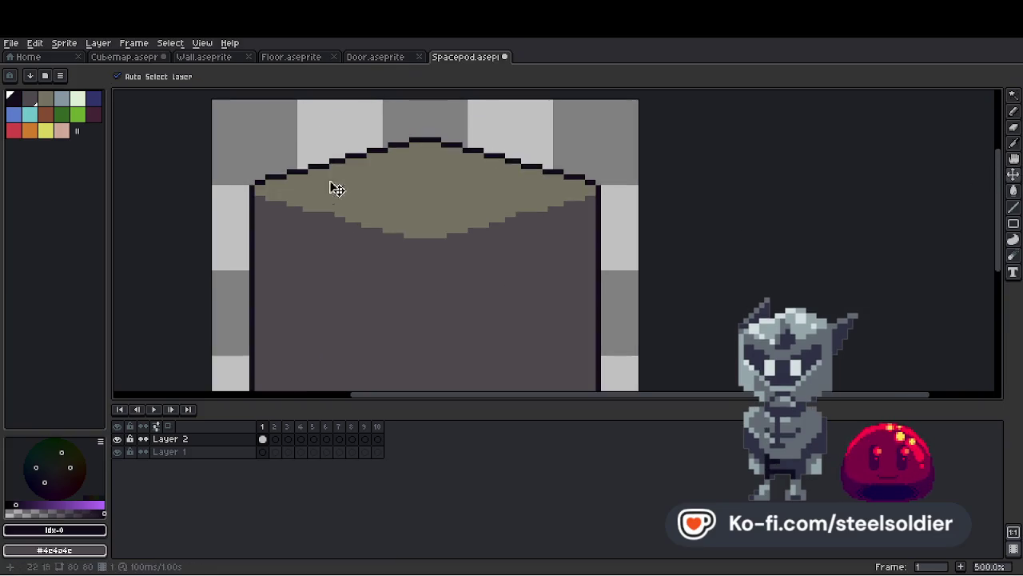
{"action": "scroll", "coordinate": [284, 209], "scroll_direction": "up", "scroll_amount": 1}
{"action": "scroll", "coordinate": [267, 181], "scroll_direction": "down", "scroll_amount": 2}
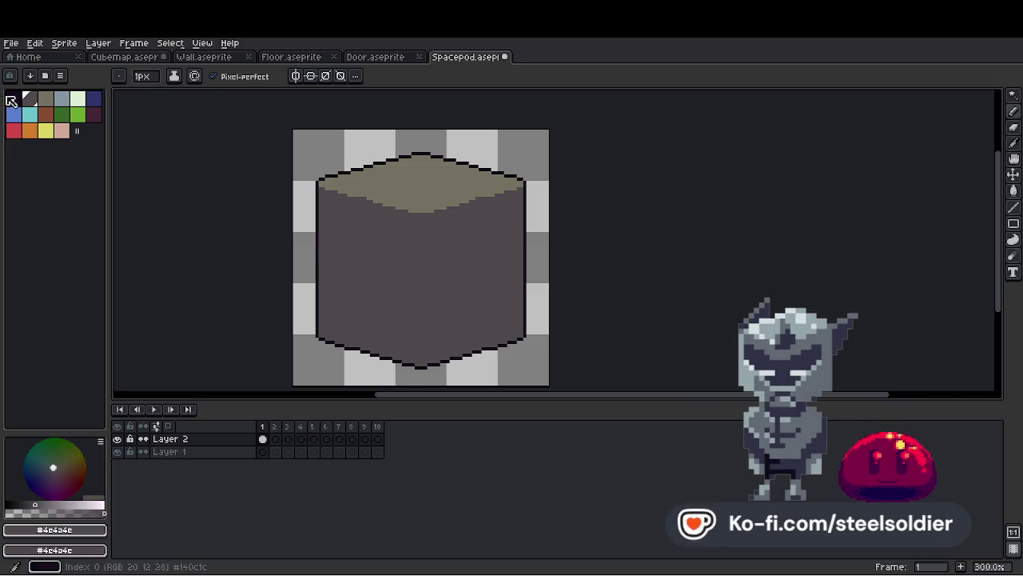
{"action": "scroll", "coordinate": [485, 379], "scroll_direction": "up", "scroll_amount": 1}
{"action": "scroll", "coordinate": [472, 304], "scroll_direction": "down", "scroll_amount": 1}
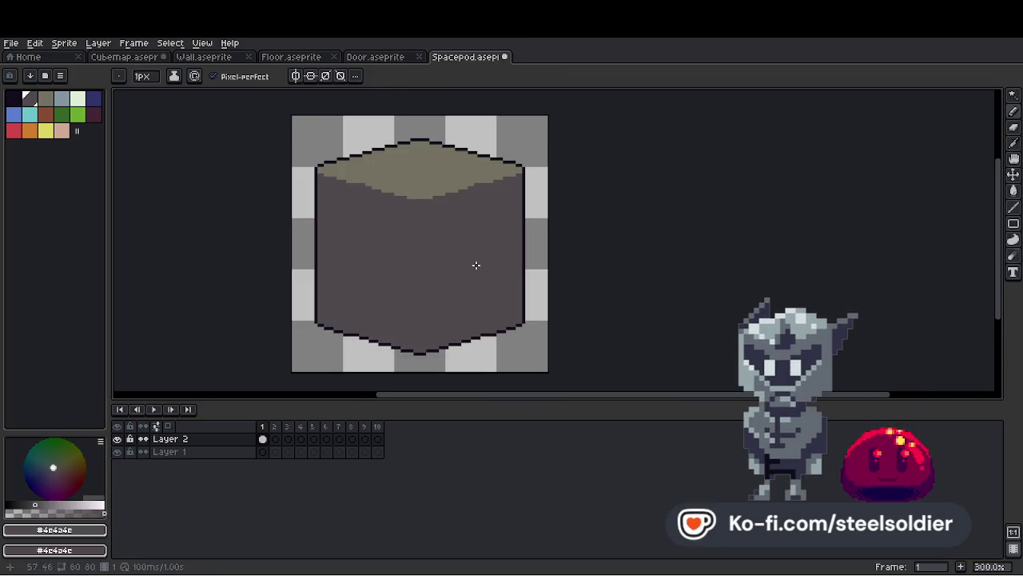
Try dark Paint Bucket fills on the cube's left and front faces, then undo them.
{"action": "left_click", "coordinate": [436, 348], "text": "alt"}
{"action": "scroll", "coordinate": [417, 353], "scroll_direction": "down", "scroll_amount": 3}
{"action": "scroll", "coordinate": [399, 204], "scroll_direction": "up", "scroll_amount": 5}
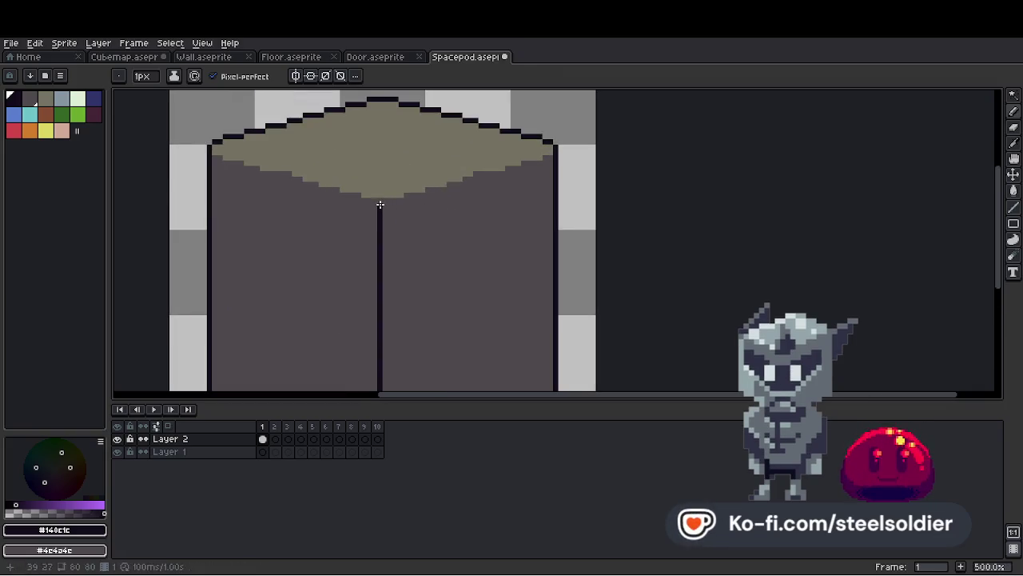
{"action": "scroll", "coordinate": [211, 159], "scroll_direction": "down", "scroll_amount": 2}
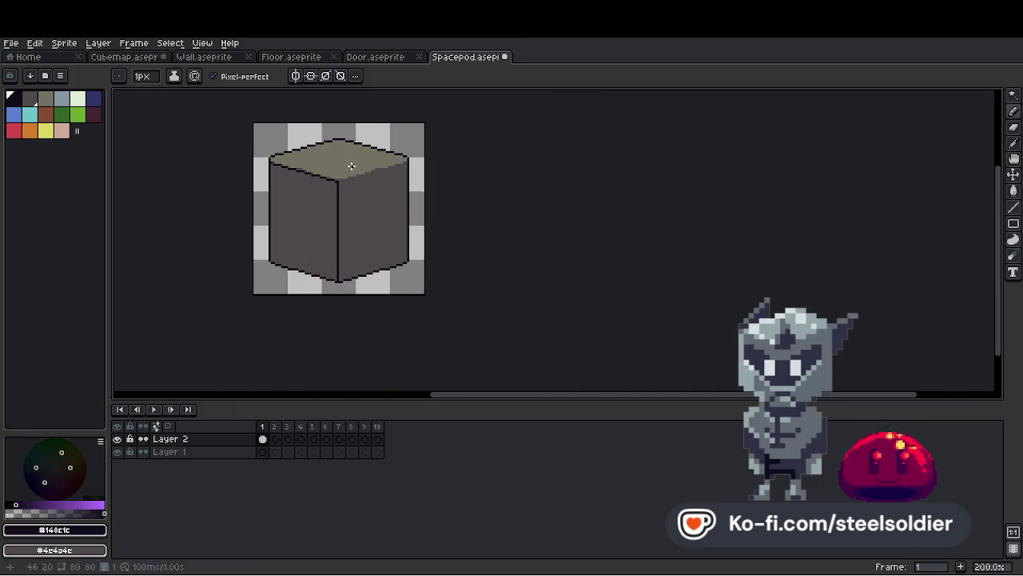
{"action": "key", "text": "g"}
{"action": "scroll", "coordinate": [336, 192], "scroll_direction": "down", "scroll_amount": 2}
{"action": "left_click", "coordinate": [324, 196]}
{"action": "scroll", "coordinate": [319, 190], "scroll_direction": "up", "scroll_amount": 2}
{"action": "key", "text": "ctrl+z"}
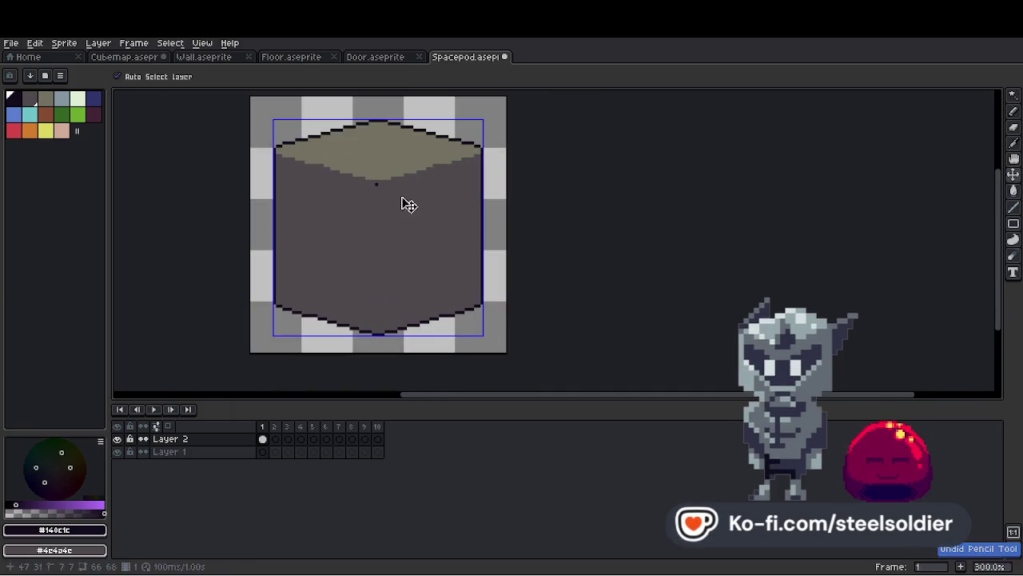
{"action": "scroll", "coordinate": [409, 205], "scroll_direction": "down", "scroll_amount": 1}
{"action": "scroll", "coordinate": [414, 258], "scroll_direction": "up", "scroll_amount": 2}
{"action": "left_click", "coordinate": [385, 275]}
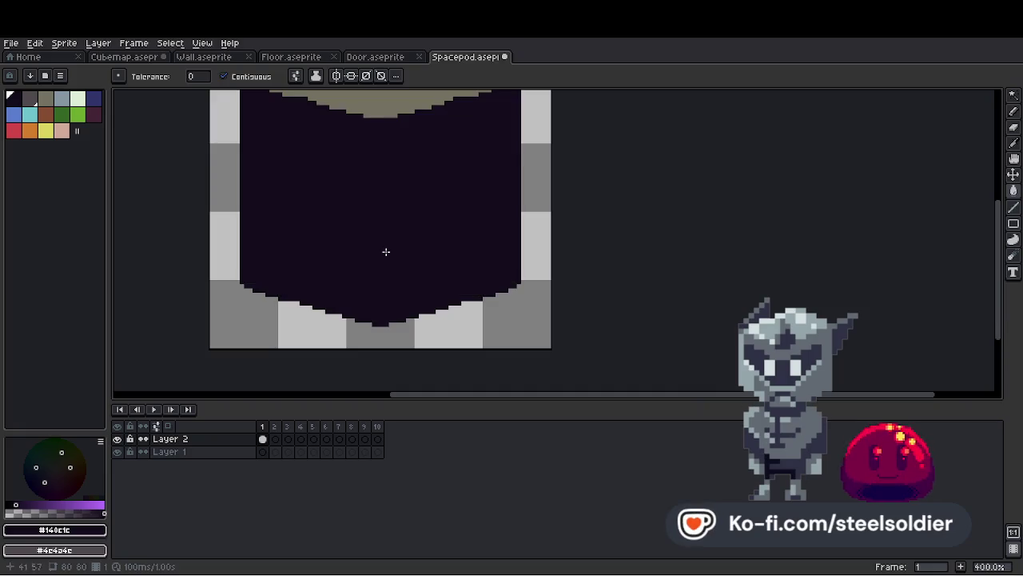
{"action": "key", "text": "ctrl+z"}
Try dark and dithered fills on the right face, undo them, and return to the Pencil.
{"action": "key", "text": "b"}
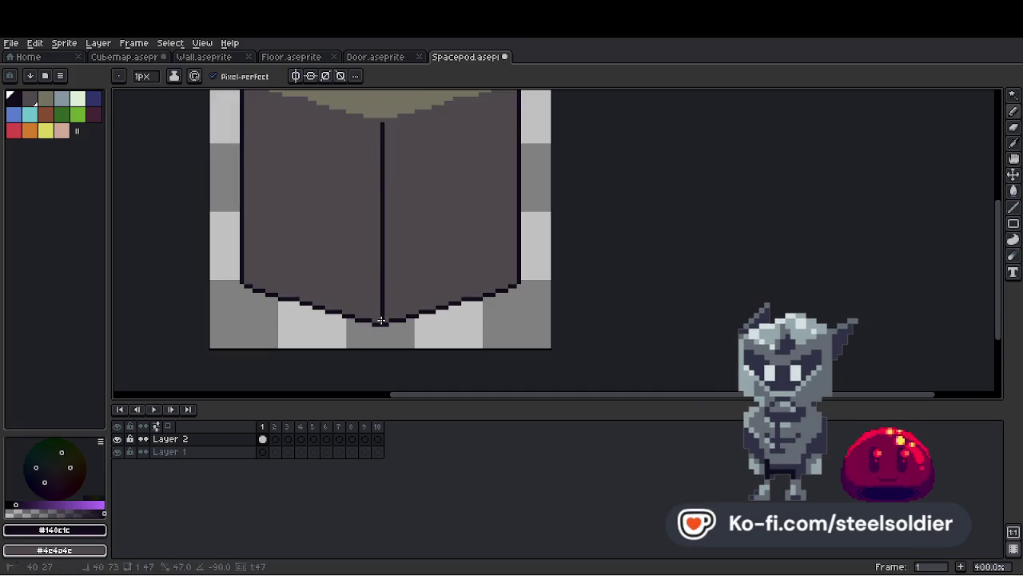
{"action": "scroll", "coordinate": [381, 320], "scroll_direction": "down", "scroll_amount": 2}
{"action": "scroll", "coordinate": [416, 200], "scroll_direction": "up", "scroll_amount": 2}
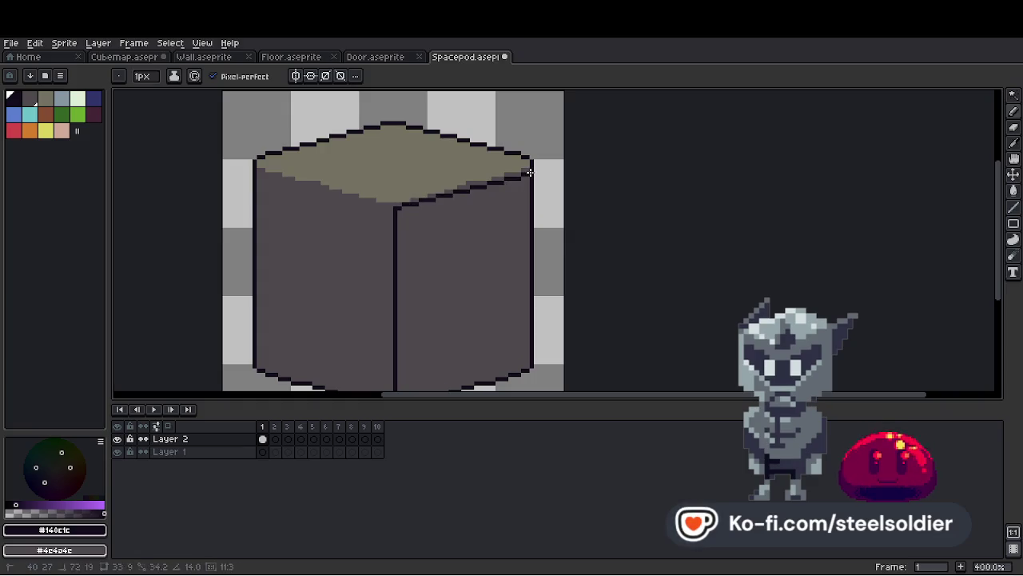
{"action": "scroll", "coordinate": [524, 188], "scroll_direction": "down", "scroll_amount": 2}
{"action": "key", "text": "g"}
{"action": "left_click", "coordinate": [489, 230]}
{"action": "scroll", "coordinate": [503, 216], "scroll_direction": "up", "scroll_amount": 1}
{"action": "key", "text": "ctrl+z"}
{"action": "left_click", "coordinate": [487, 229]}
{"action": "scroll", "coordinate": [517, 201], "scroll_direction": "down", "scroll_amount": 2}
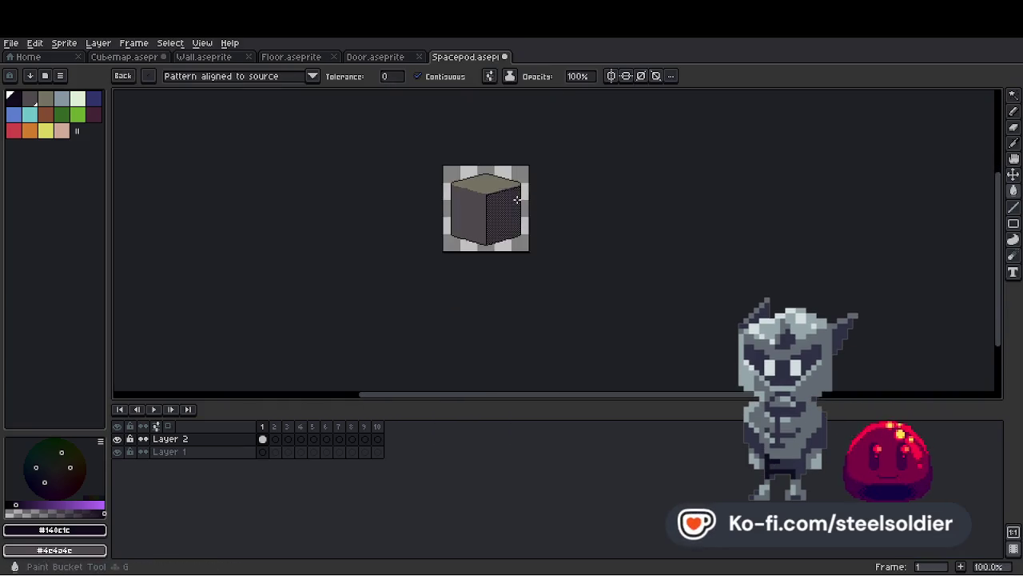
{"action": "scroll", "coordinate": [518, 201], "scroll_direction": "up", "scroll_amount": 1}
{"action": "key", "text": "ctrl+z"}
{"action": "scroll", "coordinate": [454, 191], "scroll_direction": "up", "scroll_amount": 1}
{"action": "key", "text": "w"}
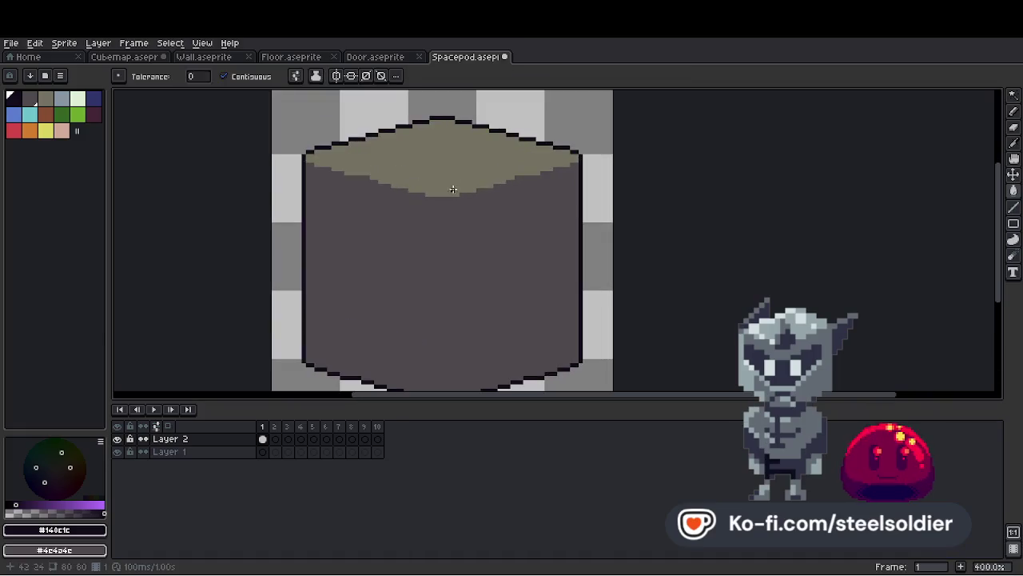
{"action": "key", "text": "b"}
{"action": "scroll", "coordinate": [434, 169], "scroll_direction": "up", "scroll_amount": 1}
{"action": "scroll", "coordinate": [457, 107], "scroll_direction": "up", "scroll_amount": 2}
Pencil a #4e4a4e grey segment under the top-left outline.
{"action": "mouse_move", "coordinate": [403, 149]}
{"action": "left_mouse_down"}
{"action": "mouse_move", "coordinate": [445, 148]}
{"action": "mouse_move", "coordinate": [362, 156]}
{"action": "left_mouse_up"}
{"action": "key", "text": "ctrl+z"}
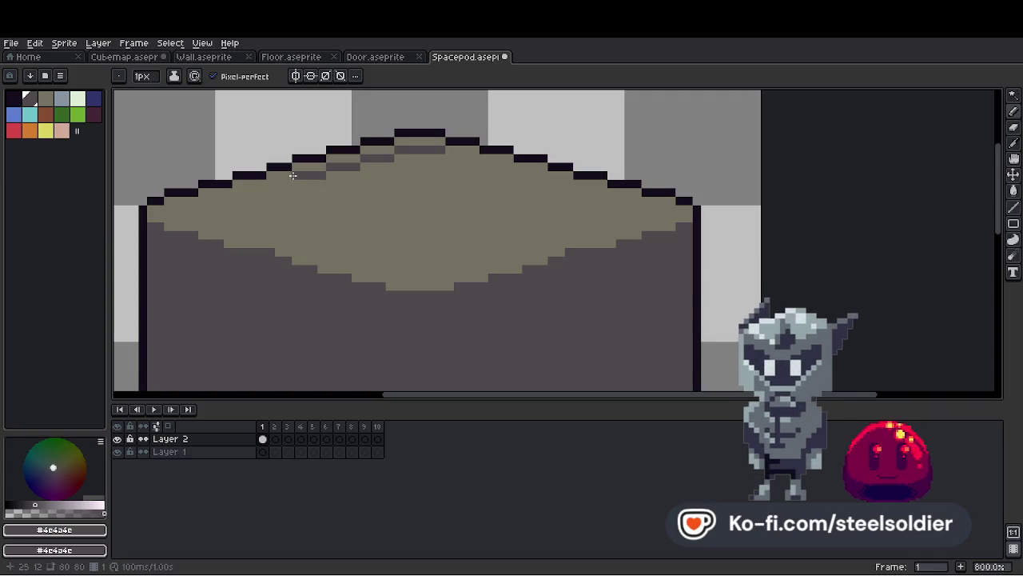
{"action": "left_click_drag", "start_coordinate": [278, 184], "coordinate": [259, 185]}
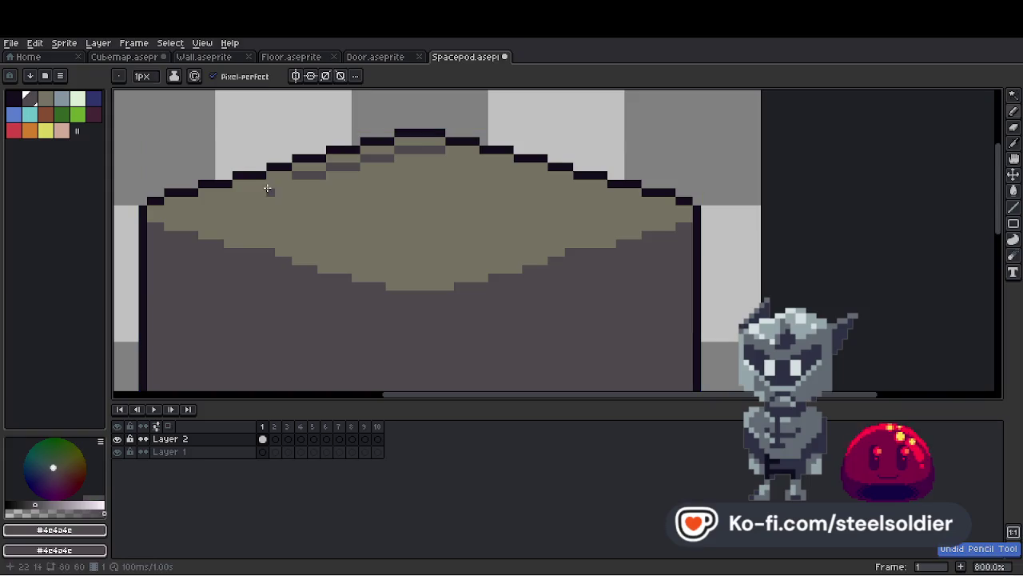
Enable vertical symmetry and draw mirrored grey rows under the top outline, undoing a stray stroke.
{"action": "left_click", "coordinate": [296, 76]}
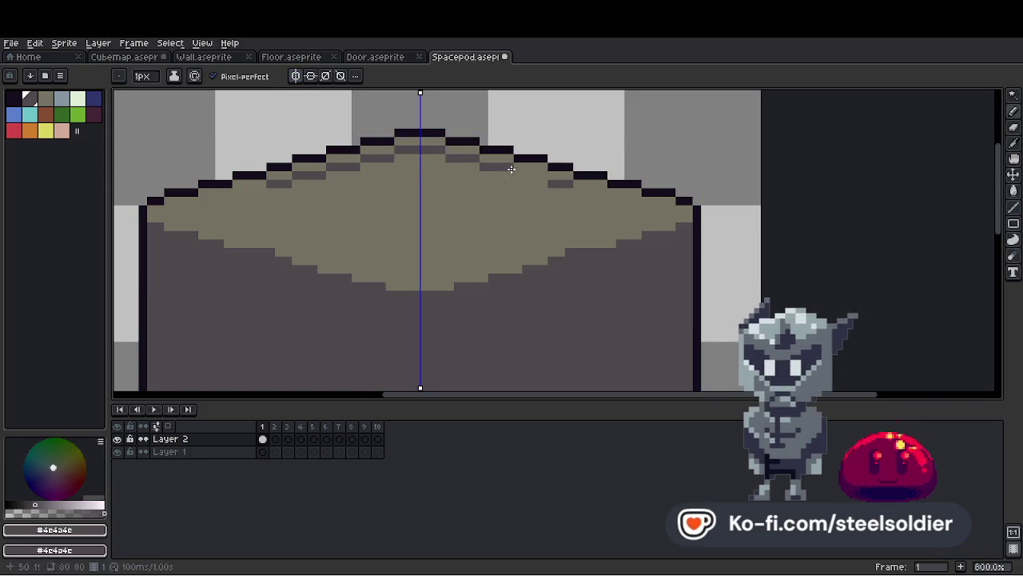
{"action": "left_click_drag", "start_coordinate": [583, 190], "coordinate": [664, 207]}
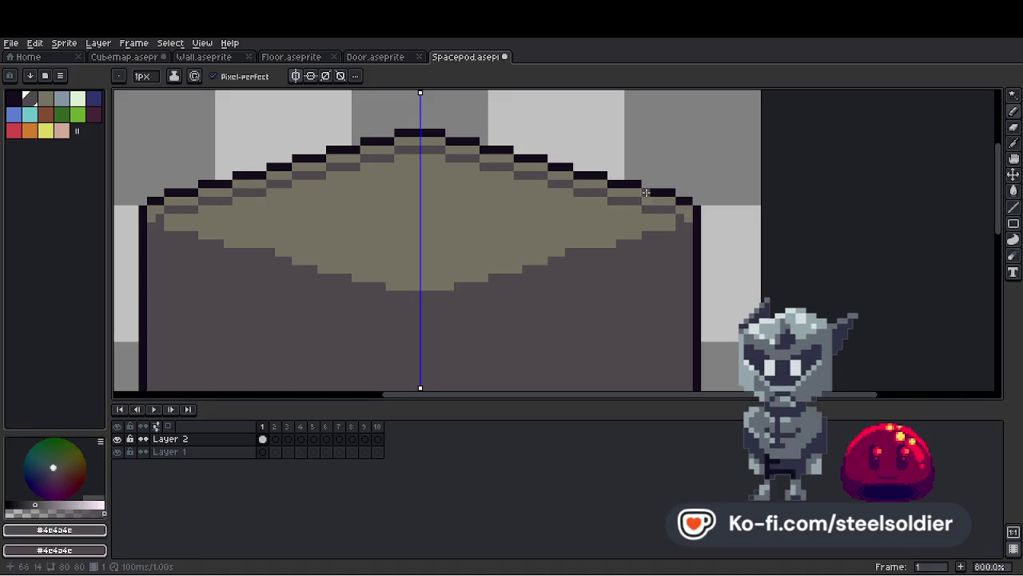
{"action": "scroll", "coordinate": [651, 195], "scroll_direction": "down", "scroll_amount": 6}
{"action": "scroll", "coordinate": [589, 188], "scroll_direction": "up", "scroll_amount": 3}
{"action": "key", "text": "ctrl+z"}
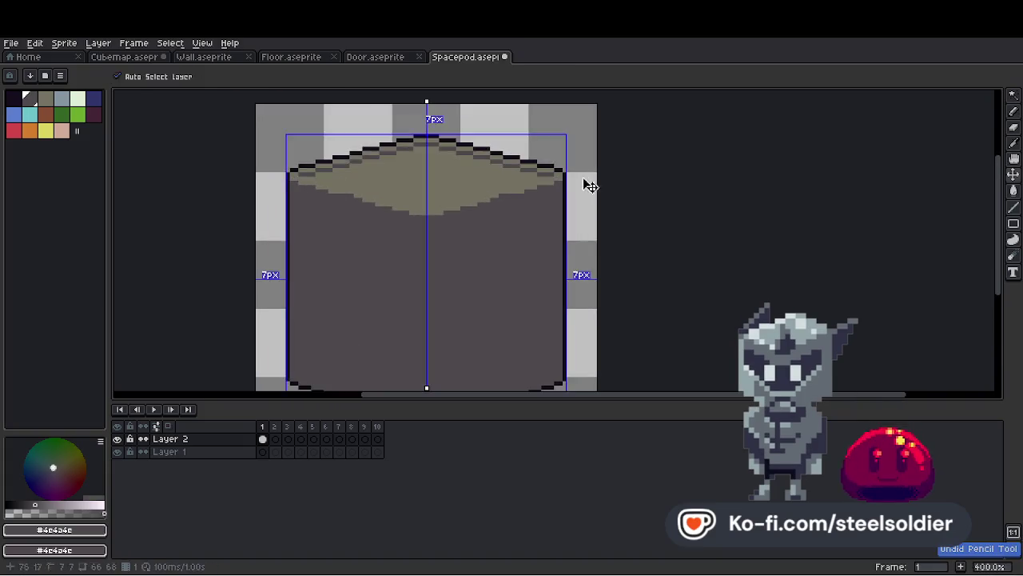
{"action": "scroll", "coordinate": [589, 188], "scroll_direction": "down", "scroll_amount": 2}
{"action": "scroll", "coordinate": [570, 153], "scroll_direction": "up", "scroll_amount": 4}
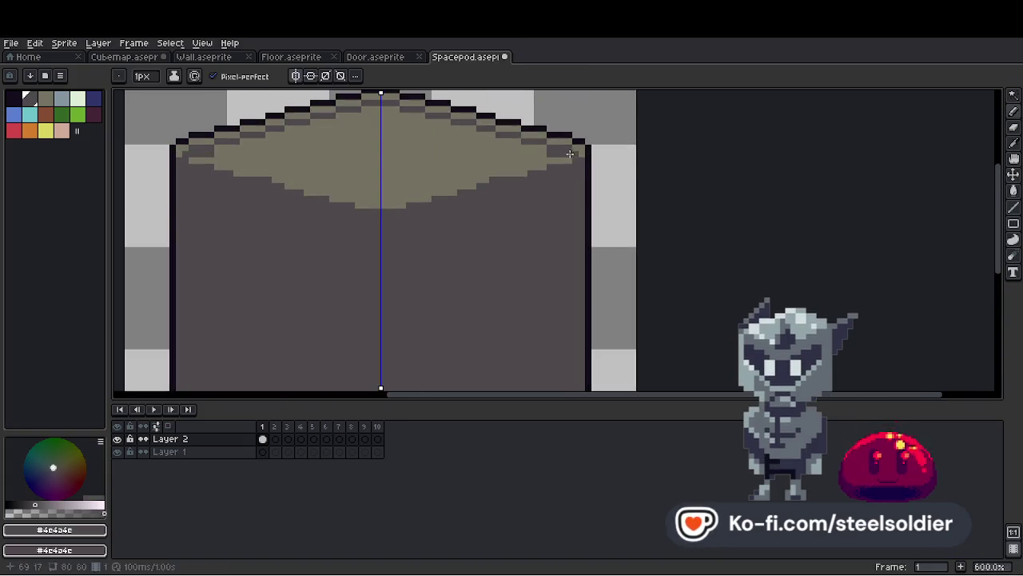
{"action": "scroll", "coordinate": [570, 153], "scroll_direction": "down", "scroll_amount": 4}
{"action": "scroll", "coordinate": [586, 171], "scroll_direction": "up", "scroll_amount": 4}
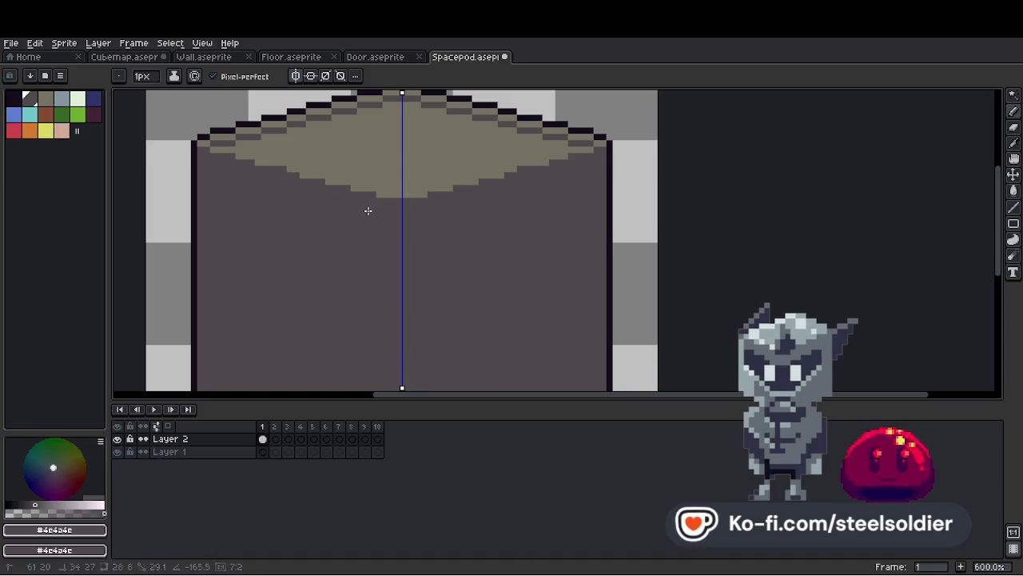
Switch the drawing colour to near-black #140c1c.
{"action": "scroll", "coordinate": [369, 210], "scroll_direction": "down", "scroll_amount": 5}
{"action": "scroll", "coordinate": [373, 207], "scroll_direction": "up", "scroll_amount": 1}
{"action": "scroll", "coordinate": [373, 207], "scroll_direction": "down", "scroll_amount": 1}
{"action": "scroll", "coordinate": [399, 196], "scroll_direction": "up", "scroll_amount": 2}
{"action": "scroll", "coordinate": [478, 170], "scroll_direction": "down", "scroll_amount": 1}
{"action": "scroll", "coordinate": [478, 171], "scroll_direction": "up", "scroll_amount": 3}
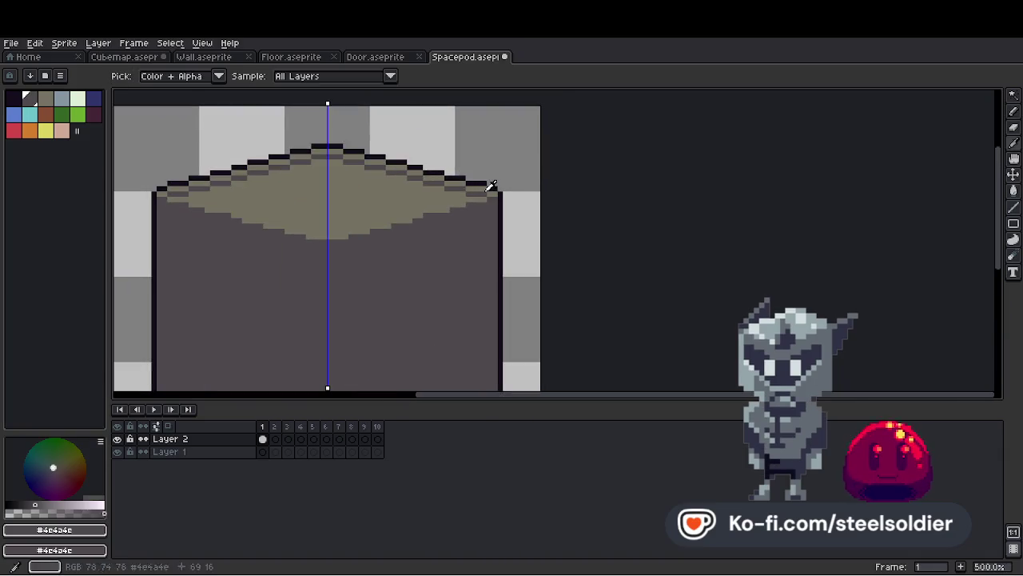
{"action": "left_click", "coordinate": [485, 178], "text": "alt"}
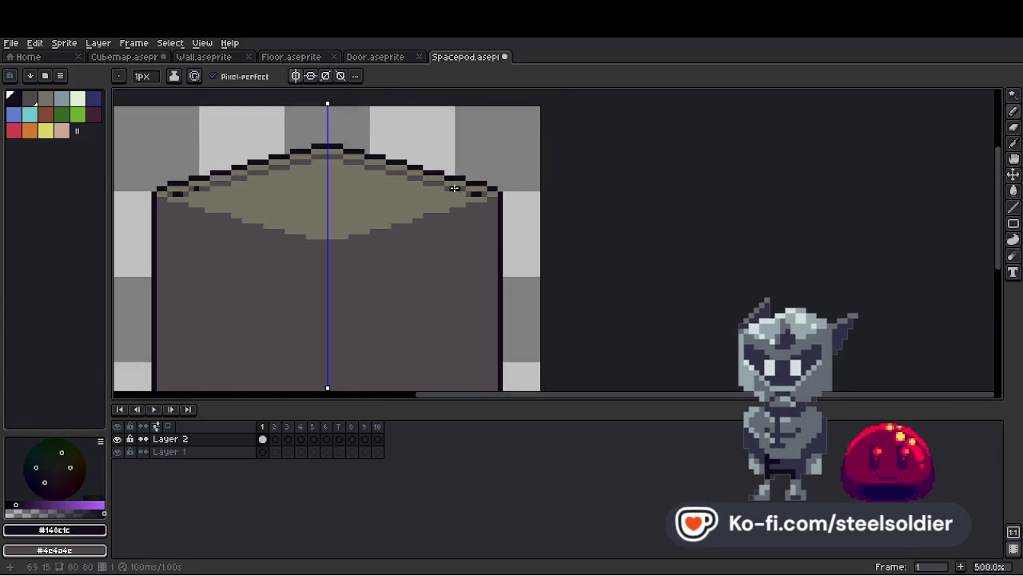
{"action": "scroll", "coordinate": [454, 188], "scroll_direction": "down", "scroll_amount": 2}
{"action": "scroll", "coordinate": [444, 192], "scroll_direction": "up", "scroll_amount": 1}
{"action": "scroll", "coordinate": [455, 186], "scroll_direction": "down", "scroll_amount": 3}
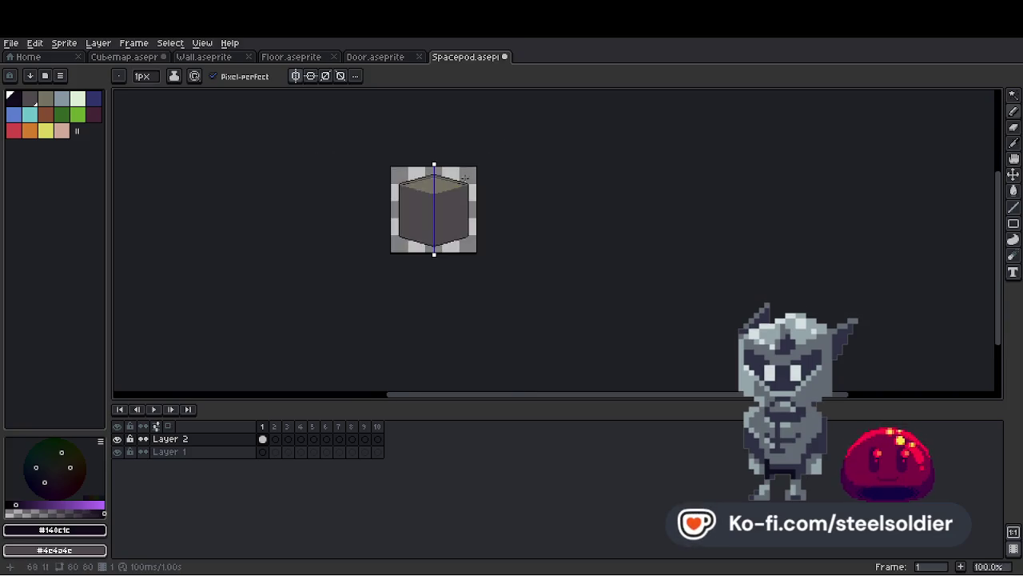
{"action": "scroll", "coordinate": [482, 179], "scroll_direction": "up", "scroll_amount": 3}
Draw mirrored near-black lines down both inner sides of the cube.
{"action": "left_click_drag", "start_coordinate": [473, 165], "coordinate": [473, 342]}
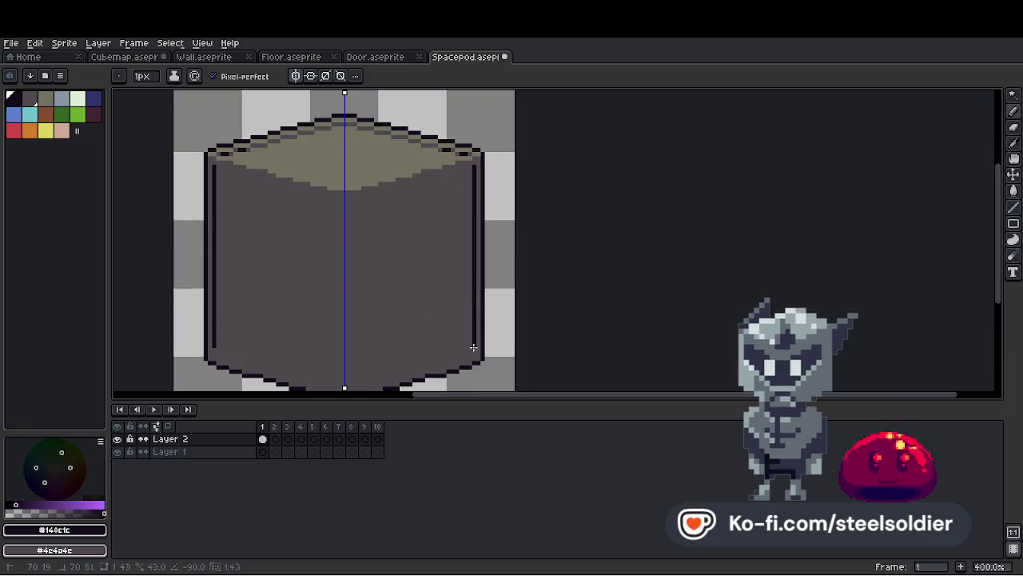
{"action": "scroll", "coordinate": [474, 352], "scroll_direction": "down", "scroll_amount": 3}
{"action": "scroll", "coordinate": [464, 315], "scroll_direction": "up", "scroll_amount": 2}
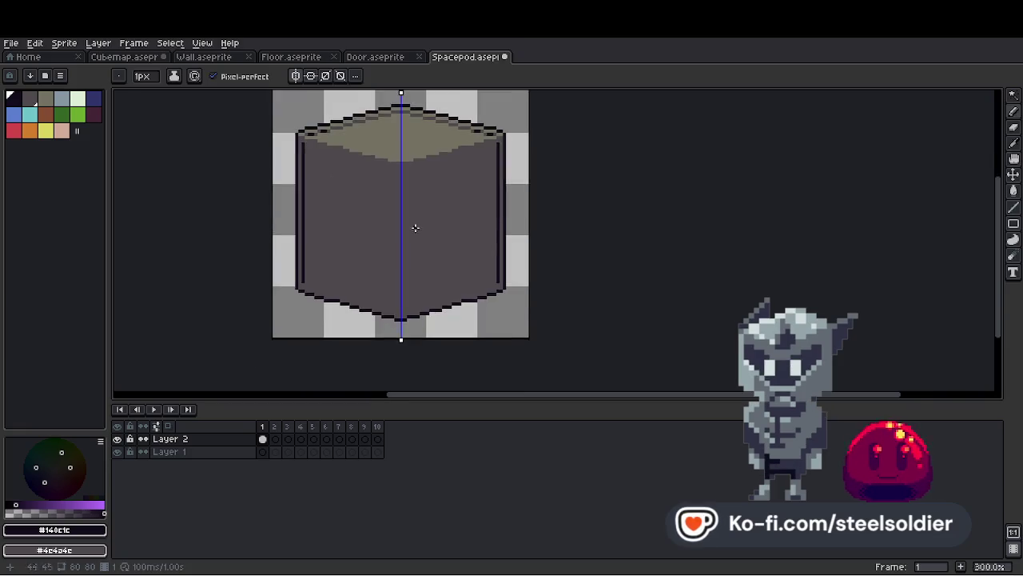
{"action": "scroll", "coordinate": [406, 156], "scroll_direction": "up", "scroll_amount": 1}
Add a mirrored dark pixel near the top rim and re-angle the line under the top face.
{"action": "left_click", "coordinate": [405, 150]}
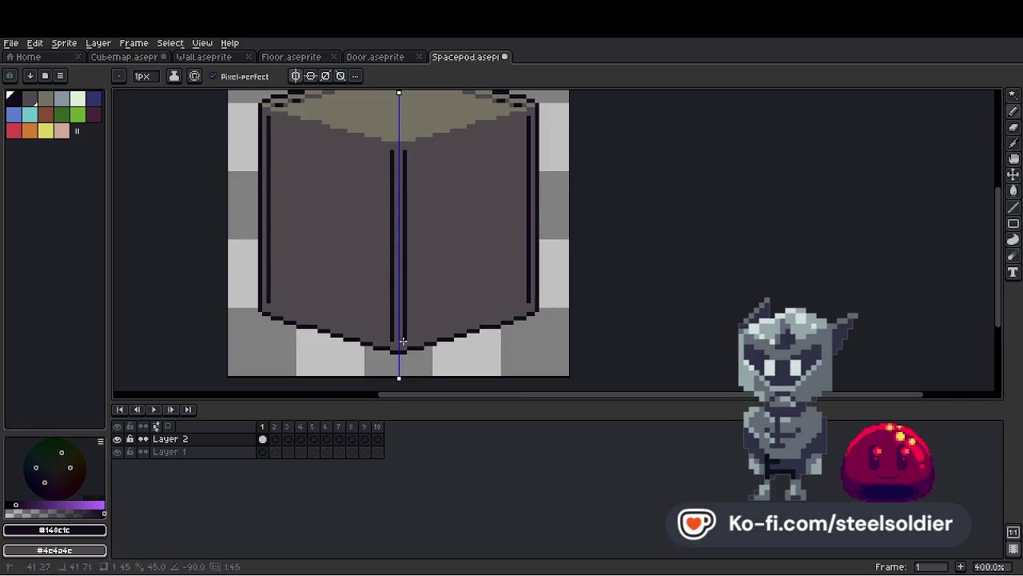
{"action": "scroll", "coordinate": [455, 263], "scroll_direction": "down", "scroll_amount": 3}
{"action": "scroll", "coordinate": [444, 275], "scroll_direction": "up", "scroll_amount": 4}
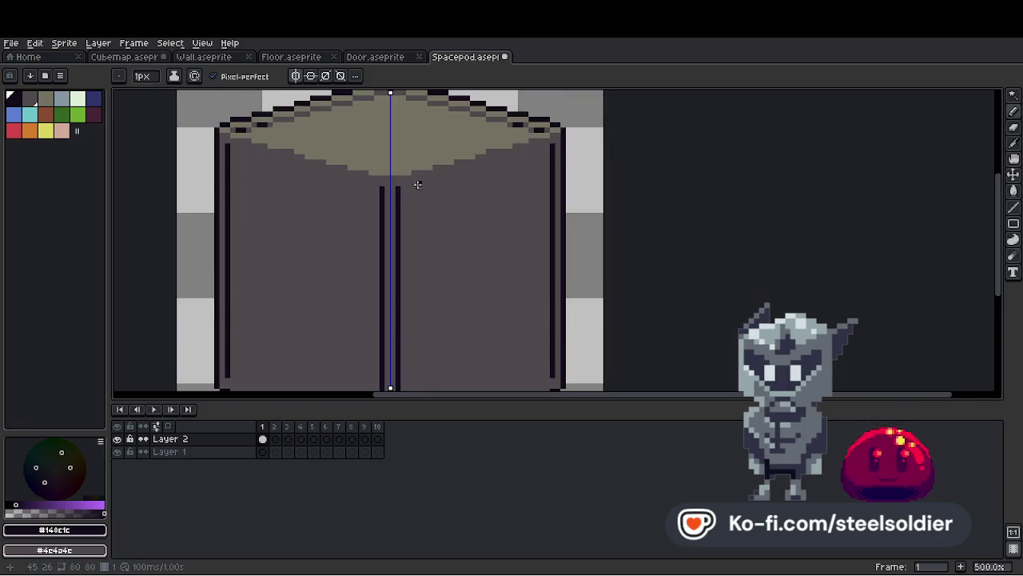
{"action": "left_click_drag", "start_coordinate": [527, 159], "coordinate": [541, 147]}
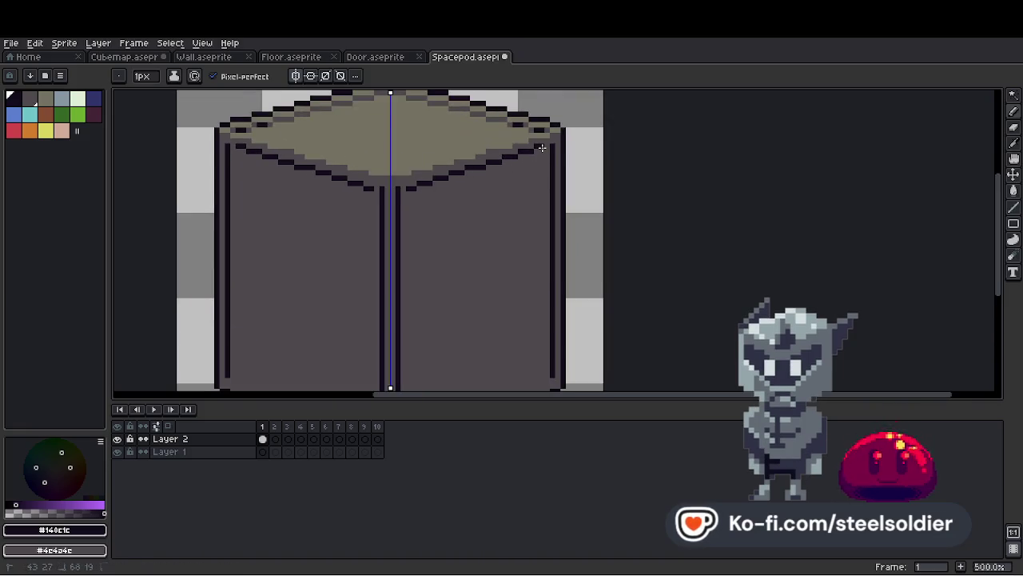
{"action": "scroll", "coordinate": [542, 148], "scroll_direction": "down", "scroll_amount": 4}
{"action": "scroll", "coordinate": [551, 160], "scroll_direction": "up", "scroll_amount": 1}
{"action": "scroll", "coordinate": [554, 162], "scroll_direction": "down", "scroll_amount": 1}
{"action": "scroll", "coordinate": [495, 171], "scroll_direction": "up", "scroll_amount": 3}
{"action": "scroll", "coordinate": [495, 171], "scroll_direction": "down", "scroll_amount": 1}
{"action": "scroll", "coordinate": [412, 205], "scroll_direction": "up", "scroll_amount": 3}
Draw a trial mirrored diagonal vent line, undo it, and sample the dark outline colour.
{"action": "left_click_drag", "start_coordinate": [399, 214], "coordinate": [448, 194]}
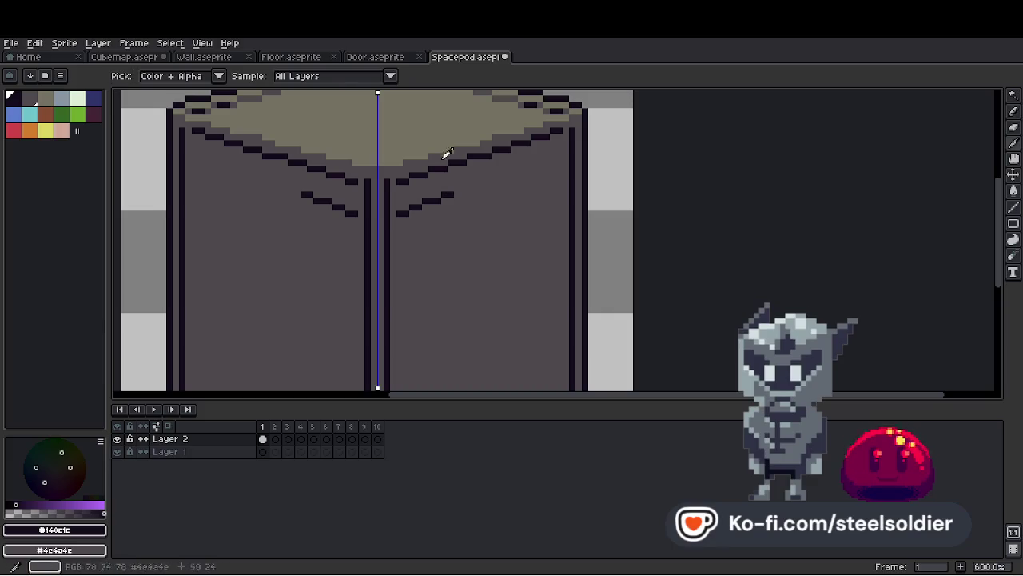
{"action": "scroll", "coordinate": [416, 211], "scroll_direction": "up", "scroll_amount": 3}
{"action": "scroll", "coordinate": [389, 228], "scroll_direction": "up", "scroll_amount": 1}
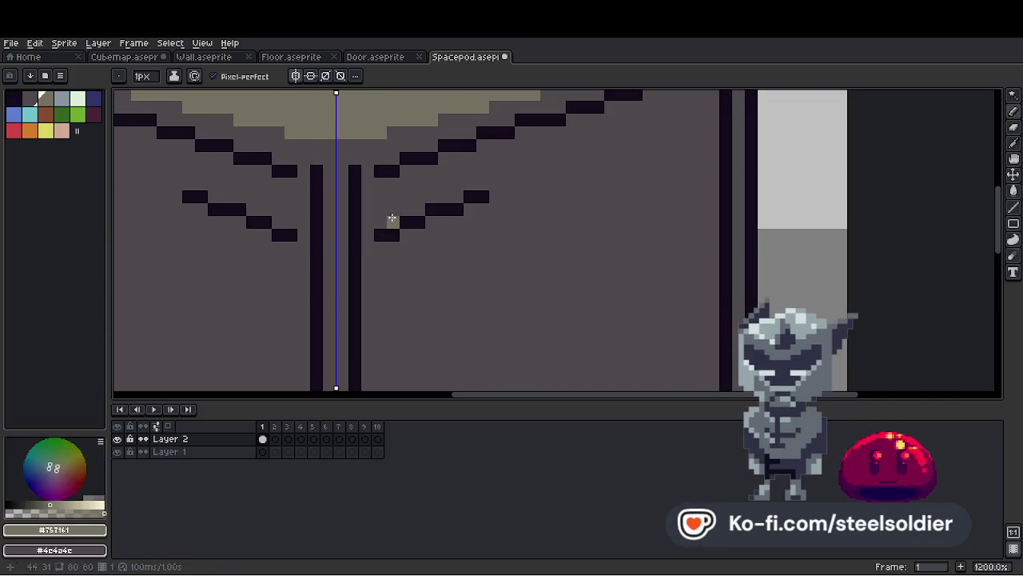
{"action": "key", "text": "ctrl+z"}
{"action": "key", "text": "alt"}
{"action": "left_click", "coordinate": [390, 170], "text": "alt"}
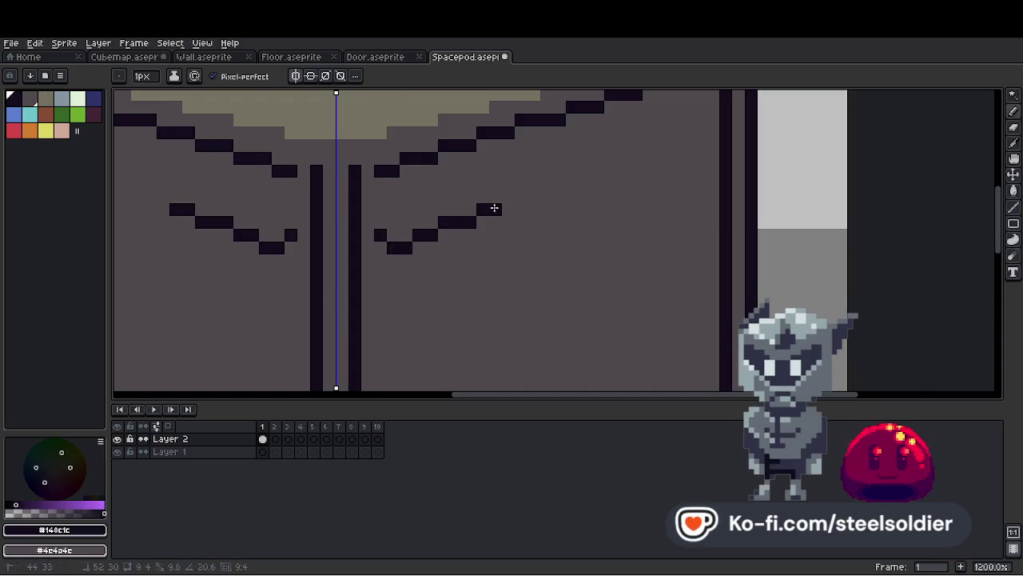
{"action": "scroll", "coordinate": [507, 210], "scroll_direction": "down", "scroll_amount": 6}
{"action": "scroll", "coordinate": [483, 179], "scroll_direction": "up", "scroll_amount": 3}
Paint a trial khaki highlight along the vents, then undo it with earlier vent strokes.
{"action": "key", "text": "alt"}
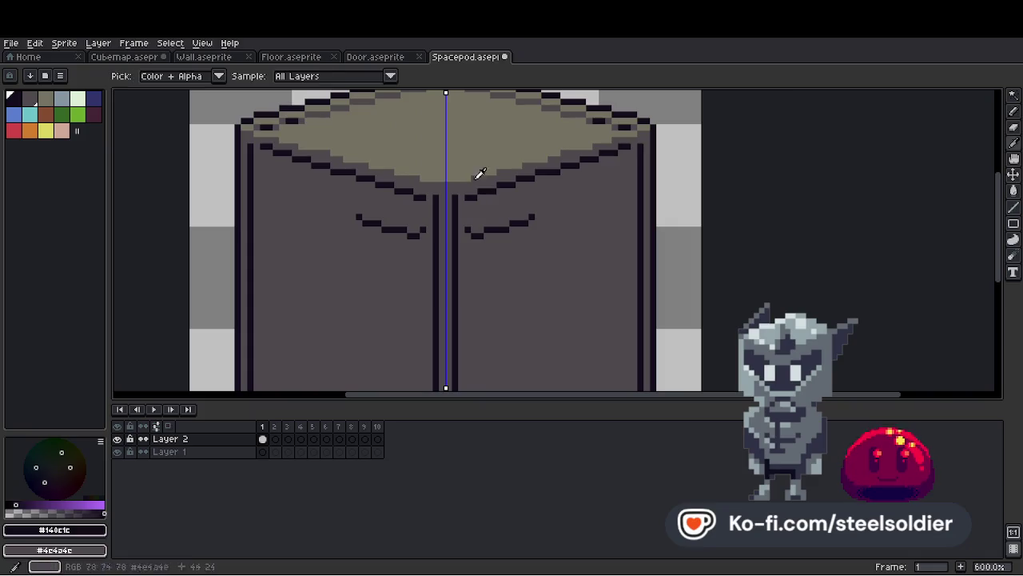
{"action": "left_click", "coordinate": [484, 179], "text": "alt"}
{"action": "scroll", "coordinate": [478, 229], "scroll_direction": "up", "scroll_amount": 2}
{"action": "left_click_drag", "start_coordinate": [464, 217], "coordinate": [547, 207]}
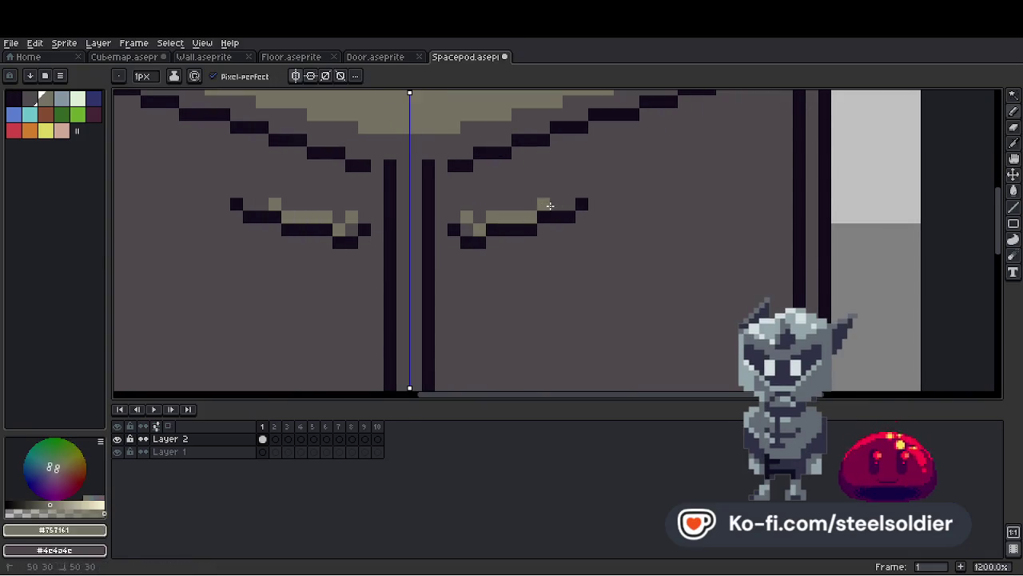
{"action": "scroll", "coordinate": [574, 190], "scroll_direction": "down", "scroll_amount": 7}
{"action": "scroll", "coordinate": [569, 196], "scroll_direction": "up", "scroll_amount": 4}
{"action": "key", "text": "ctrl+z"}
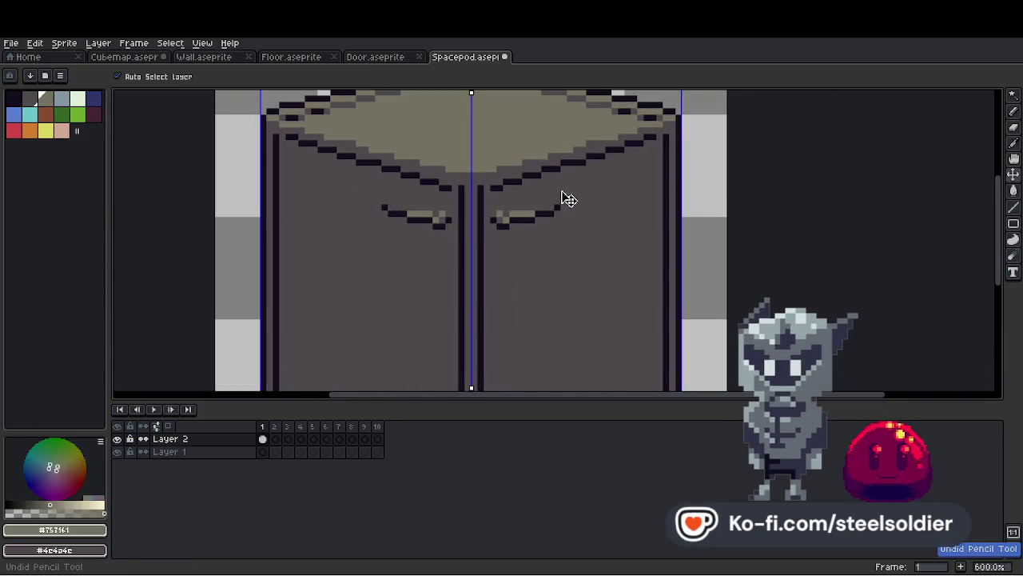
{"action": "scroll", "coordinate": [528, 216], "scroll_direction": "up", "scroll_amount": 2}
{"action": "key", "text": "ctrl+z"}
Draw two mirrored dark vent slats per face with #757161 khaki highlights beneath.
{"action": "left_click", "coordinate": [461, 228], "text": "alt"}
{"action": "left_click_drag", "start_coordinate": [458, 229], "coordinate": [585, 189]}
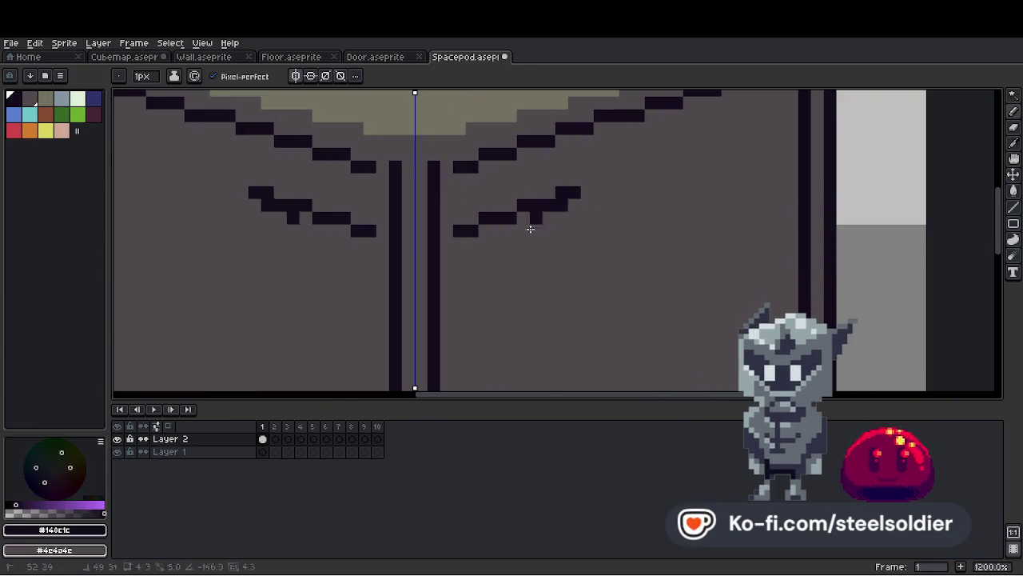
{"action": "left_click_drag", "start_coordinate": [472, 280], "coordinate": [572, 238]}
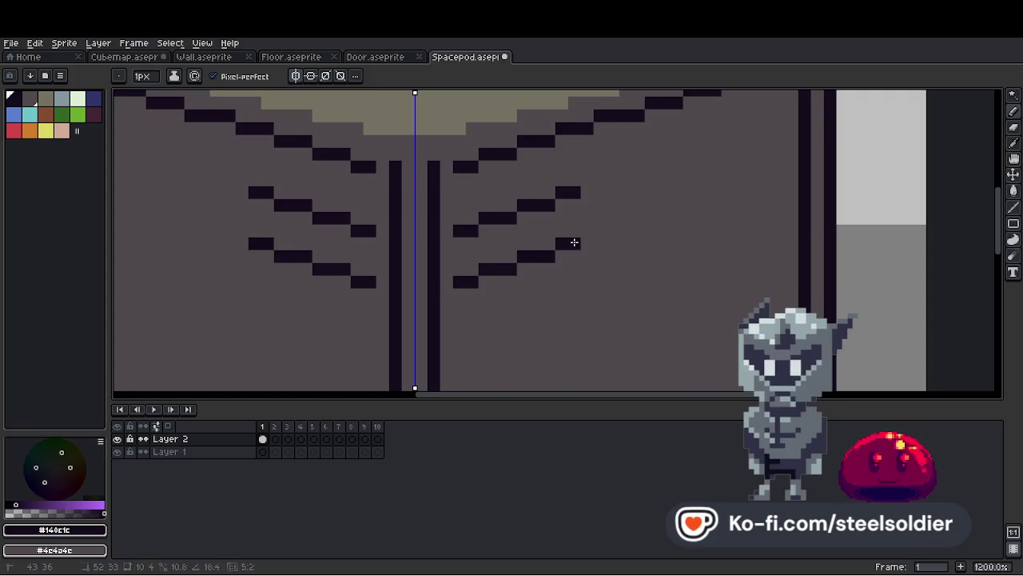
{"action": "left_click", "coordinate": [506, 128], "text": "alt"}
{"action": "left_click", "coordinate": [472, 243]}
{"action": "scroll", "coordinate": [495, 224], "scroll_direction": "down", "scroll_amount": 2}
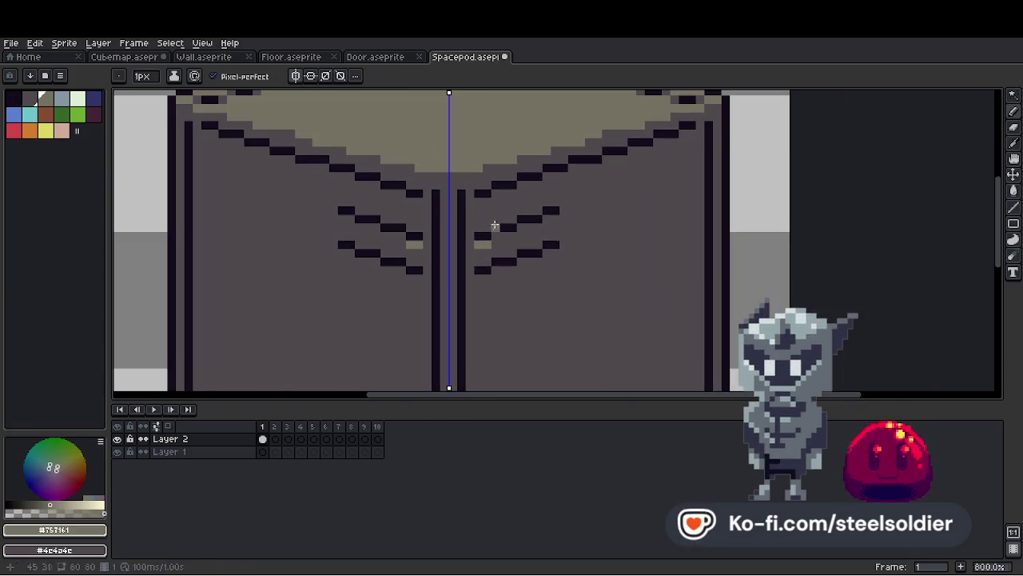
{"action": "mouse_move", "coordinate": [505, 238]}
{"action": "left_mouse_down"}
{"action": "mouse_move", "coordinate": [520, 230]}
{"action": "mouse_move", "coordinate": [521, 260]}
{"action": "left_mouse_up"}
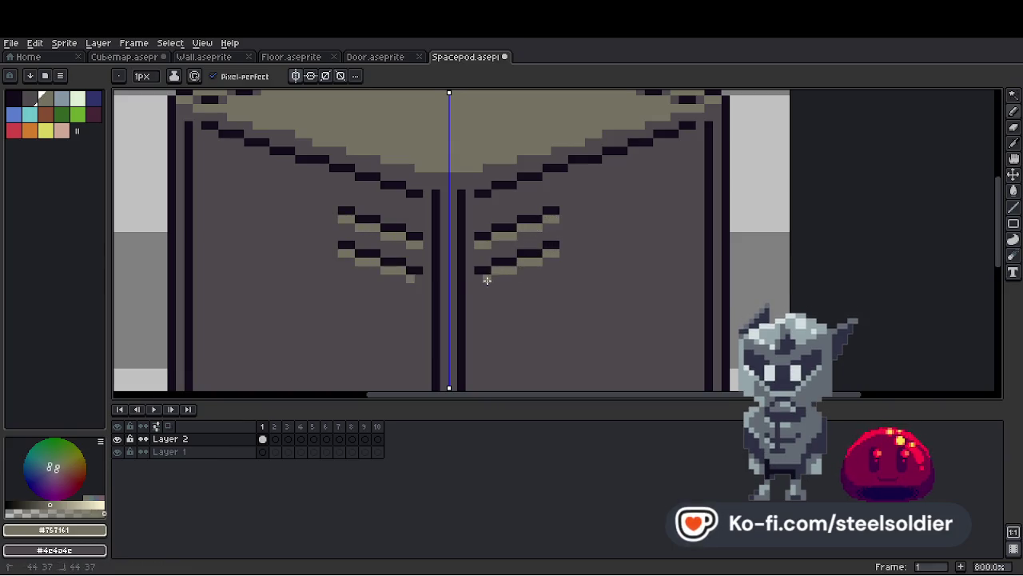
{"action": "scroll", "coordinate": [487, 280], "scroll_direction": "down", "scroll_amount": 6}
{"action": "scroll", "coordinate": [550, 240], "scroll_direction": "up", "scroll_amount": 1}
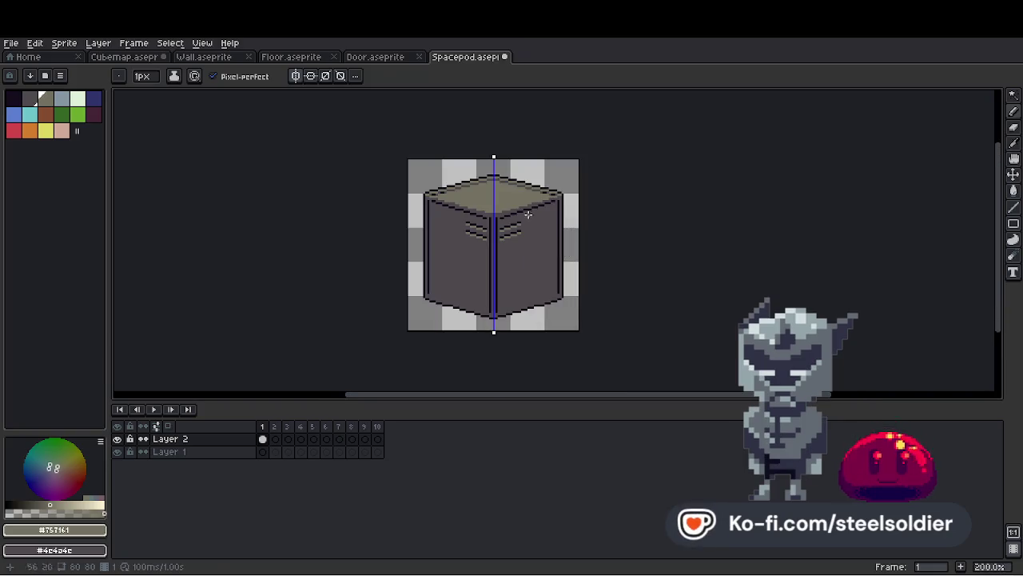
Turn off vertical symmetry and pick the dark outline colour.
{"action": "left_click", "coordinate": [297, 76]}
{"action": "scroll", "coordinate": [528, 301], "scroll_direction": "up", "scroll_amount": 5}
{"action": "left_click", "coordinate": [514, 320], "text": "alt"}
{"action": "scroll", "coordinate": [532, 293], "scroll_direction": "down", "scroll_amount": 5}
{"action": "scroll", "coordinate": [541, 297], "scroll_direction": "up", "scroll_amount": 1}
{"action": "left_click", "coordinate": [1013, 175]}
{"action": "scroll", "coordinate": [571, 187], "scroll_direction": "down", "scroll_amount": 1}
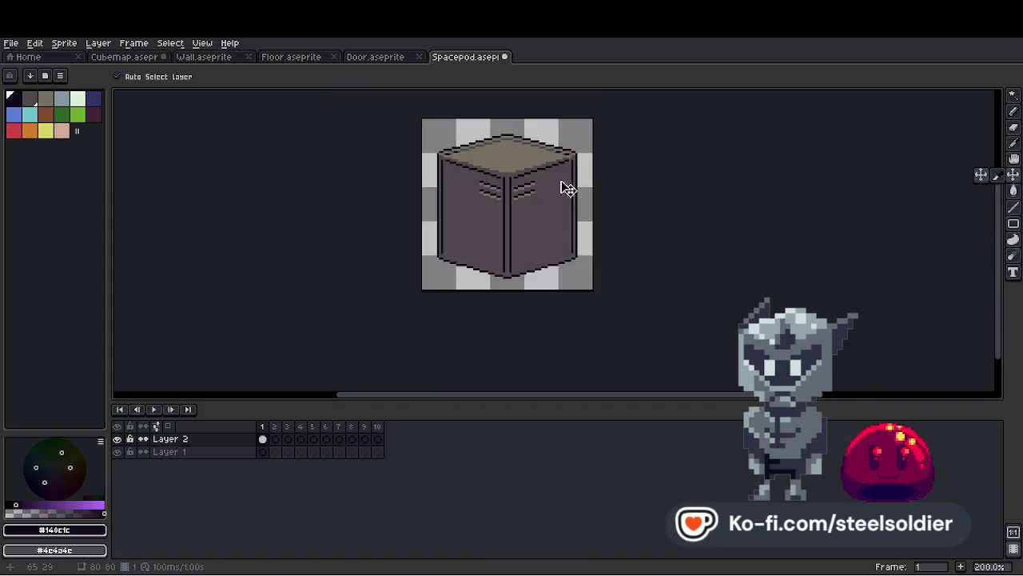
{"action": "scroll", "coordinate": [560, 187], "scroll_direction": "up", "scroll_amount": 1}
{"action": "scroll", "coordinate": [549, 194], "scroll_direction": "down", "scroll_amount": 2}
{"action": "scroll", "coordinate": [544, 195], "scroll_direction": "up", "scroll_amount": 5}
Draw light grey pencil lines down the left edge of the dark doorway.
{"action": "key", "text": "b"}
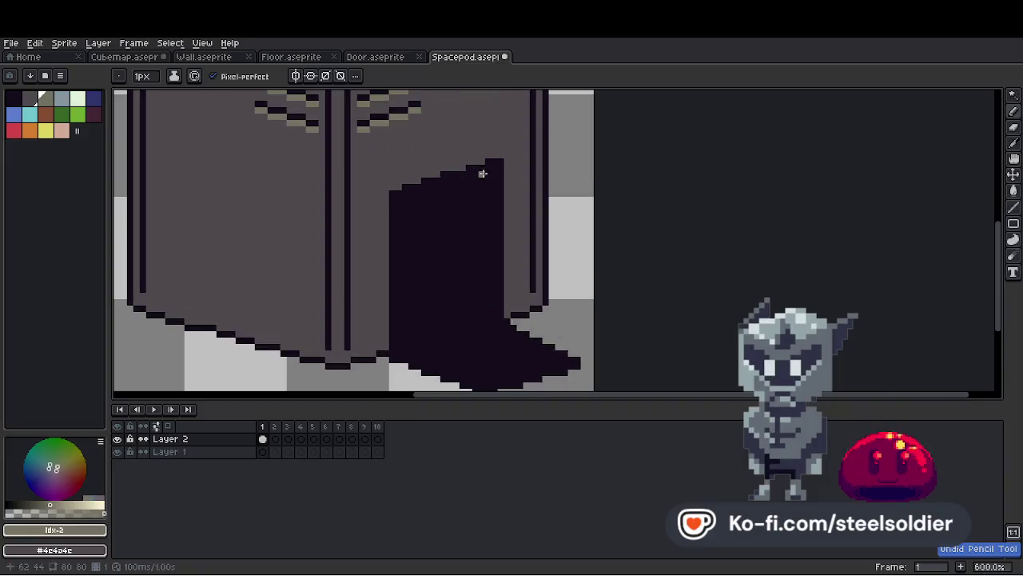
{"action": "scroll", "coordinate": [462, 194], "scroll_direction": "down", "scroll_amount": 1}
{"action": "left_click_drag", "start_coordinate": [417, 180], "coordinate": [415, 310]}
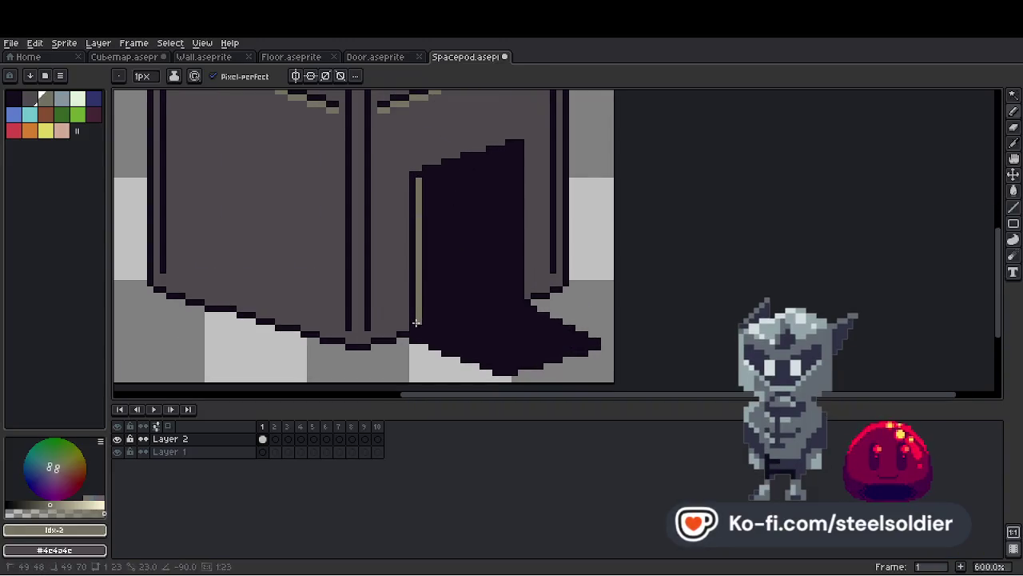
{"action": "scroll", "coordinate": [416, 325], "scroll_direction": "down", "scroll_amount": 5}
{"action": "scroll", "coordinate": [461, 278], "scroll_direction": "up", "scroll_amount": 4}
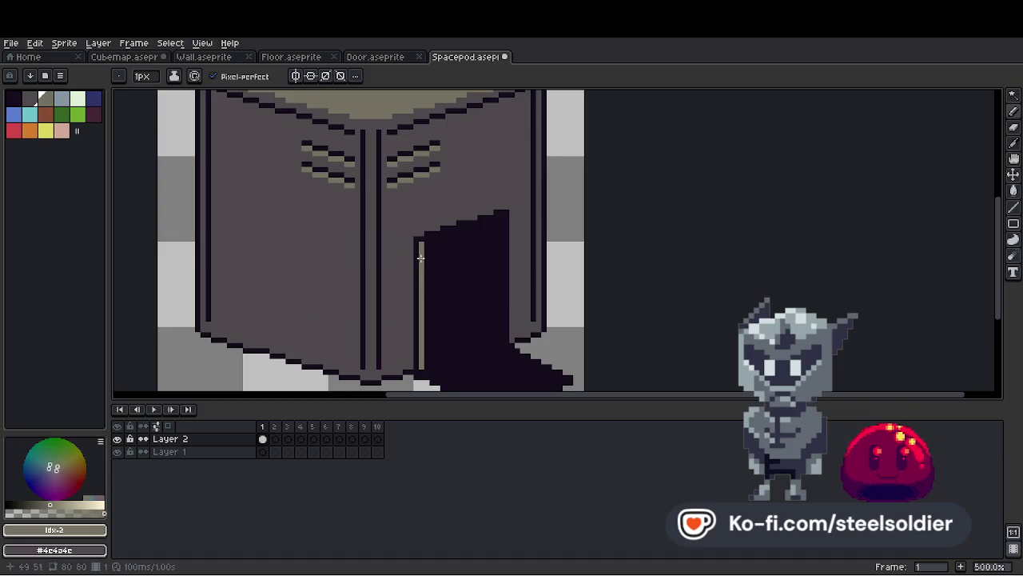
{"action": "left_click_drag", "start_coordinate": [426, 240], "coordinate": [428, 364]}
{"action": "scroll", "coordinate": [429, 360], "scroll_direction": "down", "scroll_amount": 4}
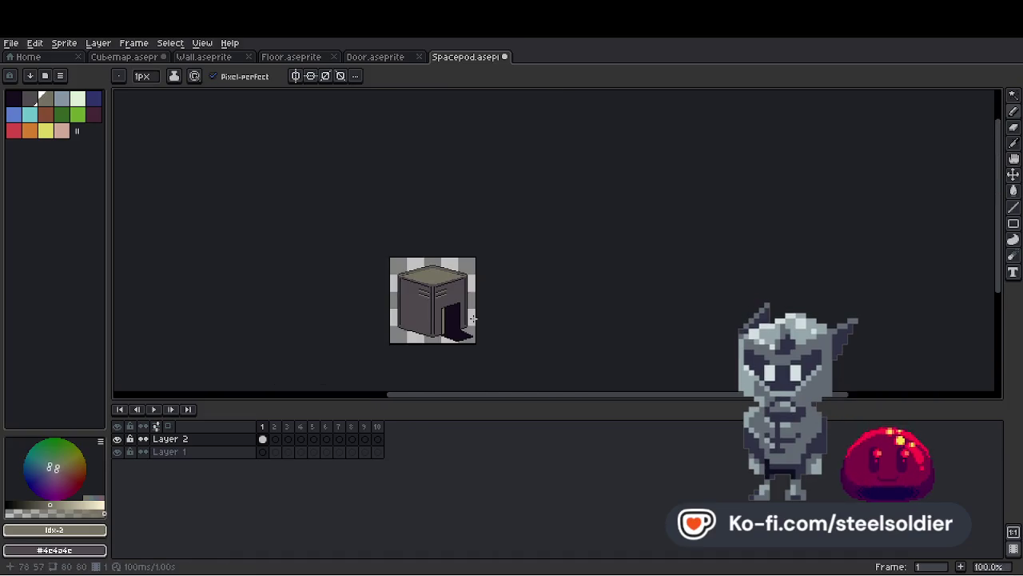
{"action": "scroll", "coordinate": [451, 324], "scroll_direction": "up", "scroll_amount": 4}
{"action": "scroll", "coordinate": [484, 336], "scroll_direction": "down", "scroll_amount": 4}
{"action": "scroll", "coordinate": [491, 297], "scroll_direction": "up", "scroll_amount": 4}
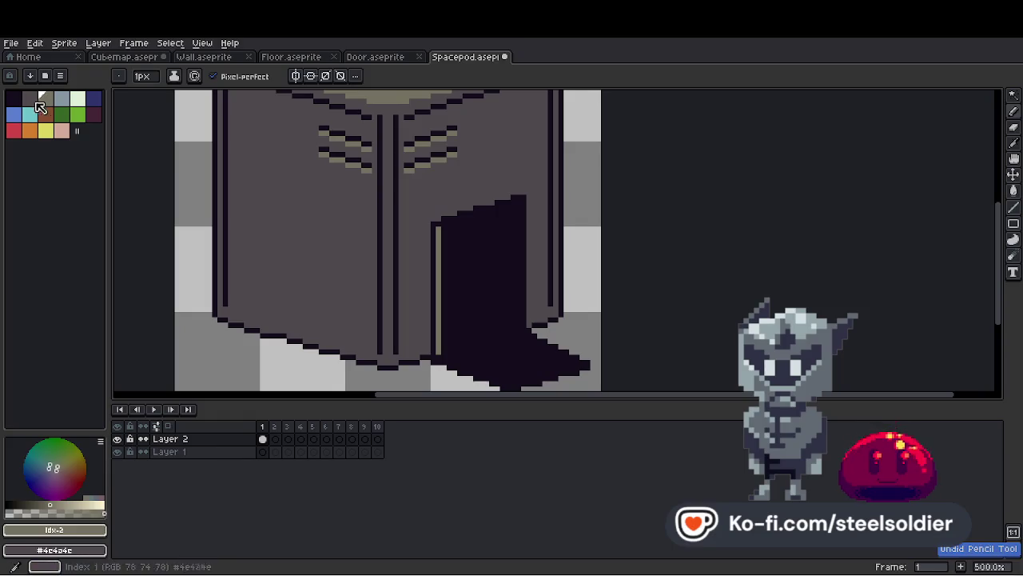
Recolour the light door-edge line dark with a bucket fill in another palette colour.
{"action": "left_click", "coordinate": [311, 226], "text": "alt"}
{"action": "key", "text": "g"}
{"action": "left_click", "coordinate": [436, 274]}
{"action": "scroll", "coordinate": [448, 272], "scroll_direction": "down", "scroll_amount": 4}
{"action": "scroll", "coordinate": [455, 276], "scroll_direction": "up", "scroll_amount": 2}
{"action": "scroll", "coordinate": [459, 280], "scroll_direction": "down", "scroll_amount": 1}
{"action": "scroll", "coordinate": [460, 282], "scroll_direction": "down", "scroll_amount": 1}
{"action": "scroll", "coordinate": [456, 267], "scroll_direction": "up", "scroll_amount": 4}
Eyedrop the wall grey, try bucket fills along the door's bottom edge, then undo them.
{"action": "key", "text": "i"}
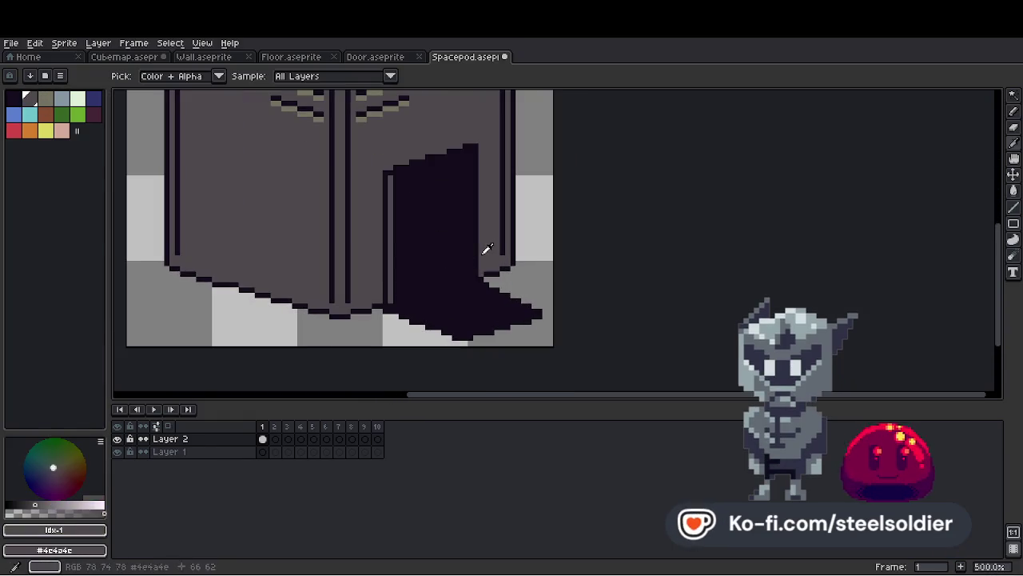
{"action": "left_click", "coordinate": [494, 267]}
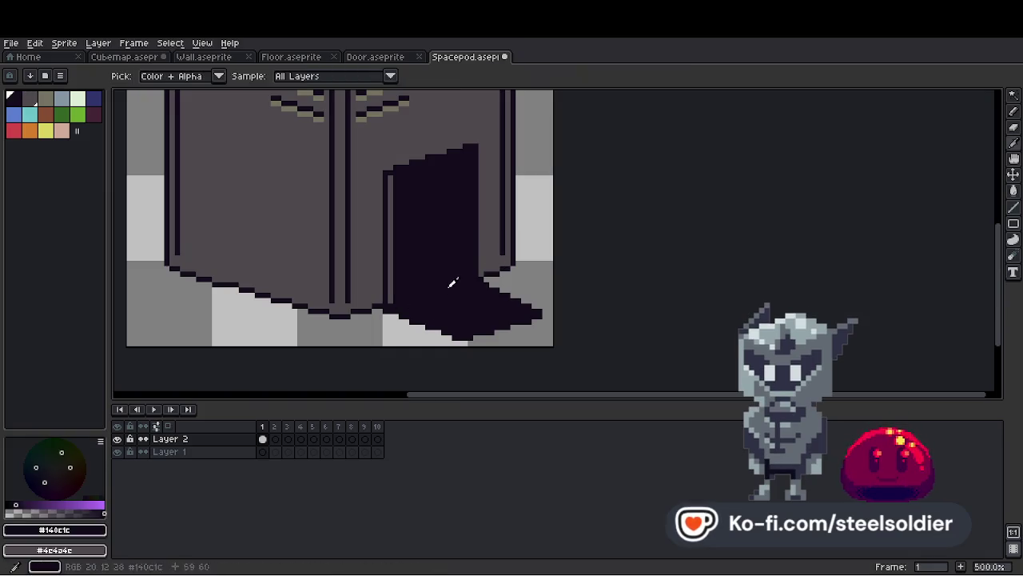
{"action": "key", "text": "g"}
{"action": "left_click_drag", "start_coordinate": [420, 300], "coordinate": [484, 288]}
{"action": "left_click", "coordinate": [489, 300]}
{"action": "key", "text": "ctrl+z"}
{"action": "key", "text": "v"}
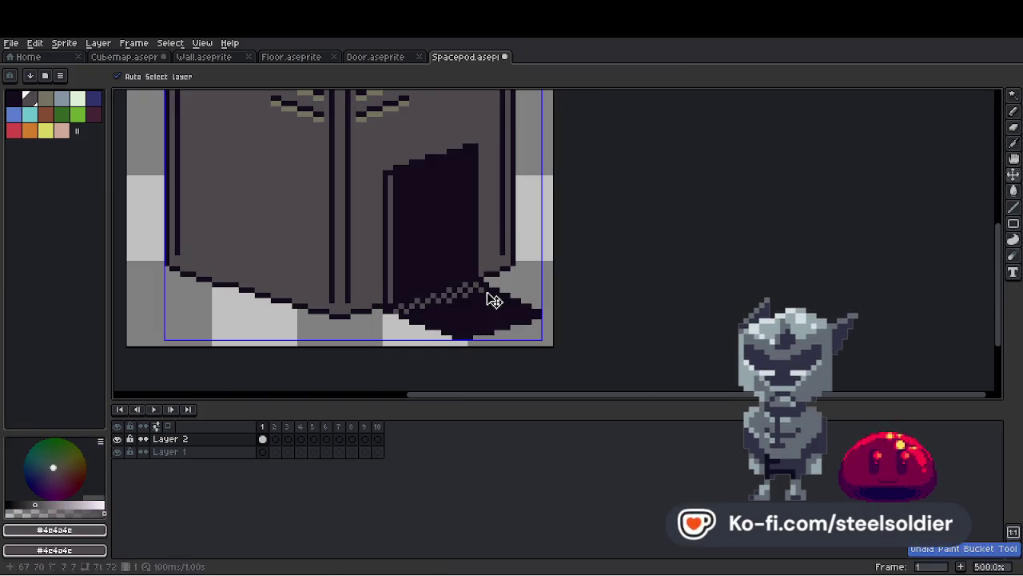
{"action": "key", "text": "ctrl+z"}
Draw a light grey pencil line along the door's left and top edges.
{"action": "key", "text": "g"}
{"action": "scroll", "coordinate": [486, 297], "scroll_direction": "down", "scroll_amount": 3}
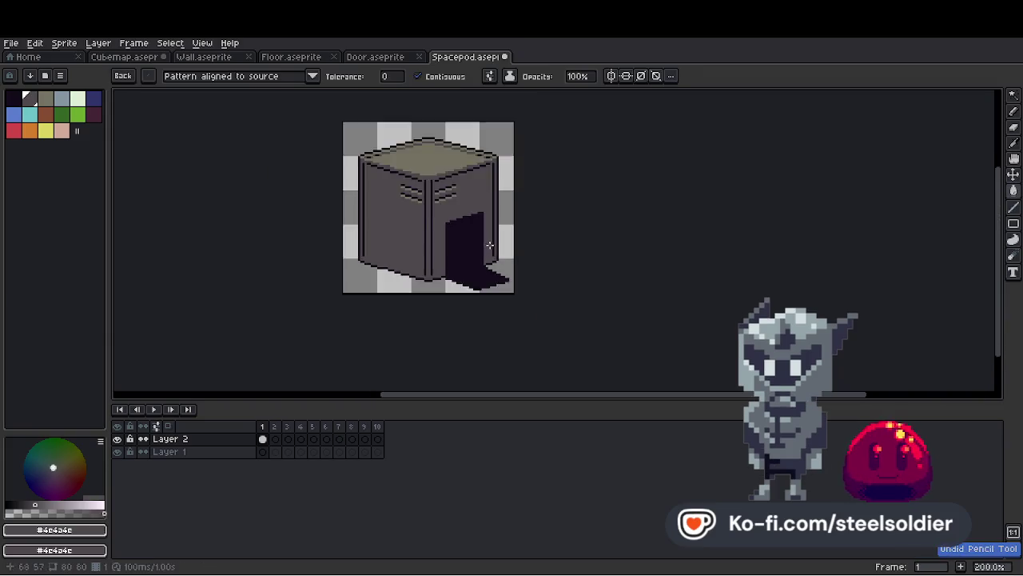
{"action": "scroll", "coordinate": [478, 244], "scroll_direction": "up", "scroll_amount": 2}
{"action": "scroll", "coordinate": [478, 244], "scroll_direction": "down", "scroll_amount": 3}
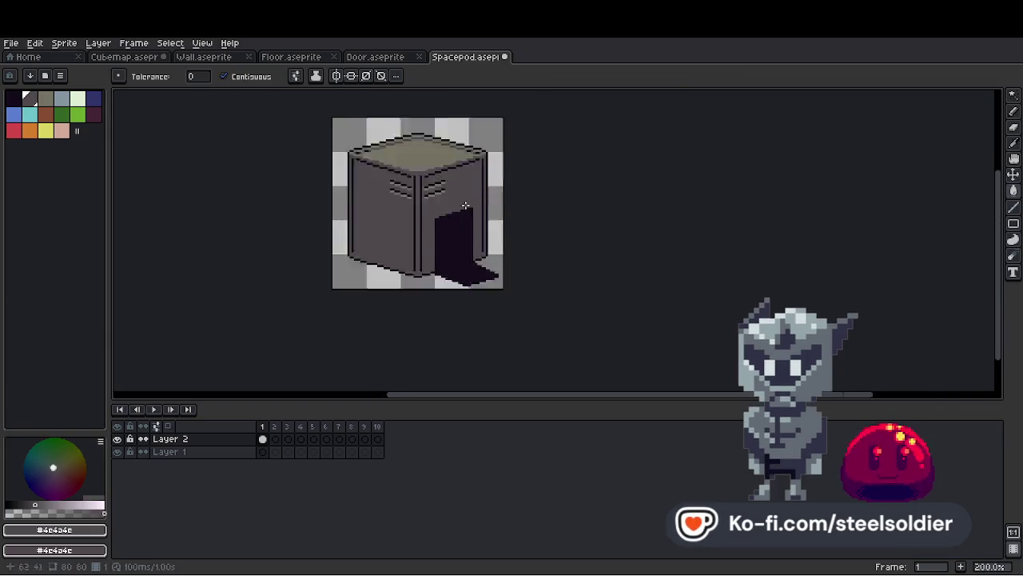
{"action": "scroll", "coordinate": [509, 211], "scroll_direction": "up", "scroll_amount": 4}
{"action": "key", "text": "i"}
{"action": "key", "text": "g"}
{"action": "scroll", "coordinate": [495, 211], "scroll_direction": "down", "scroll_amount": 3}
{"action": "scroll", "coordinate": [504, 208], "scroll_direction": "up", "scroll_amount": 4}
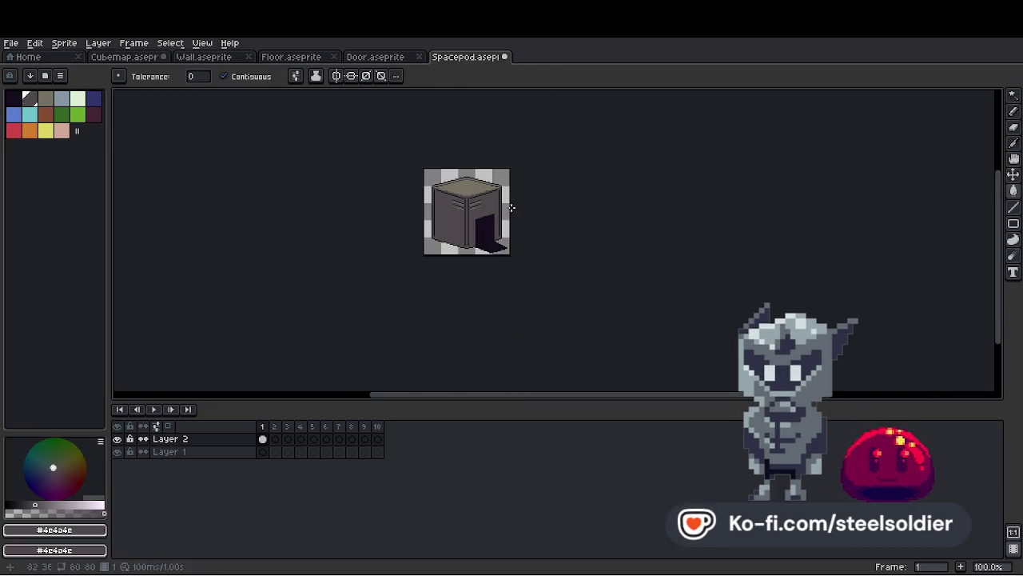
{"action": "scroll", "coordinate": [491, 228], "scroll_direction": "up", "scroll_amount": 1}
{"action": "key", "text": "i"}
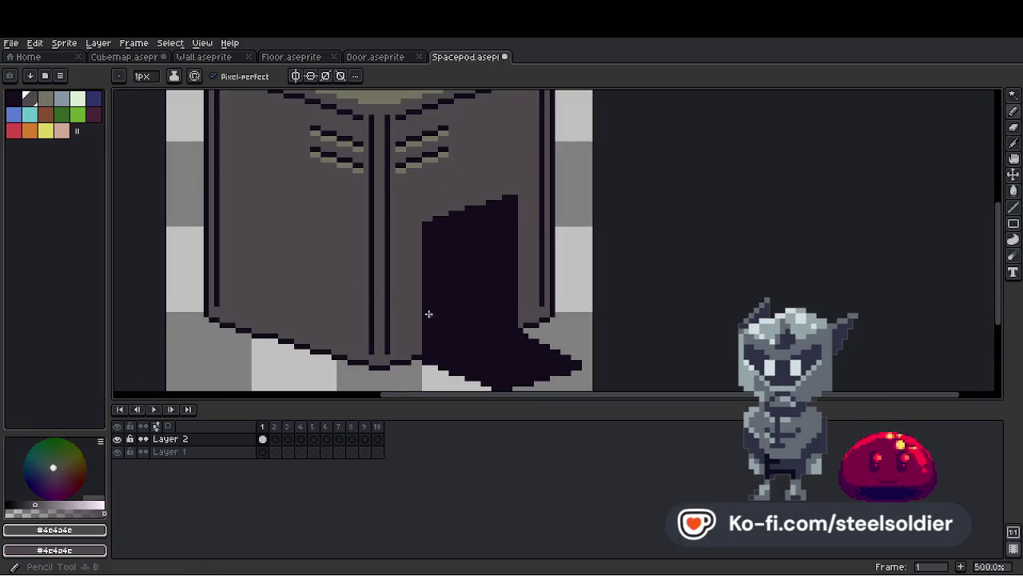
{"action": "scroll", "coordinate": [460, 315], "scroll_direction": "up", "scroll_amount": 1}
{"action": "key", "text": "b"}
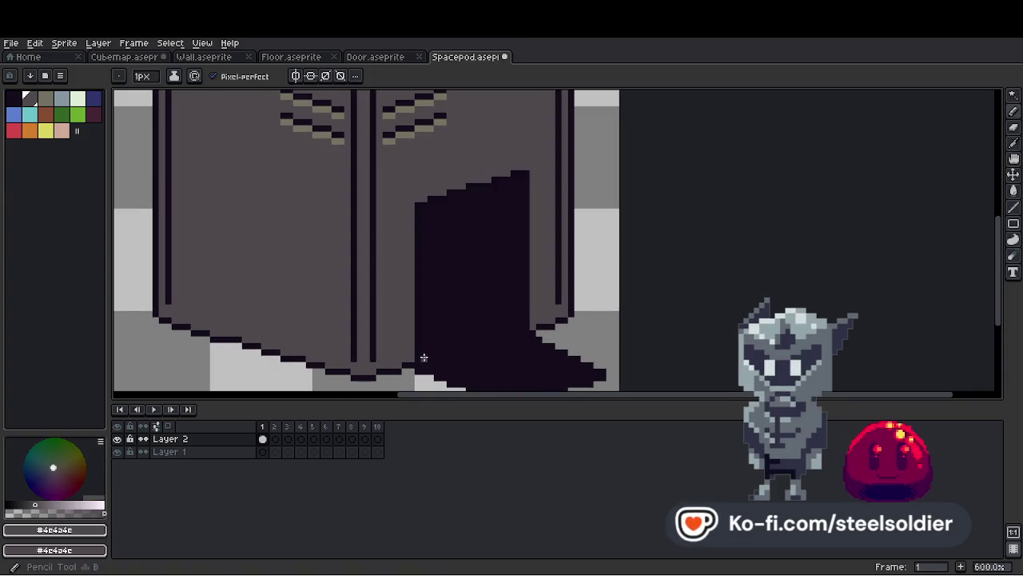
{"action": "mouse_move", "coordinate": [428, 226]}
{"action": "left_mouse_down"}
{"action": "mouse_move", "coordinate": [425, 207]}
{"action": "mouse_move", "coordinate": [522, 183]}
{"action": "mouse_move", "coordinate": [449, 199]}
{"action": "mouse_move", "coordinate": [514, 180]}
{"action": "left_mouse_up"}
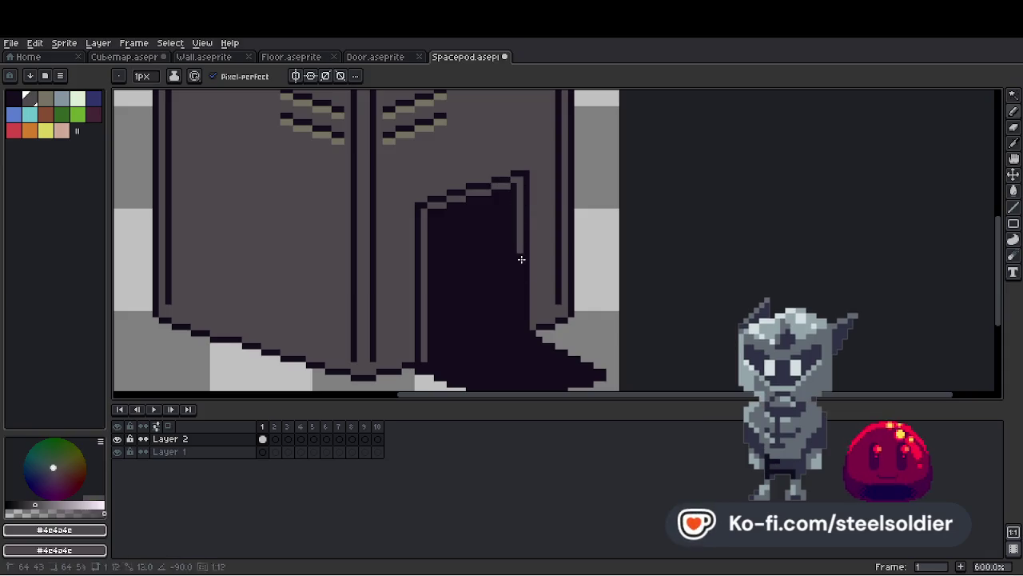
Choose a lighter palette colour for the door frame.
{"action": "scroll", "coordinate": [520, 326], "scroll_direction": "down", "scroll_amount": 6}
{"action": "scroll", "coordinate": [534, 310], "scroll_direction": "up", "scroll_amount": 5}
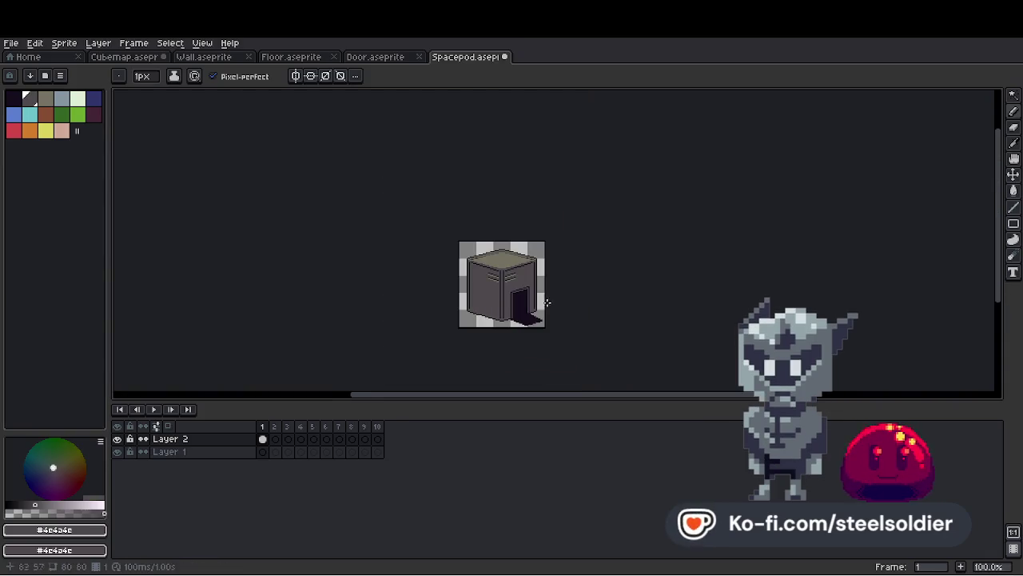
{"action": "scroll", "coordinate": [519, 304], "scroll_direction": "up", "scroll_amount": 2}
{"action": "left_click", "coordinate": [74, 95]}
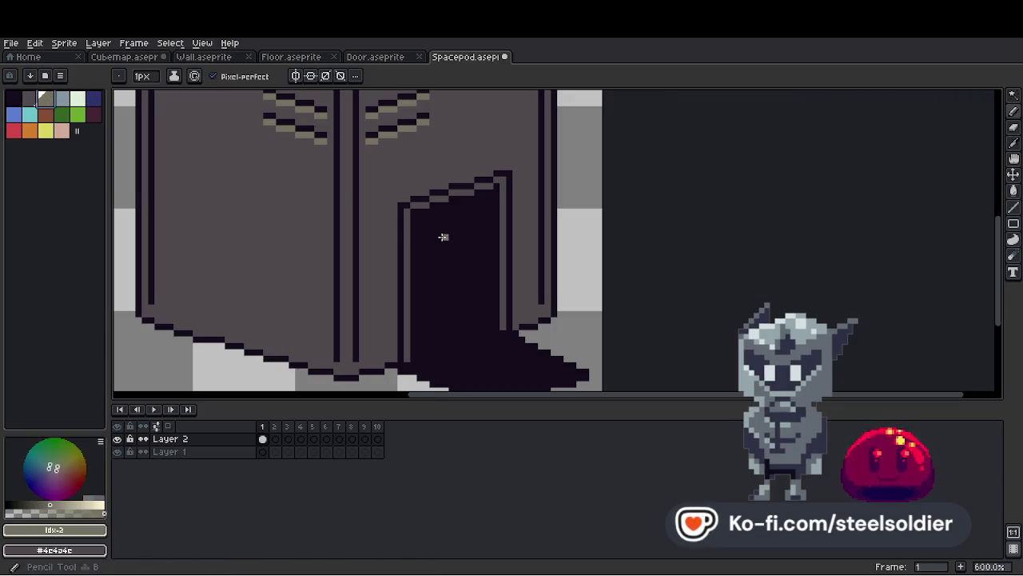
{"action": "scroll", "coordinate": [432, 200], "scroll_direction": "down", "scroll_amount": 5}
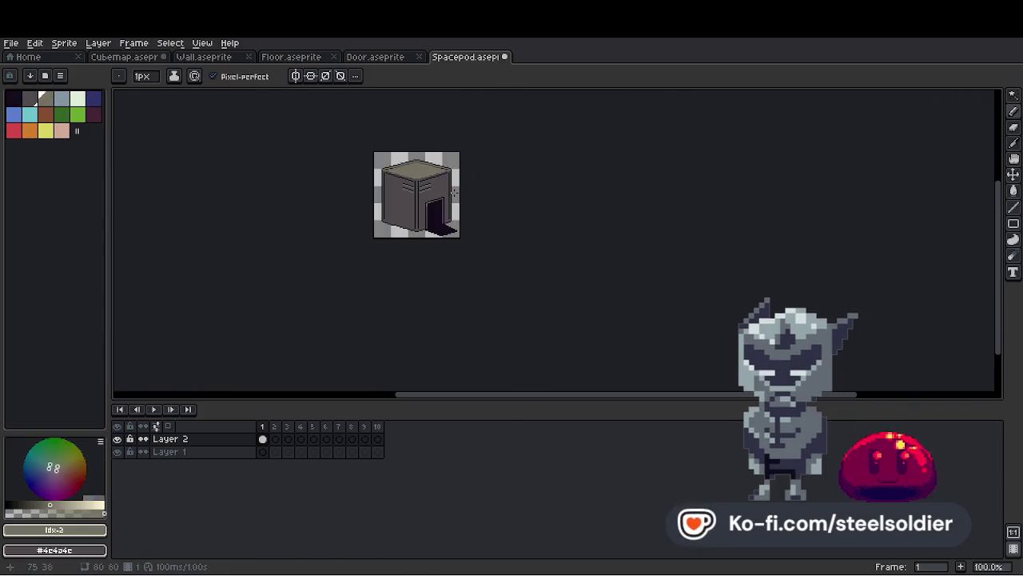
{"action": "scroll", "coordinate": [451, 192], "scroll_direction": "up", "scroll_amount": 5}
{"action": "scroll", "coordinate": [472, 192], "scroll_direction": "down", "scroll_amount": 5}
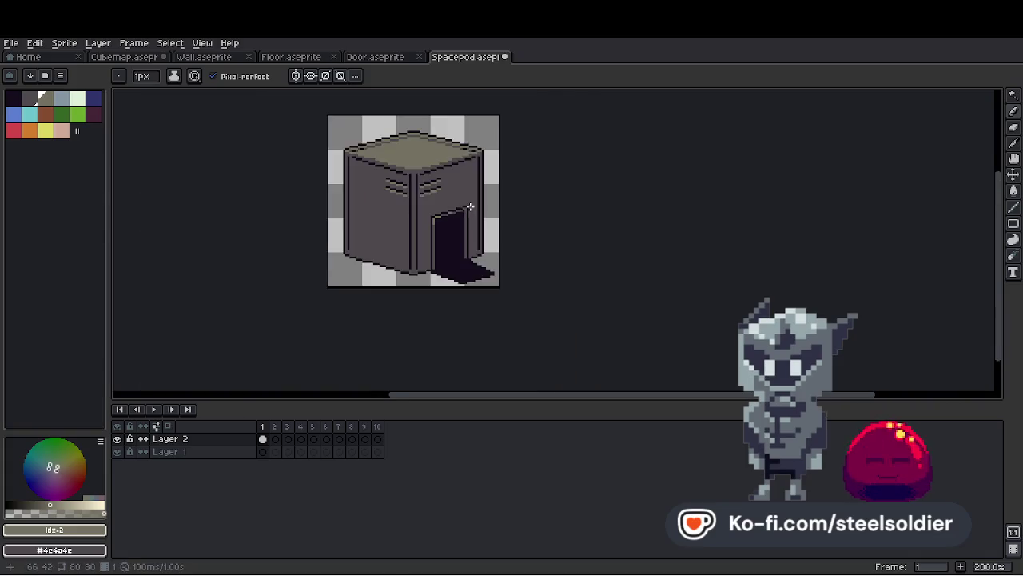
Pick the grey wall colour from the spacepod canvas.
{"action": "scroll", "coordinate": [472, 192], "scroll_direction": "up", "scroll_amount": 1}
{"action": "scroll", "coordinate": [473, 180], "scroll_direction": "up", "scroll_amount": 3}
{"action": "left_click", "coordinate": [473, 176], "text": "alt"}
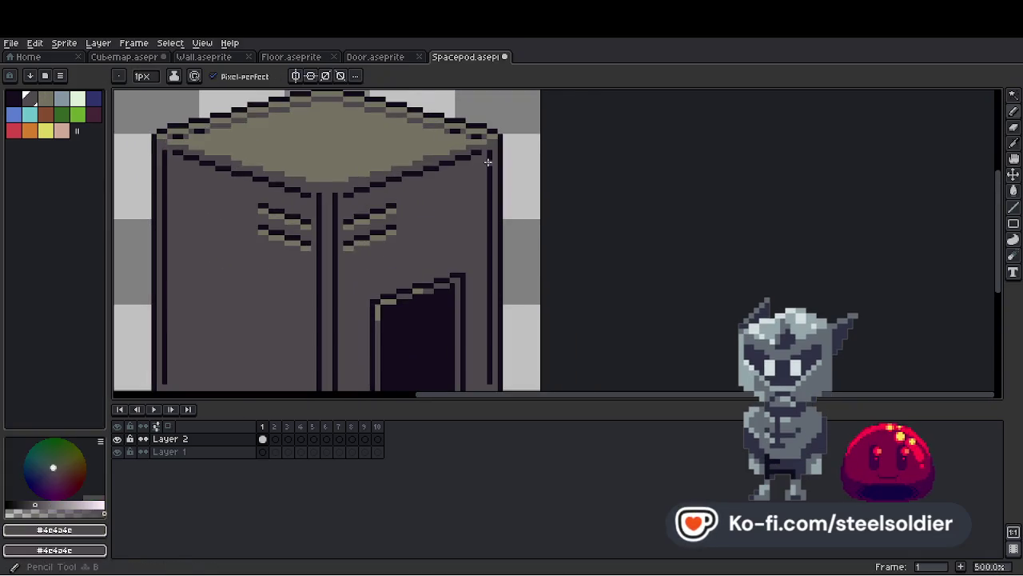
{"action": "scroll", "coordinate": [494, 175], "scroll_direction": "down", "scroll_amount": 2}
{"action": "scroll", "coordinate": [494, 174], "scroll_direction": "down", "scroll_amount": 2}
{"action": "scroll", "coordinate": [507, 183], "scroll_direction": "up", "scroll_amount": 1}
{"action": "scroll", "coordinate": [504, 180], "scroll_direction": "down", "scroll_amount": 1}
{"action": "scroll", "coordinate": [488, 178], "scroll_direction": "up", "scroll_amount": 2}
{"action": "scroll", "coordinate": [484, 177], "scroll_direction": "down", "scroll_amount": 1}
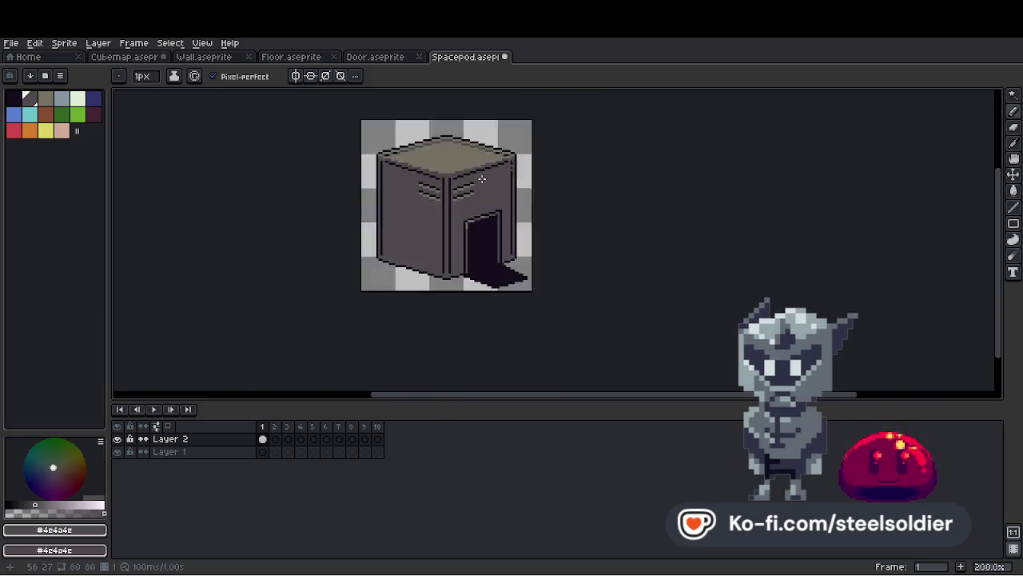
{"action": "scroll", "coordinate": [468, 160], "scroll_direction": "up", "scroll_amount": 4}
Enable vertical symmetry and draw a mirrored shape in the roof centre.
{"action": "left_click", "coordinate": [295, 76]}
{"action": "scroll", "coordinate": [440, 149], "scroll_direction": "up", "scroll_amount": 1}
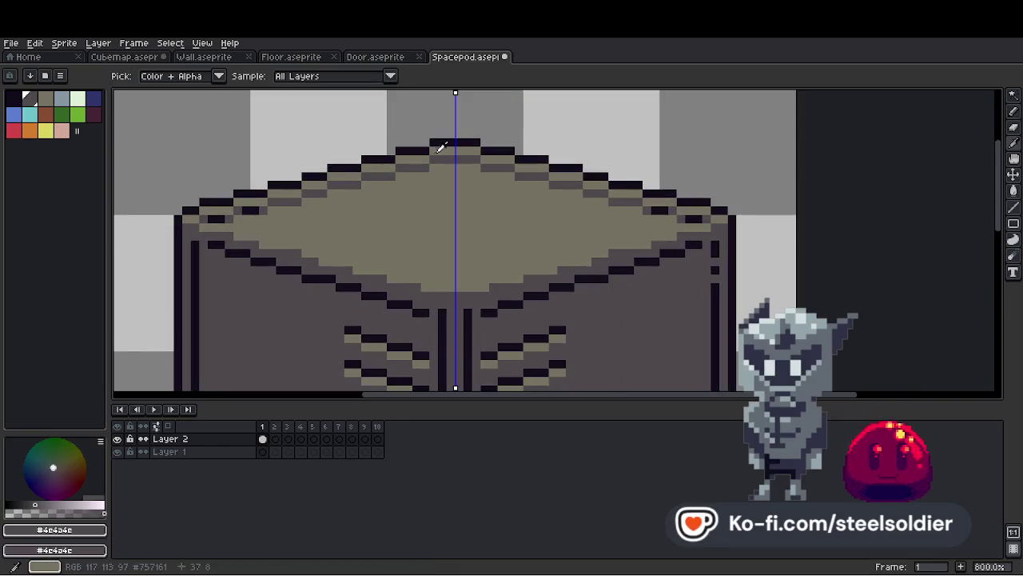
{"action": "key", "text": "alt"}
{"action": "scroll", "coordinate": [341, 212], "scroll_direction": "up", "scroll_amount": 1, "text": "ctrl"}
{"action": "left_click_drag", "start_coordinate": [340, 206], "coordinate": [440, 190]}
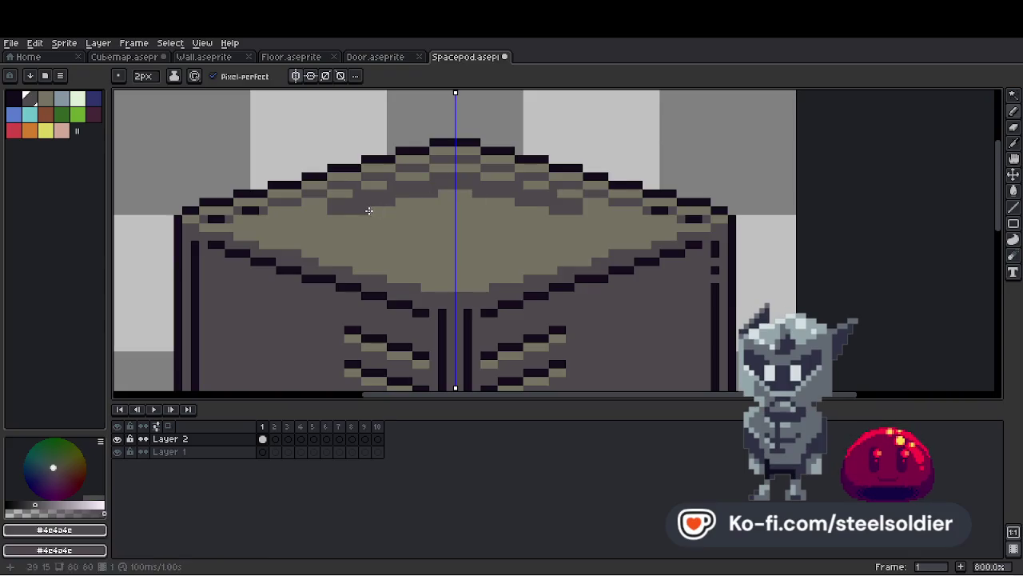
{"action": "key", "text": "ctrl+z"}
{"action": "key", "text": "ctrl+z"}
{"action": "left_click_drag", "start_coordinate": [396, 217], "coordinate": [439, 193]}
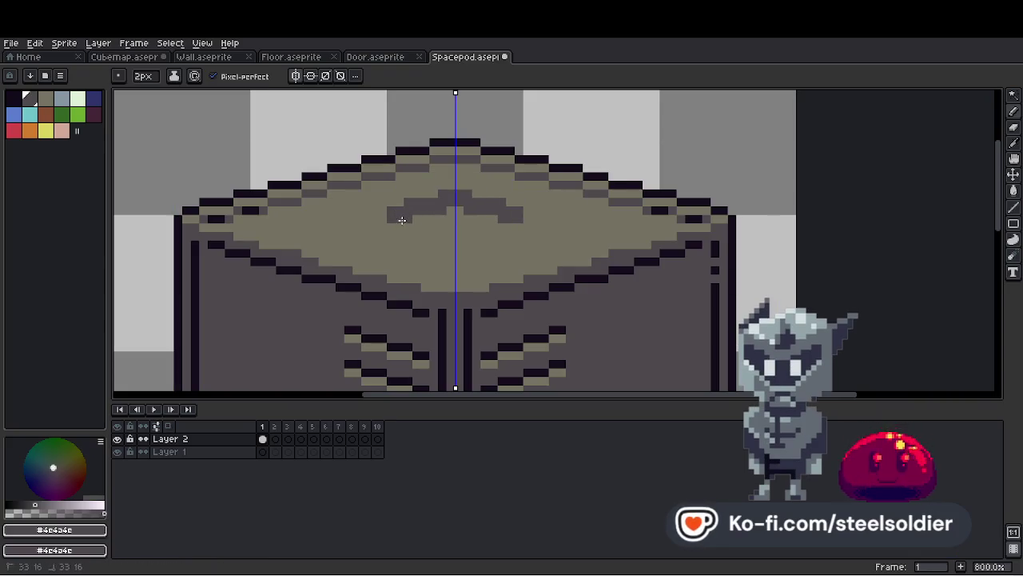
{"action": "left_click", "coordinate": [460, 234]}
Outline the roof opening with a dark #140c1c rim on both sides.
{"action": "scroll", "coordinate": [459, 235], "scroll_direction": "down", "scroll_amount": 6}
{"action": "scroll", "coordinate": [447, 240], "scroll_direction": "up", "scroll_amount": 6}
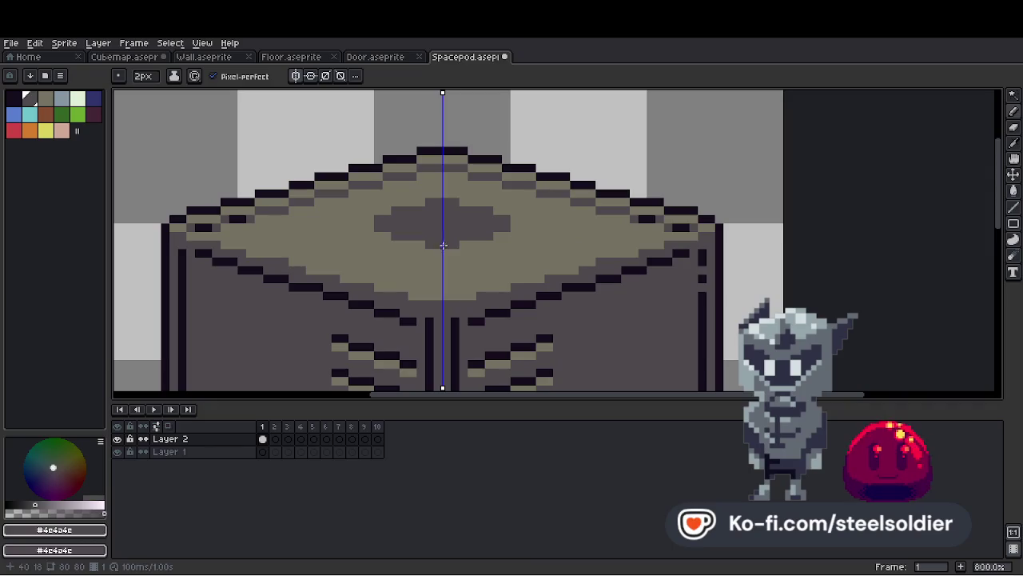
{"action": "scroll", "coordinate": [386, 239], "scroll_direction": "down", "scroll_amount": 1, "text": "ctrl"}
{"action": "scroll", "coordinate": [372, 232], "scroll_direction": "down", "scroll_amount": 6}
{"action": "scroll", "coordinate": [357, 227], "scroll_direction": "up", "scroll_amount": 6}
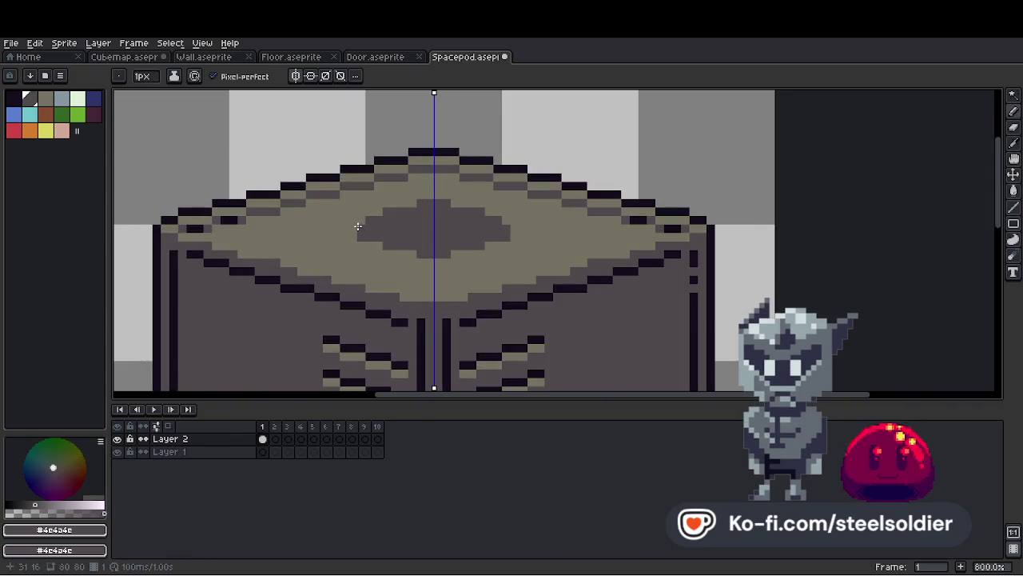
{"action": "scroll", "coordinate": [352, 230], "scroll_direction": "down", "scroll_amount": 6}
{"action": "scroll", "coordinate": [416, 207], "scroll_direction": "up", "scroll_amount": 7}
{"action": "left_click", "coordinate": [539, 145], "text": "alt"}
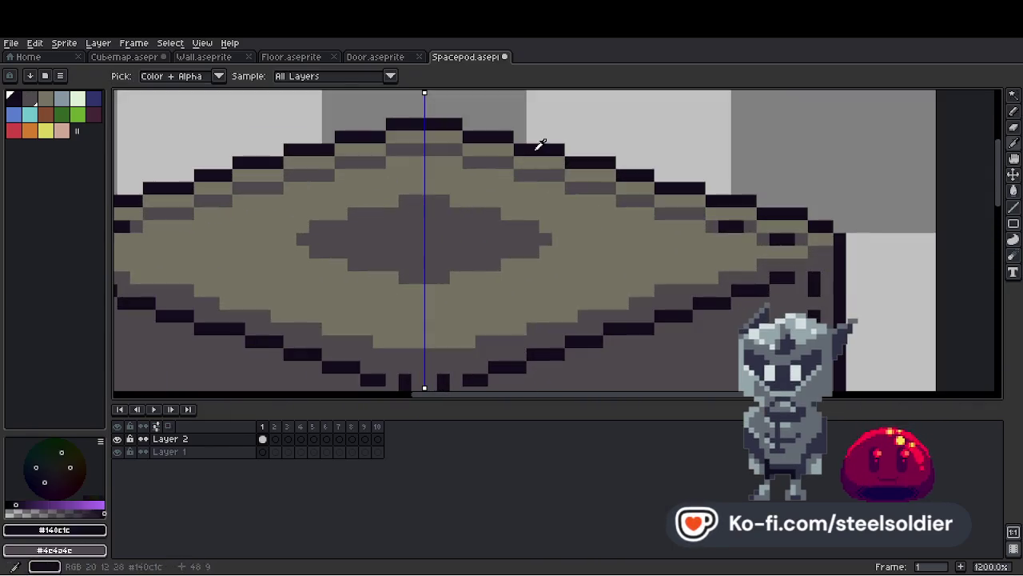
{"action": "mouse_move", "coordinate": [497, 218]}
{"action": "left_mouse_down"}
{"action": "mouse_move", "coordinate": [450, 201]}
{"action": "mouse_move", "coordinate": [438, 209]}
{"action": "left_mouse_up"}
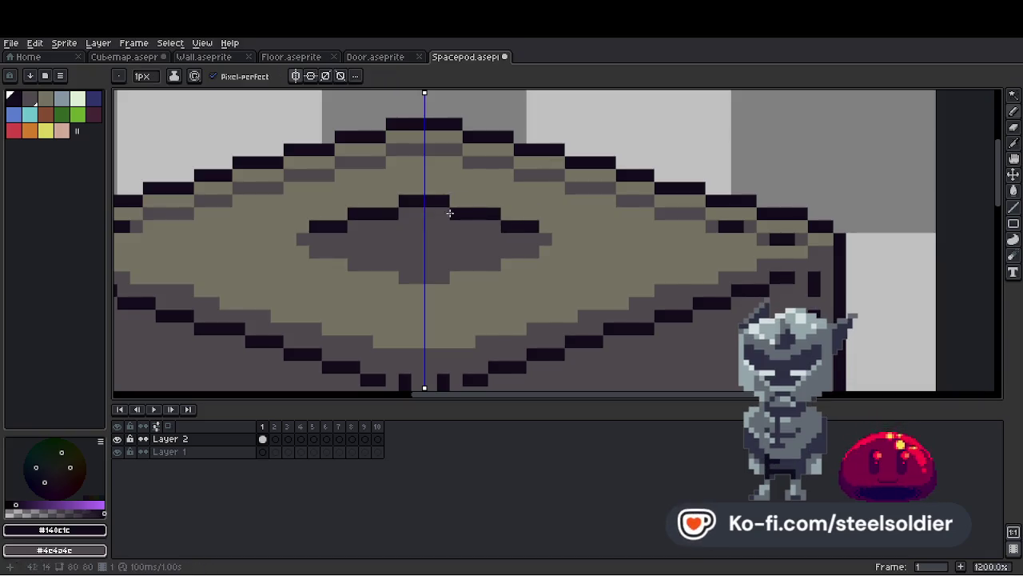
{"action": "left_click_drag", "start_coordinate": [506, 237], "coordinate": [452, 225]}
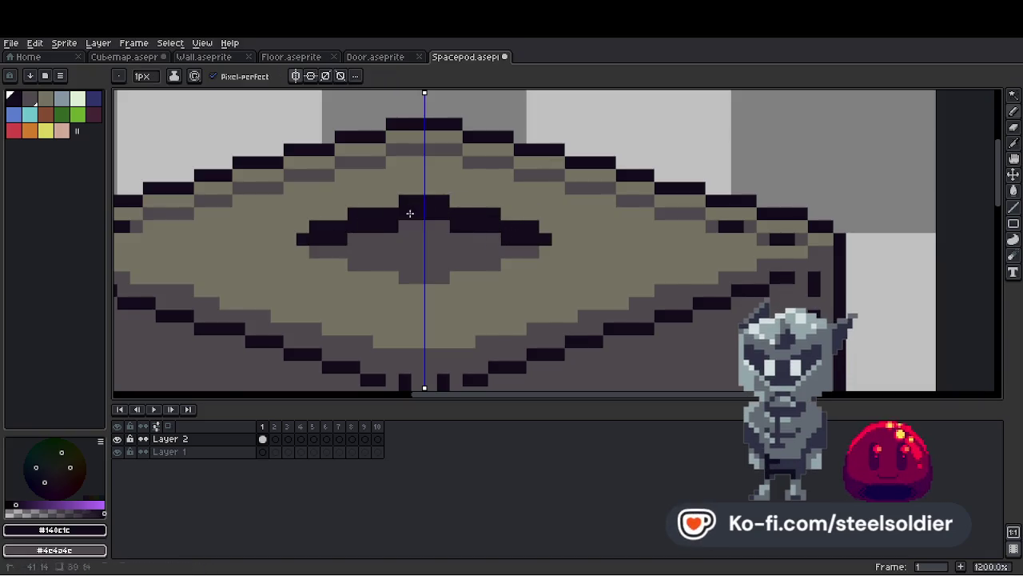
Eyedrop the grey #4e4a4e and undo the last rim stroke.
{"action": "scroll", "coordinate": [409, 213], "scroll_direction": "down", "scroll_amount": 6}
{"action": "scroll", "coordinate": [425, 168], "scroll_direction": "up", "scroll_amount": 4}
{"action": "scroll", "coordinate": [428, 234], "scroll_direction": "down", "scroll_amount": 5}
{"action": "scroll", "coordinate": [427, 234], "scroll_direction": "down", "scroll_amount": 1}
{"action": "scroll", "coordinate": [430, 223], "scroll_direction": "up", "scroll_amount": 5}
{"action": "key", "text": "alt"}
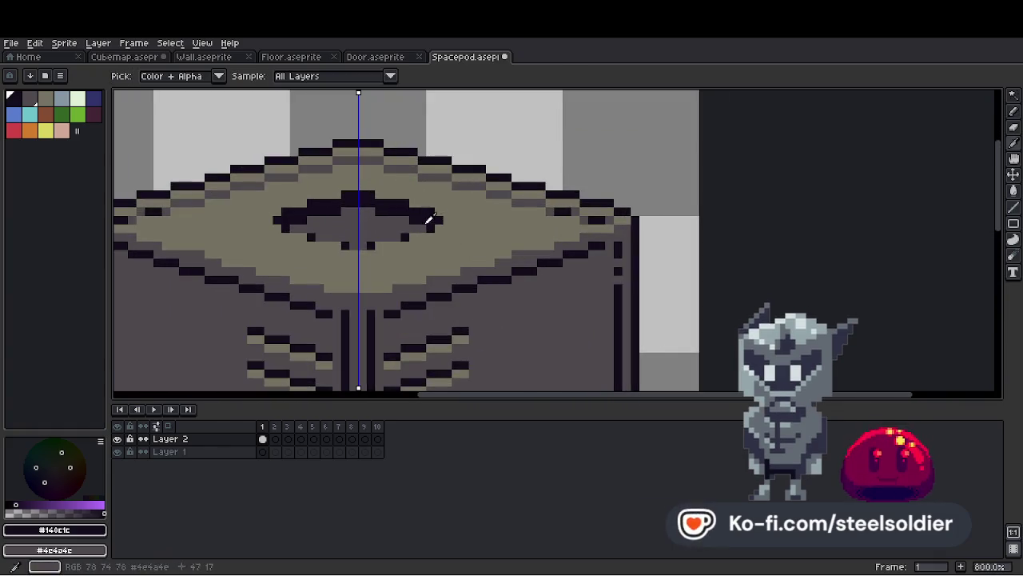
{"action": "left_click", "coordinate": [429, 218], "text": "alt"}
{"action": "key", "text": "ctrl+z"}
Set the pencil brush back to 1 pixel.
{"action": "scroll", "coordinate": [460, 222], "scroll_direction": "down", "scroll_amount": 3}
{"action": "scroll", "coordinate": [482, 233], "scroll_direction": "up", "scroll_amount": 3}
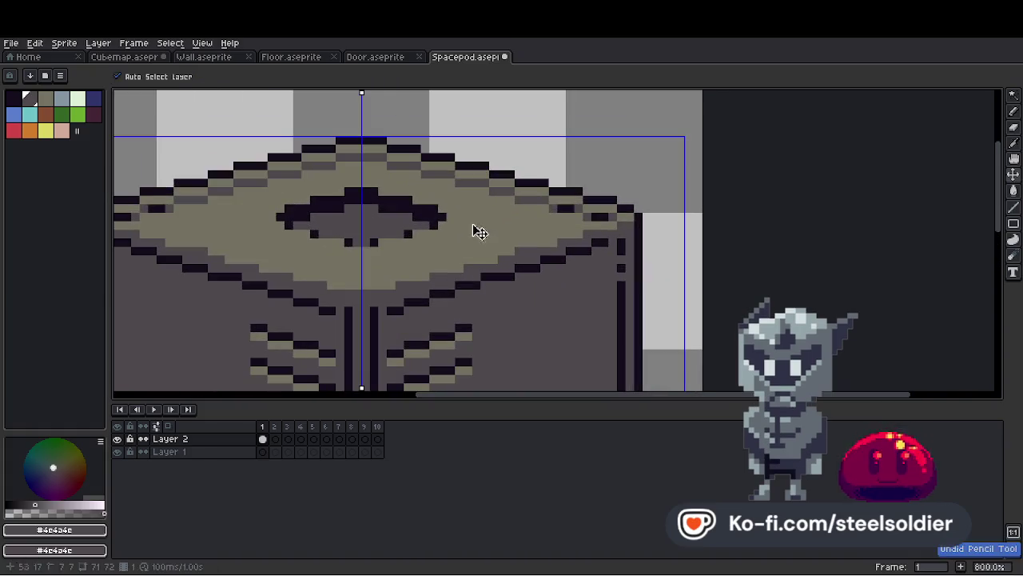
{"action": "key", "text": "minus"}
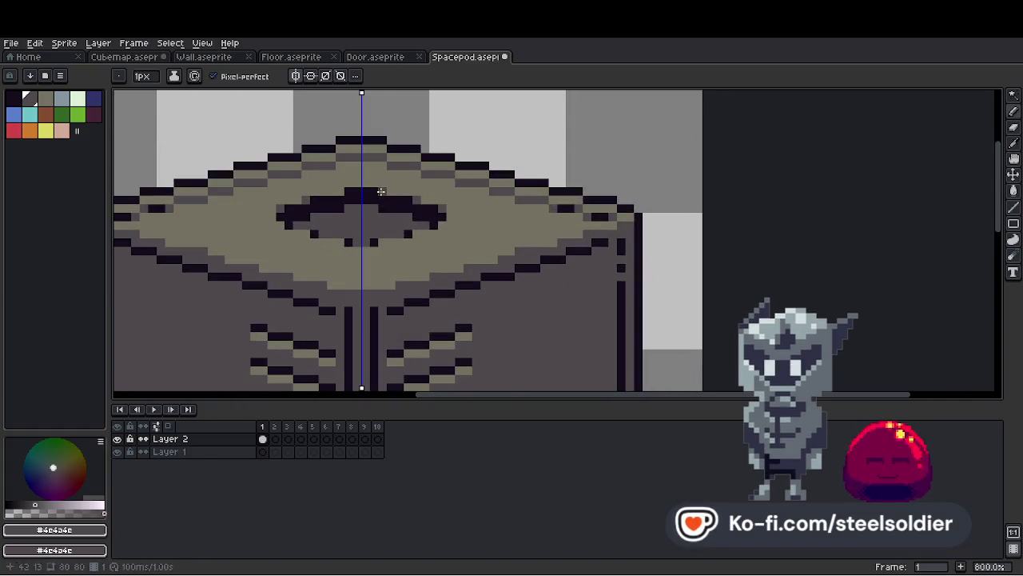
{"action": "scroll", "coordinate": [381, 192], "scroll_direction": "down", "scroll_amount": 5}
{"action": "scroll", "coordinate": [452, 247], "scroll_direction": "up", "scroll_amount": 3}
{"action": "scroll", "coordinate": [474, 225], "scroll_direction": "down", "scroll_amount": 4}
{"action": "scroll", "coordinate": [476, 224], "scroll_direction": "up", "scroll_amount": 2}
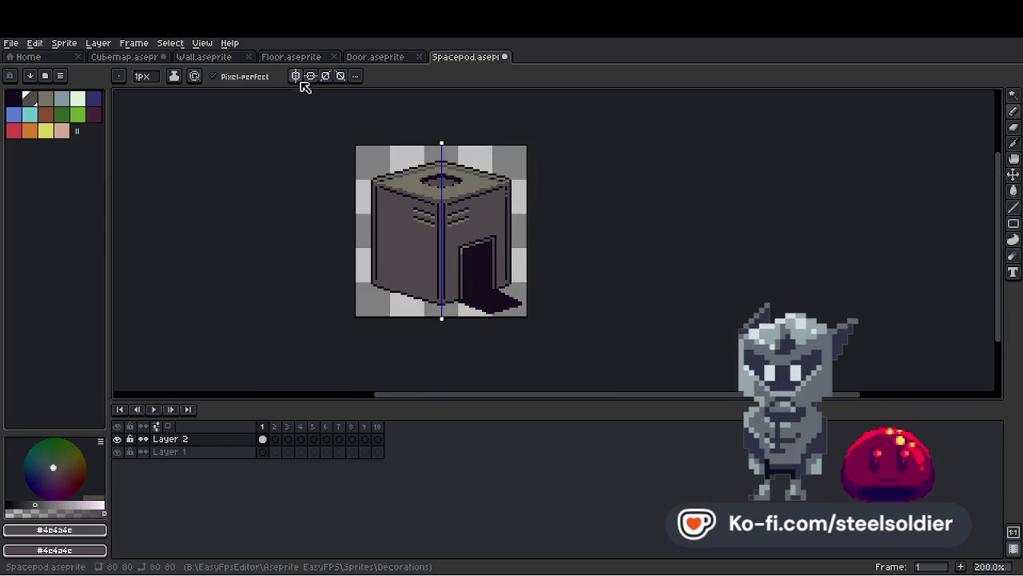
Pick the dark outline colour #140c1c and draw a diagonal crack across the pod's left panel.
{"action": "scroll", "coordinate": [427, 279], "scroll_direction": "up", "scroll_amount": 3}
{"action": "left_click", "coordinate": [407, 333], "text": "alt"}
{"action": "scroll", "coordinate": [407, 333], "scroll_direction": "down", "scroll_amount": 4}
{"action": "scroll", "coordinate": [391, 308], "scroll_direction": "up", "scroll_amount": 5}
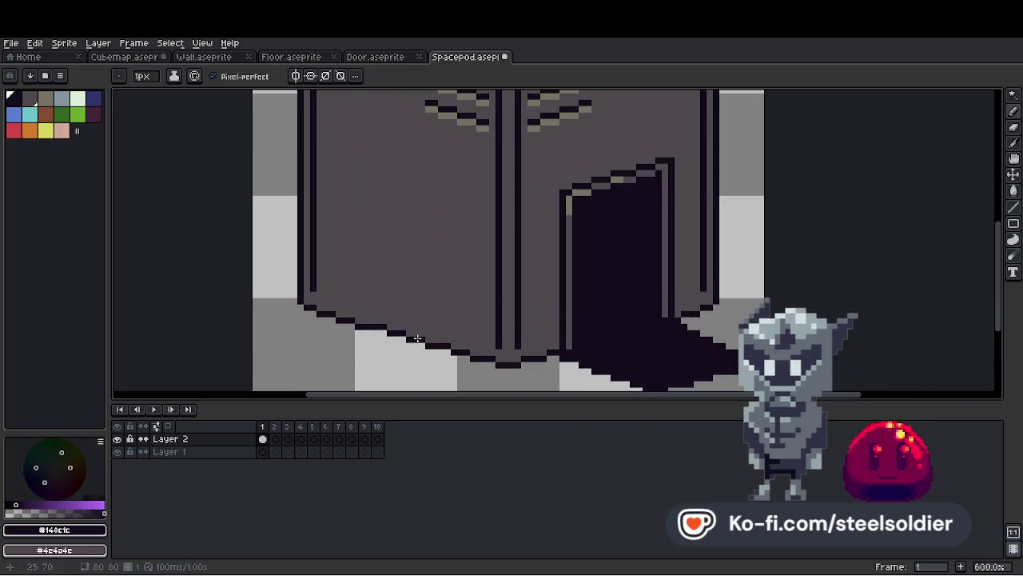
{"action": "left_click", "coordinate": [462, 301], "text": "shift"}
{"action": "scroll", "coordinate": [462, 301], "scroll_direction": "down", "scroll_amount": 4}
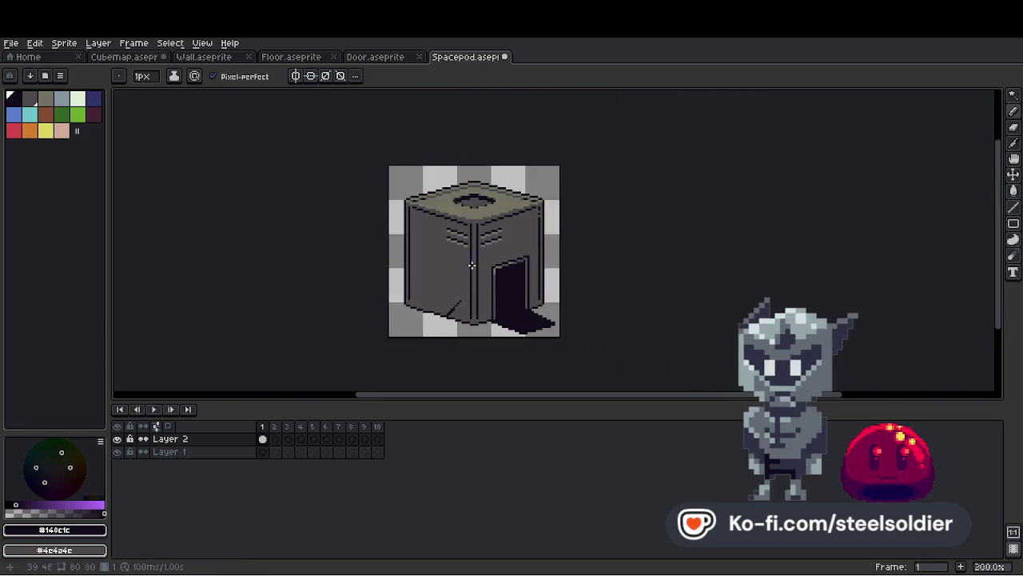
{"action": "scroll", "coordinate": [464, 258], "scroll_direction": "up", "scroll_amount": 3}
{"action": "left_click", "coordinate": [404, 320]}
{"action": "left_click", "coordinate": [463, 267], "text": "shift"}
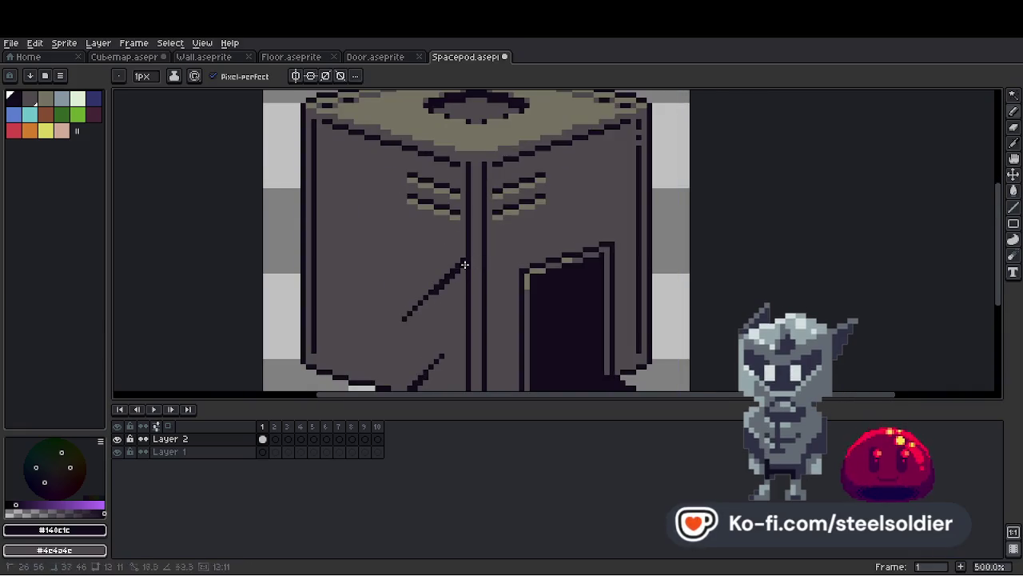
Draw a crack rising from the lower-left outline and fill the dented lower-left area dark.
{"action": "scroll", "coordinate": [460, 268], "scroll_direction": "down", "scroll_amount": 4}
{"action": "scroll", "coordinate": [349, 249], "scroll_direction": "up", "scroll_amount": 3}
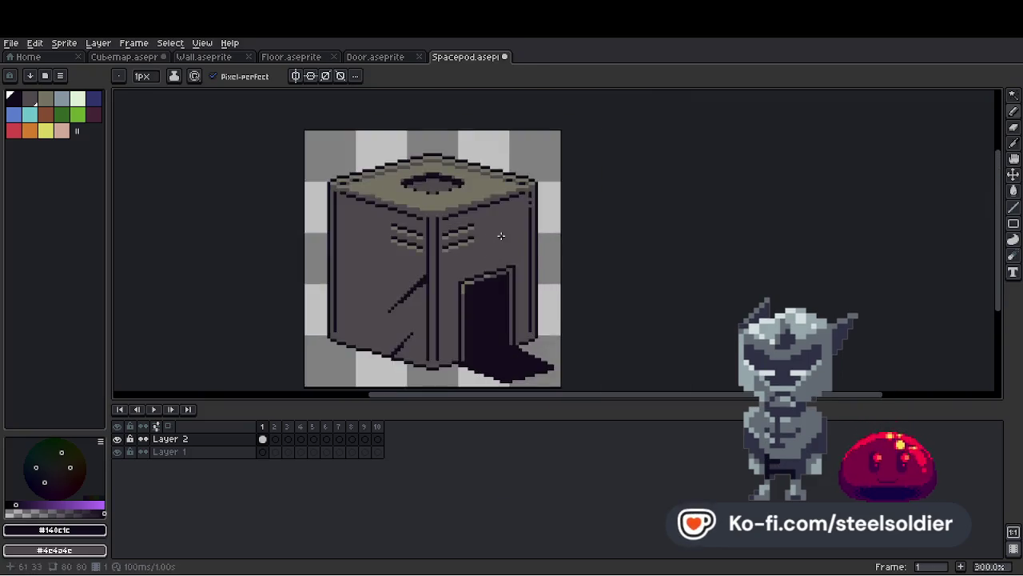
{"action": "scroll", "coordinate": [349, 249], "scroll_direction": "up", "scroll_amount": 1}
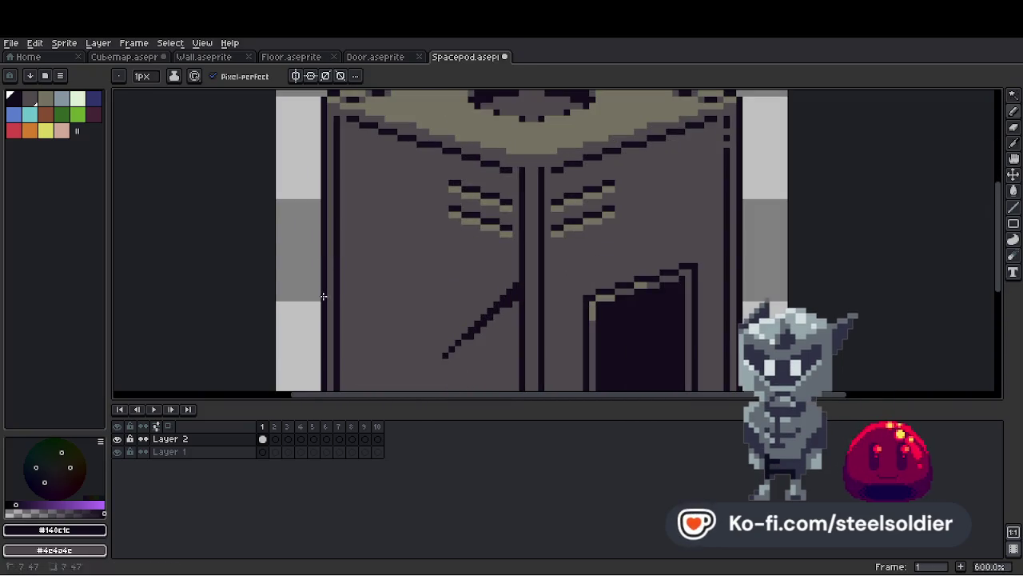
{"action": "scroll", "coordinate": [395, 263], "scroll_direction": "down", "scroll_amount": 3}
{"action": "scroll", "coordinate": [411, 294], "scroll_direction": "left", "scroll_amount": 1}
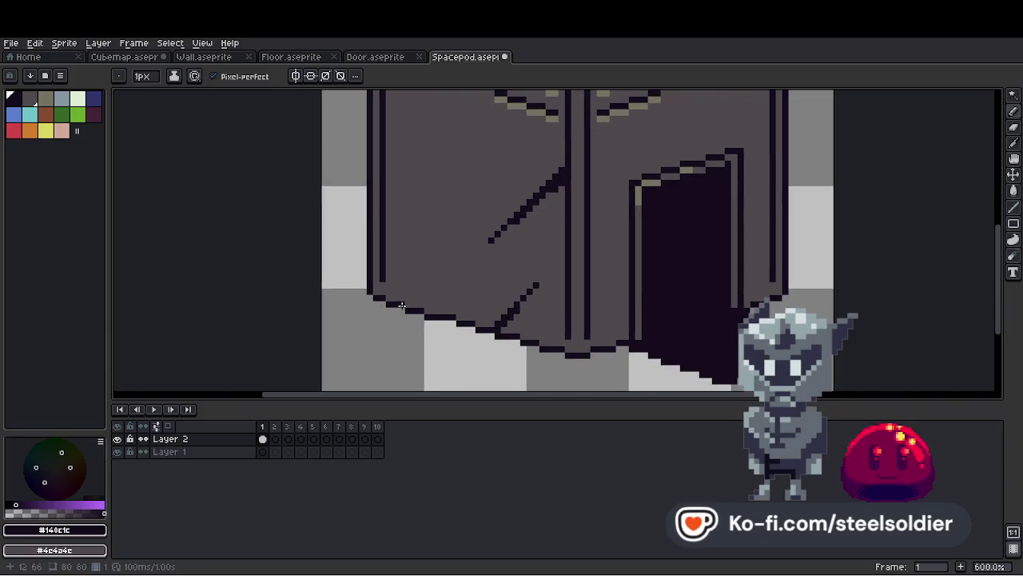
{"action": "left_click_drag", "start_coordinate": [411, 301], "coordinate": [509, 280]}
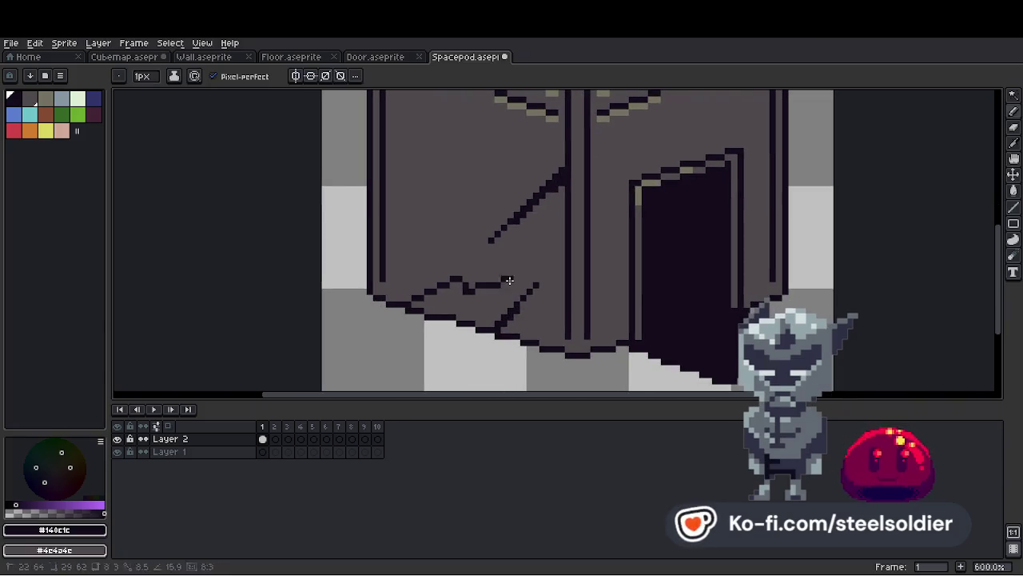
{"action": "key", "text": "g"}
{"action": "left_click", "coordinate": [472, 302]}
Re-pick #140c1c from the canvas and draw a short crack on the right panel.
{"action": "scroll", "coordinate": [504, 285], "scroll_direction": "down", "scroll_amount": 1}
{"action": "key", "text": "b"}
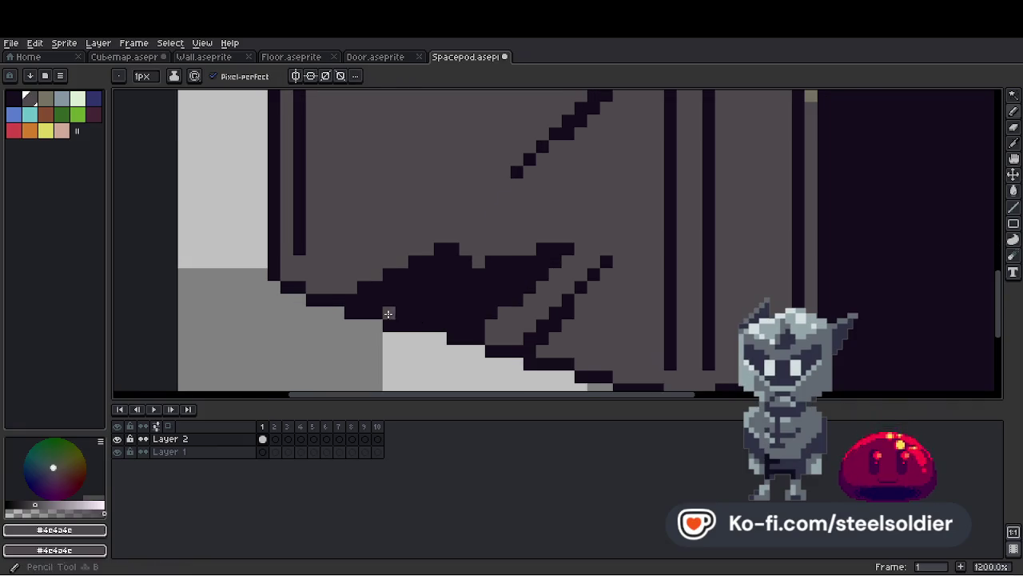
{"action": "scroll", "coordinate": [405, 316], "scroll_direction": "down", "scroll_amount": 8}
{"action": "scroll", "coordinate": [537, 224], "scroll_direction": "up", "scroll_amount": 4}
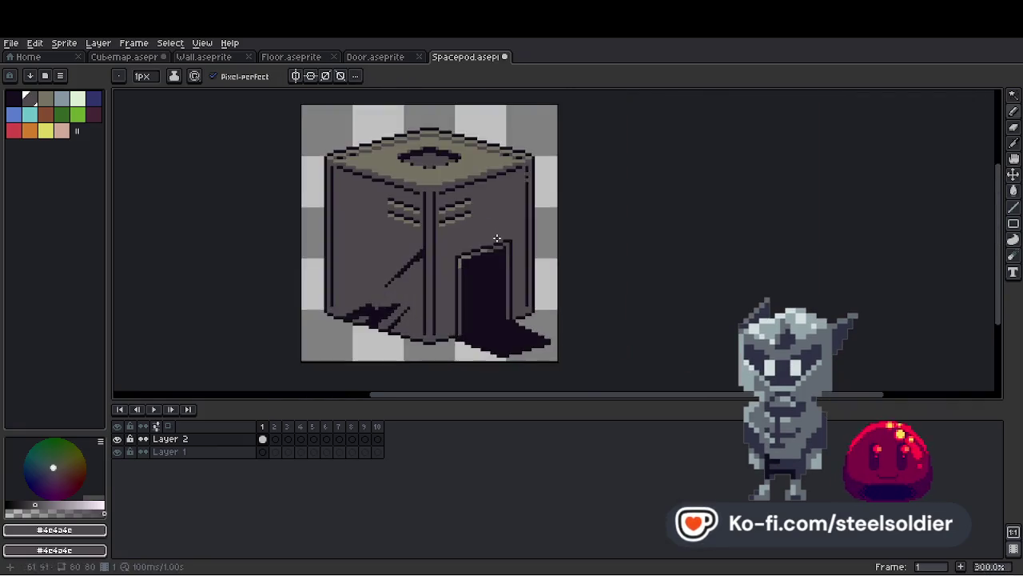
{"action": "key", "text": "i"}
{"action": "left_click", "coordinate": [538, 224]}
{"action": "key", "text": "b"}
{"action": "scroll", "coordinate": [553, 168], "scroll_direction": "up", "scroll_amount": 2}
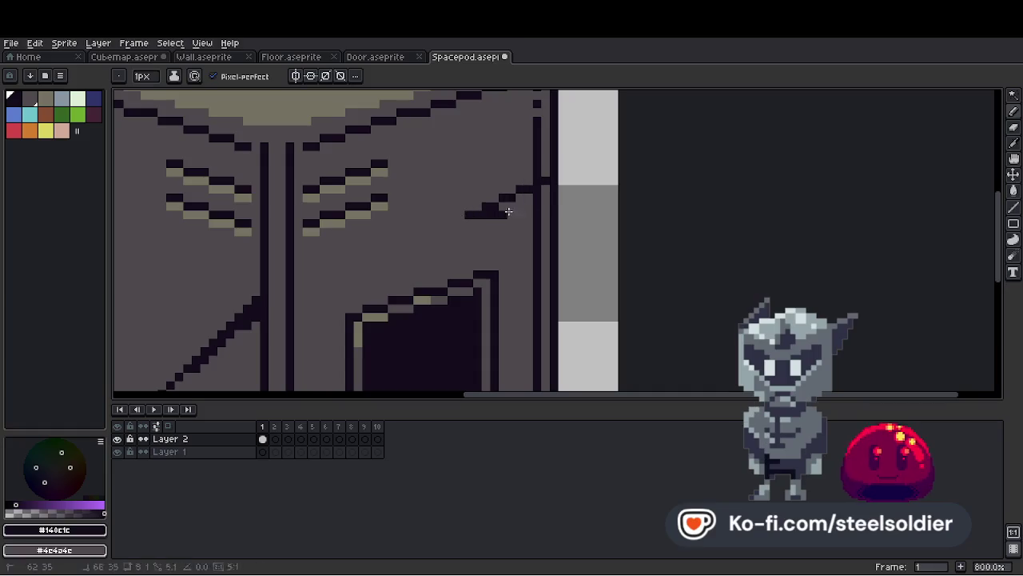
{"action": "scroll", "coordinate": [500, 216], "scroll_direction": "down", "scroll_amount": 1}
{"action": "scroll", "coordinate": [512, 268], "scroll_direction": "up", "scroll_amount": 1}
{"action": "left_click_drag", "start_coordinate": [506, 264], "coordinate": [541, 254]}
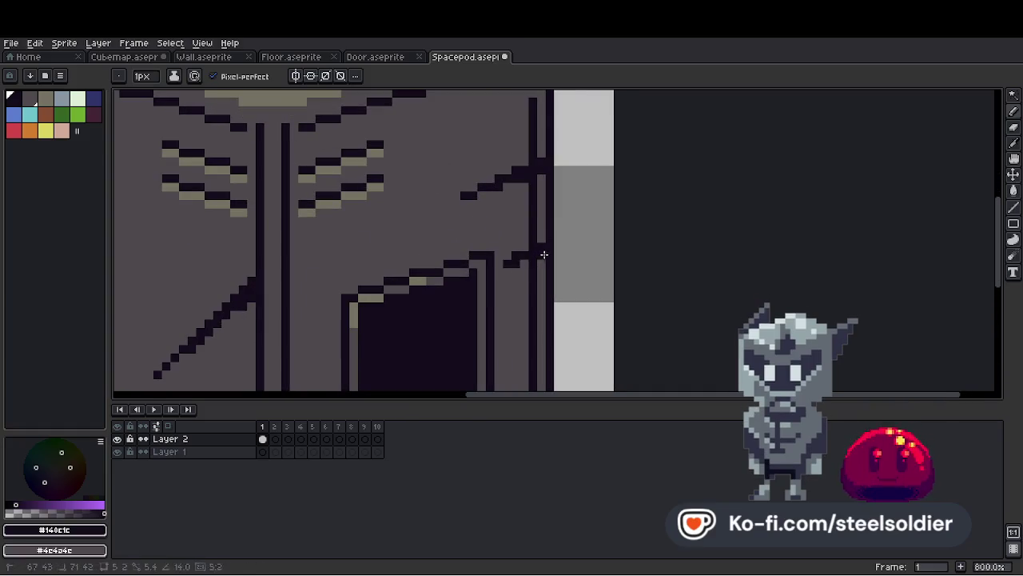
Paint grey #4c4c4c over part of the crack, then add more #140c1c pixels along it.
{"action": "scroll", "coordinate": [547, 240], "scroll_direction": "down", "scroll_amount": 4}
{"action": "scroll", "coordinate": [544, 220], "scroll_direction": "up", "scroll_amount": 4}
{"action": "scroll", "coordinate": [556, 199], "scroll_direction": "down", "scroll_amount": 6}
{"action": "scroll", "coordinate": [561, 200], "scroll_direction": "up", "scroll_amount": 1}
{"action": "scroll", "coordinate": [561, 200], "scroll_direction": "down", "scroll_amount": 2}
{"action": "scroll", "coordinate": [551, 208], "scroll_direction": "up", "scroll_amount": 2}
{"action": "scroll", "coordinate": [500, 296], "scroll_direction": "up", "scroll_amount": 3}
{"action": "left_click", "coordinate": [486, 293], "text": "alt"}
{"action": "scroll", "coordinate": [480, 295], "scroll_direction": "up", "scroll_amount": 4}
{"action": "mouse_move", "coordinate": [431, 340]}
{"action": "left_mouse_down"}
{"action": "mouse_move", "coordinate": [496, 336]}
{"action": "mouse_move", "coordinate": [516, 321]}
{"action": "mouse_move", "coordinate": [427, 354]}
{"action": "mouse_move", "coordinate": [508, 345]}
{"action": "left_mouse_up"}
{"action": "key", "text": "alt"}
{"action": "left_click", "coordinate": [471, 283], "text": "alt"}
{"action": "mouse_move", "coordinate": [515, 307]}
{"action": "left_mouse_down"}
{"action": "mouse_move", "coordinate": [483, 306]}
{"action": "mouse_move", "coordinate": [412, 340]}
{"action": "left_mouse_up"}
Draw a dark dent under the roof's right corner and shape its edge in grey #4e4a4e.
{"action": "scroll", "coordinate": [504, 295], "scroll_direction": "down", "scroll_amount": 8}
{"action": "scroll", "coordinate": [504, 295], "scroll_direction": "down", "scroll_amount": 1}
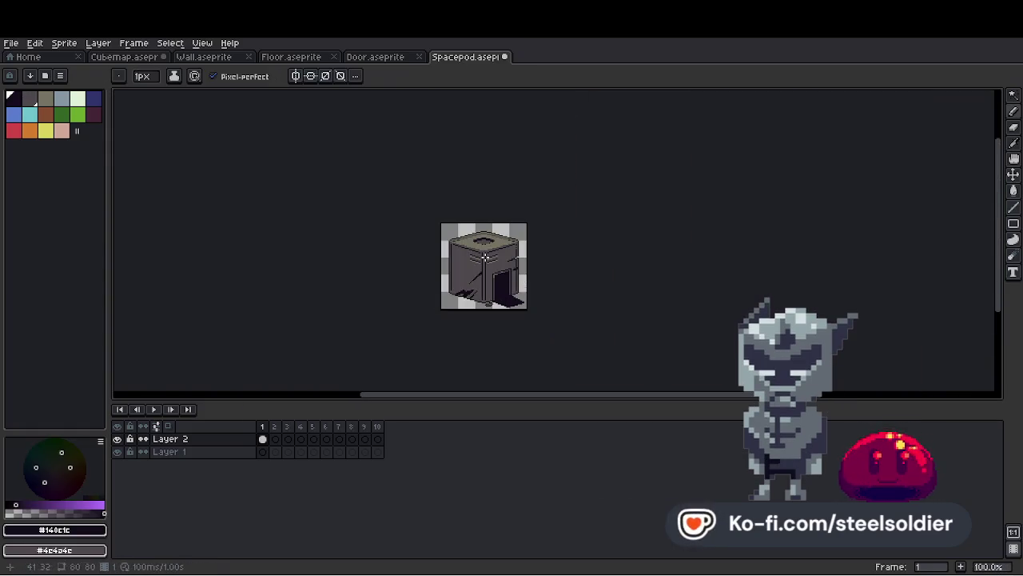
{"action": "scroll", "coordinate": [519, 237], "scroll_direction": "up", "scroll_amount": 7}
{"action": "key", "text": "alt"}
{"action": "mouse_move", "coordinate": [497, 235]}
{"action": "left_mouse_down"}
{"action": "mouse_move", "coordinate": [512, 288]}
{"action": "mouse_move", "coordinate": [536, 232]}
{"action": "mouse_move", "coordinate": [524, 240]}
{"action": "left_mouse_up"}
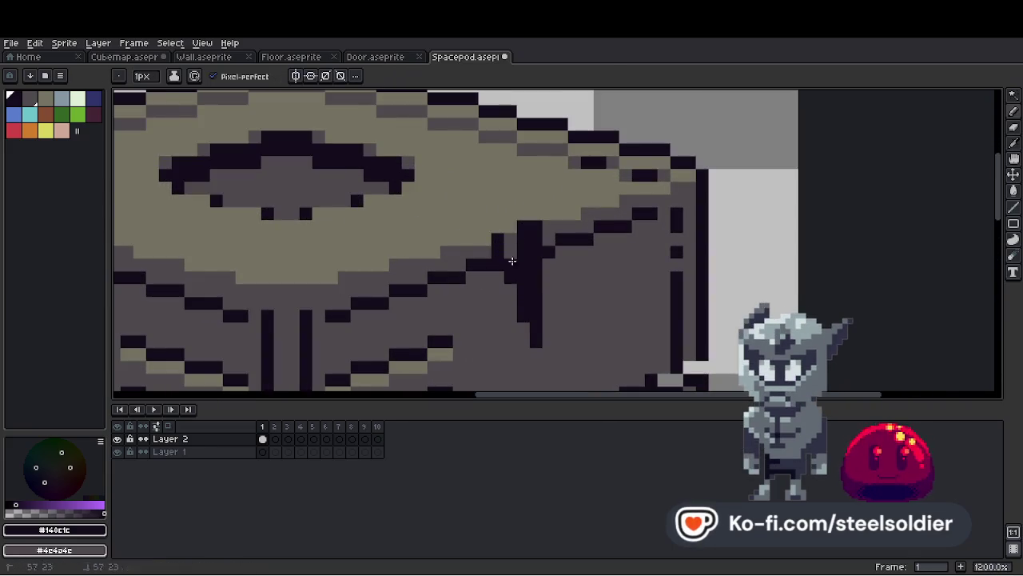
{"action": "left_click", "coordinate": [553, 231], "text": "alt"}
{"action": "left_click_drag", "start_coordinate": [471, 187], "coordinate": [536, 214]}
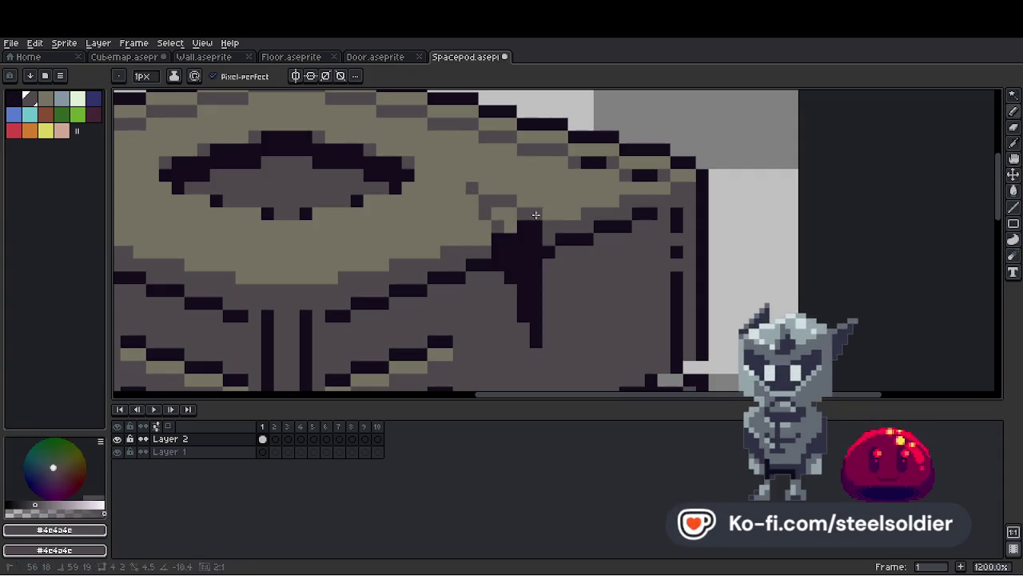
Add khaki #757161 roof-coloured pixels beside the dent.
{"action": "scroll", "coordinate": [504, 214], "scroll_direction": "down", "scroll_amount": 8}
{"action": "scroll", "coordinate": [561, 224], "scroll_direction": "up", "scroll_amount": 4}
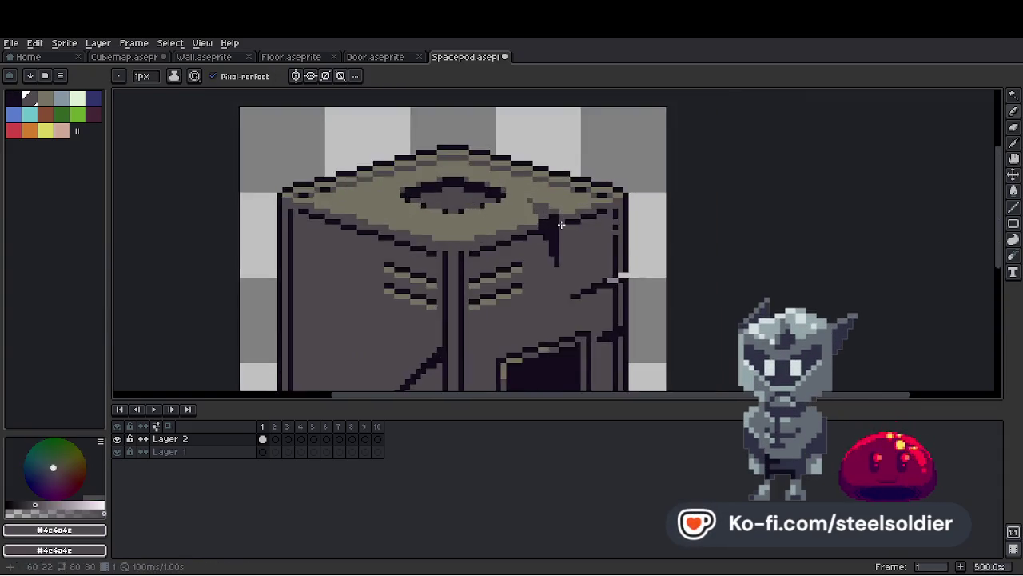
{"action": "scroll", "coordinate": [562, 225], "scroll_direction": "up", "scroll_amount": 2}
{"action": "scroll", "coordinate": [559, 226], "scroll_direction": "down", "scroll_amount": 1}
{"action": "scroll", "coordinate": [555, 228], "scroll_direction": "up", "scroll_amount": 3}
{"action": "left_click", "coordinate": [550, 231], "text": "alt"}
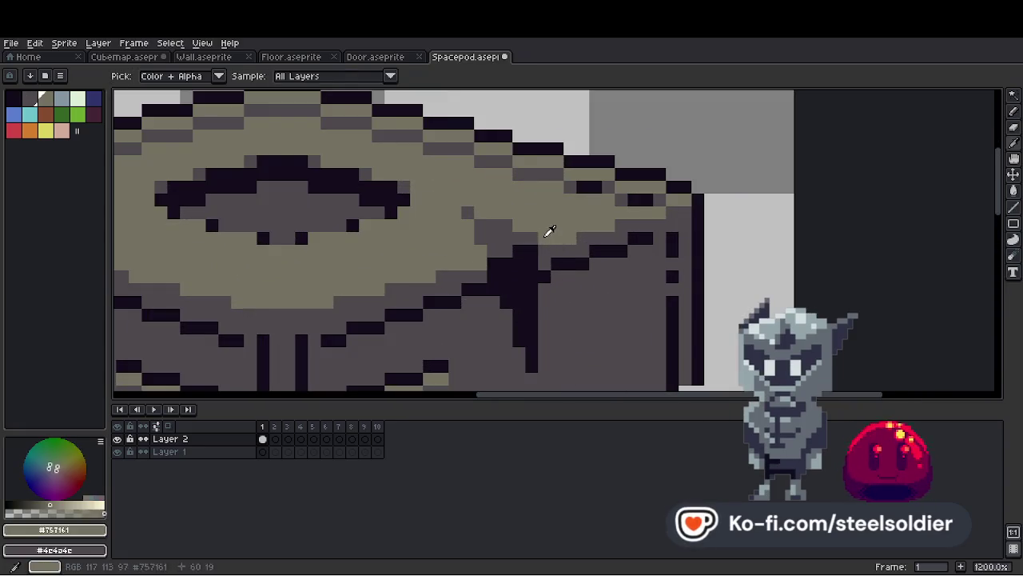
{"action": "scroll", "coordinate": [552, 233], "scroll_direction": "down", "scroll_amount": 4}
{"action": "scroll", "coordinate": [559, 279], "scroll_direction": "up", "scroll_amount": 1}
{"action": "left_click_drag", "start_coordinate": [579, 278], "coordinate": [584, 297]}
Draw two dark #140c1c crack lines down the pod's left wall.
{"action": "scroll", "coordinate": [584, 287], "scroll_direction": "down", "scroll_amount": 2}
{"action": "scroll", "coordinate": [621, 258], "scroll_direction": "up", "scroll_amount": 2}
{"action": "left_click", "coordinate": [629, 258], "text": "alt"}
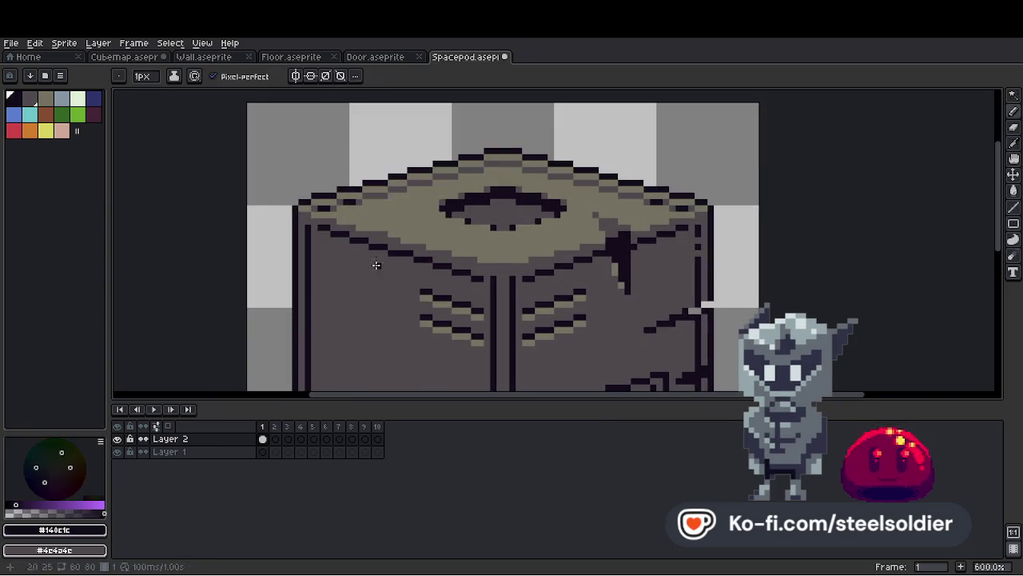
{"action": "scroll", "coordinate": [408, 264], "scroll_direction": "down", "scroll_amount": 3}
{"action": "scroll", "coordinate": [368, 264], "scroll_direction": "up", "scroll_amount": 4}
{"action": "left_click_drag", "start_coordinate": [382, 208], "coordinate": [358, 278]}
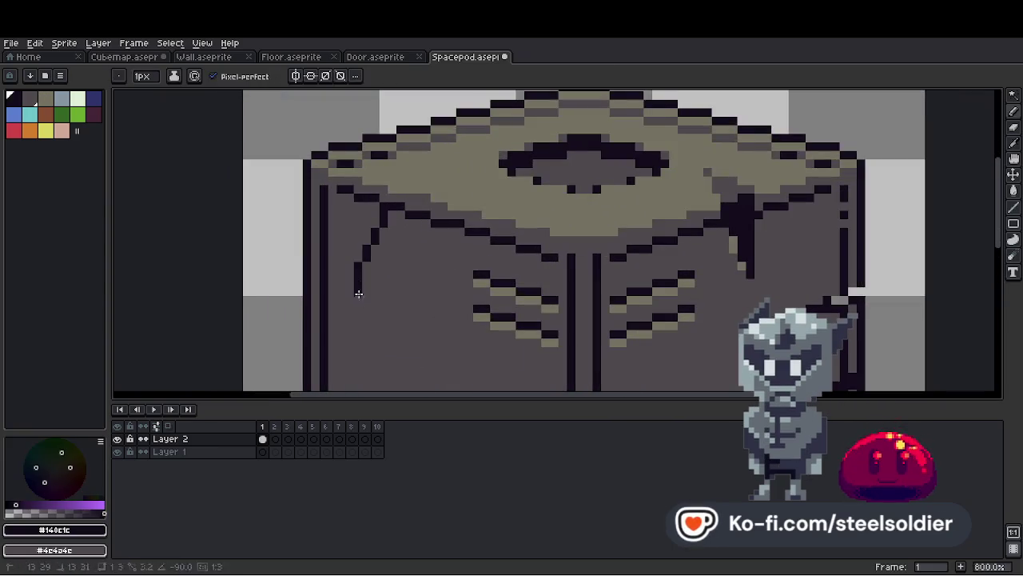
{"action": "left_click_drag", "start_coordinate": [329, 387], "coordinate": [360, 287]}
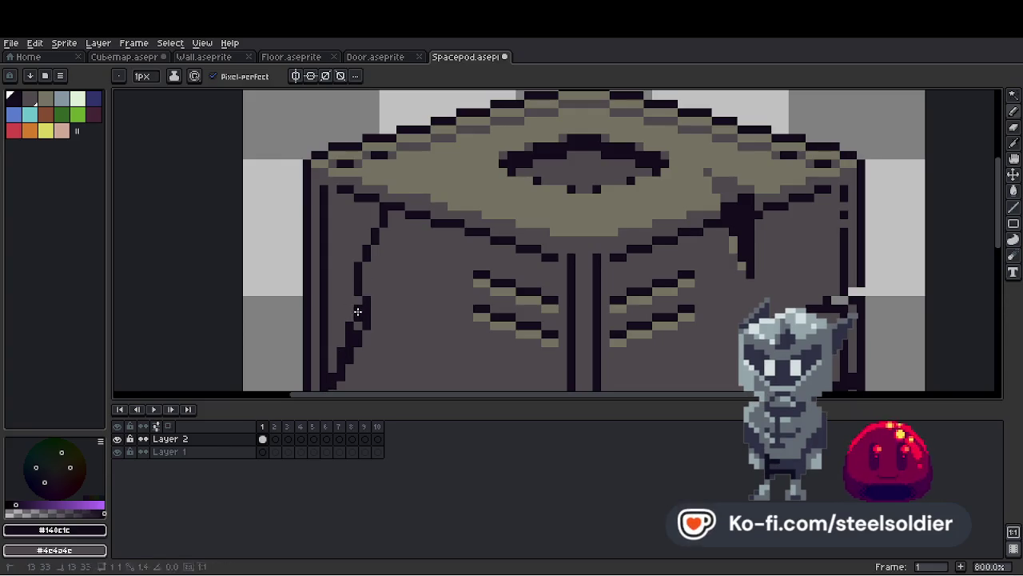
Bucket-fill the tan pixels on the pod's upper-left rim dark, then sample the wall grey and tan colours.
{"action": "scroll", "coordinate": [358, 294], "scroll_direction": "down", "scroll_amount": 1}
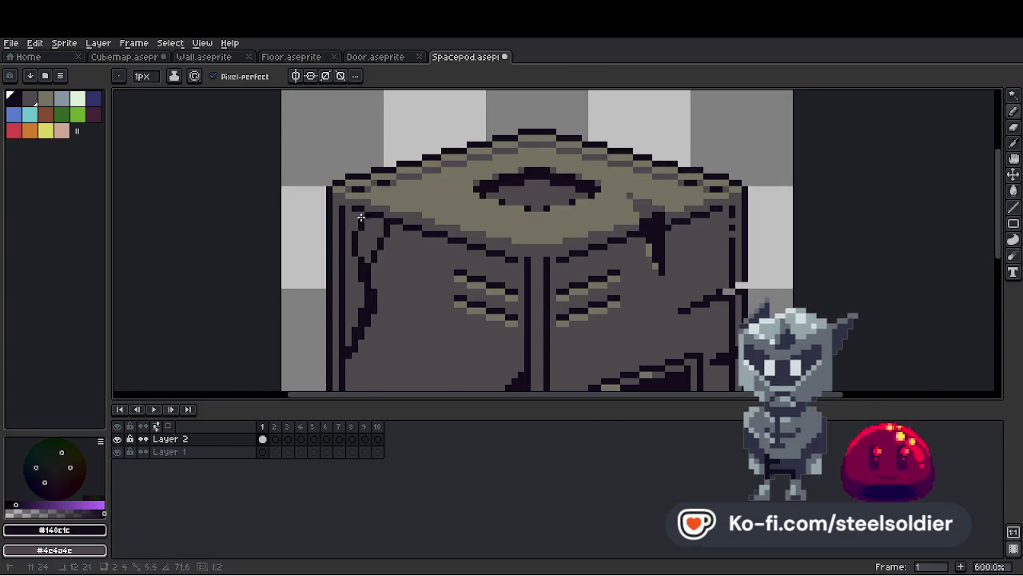
{"action": "key", "text": "g"}
{"action": "scroll", "coordinate": [372, 219], "scroll_direction": "up", "scroll_amount": 1}
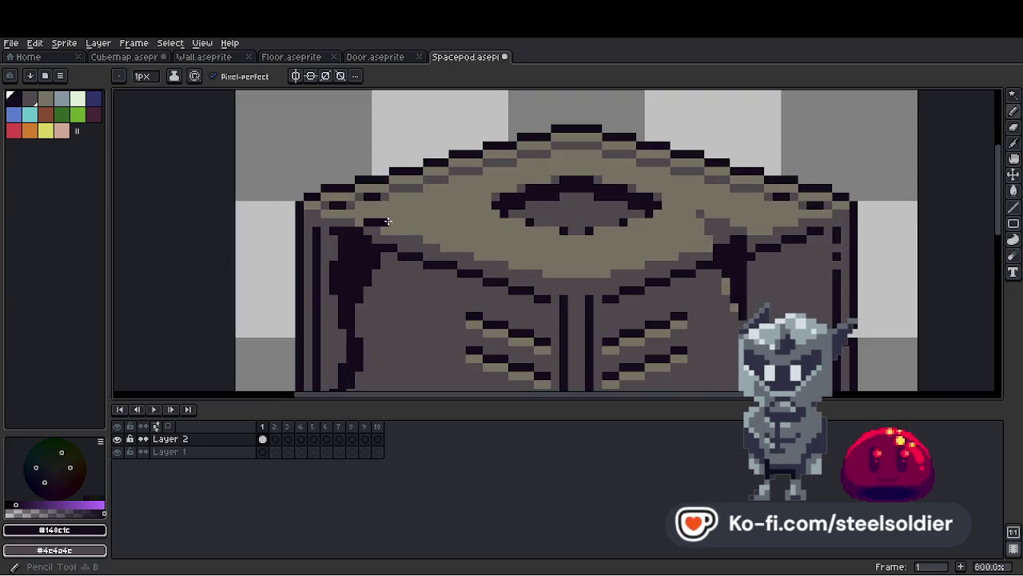
{"action": "left_click", "coordinate": [408, 212]}
{"action": "left_click", "coordinate": [396, 229]}
{"action": "left_click", "coordinate": [391, 233], "text": "alt"}
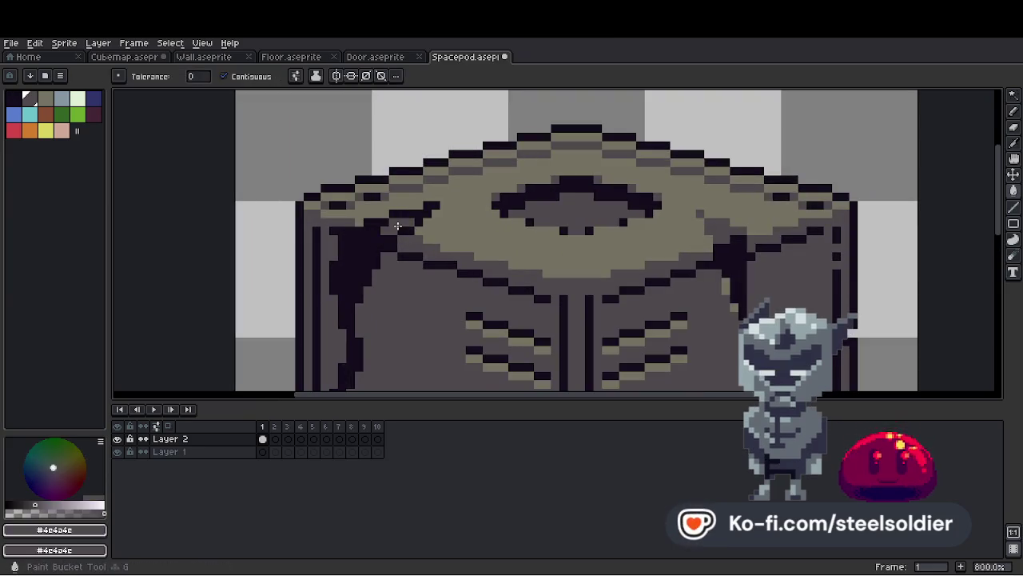
{"action": "scroll", "coordinate": [432, 207], "scroll_direction": "down", "scroll_amount": 7}
{"action": "scroll", "coordinate": [432, 206], "scroll_direction": "up", "scroll_amount": 5}
{"action": "left_click", "coordinate": [426, 206], "text": "alt"}
{"action": "key", "text": "b"}
Erase a notch into the pod's lower-left wall with a 2px eraser, then reset it to 1px.
{"action": "scroll", "coordinate": [432, 210], "scroll_direction": "down", "scroll_amount": 7}
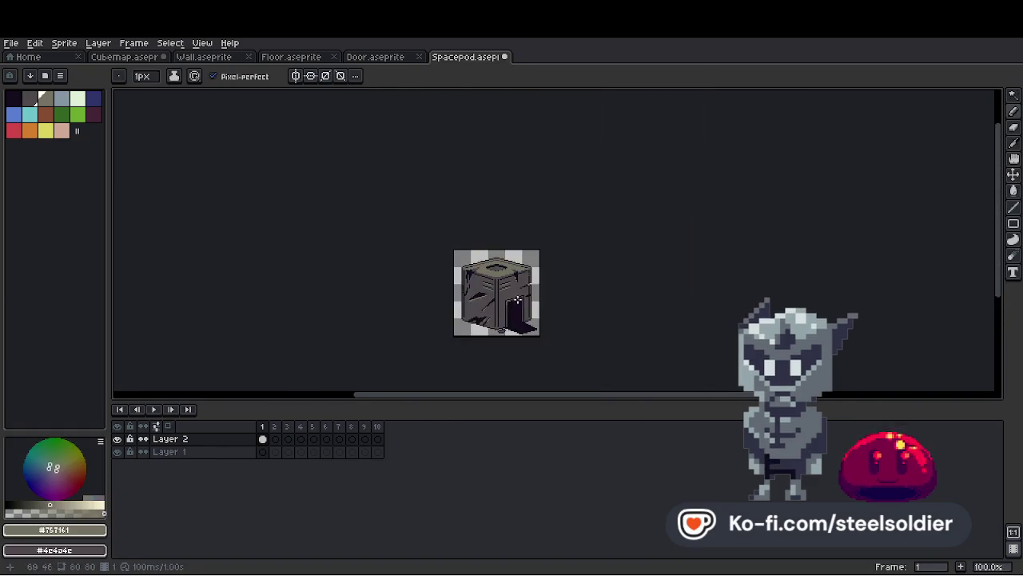
{"action": "scroll", "coordinate": [488, 271], "scroll_direction": "up", "scroll_amount": 8}
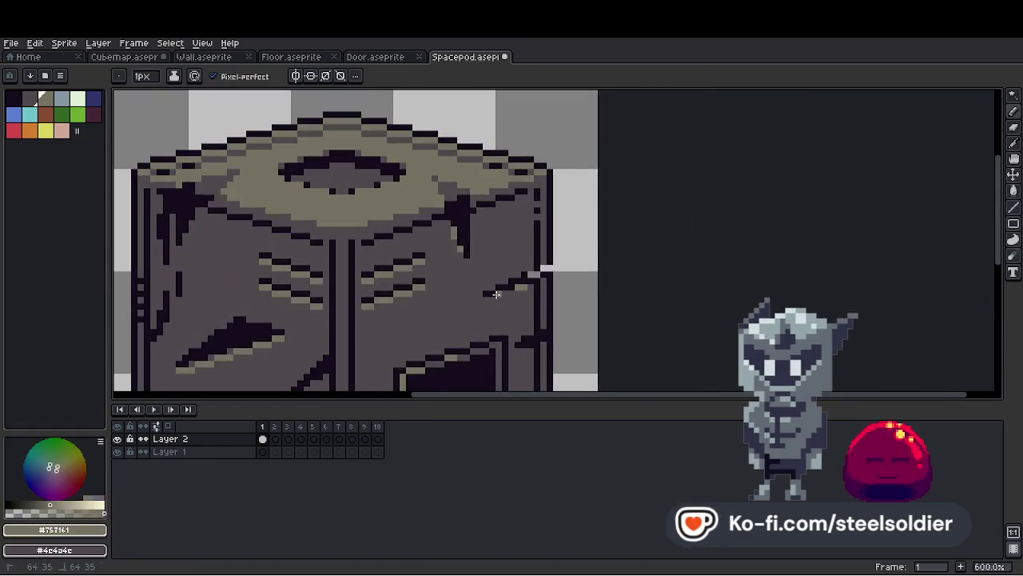
{"action": "scroll", "coordinate": [504, 288], "scroll_direction": "down", "scroll_amount": 5}
{"action": "scroll", "coordinate": [496, 256], "scroll_direction": "up", "scroll_amount": 2}
{"action": "scroll", "coordinate": [496, 253], "scroll_direction": "down", "scroll_amount": 3}
{"action": "scroll", "coordinate": [497, 253], "scroll_direction": "up", "scroll_amount": 2}
{"action": "scroll", "coordinate": [394, 274], "scroll_direction": "up", "scroll_amount": 4}
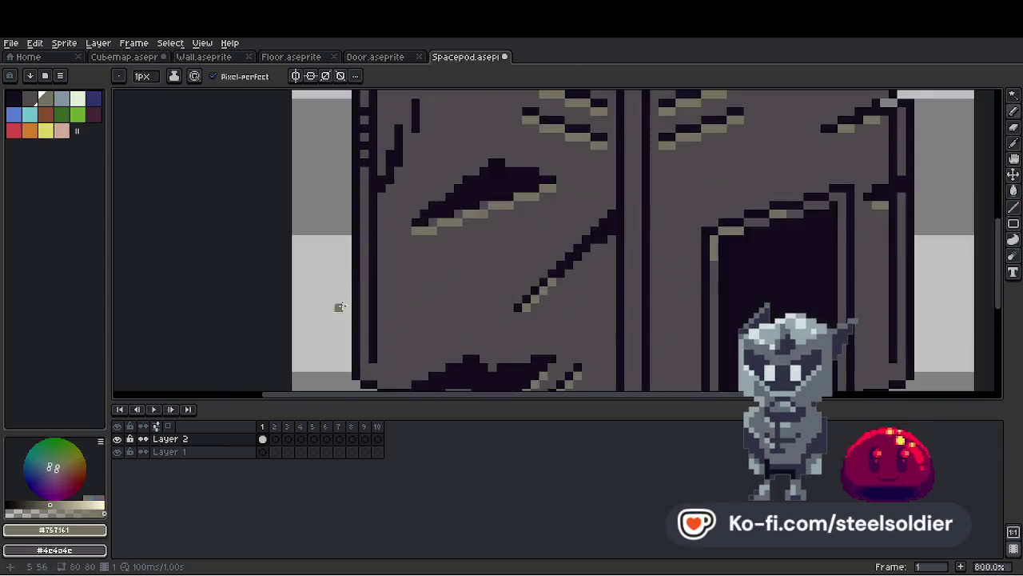
{"action": "key", "text": "e"}
{"action": "scroll", "coordinate": [393, 274], "scroll_direction": "up", "scroll_amount": 1}
{"action": "key", "text": "plus"}
{"action": "scroll", "coordinate": [355, 251], "scroll_direction": "down", "scroll_amount": 6}
{"action": "scroll", "coordinate": [459, 237], "scroll_direction": "up", "scroll_amount": 3}
{"action": "scroll", "coordinate": [459, 237], "scroll_direction": "up", "scroll_amount": 2}
{"action": "scroll", "coordinate": [497, 299], "scroll_direction": "down", "scroll_amount": 6}
{"action": "scroll", "coordinate": [480, 280], "scroll_direction": "up", "scroll_amount": 6}
{"action": "key", "text": "minus"}
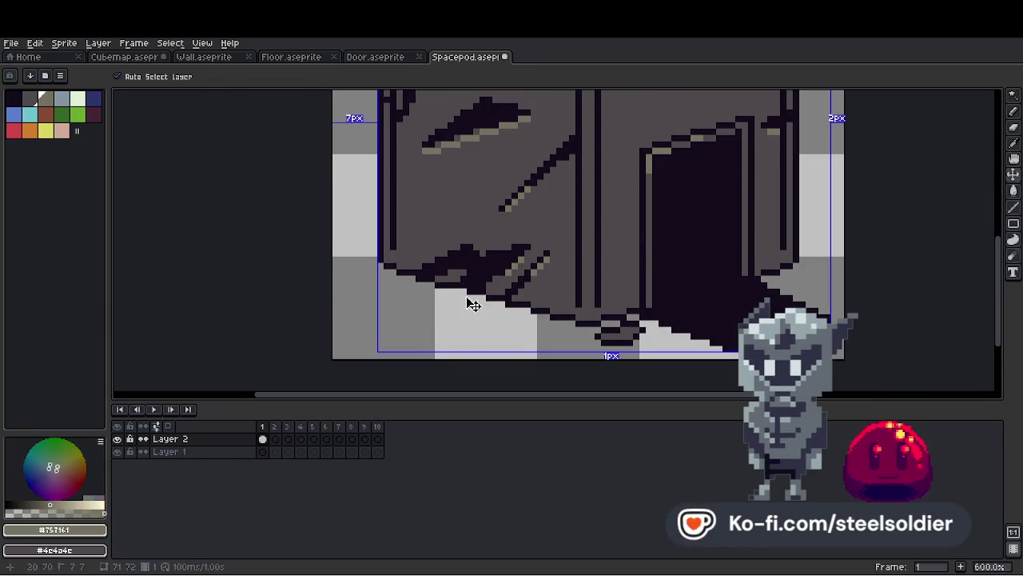
{"action": "scroll", "coordinate": [471, 272], "scroll_direction": "down", "scroll_amount": 5}
{"action": "key", "text": "v"}
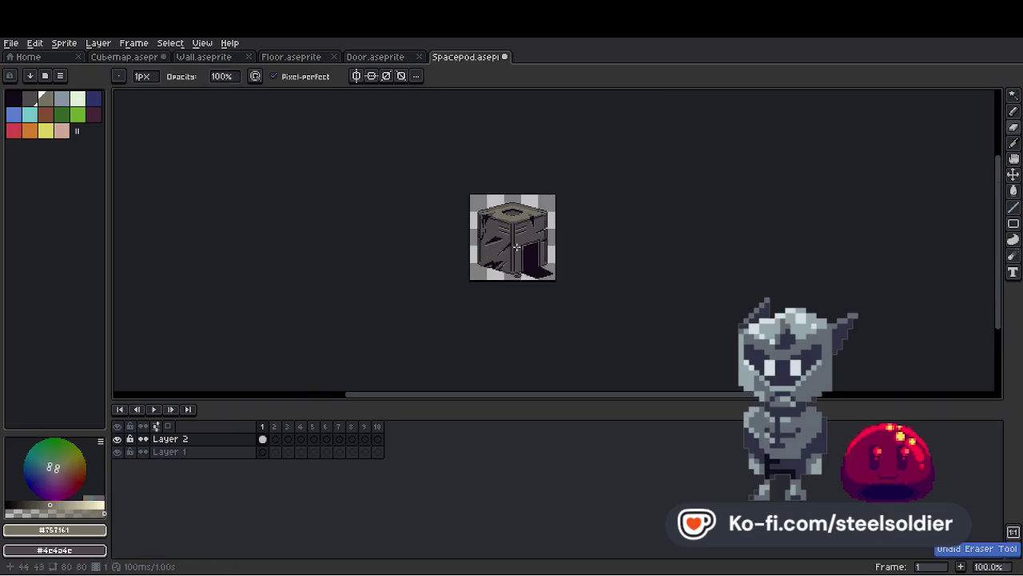
{"action": "scroll", "coordinate": [462, 266], "scroll_direction": "up", "scroll_amount": 4}
Outline the broken notch in dark #140c1c and touch up its edge in wall grey.
{"action": "key", "text": "e"}
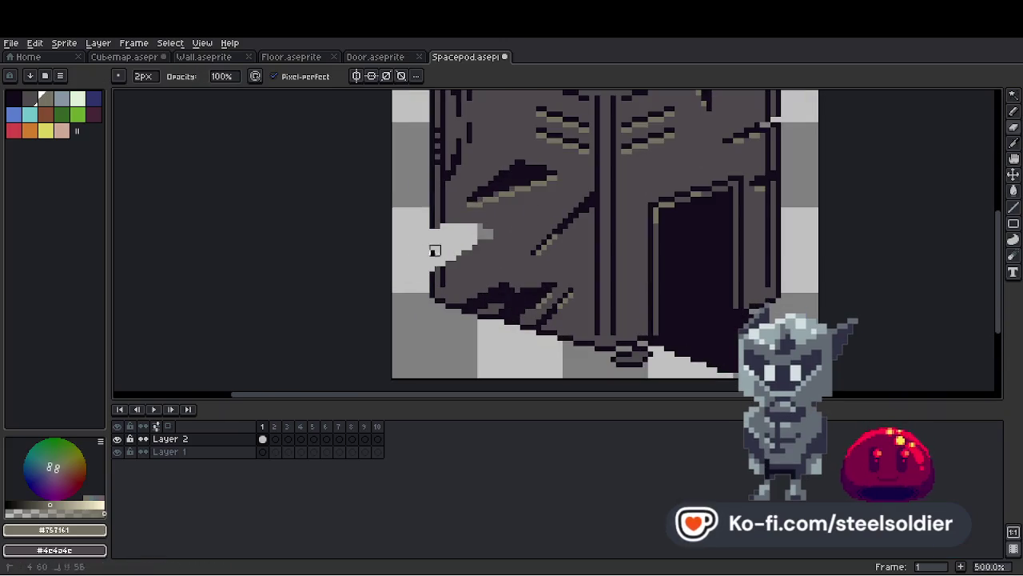
{"action": "scroll", "coordinate": [438, 235], "scroll_direction": "up", "scroll_amount": 2}
{"action": "left_click", "coordinate": [417, 285], "text": "alt"}
{"action": "left_click_drag", "start_coordinate": [417, 284], "coordinate": [514, 231]}
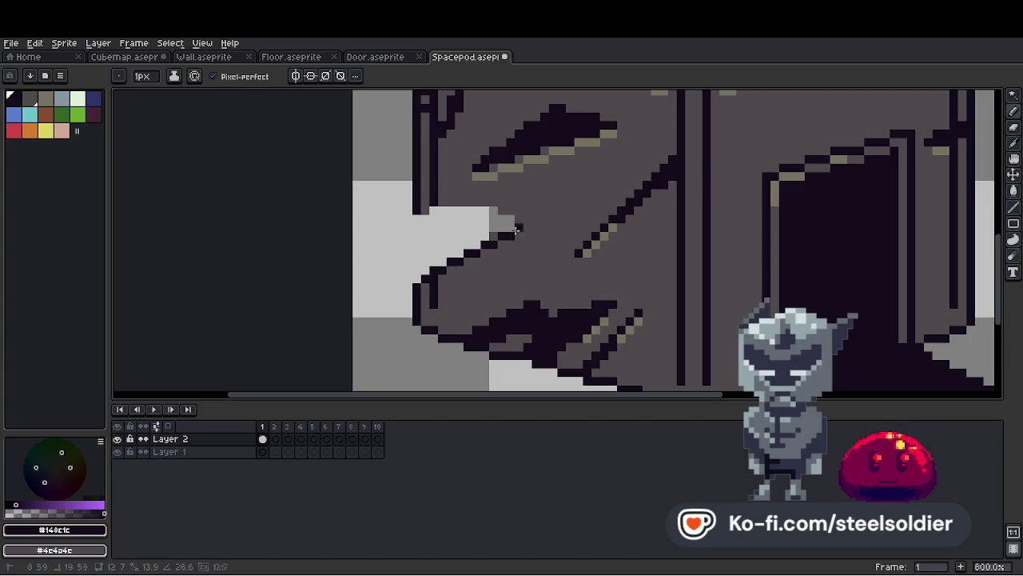
{"action": "left_click", "coordinate": [516, 229], "text": "alt"}
{"action": "left_click_drag", "start_coordinate": [459, 215], "coordinate": [462, 252]}
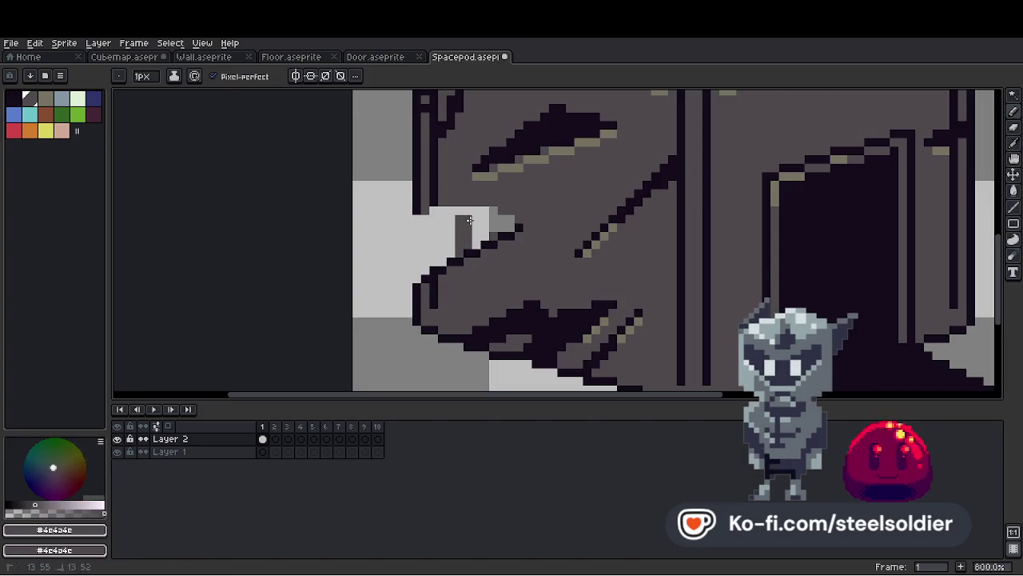
{"action": "left_click", "coordinate": [498, 224], "text": "alt"}
{"action": "scroll", "coordinate": [480, 240], "scroll_direction": "down", "scroll_amount": 3}
{"action": "mouse_move", "coordinate": [472, 216]}
{"action": "left_mouse_down"}
{"action": "mouse_move", "coordinate": [496, 240]}
{"action": "mouse_move", "coordinate": [452, 238]}
{"action": "left_mouse_up"}
{"action": "scroll", "coordinate": [454, 253], "scroll_direction": "up", "scroll_amount": 3}
{"action": "scroll", "coordinate": [520, 228], "scroll_direction": "down", "scroll_amount": 6}
{"action": "scroll", "coordinate": [520, 228], "scroll_direction": "up", "scroll_amount": 2}
{"action": "scroll", "coordinate": [521, 226], "scroll_direction": "down", "scroll_amount": 2}
{"action": "scroll", "coordinate": [521, 226], "scroll_direction": "up", "scroll_amount": 5}
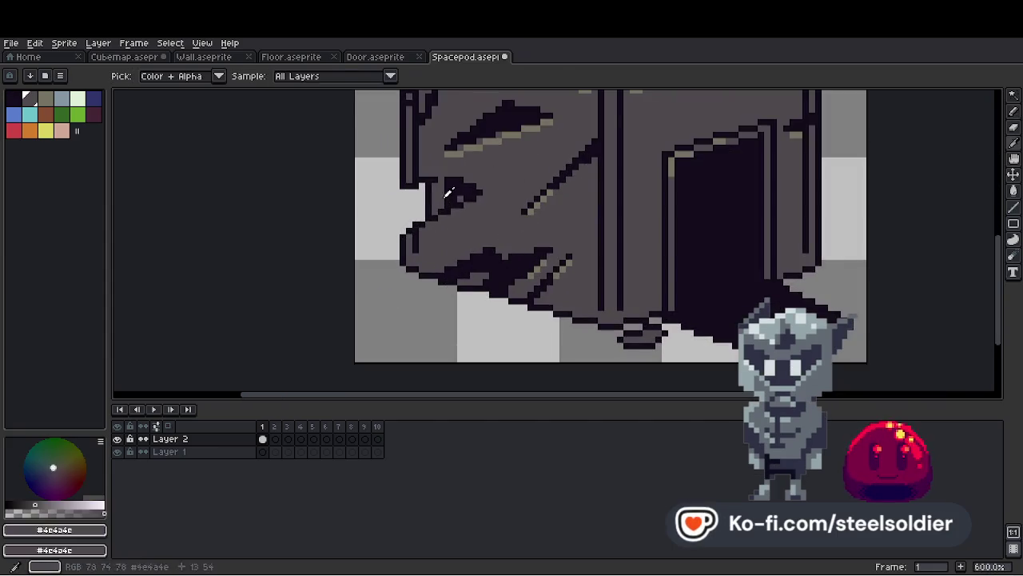
Draw a rubble chunk below the notch, fill it wall grey #4e4a4e and outline it dark.
{"action": "left_click", "coordinate": [464, 226], "text": "alt"}
{"action": "scroll", "coordinate": [448, 264], "scroll_direction": "up", "scroll_amount": 2}
{"action": "scroll", "coordinate": [372, 312], "scroll_direction": "up", "scroll_amount": 1}
{"action": "left_click_drag", "start_coordinate": [372, 312], "coordinate": [428, 297]}
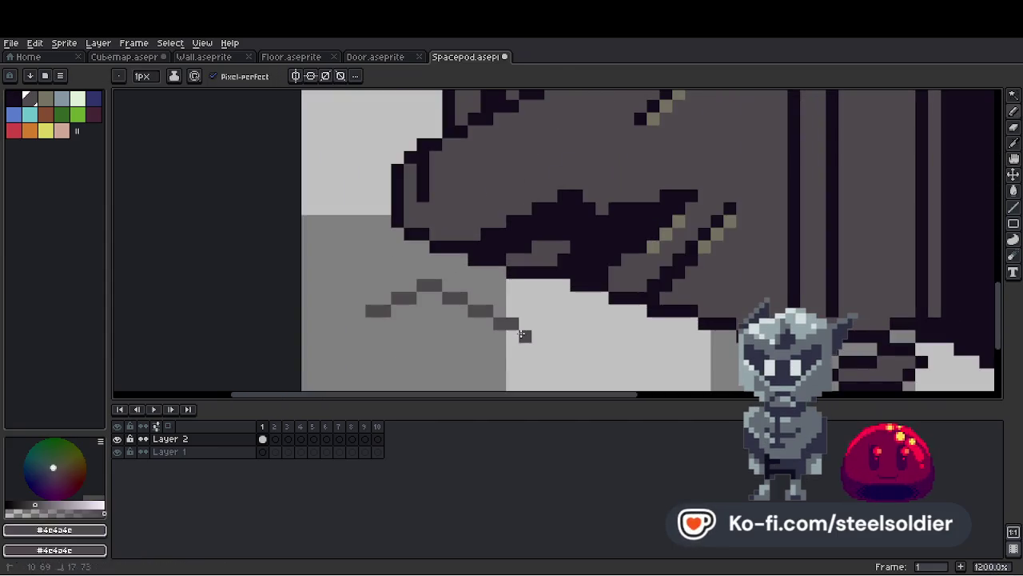
{"action": "left_click_drag", "start_coordinate": [524, 335], "coordinate": [396, 323]}
{"action": "key", "text": "g"}
{"action": "left_click", "coordinate": [431, 312]}
{"action": "left_click", "coordinate": [491, 238], "text": "alt"}
{"action": "key", "text": "b"}
{"action": "left_click", "coordinate": [410, 336]}
{"action": "mouse_move", "coordinate": [369, 311]}
{"action": "left_mouse_down"}
{"action": "mouse_move", "coordinate": [355, 306]}
{"action": "mouse_move", "coordinate": [385, 297]}
{"action": "left_mouse_up"}
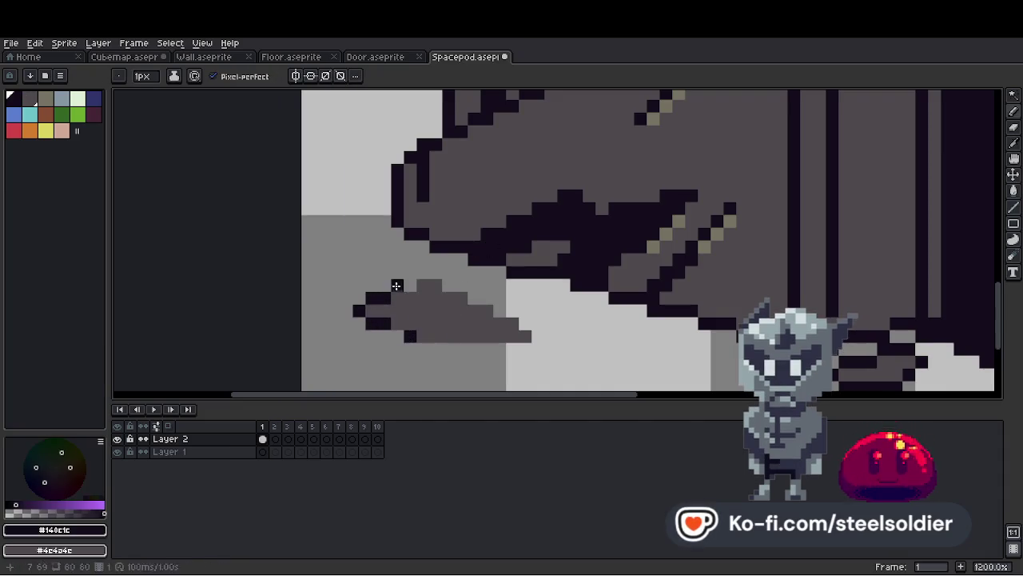
{"action": "left_click_drag", "start_coordinate": [526, 334], "coordinate": [538, 336]}
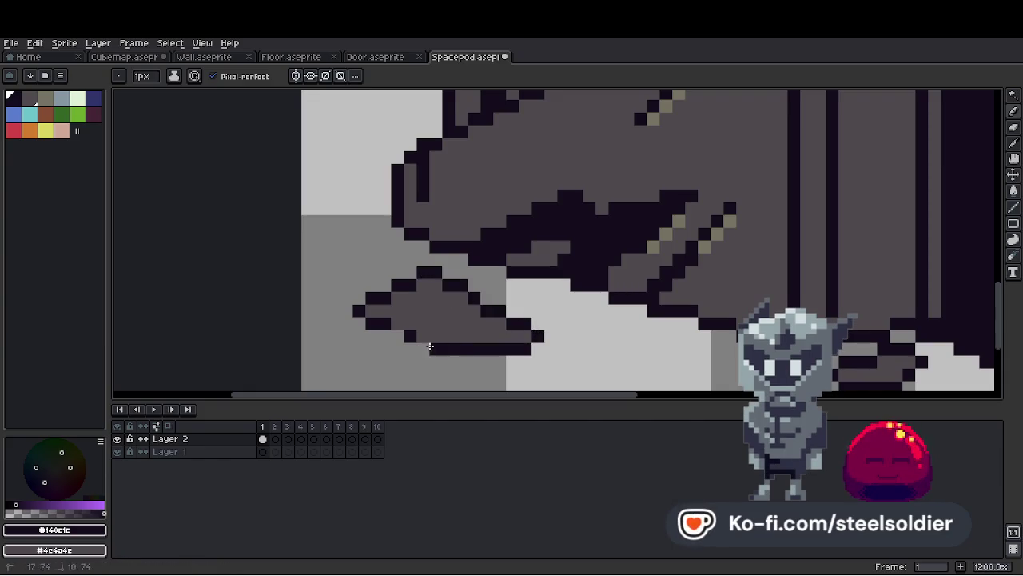
Add olive highlights along the rubble's lower-right edge and inside the chunk.
{"action": "left_click", "coordinate": [46, 98]}
{"action": "mouse_move", "coordinate": [479, 324]}
{"action": "left_mouse_down"}
{"action": "mouse_move", "coordinate": [493, 335]}
{"action": "mouse_move", "coordinate": [527, 336]}
{"action": "left_mouse_up"}
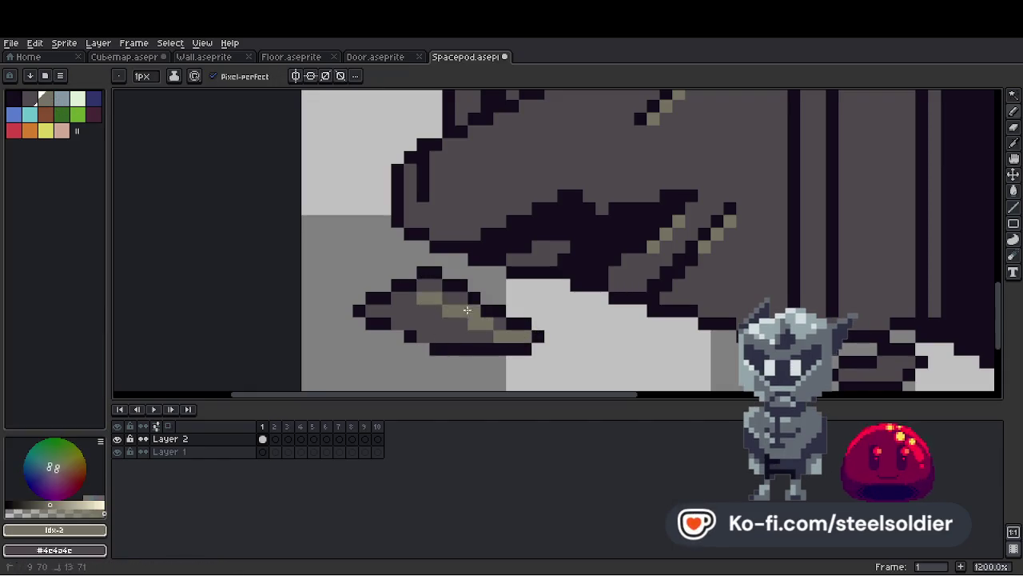
{"action": "left_click_drag", "start_coordinate": [460, 300], "coordinate": [411, 335]}
{"action": "key", "text": "i"}
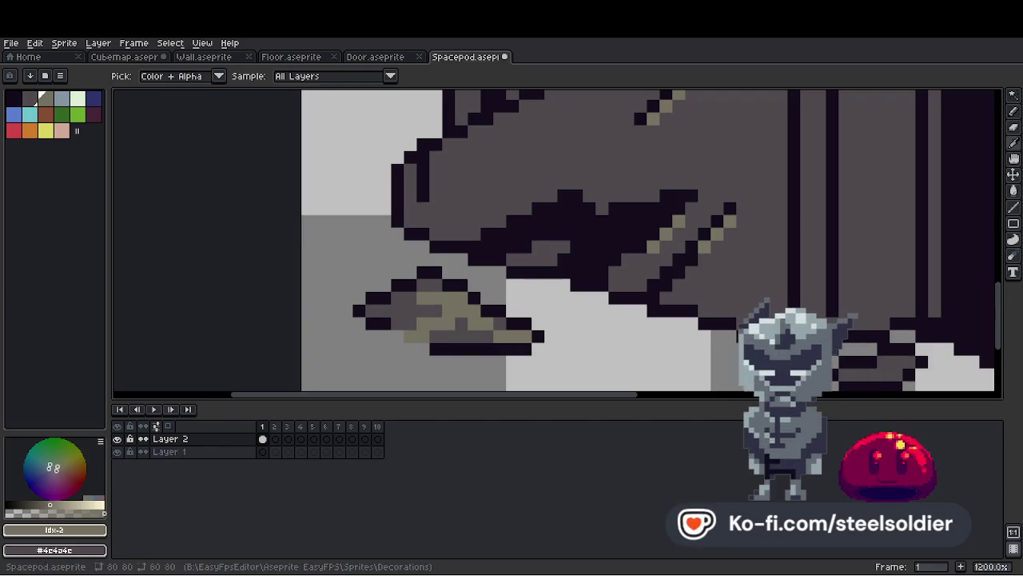
{"action": "key", "text": "b"}
{"action": "scroll", "coordinate": [587, 268], "scroll_direction": "down", "scroll_amount": 3}
{"action": "scroll", "coordinate": [587, 268], "scroll_direction": "up", "scroll_amount": 2}
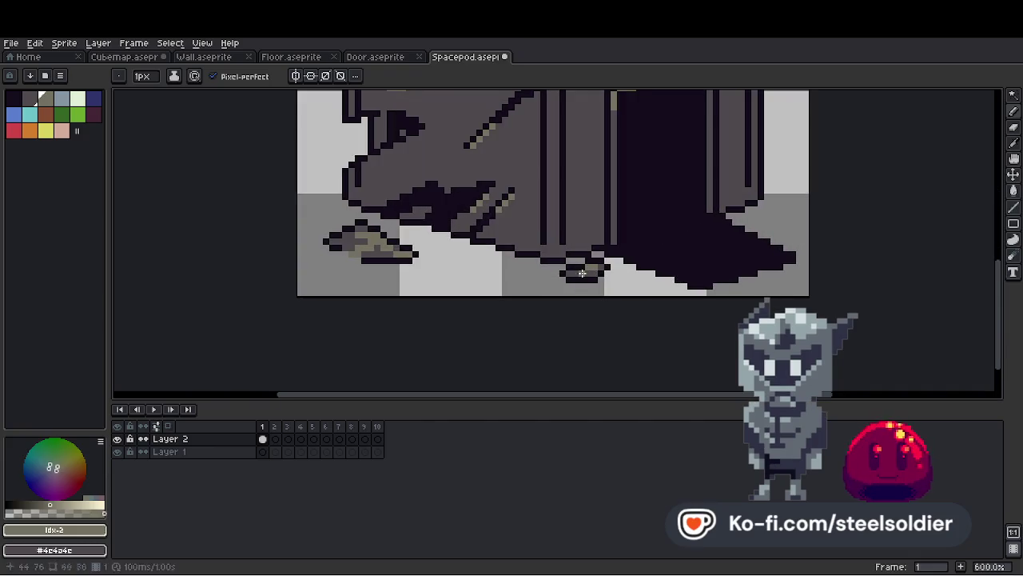
{"action": "scroll", "coordinate": [582, 273], "scroll_direction": "down", "scroll_amount": 6}
{"action": "scroll", "coordinate": [544, 172], "scroll_direction": "up", "scroll_amount": 7}
Re-pick the dark outline colour and sample the wall grey while zooming over the pod.
{"action": "left_click", "coordinate": [544, 172], "text": "alt"}
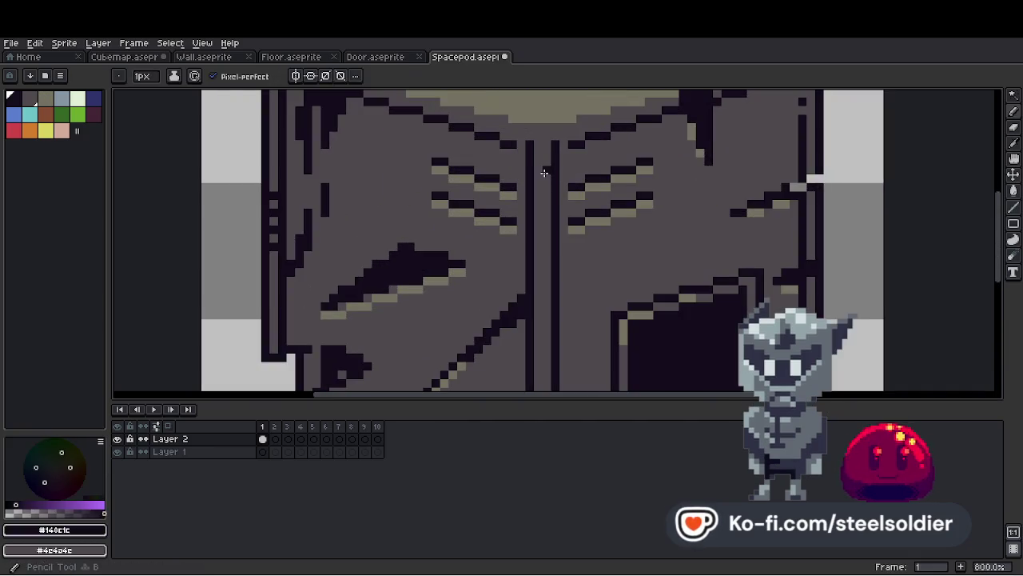
{"action": "scroll", "coordinate": [559, 192], "scroll_direction": "down", "scroll_amount": 6}
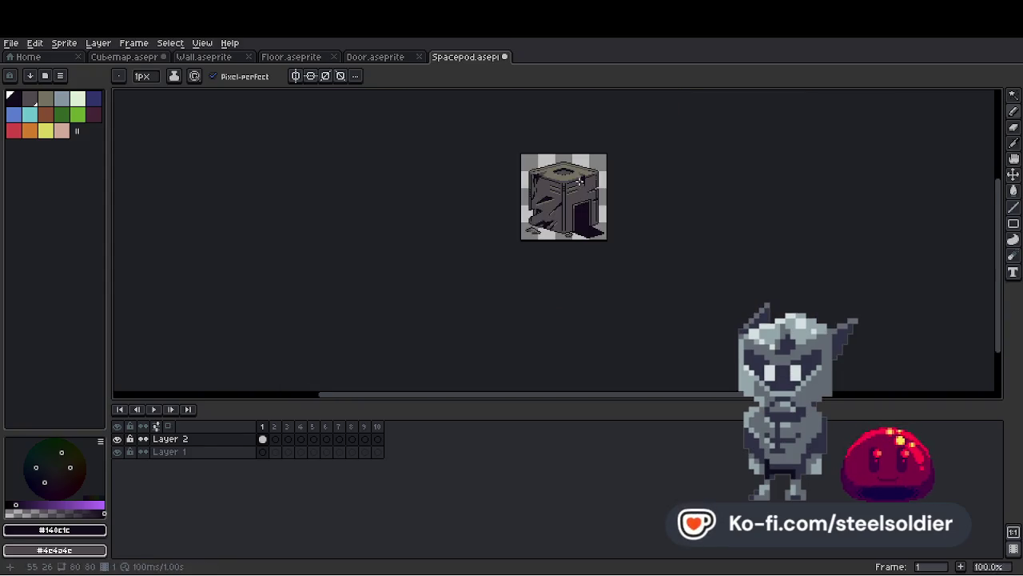
{"action": "scroll", "coordinate": [640, 256], "scroll_direction": "up", "scroll_amount": 1}
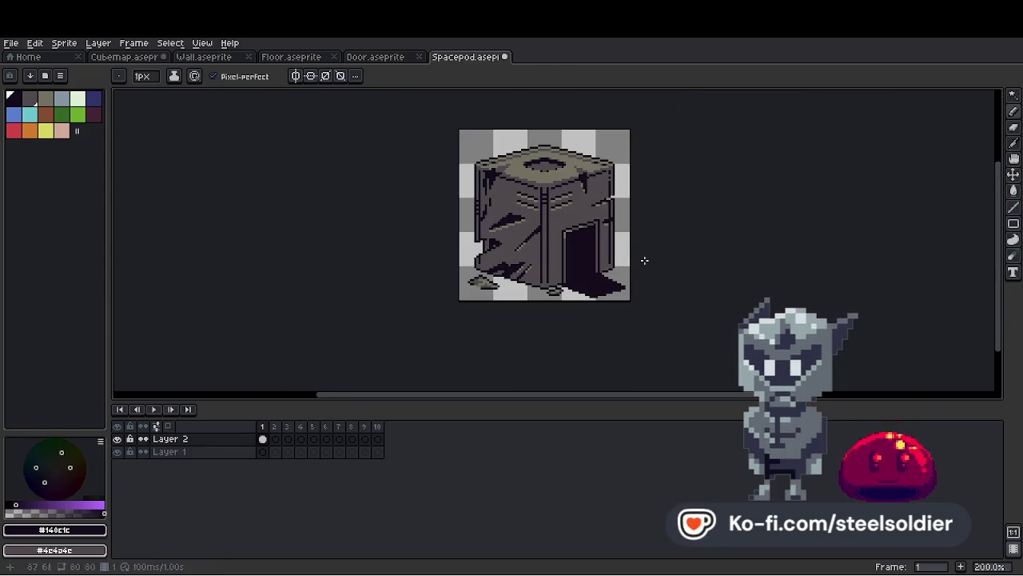
{"action": "scroll", "coordinate": [640, 256], "scroll_direction": "up", "scroll_amount": 3}
{"action": "scroll", "coordinate": [640, 256], "scroll_direction": "down", "scroll_amount": 2}
{"action": "scroll", "coordinate": [595, 227], "scroll_direction": "up", "scroll_amount": 4}
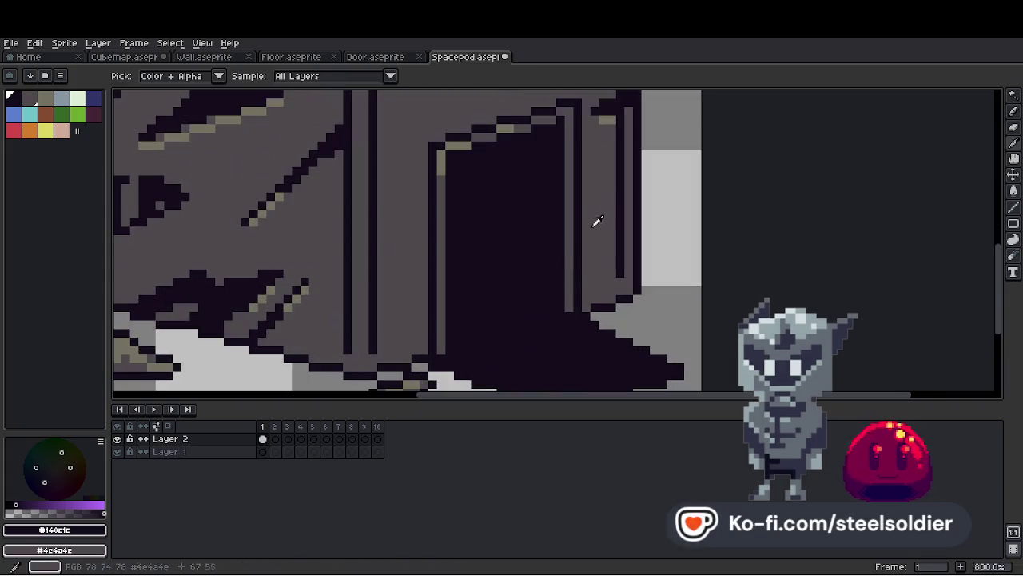
{"action": "key", "text": "b"}
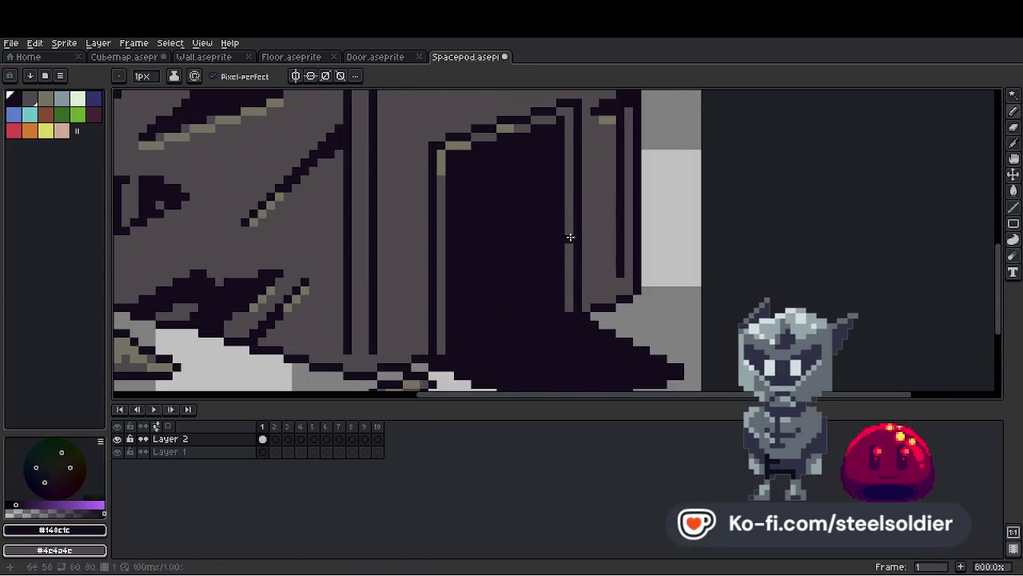
{"action": "scroll", "coordinate": [559, 245], "scroll_direction": "down", "scroll_amount": 5}
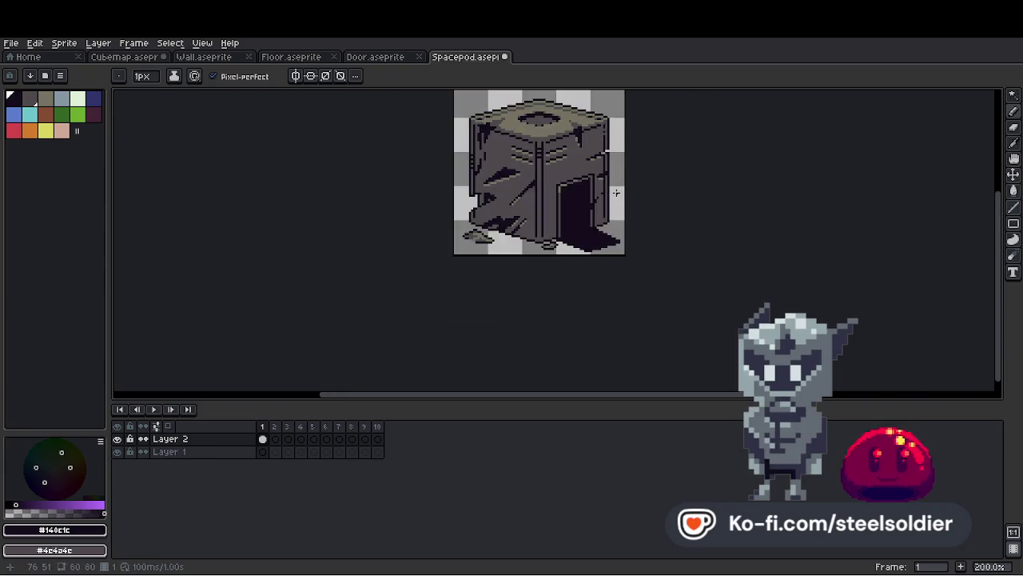
{"action": "scroll", "coordinate": [508, 238], "scroll_direction": "up", "scroll_amount": 4}
{"action": "scroll", "coordinate": [496, 240], "scroll_direction": "down", "scroll_amount": 6}
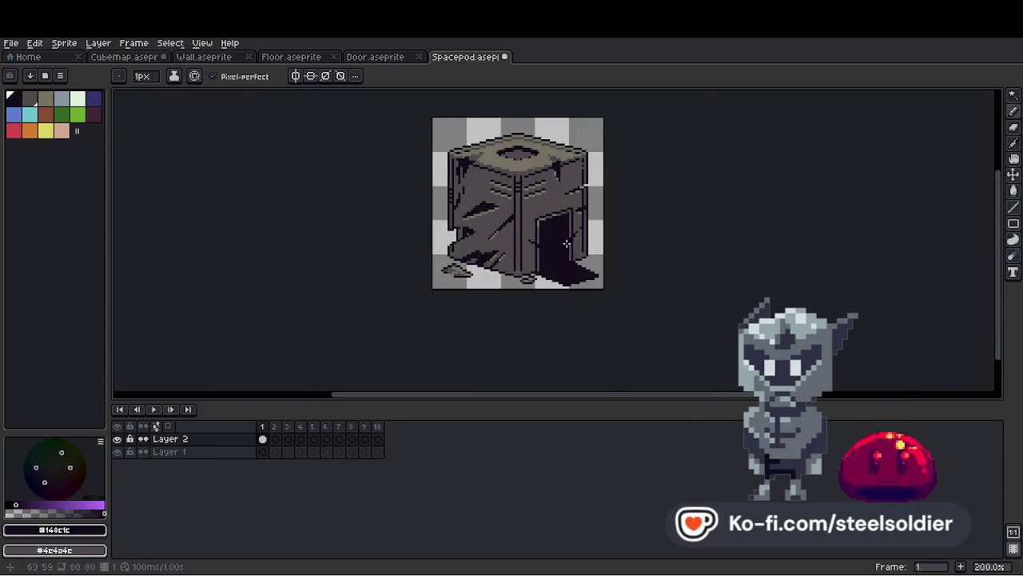
{"action": "scroll", "coordinate": [623, 256], "scroll_direction": "up", "scroll_amount": 6}
{"action": "key", "text": "i"}
{"action": "left_click", "coordinate": [624, 255]}
Refill the solid door shadow with a pattern-aligned bucket fill to make a checker dither.
{"action": "key", "text": "b"}
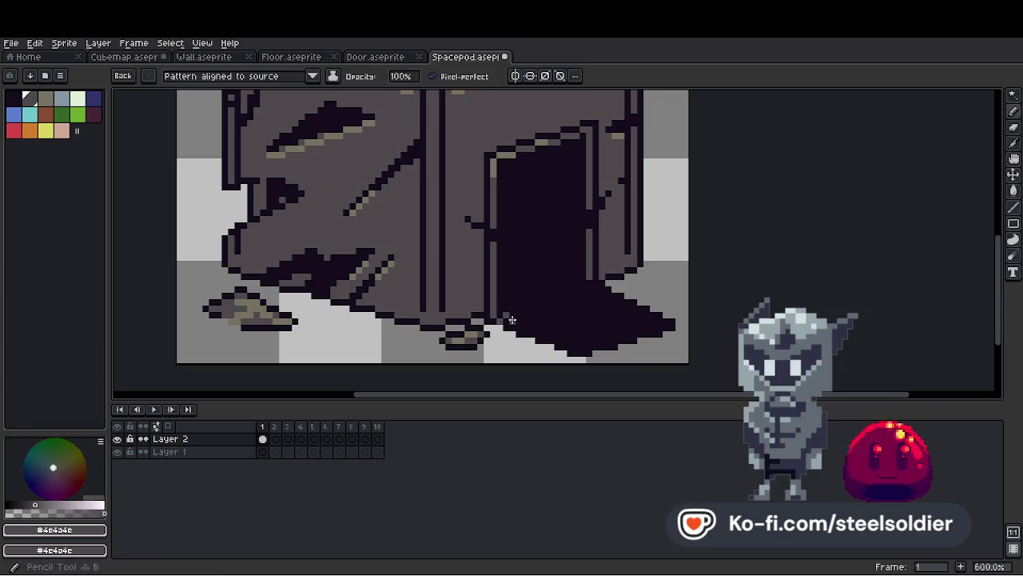
{"action": "scroll", "coordinate": [609, 289], "scroll_direction": "down", "scroll_amount": 5}
{"action": "key", "text": "g"}
{"action": "scroll", "coordinate": [630, 299], "scroll_direction": "up", "scroll_amount": 3}
{"action": "scroll", "coordinate": [634, 297], "scroll_direction": "down", "scroll_amount": 4}
{"action": "scroll", "coordinate": [644, 288], "scroll_direction": "up", "scroll_amount": 5}
{"action": "key", "text": "w"}
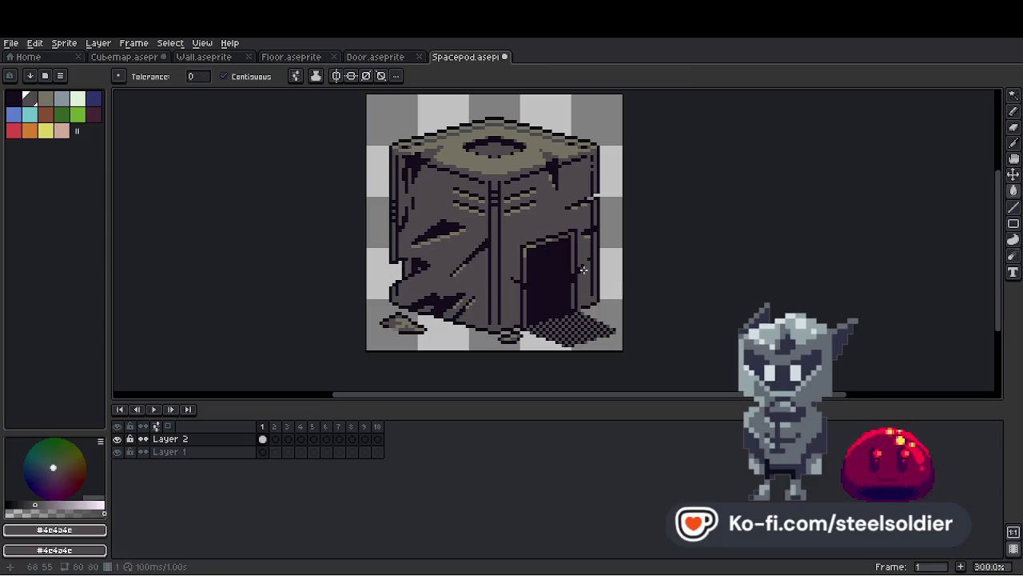
{"action": "scroll", "coordinate": [584, 274], "scroll_direction": "down", "scroll_amount": 3}
{"action": "scroll", "coordinate": [584, 274], "scroll_direction": "up", "scroll_amount": 2}
{"action": "scroll", "coordinate": [499, 176], "scroll_direction": "down", "scroll_amount": 1}
{"action": "scroll", "coordinate": [495, 161], "scroll_direction": "up", "scroll_amount": 1}
{"action": "scroll", "coordinate": [495, 161], "scroll_direction": "down", "scroll_amount": 3}
{"action": "scroll", "coordinate": [499, 176], "scroll_direction": "up", "scroll_amount": 4}
{"action": "scroll", "coordinate": [500, 188], "scroll_direction": "down", "scroll_amount": 4}
{"action": "scroll", "coordinate": [502, 195], "scroll_direction": "up", "scroll_amount": 3}
{"action": "scroll", "coordinate": [503, 195], "scroll_direction": "down", "scroll_amount": 3}
{"action": "scroll", "coordinate": [502, 195], "scroll_direction": "up", "scroll_amount": 3}
{"action": "scroll", "coordinate": [509, 186], "scroll_direction": "down", "scroll_amount": 2}
{"action": "scroll", "coordinate": [513, 180], "scroll_direction": "up", "scroll_amount": 2}
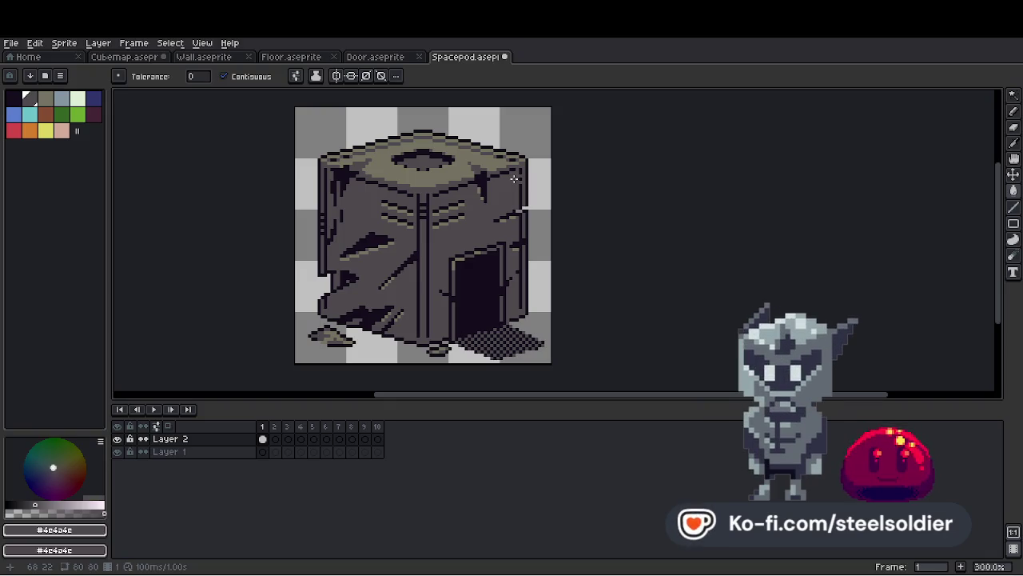
Delete the empty frames 3 to 9 and return to frame 1.
{"action": "left_click", "coordinate": [6, 44]}
{"action": "left_click_drag", "start_coordinate": [292, 428], "coordinate": [374, 429]}
{"action": "right_click", "coordinate": [293, 425]}
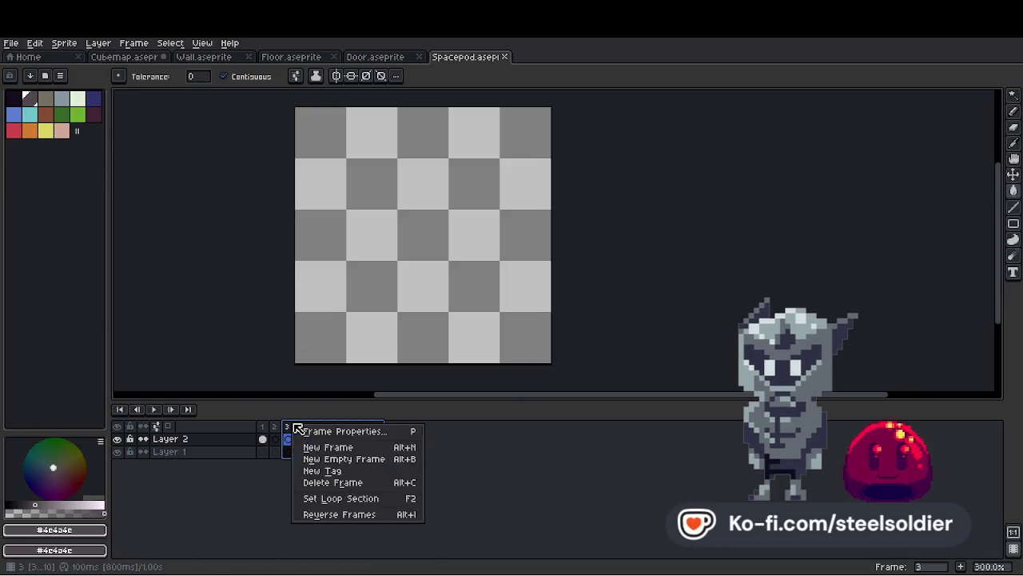
{"action": "left_click", "coordinate": [345, 484]}
{"action": "left_click", "coordinate": [266, 440]}
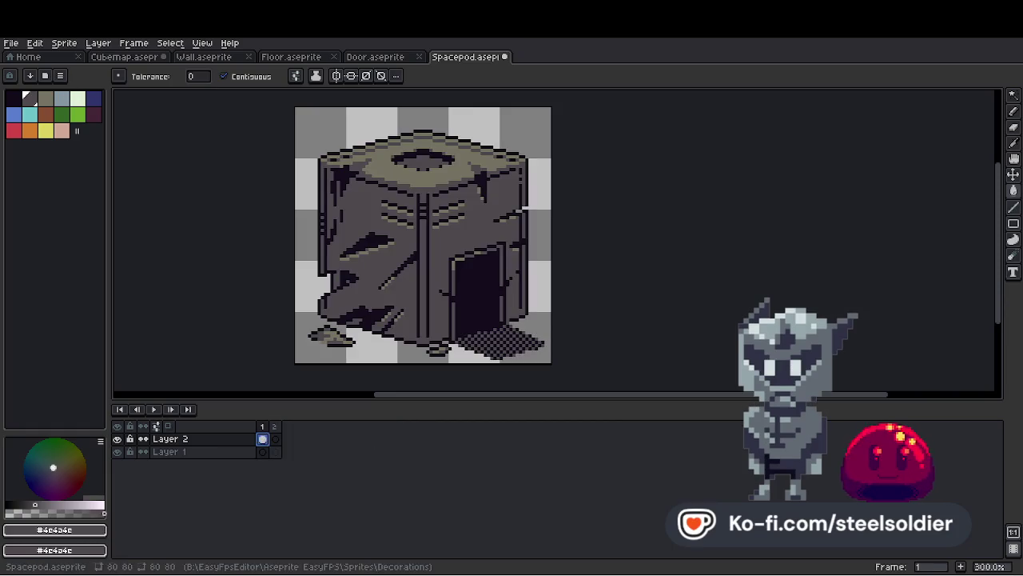
Export the sprite at 200% scale as 2 files.
{"action": "left_click", "coordinate": [11, 43]}
{"action": "mouse_move", "coordinate": [22, 148]}
{"action": "left_click", "coordinate": [160, 148]}
{"action": "left_click", "coordinate": [149, 84]}
{"action": "left_click", "coordinate": [120, 131]}
{"action": "left_click", "coordinate": [259, 63]}
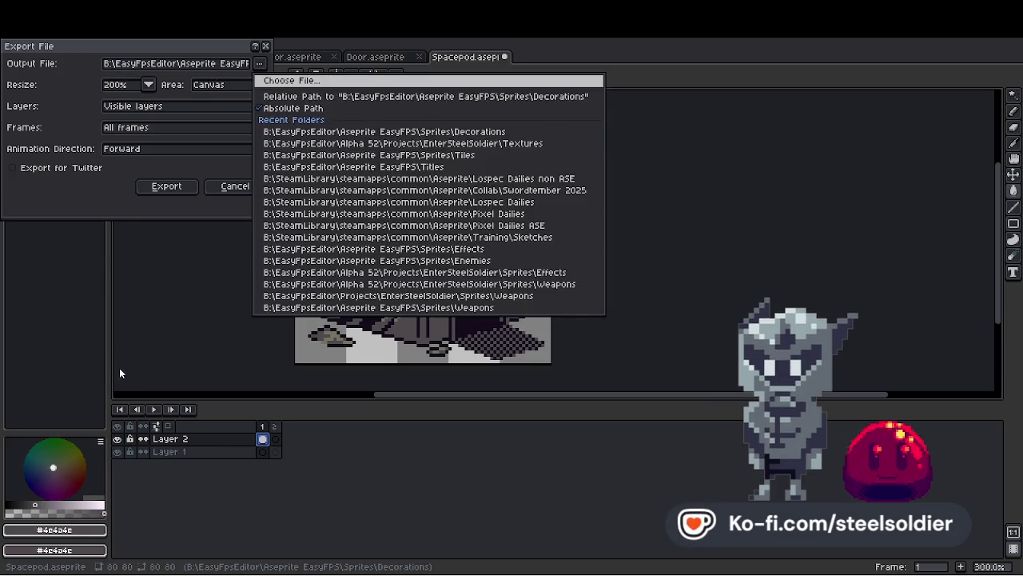
{"action": "left_click", "coordinate": [410, 308]}
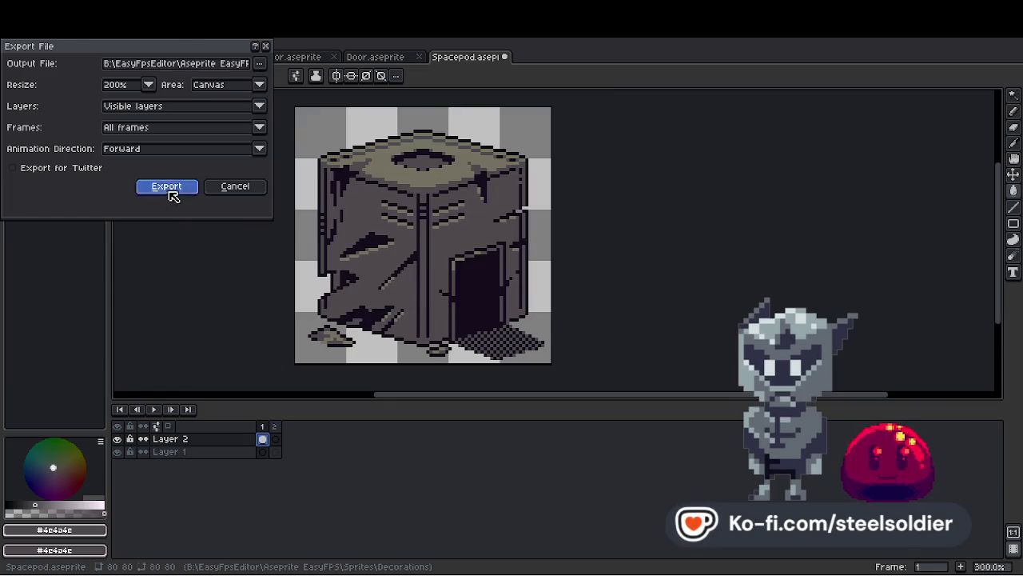
{"action": "left_click", "coordinate": [172, 192]}
{"action": "left_click", "coordinate": [475, 339]}
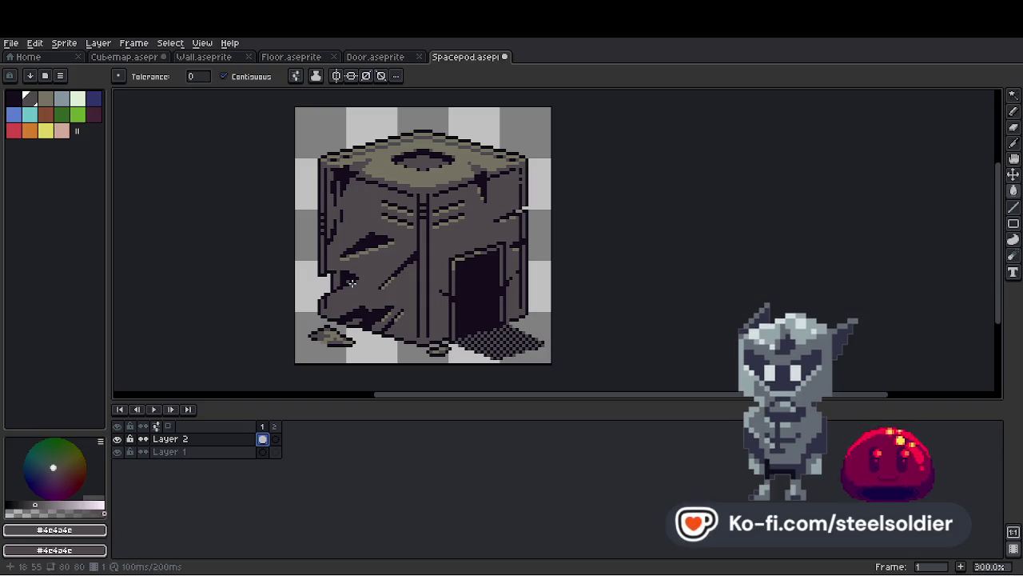
{"action": "left_click_drag", "start_coordinate": [460, 196], "coordinate": [382, 263]}
Zoom in and out over the canvas to inspect the finished spacepod sprite.
{"action": "key", "text": "i"}
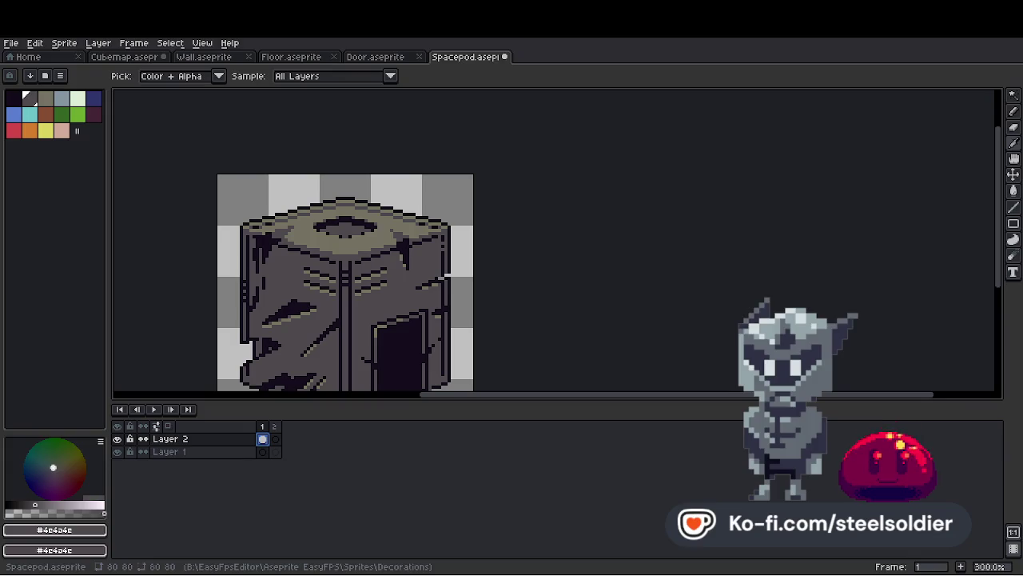
{"action": "scroll", "coordinate": [384, 264], "scroll_direction": "down", "scroll_amount": 2}
{"action": "scroll", "coordinate": [370, 320], "scroll_direction": "up", "scroll_amount": 2}
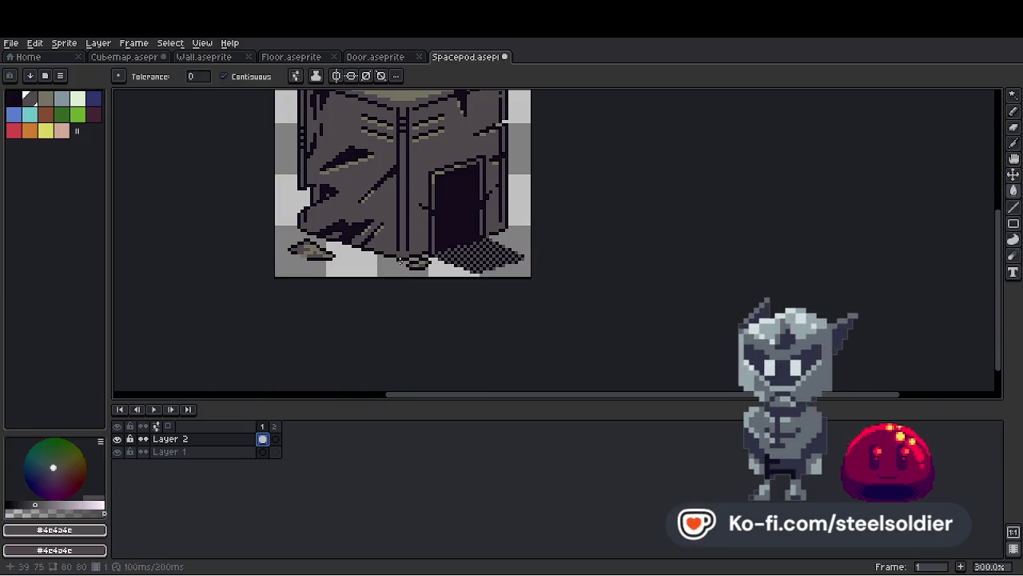
{"action": "scroll", "coordinate": [394, 276], "scroll_direction": "down", "scroll_amount": 2}
{"action": "scroll", "coordinate": [400, 208], "scroll_direction": "up", "scroll_amount": 2}
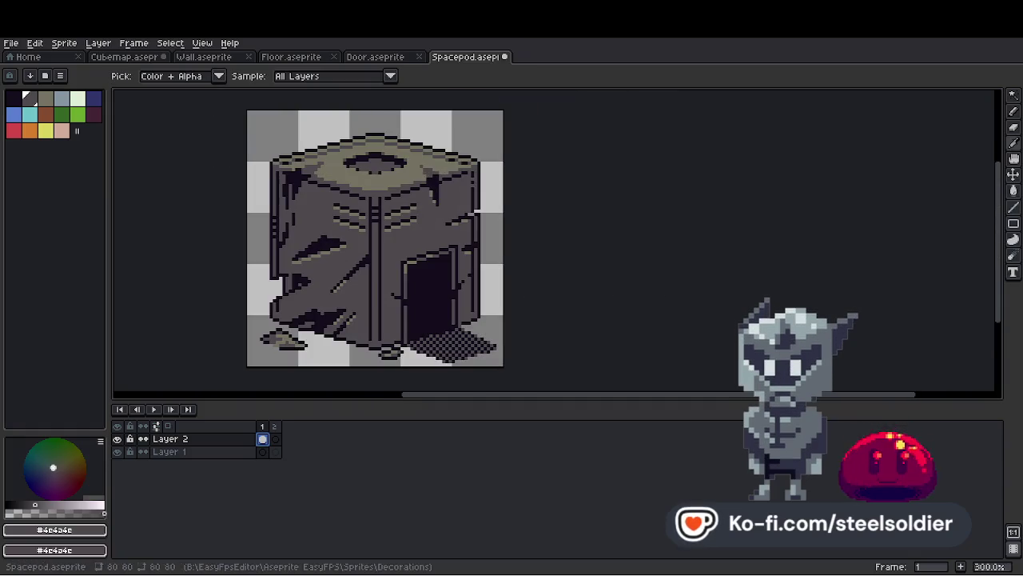
{"action": "key", "text": "w"}
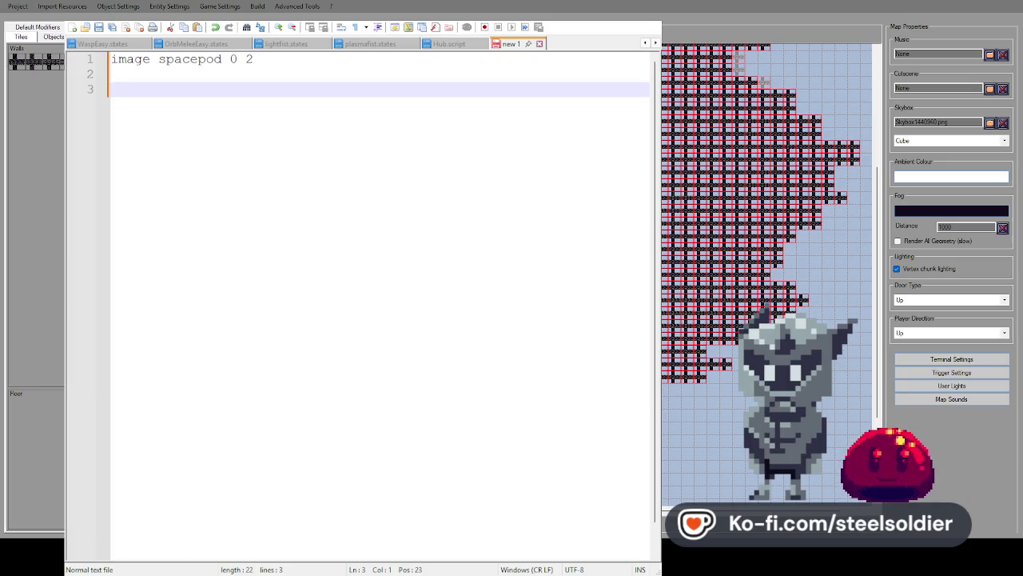
Change line 1 to 'image spacepod 1 2', add IDLE, NONE and READY frame lines, save as spacepod.script.
{"action": "double_click", "coordinate": [233, 59]}
{"action": "type", "text": "1"}
{"action": "left_click", "coordinate": [209, 93]}
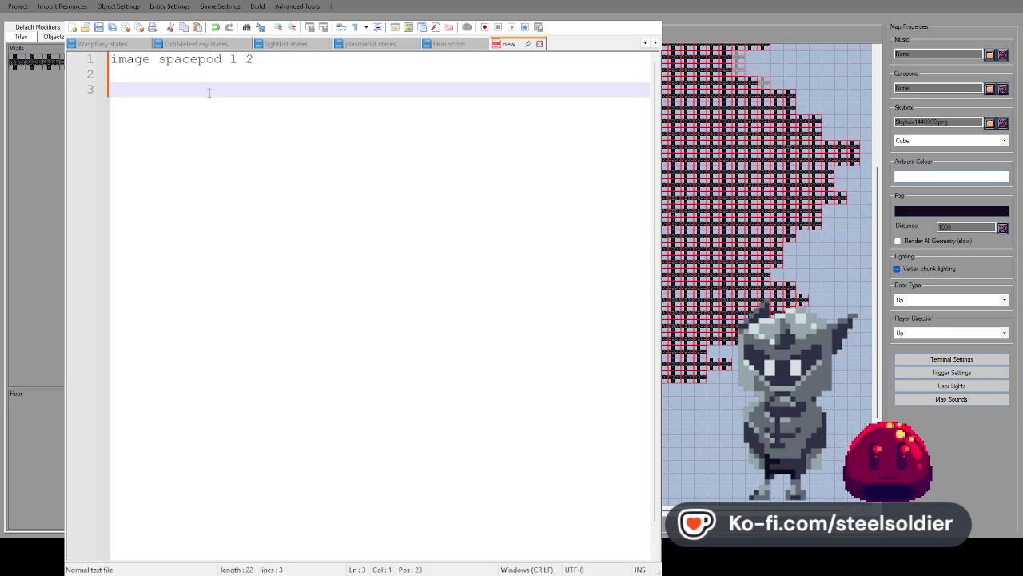
{"action": "type", "text": "frame"}
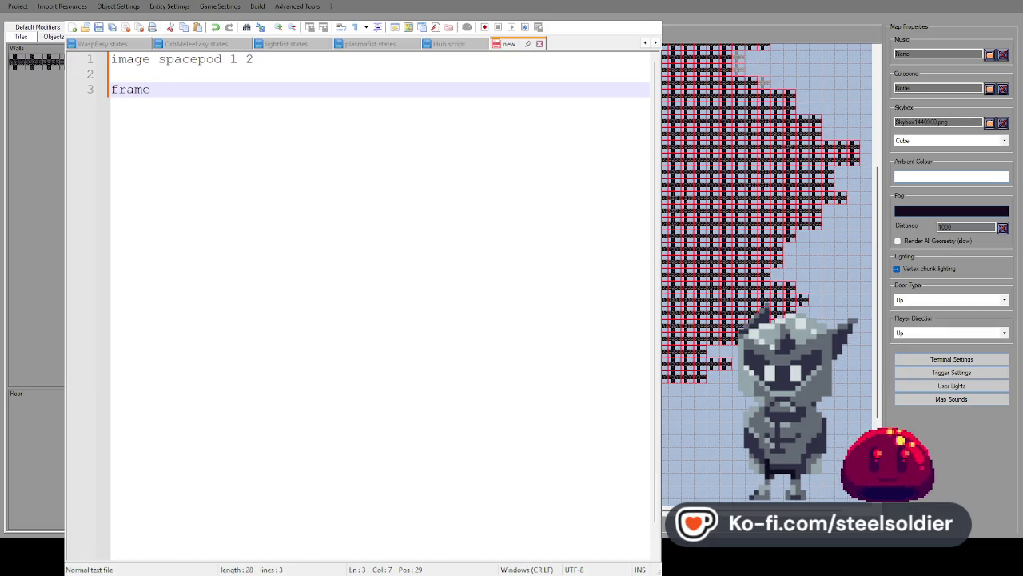
{"action": "type", "text": "IDLE NONE 0"}
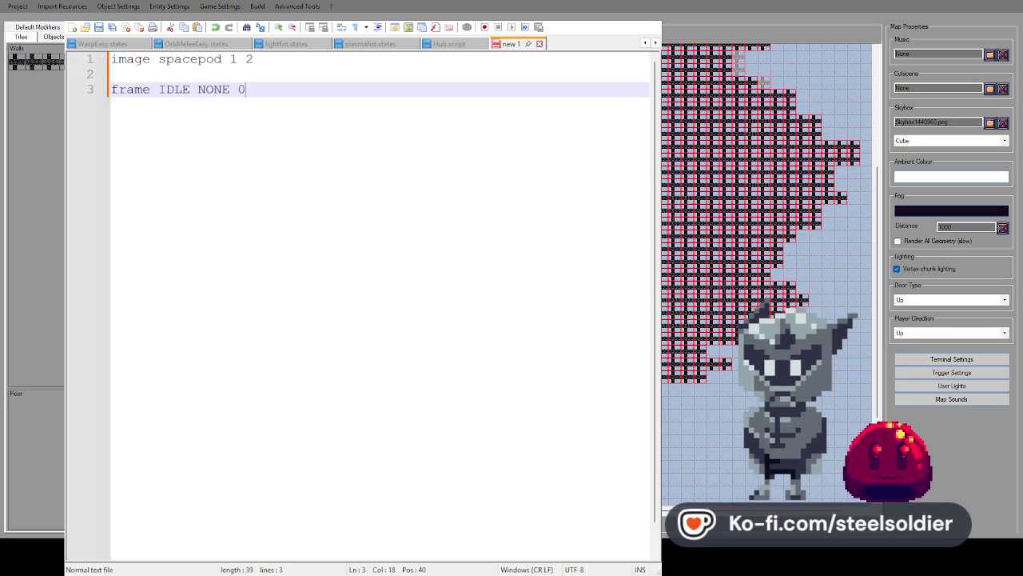
{"action": "key", "text": "Return"}
{"action": "type", "text": "frame"}
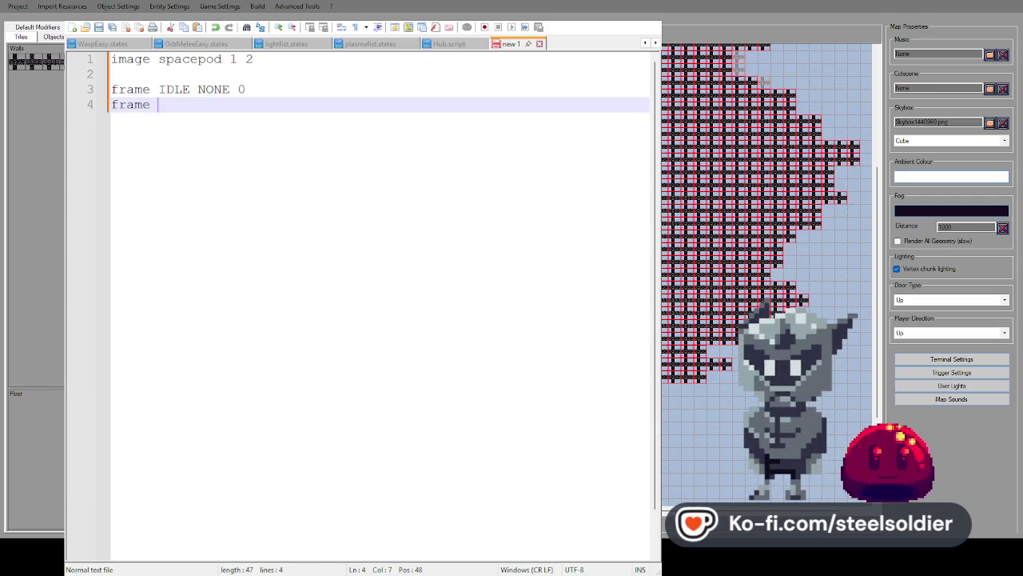
{"action": "type", "text": "1 "}
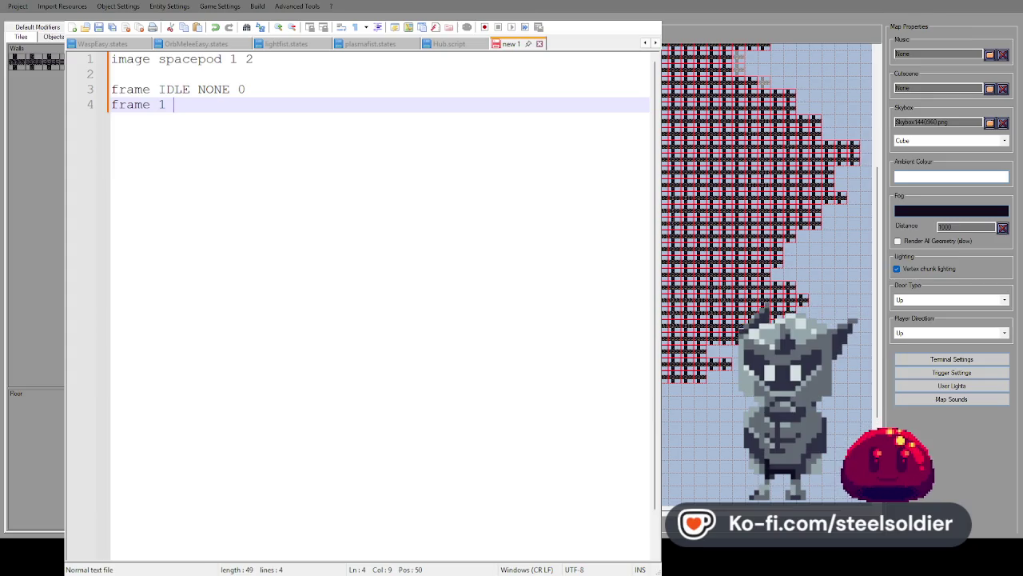
{"action": "type", "text": "0.1 0 0 0"}
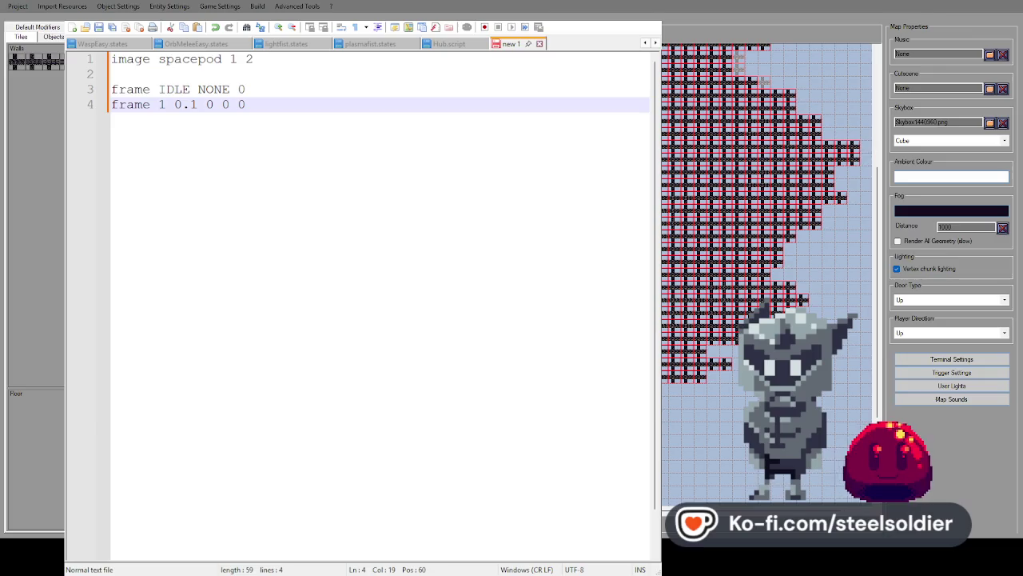
{"action": "type", "text": " NE"}
{"action": "key", "text": "Return"}
{"action": "type", "text": "f"}
{"action": "type", "text": " 1 0.,1"}
{"action": "type", "text": ".1 0 0 "}
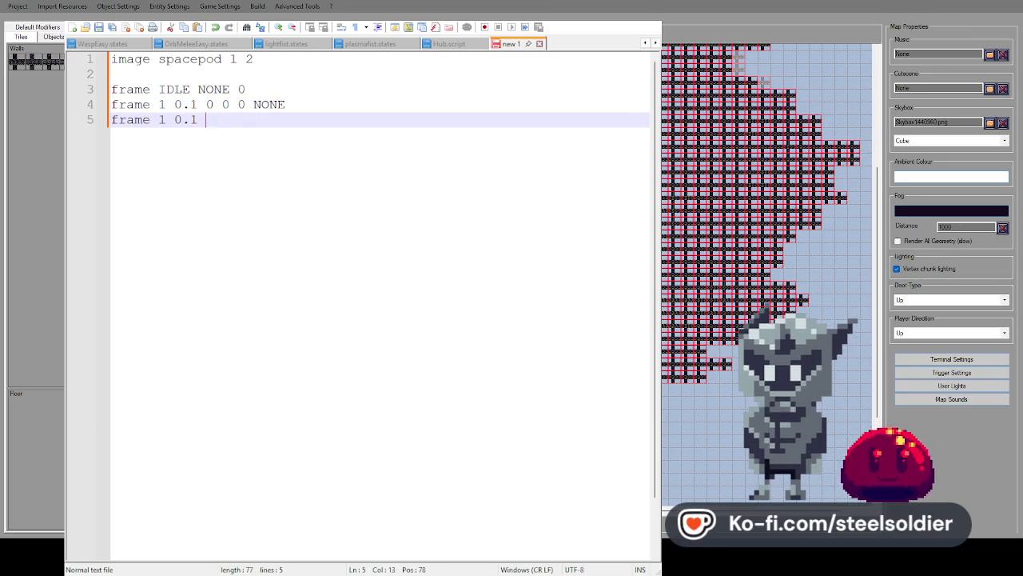
{"action": "type", "text": "READY"}
{"action": "key", "text": "Return"}
{"action": "key", "text": "Return"}
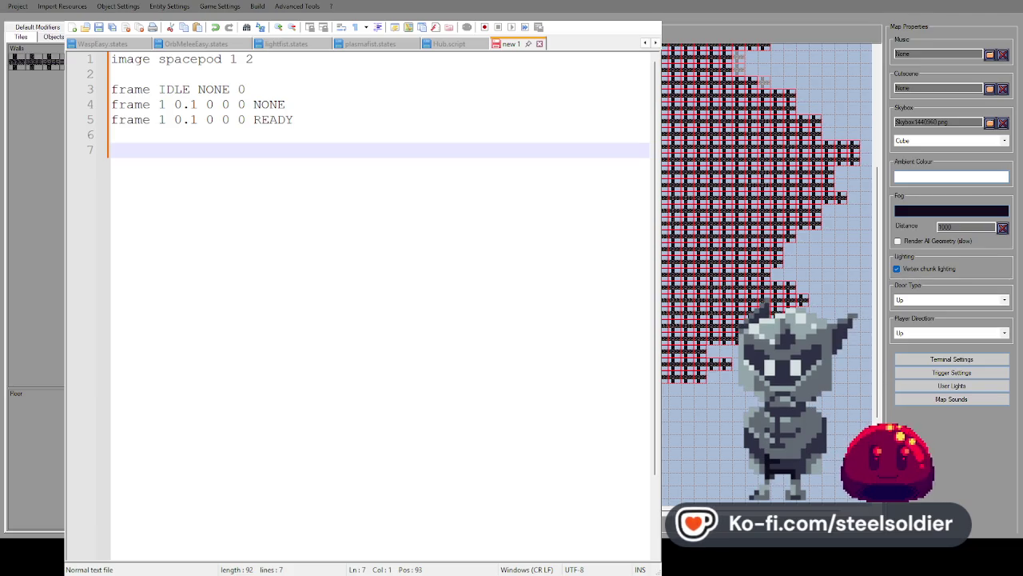
{"action": "key", "text": "Return"}
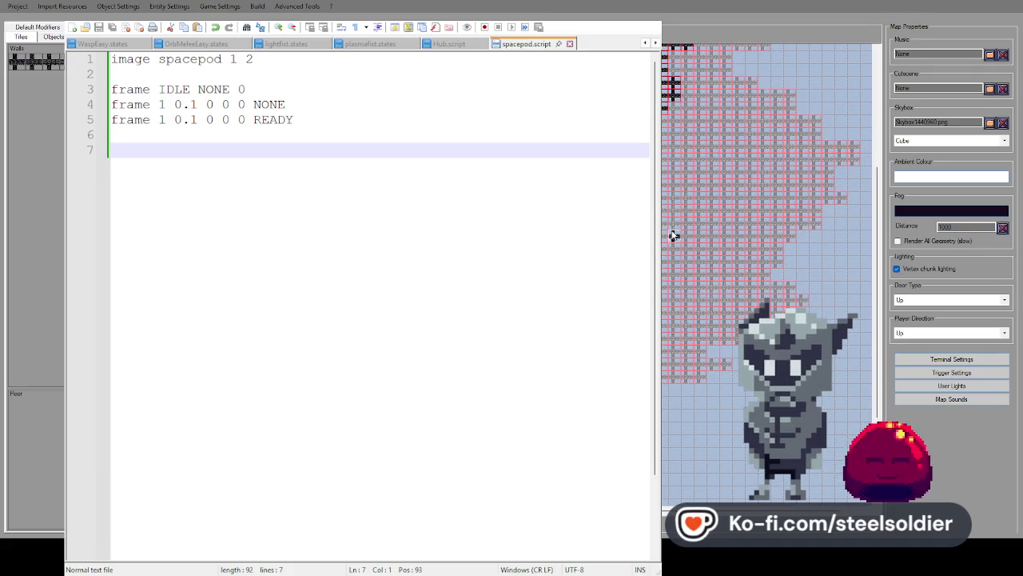
{"action": "left_click_drag", "start_coordinate": [878, 316], "coordinate": [880, 243]}
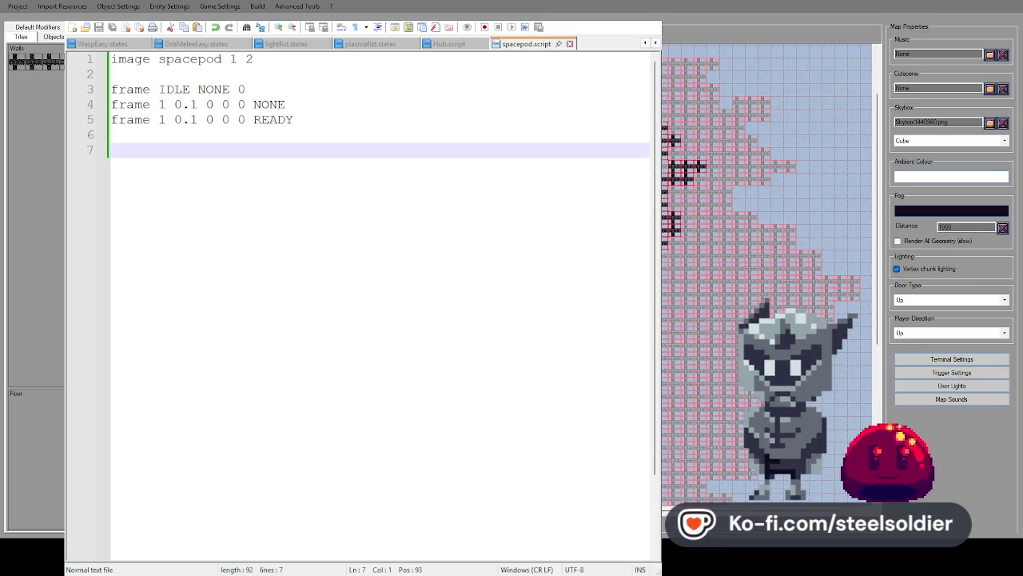
Scroll the Objects list to Decorations and start a playtest with F5.
{"action": "left_click", "coordinate": [170, 6]}
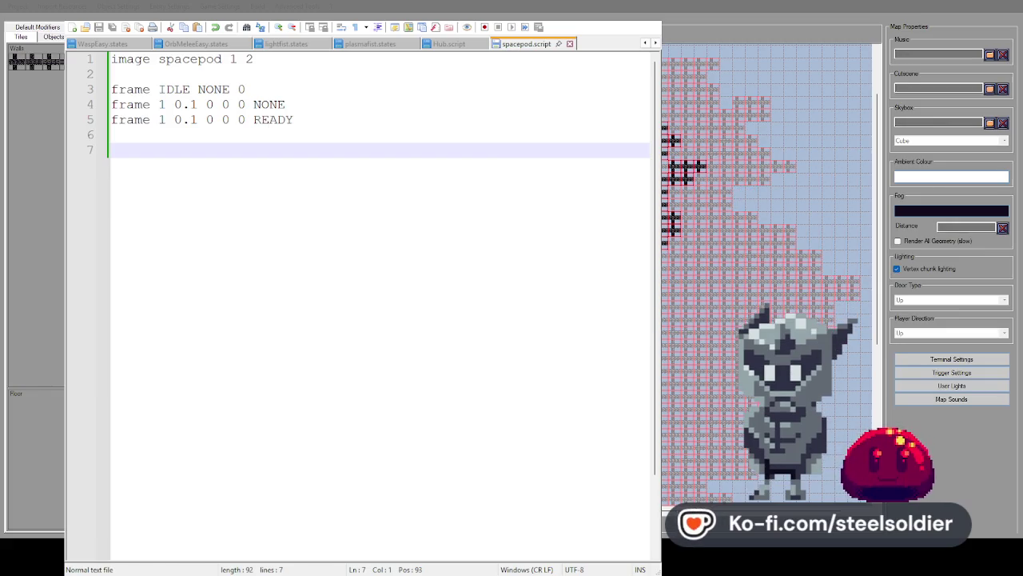
{"action": "left_click", "coordinate": [53, 37]}
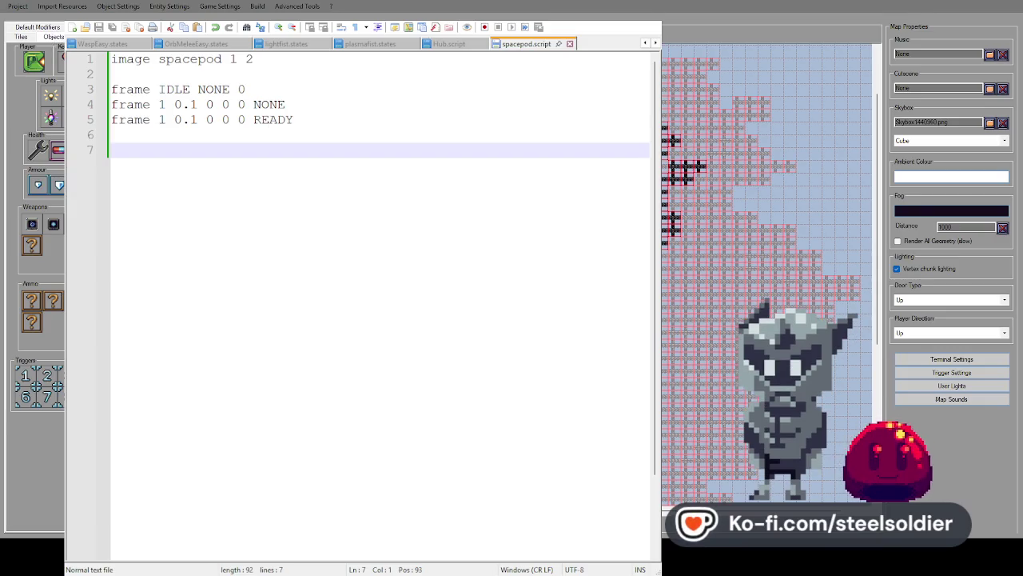
{"action": "scroll", "coordinate": [36, 288], "scroll_direction": "down", "scroll_amount": 5}
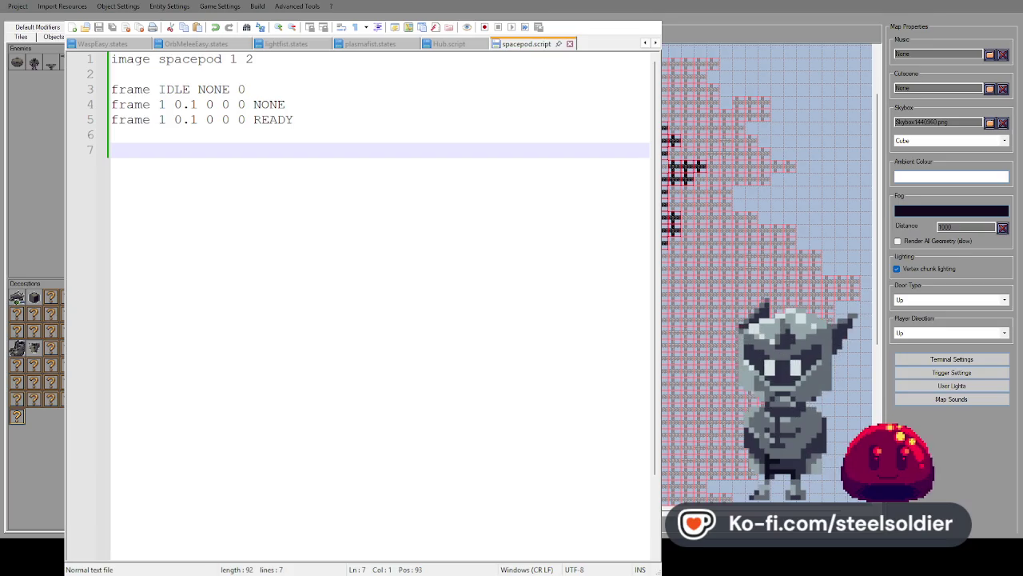
{"action": "key", "text": "F5"}
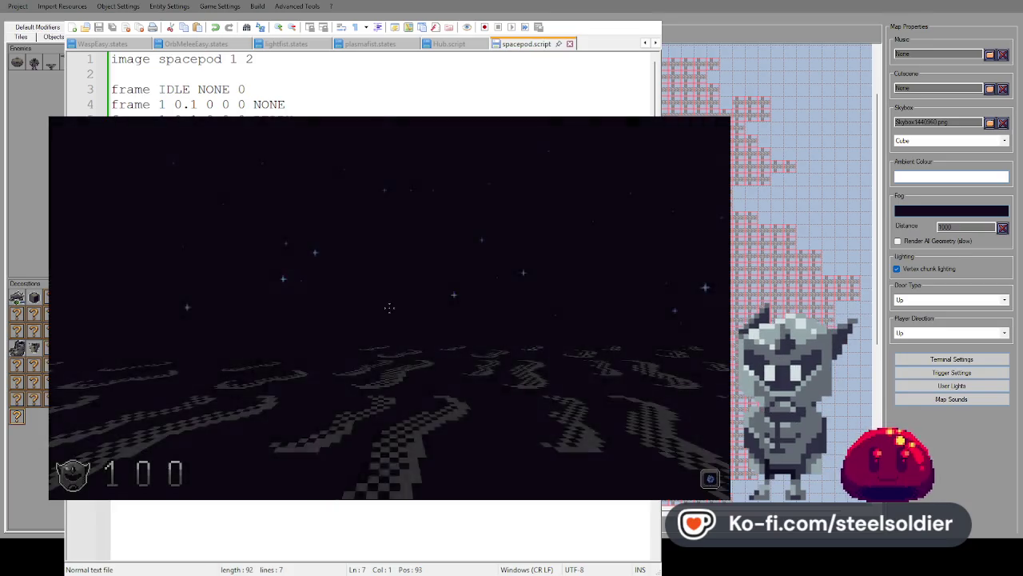
Walk around the question-mark block standing in for the spacepod, then quit the playtest.
{"action": "key", "text": "s"}
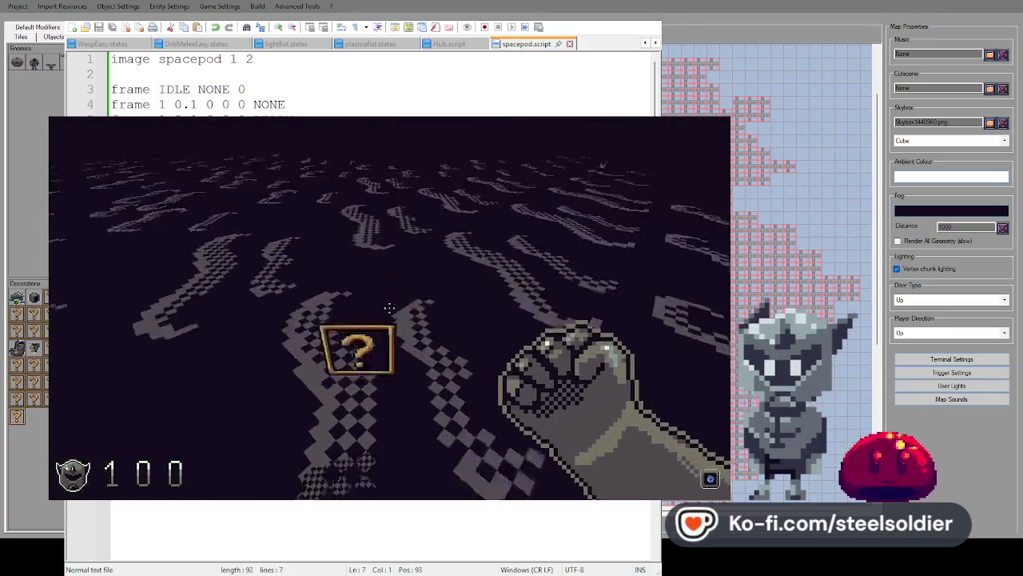
{"action": "key", "text": "Right"}
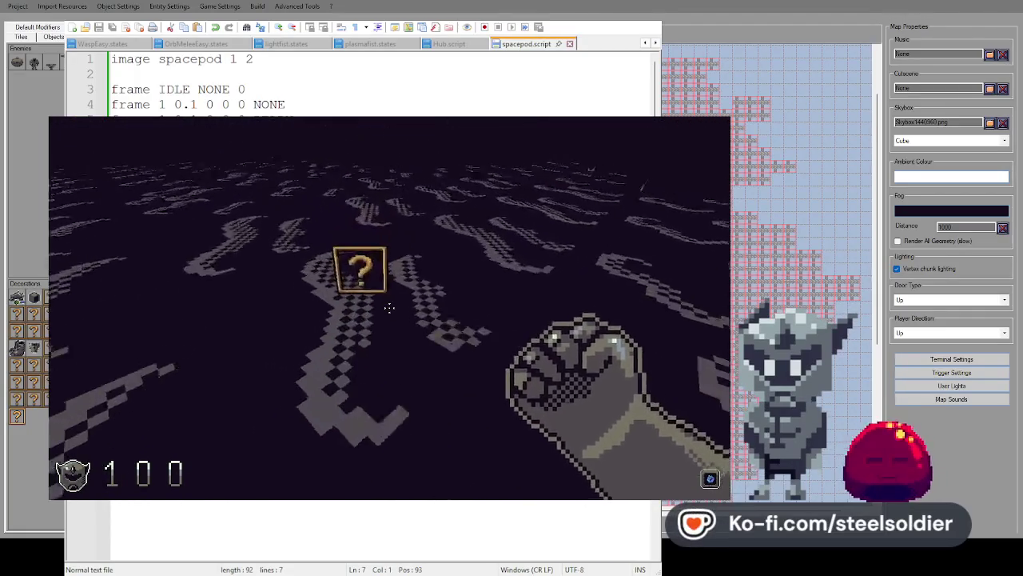
{"action": "key", "text": "Escape"}
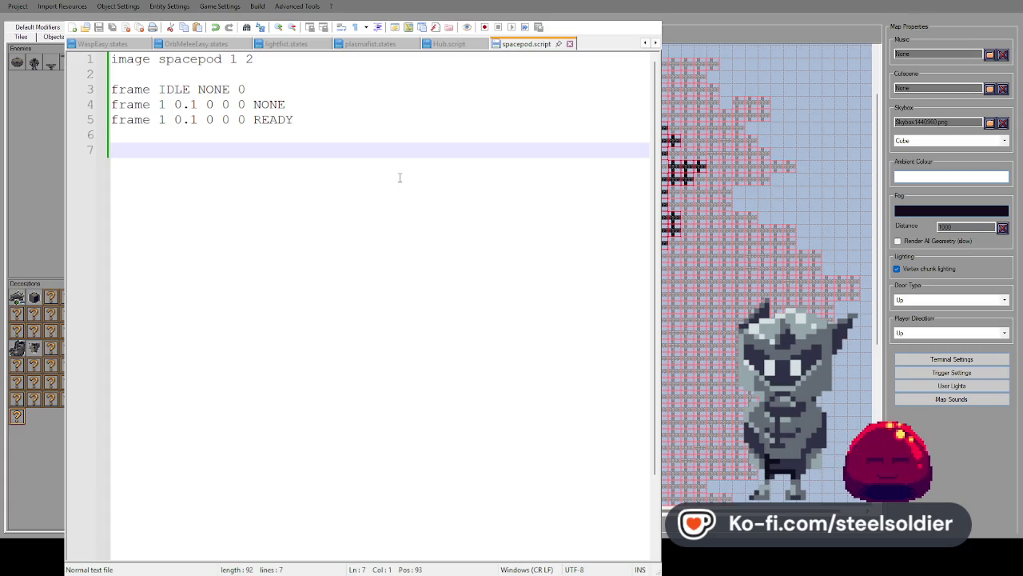
{"action": "double_click", "coordinate": [163, 105]}
{"action": "type", "text": "0"}
{"action": "double_click", "coordinate": [162, 120]}
{"action": "type", "text": "0"}
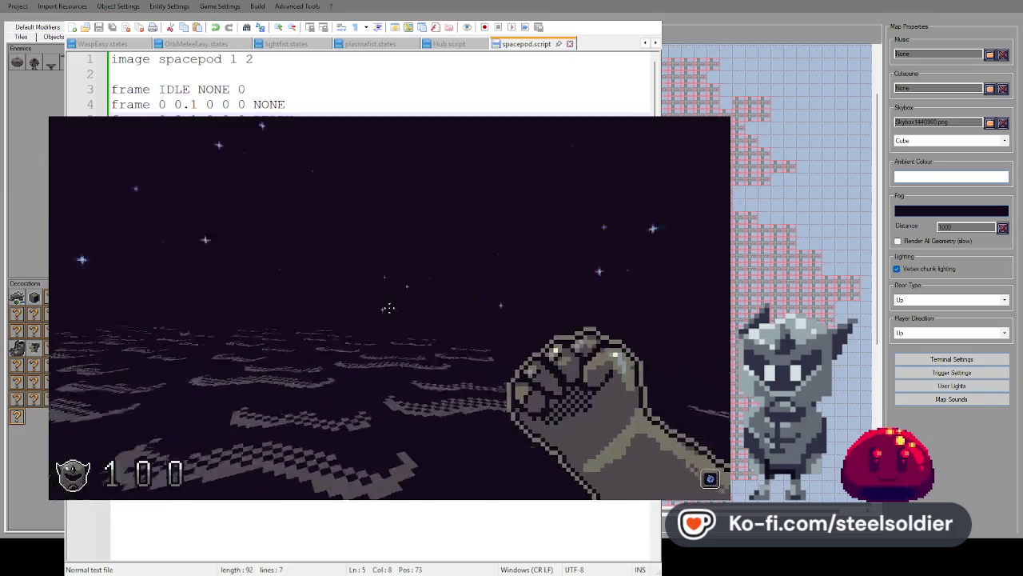
{"action": "key", "text": "Escape"}
{"action": "key", "text": "alt+F4"}
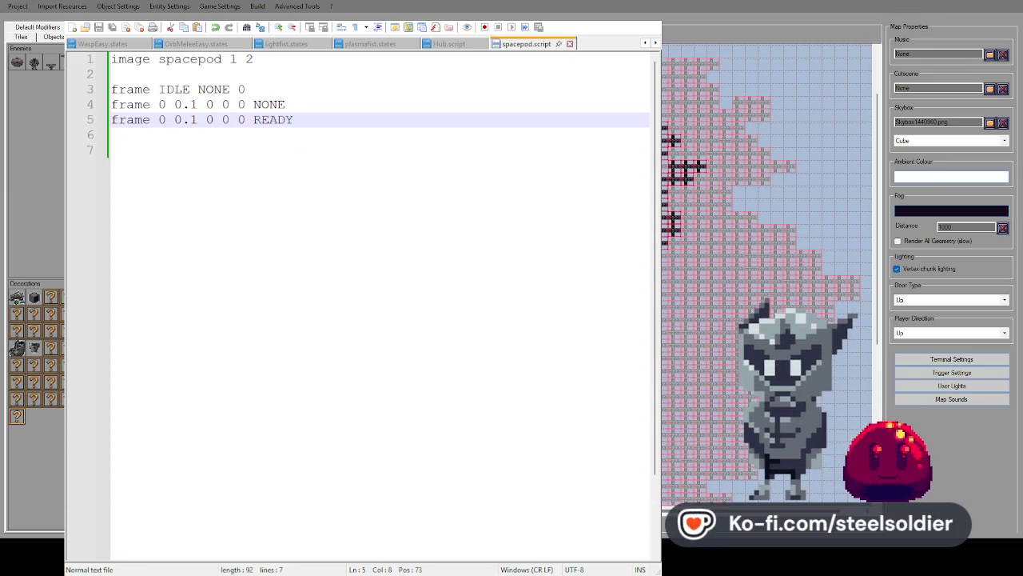
{"action": "double_click", "coordinate": [162, 103]}
{"action": "type", "text": "1"}
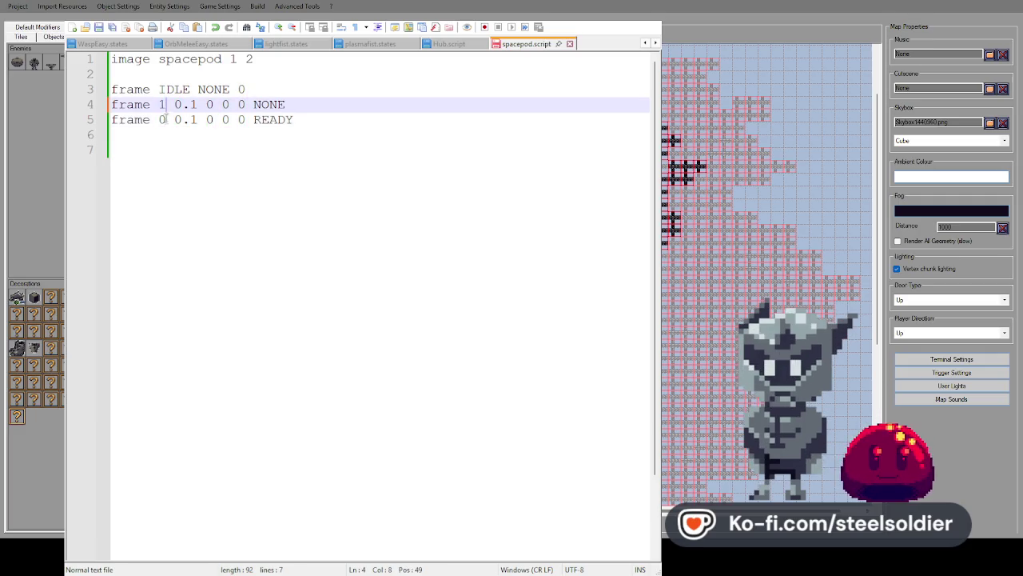
{"action": "double_click", "coordinate": [162, 120]}
{"action": "type", "text": "1"}
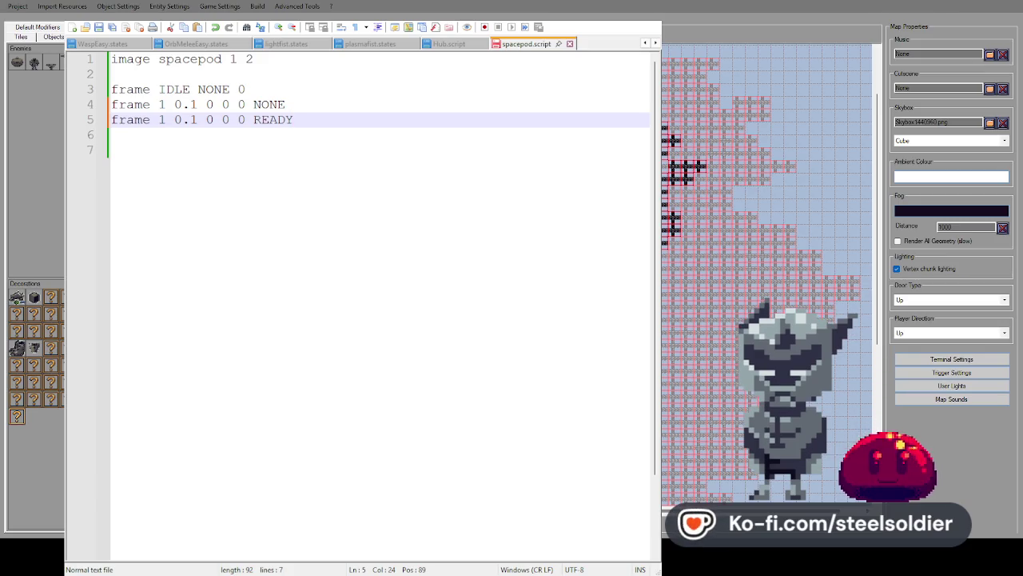
{"action": "left_click_drag", "start_coordinate": [359, 133], "coordinate": [67, 90]}
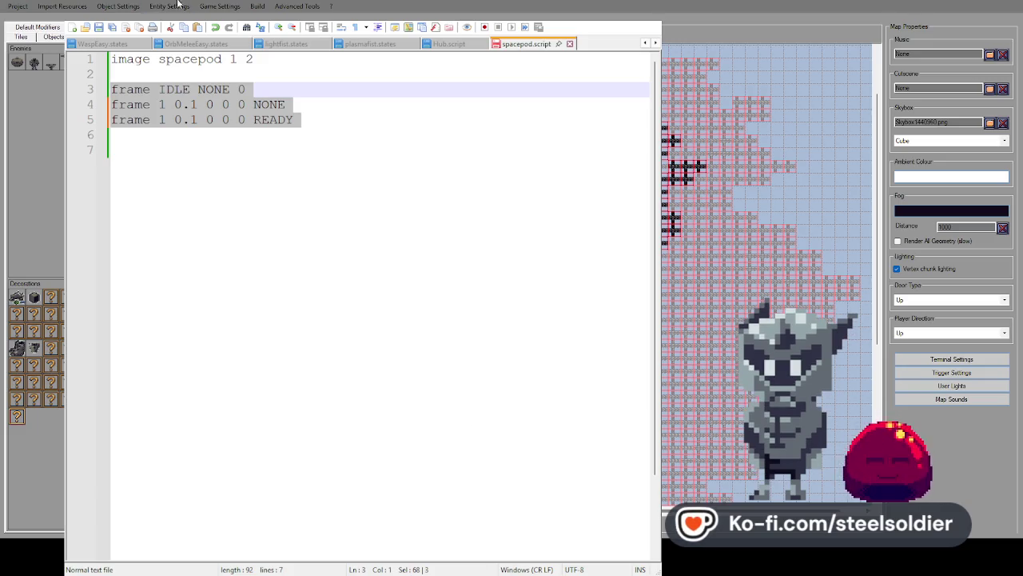
Assign the spacepod image to the decoration's Idle and Death slots in Entity Settings and accept.
{"action": "left_click", "coordinate": [120, 6]}
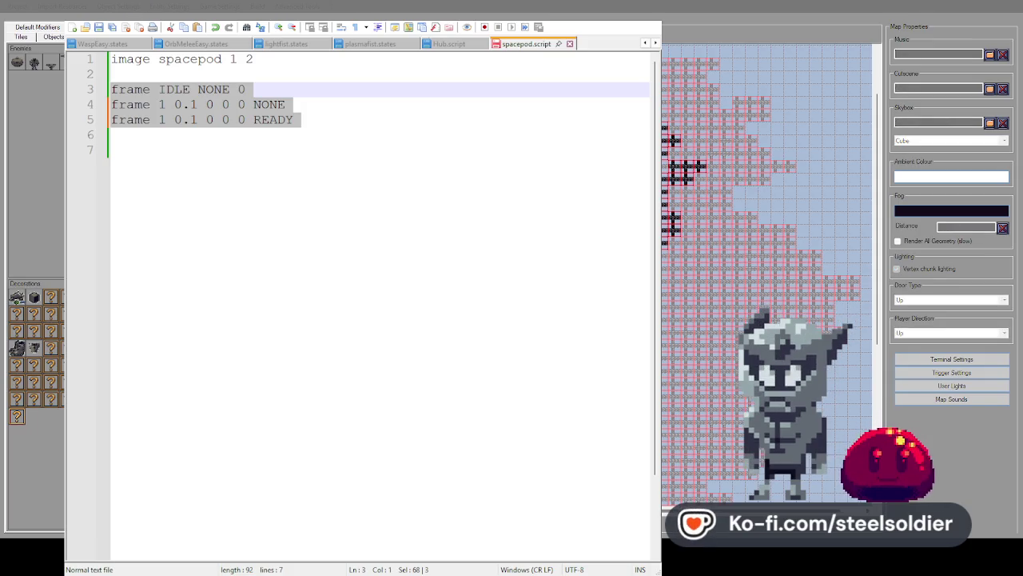
{"action": "key", "text": "Escape"}
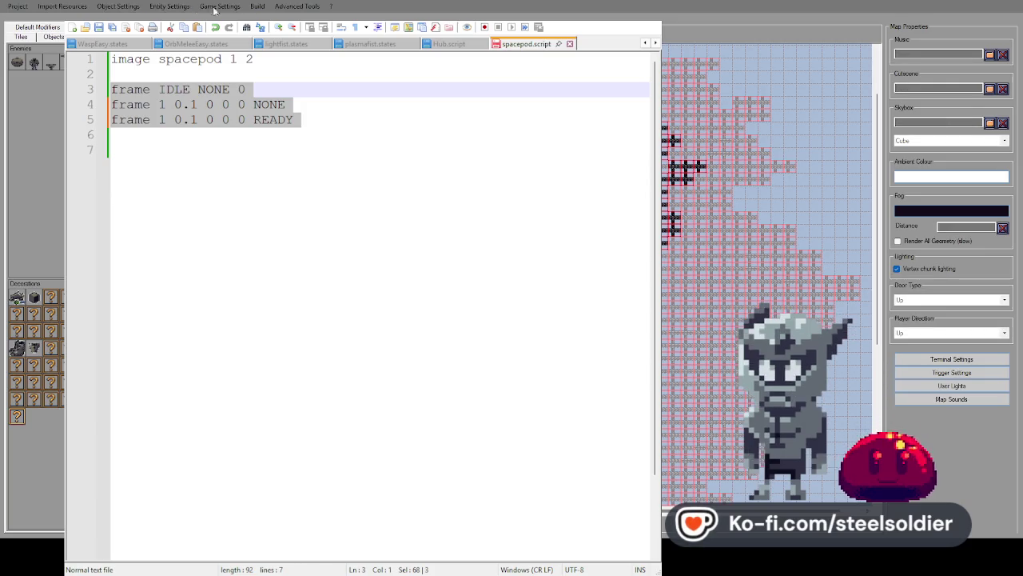
{"action": "left_click", "coordinate": [161, 7]}
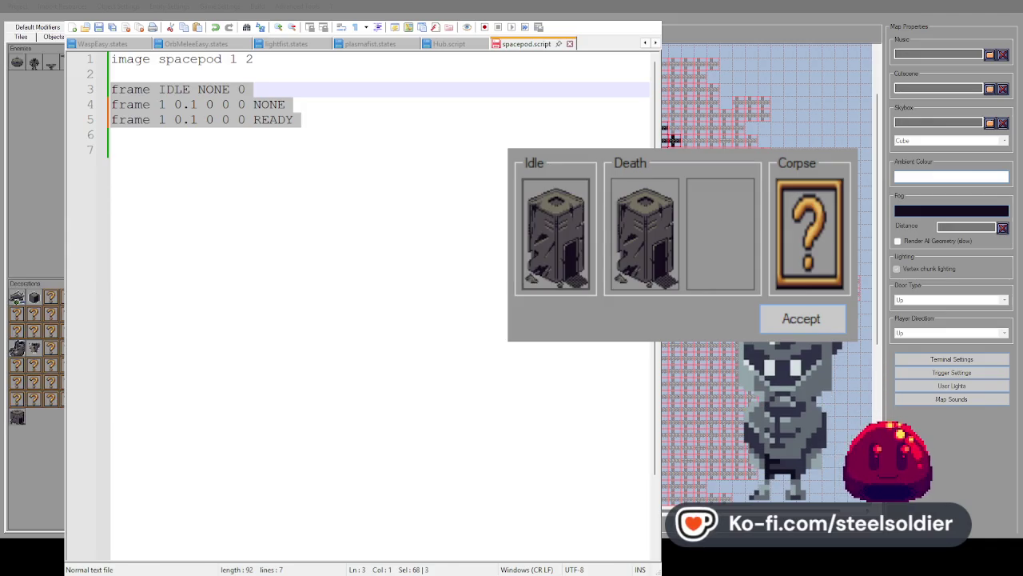
{"action": "left_click", "coordinate": [802, 316]}
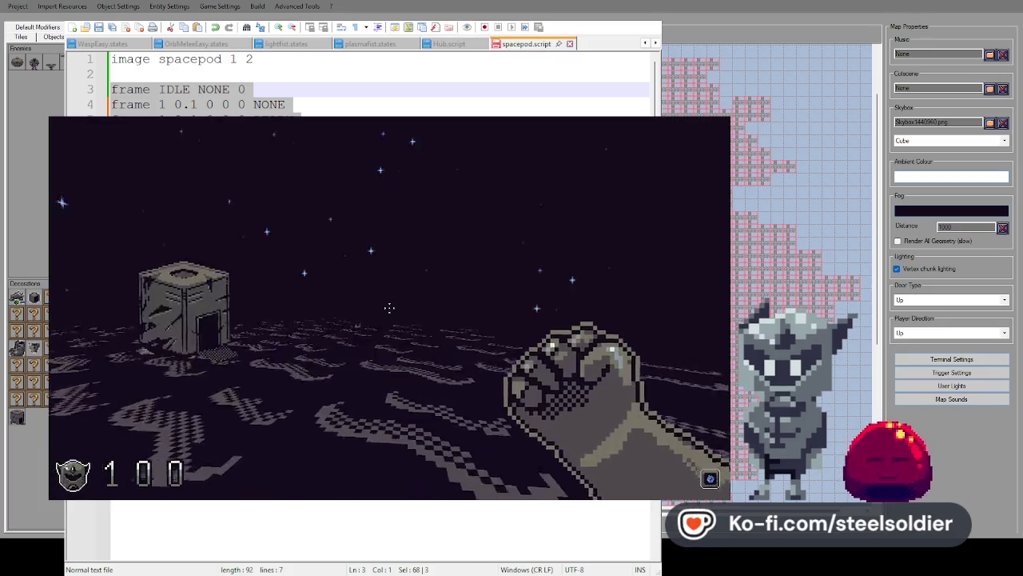
{"action": "key", "text": "w"}
{"action": "key", "text": "s"}
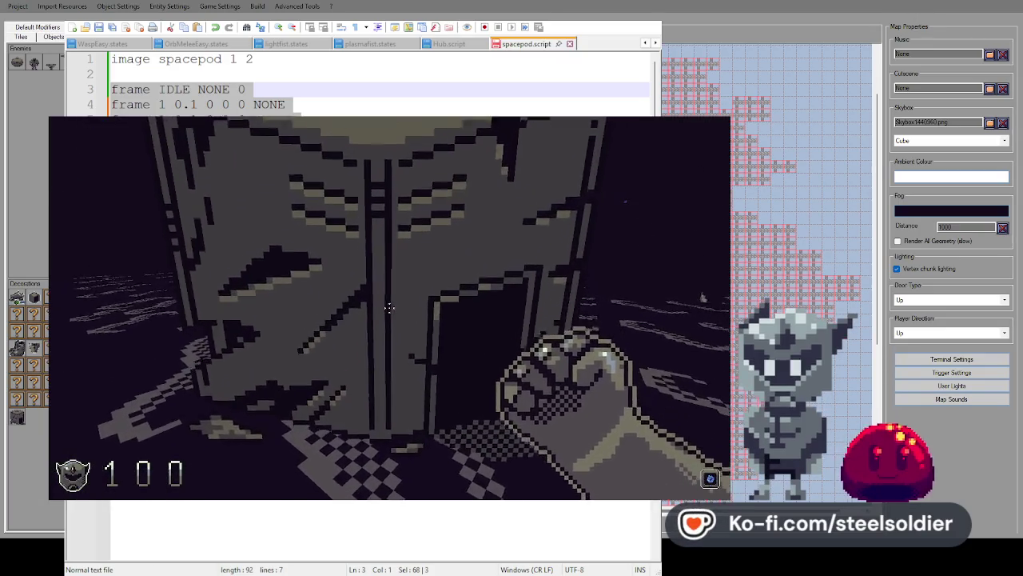
{"action": "key", "text": "w"}
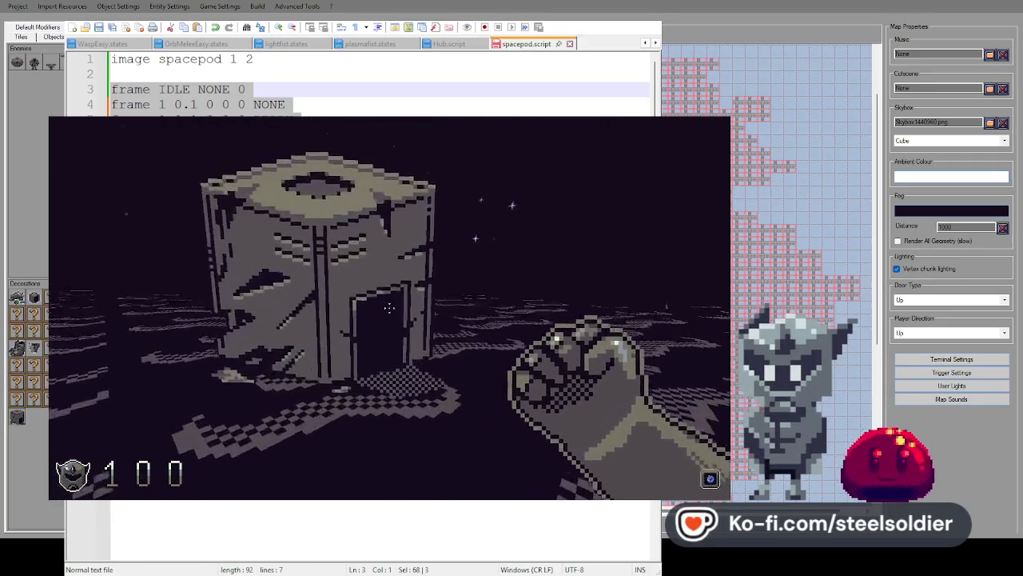
{"action": "key", "text": "s"}
{"action": "key", "text": "w"}
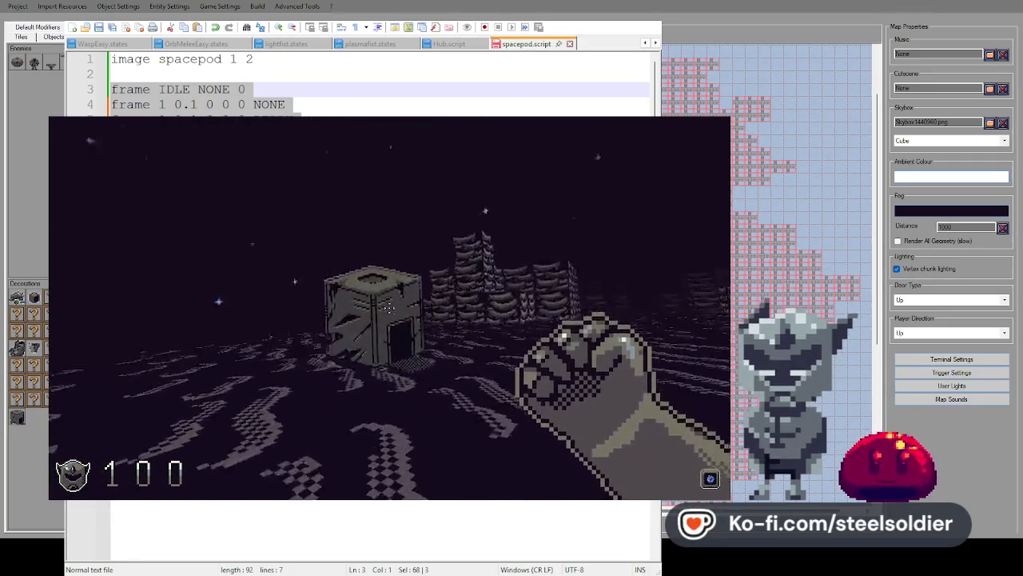
{"action": "key", "text": "s"}
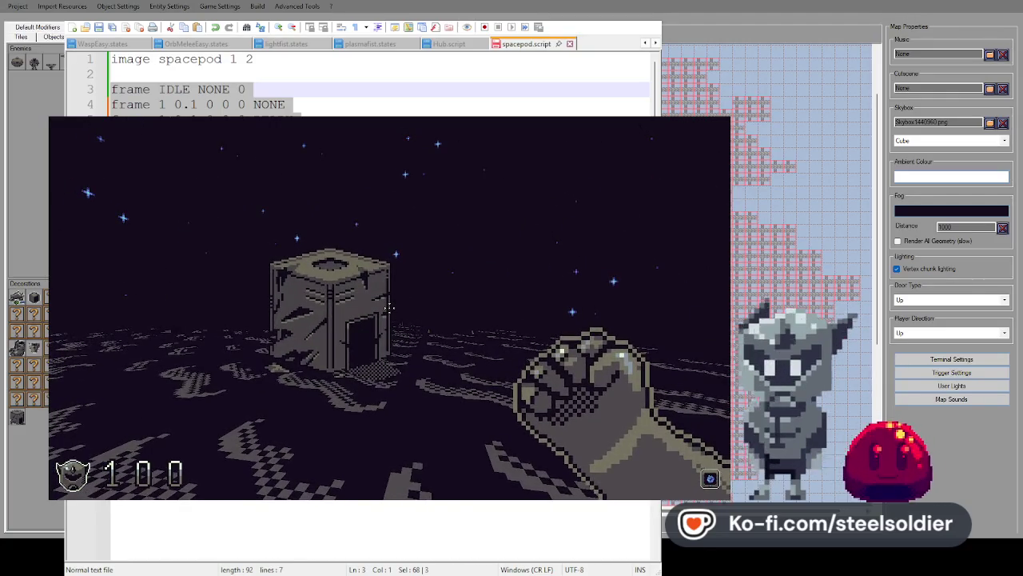
{"action": "key", "text": "w"}
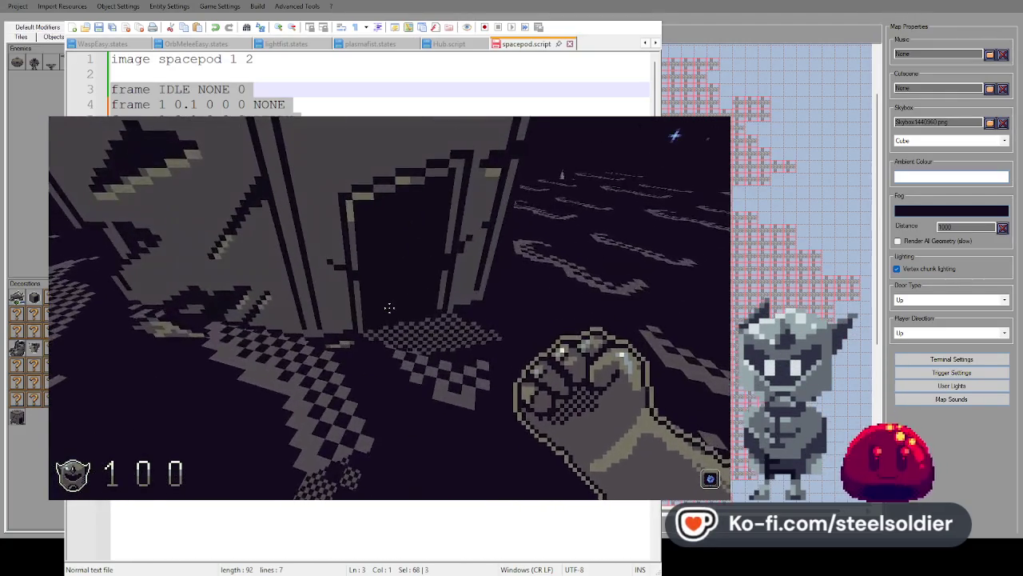
{"action": "key", "text": "w"}
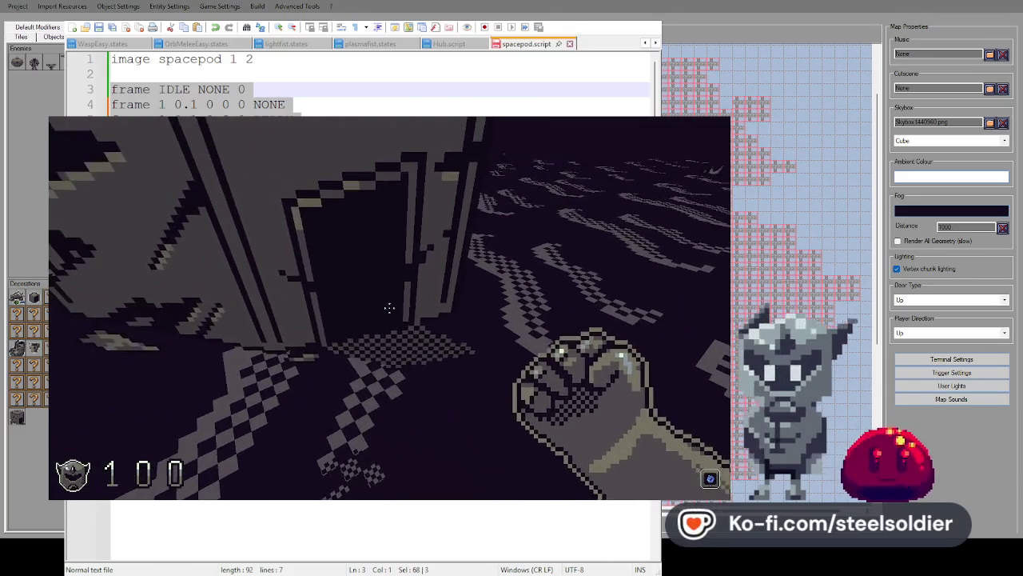
{"action": "key", "text": "s"}
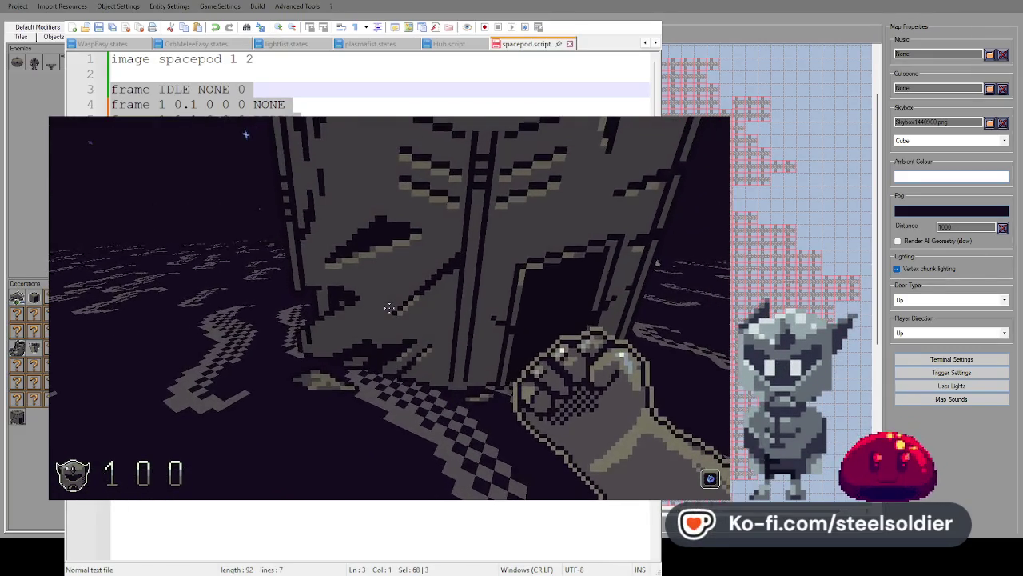
{"action": "key", "text": "s"}
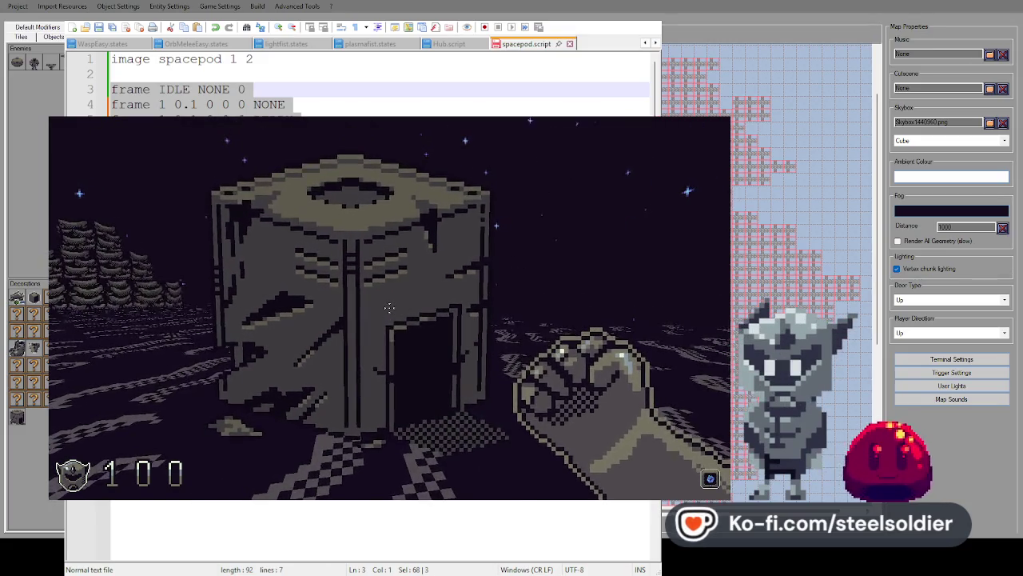
{"action": "key", "text": "s"}
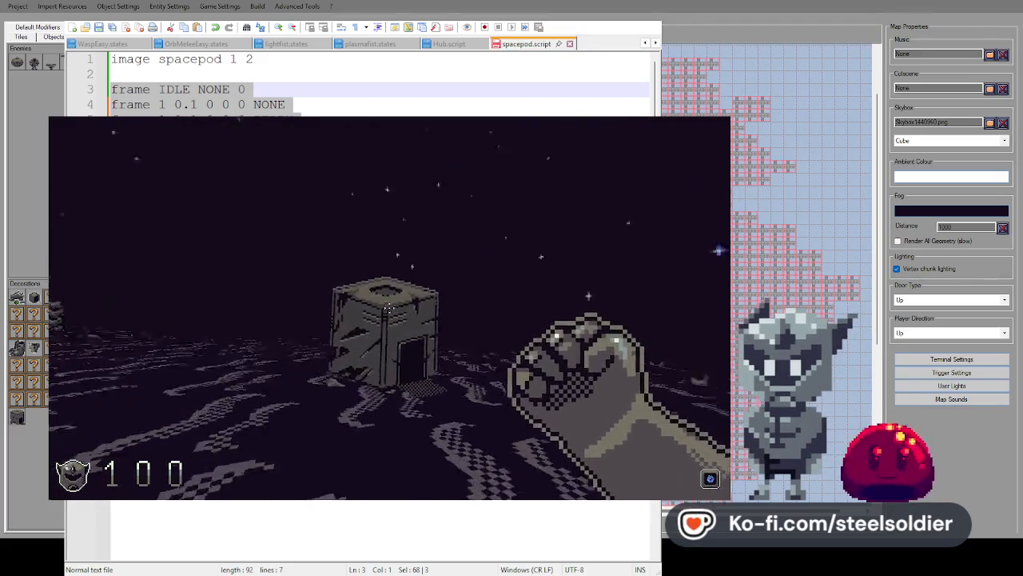
{"action": "key", "text": "s"}
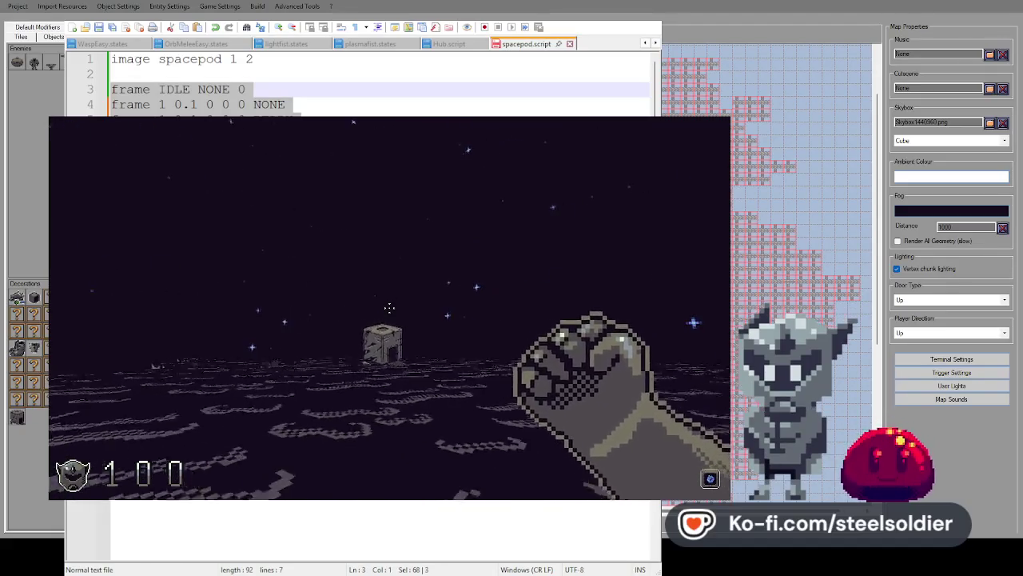
{"action": "key", "text": "w"}
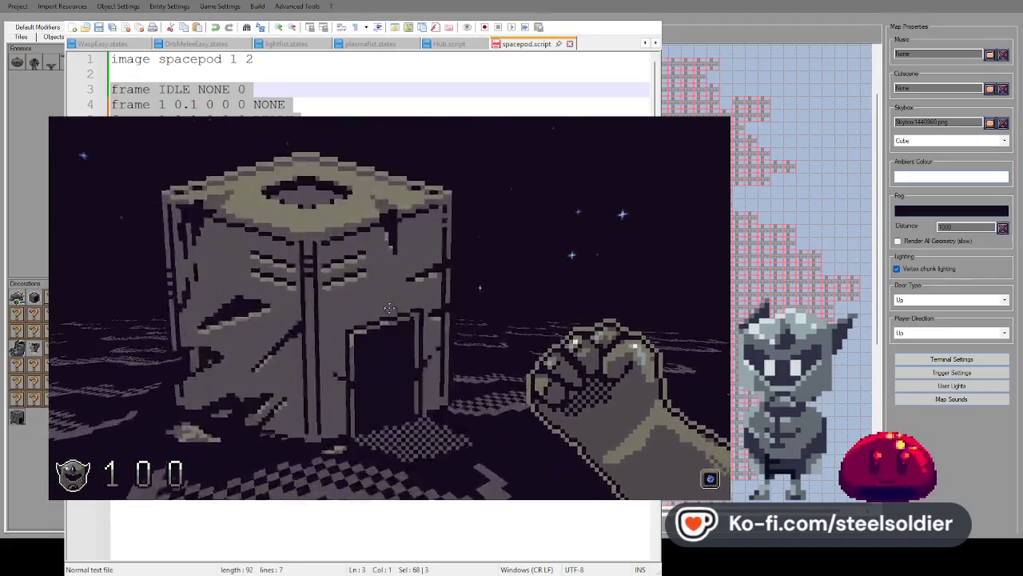
{"action": "key", "text": "s"}
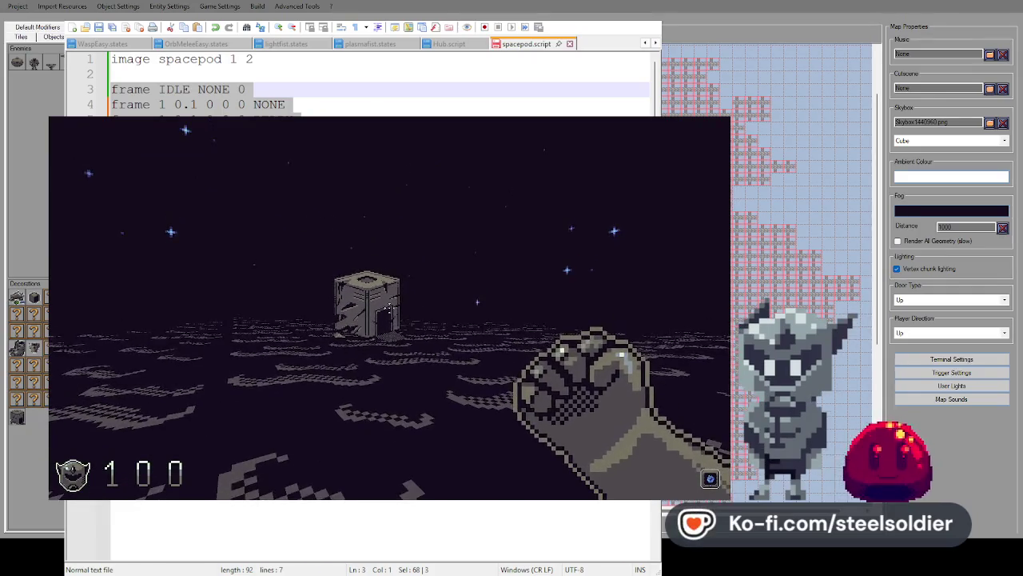
{"action": "key", "text": "w"}
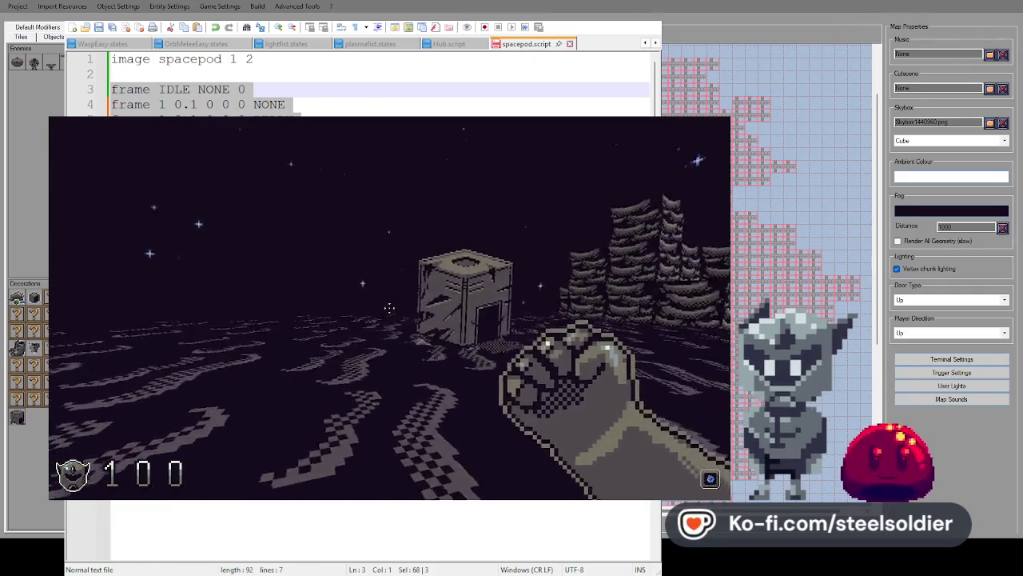
{"action": "key", "text": "Escape"}
{"action": "key", "text": "Escape"}
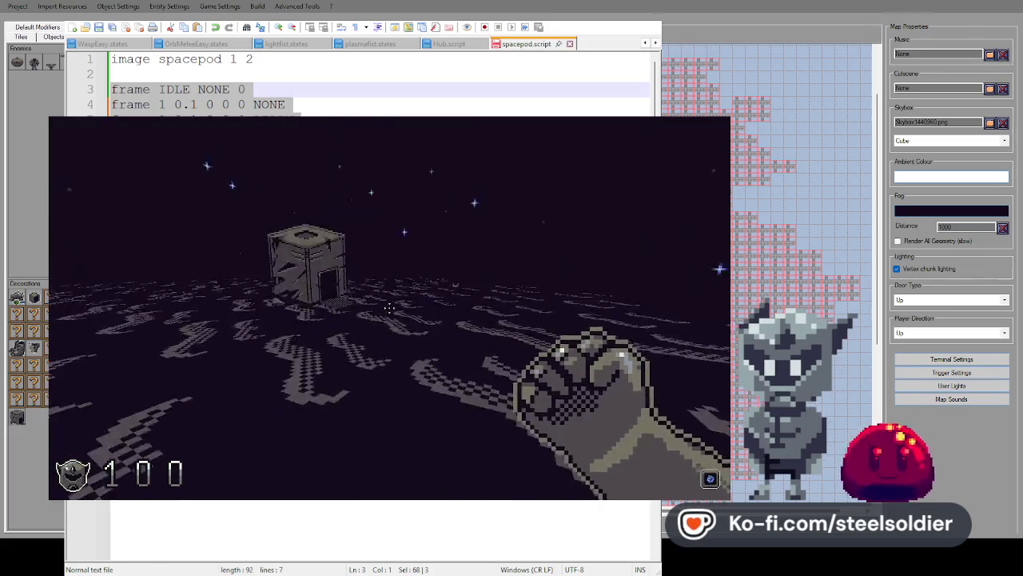
{"action": "key", "text": "w"}
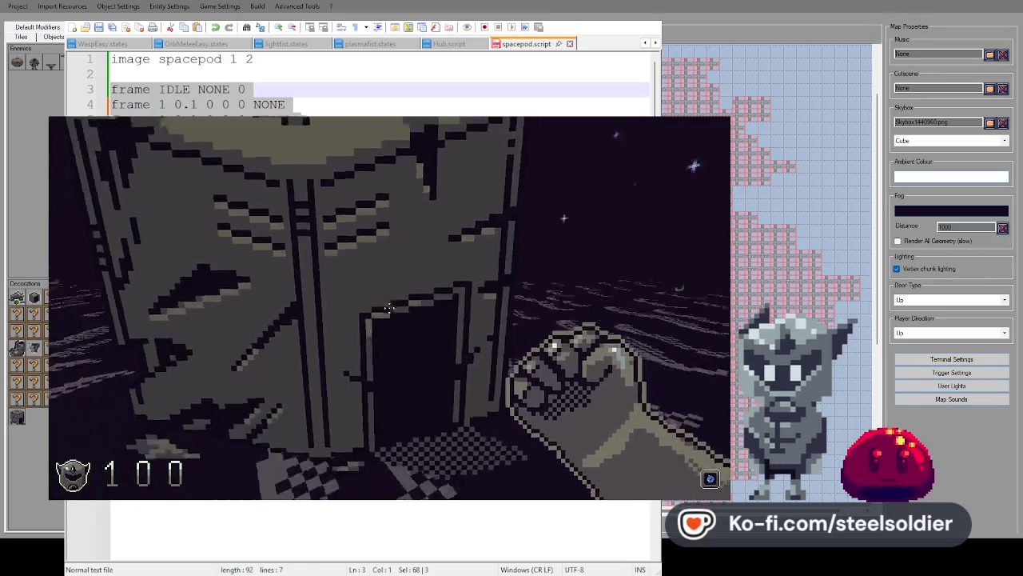
{"action": "key", "text": "w"}
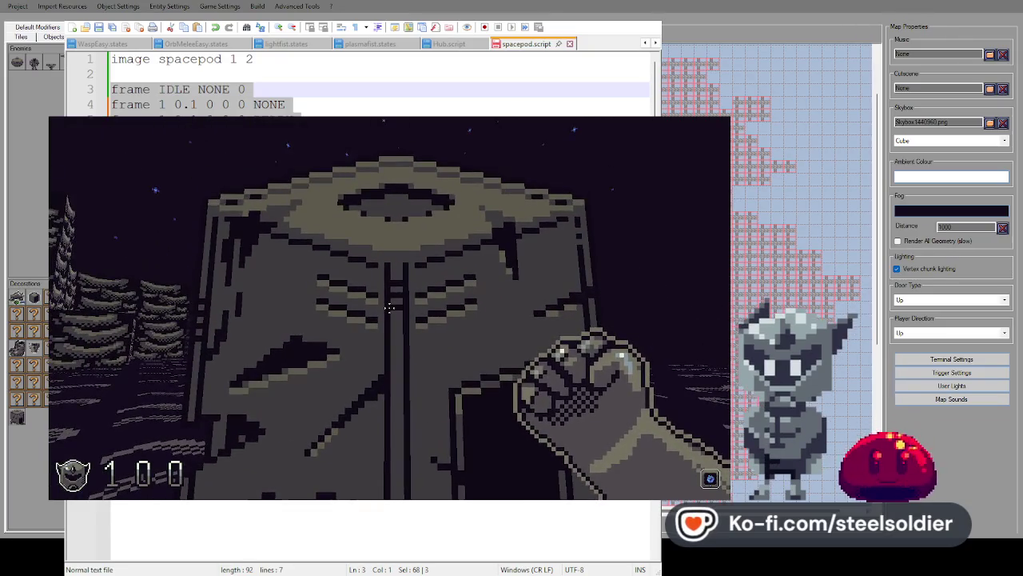
{"action": "key", "text": "s"}
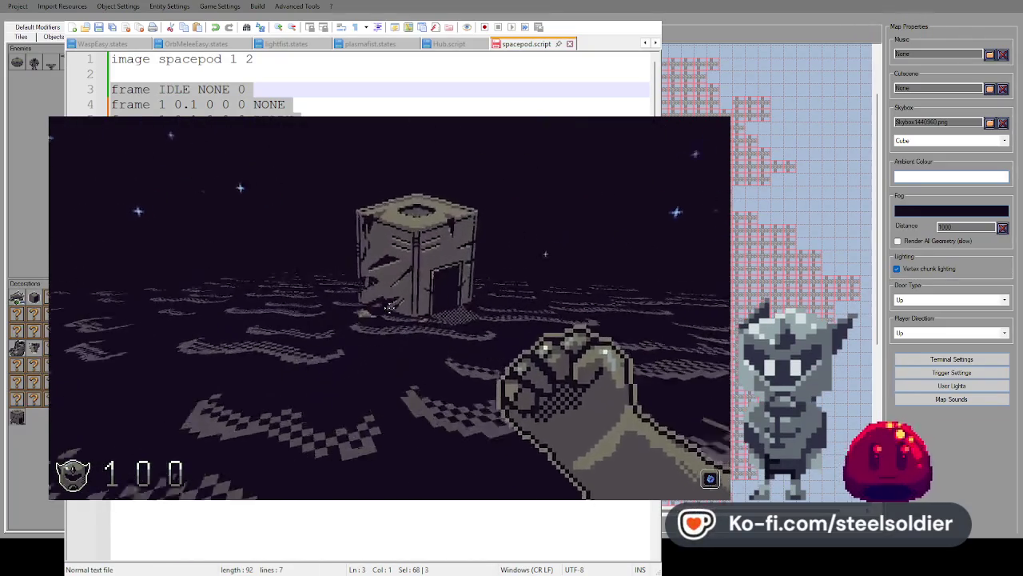
{"action": "key", "text": "w"}
{"action": "key", "text": "s"}
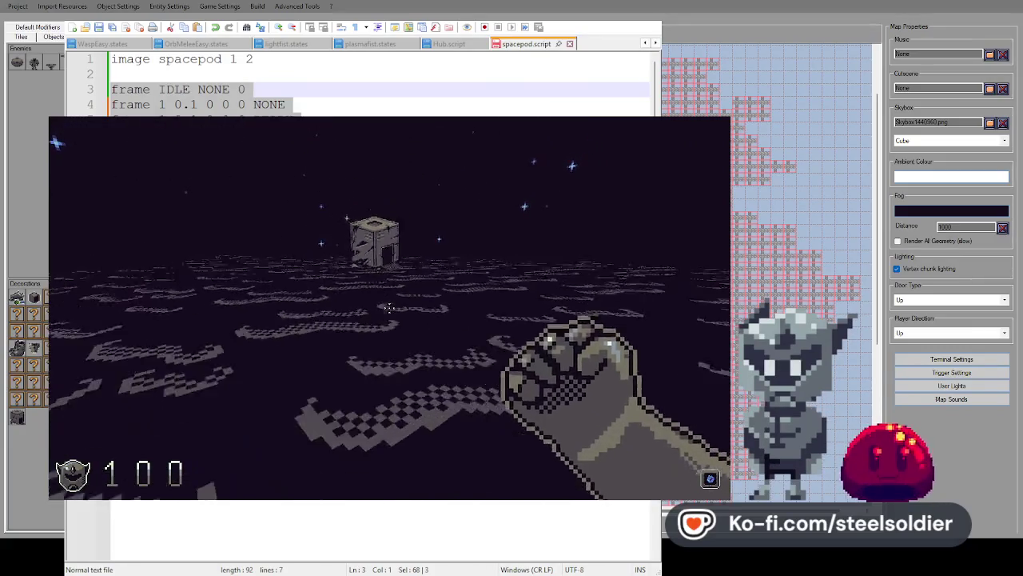
{"action": "key", "text": "w"}
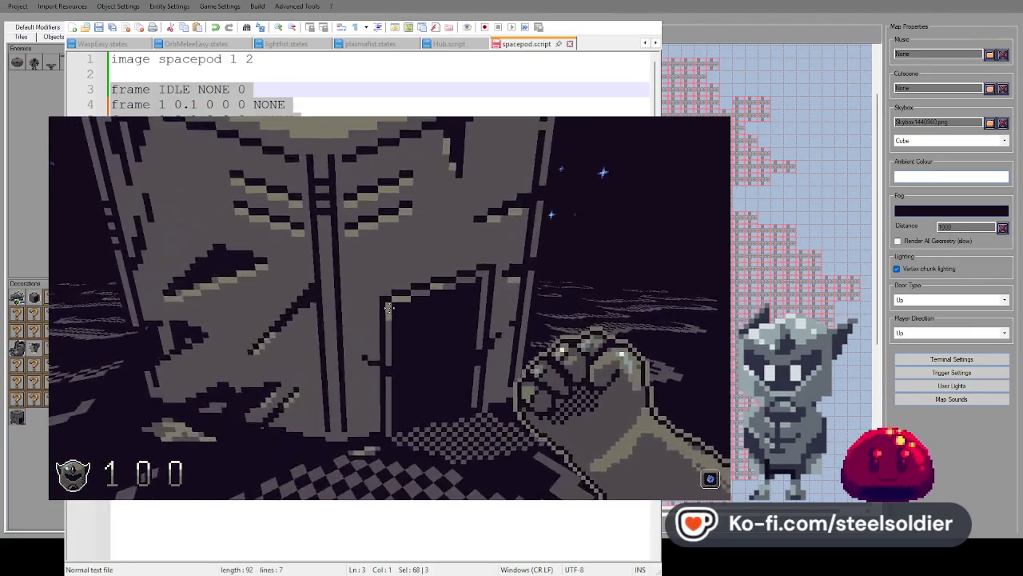
{"action": "key", "text": "s"}
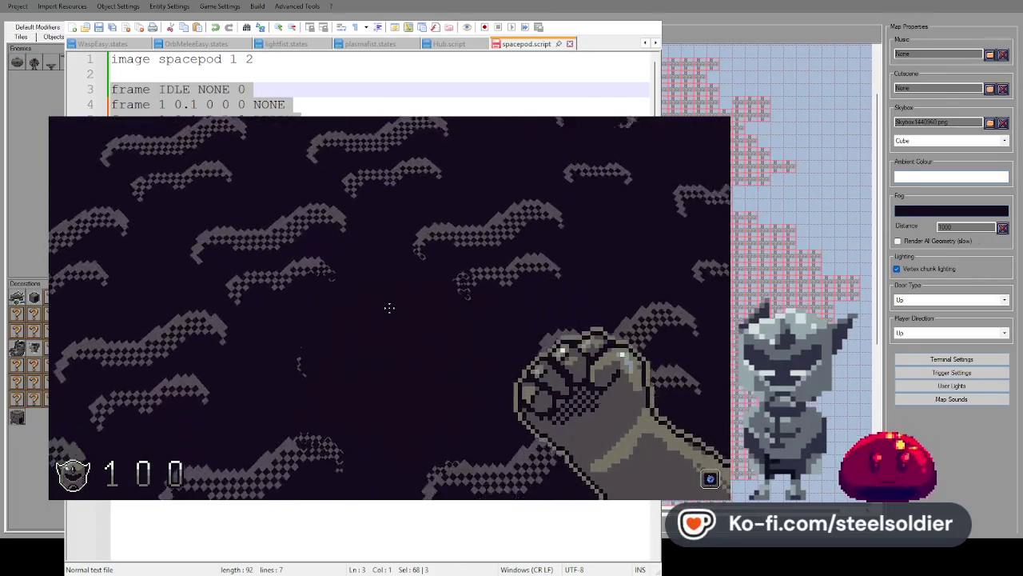
{"action": "key", "text": "Up"}
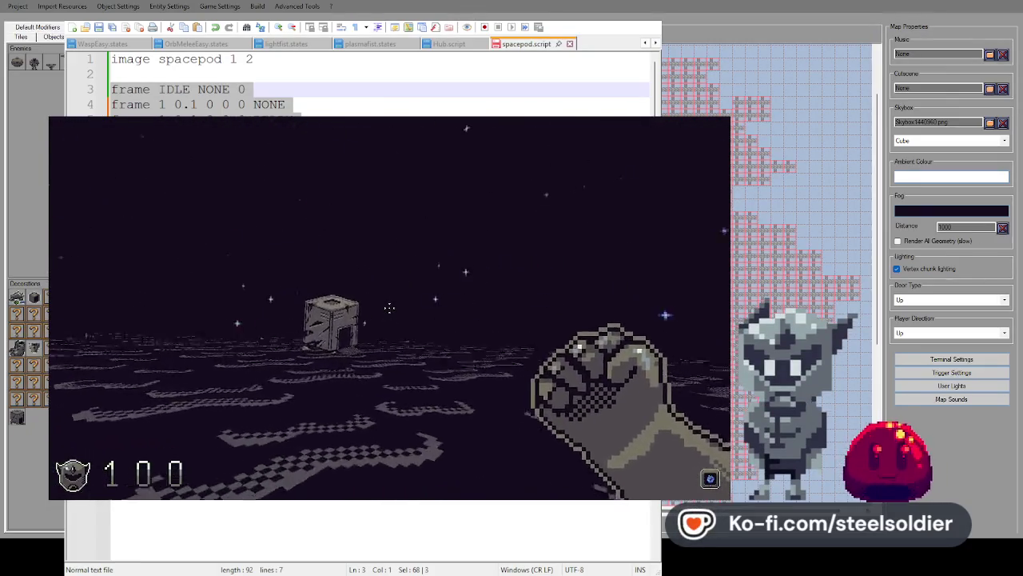
{"action": "key", "text": "w"}
{"action": "key", "text": "Down"}
{"action": "key", "text": "s"}
{"action": "key", "text": "Escape"}
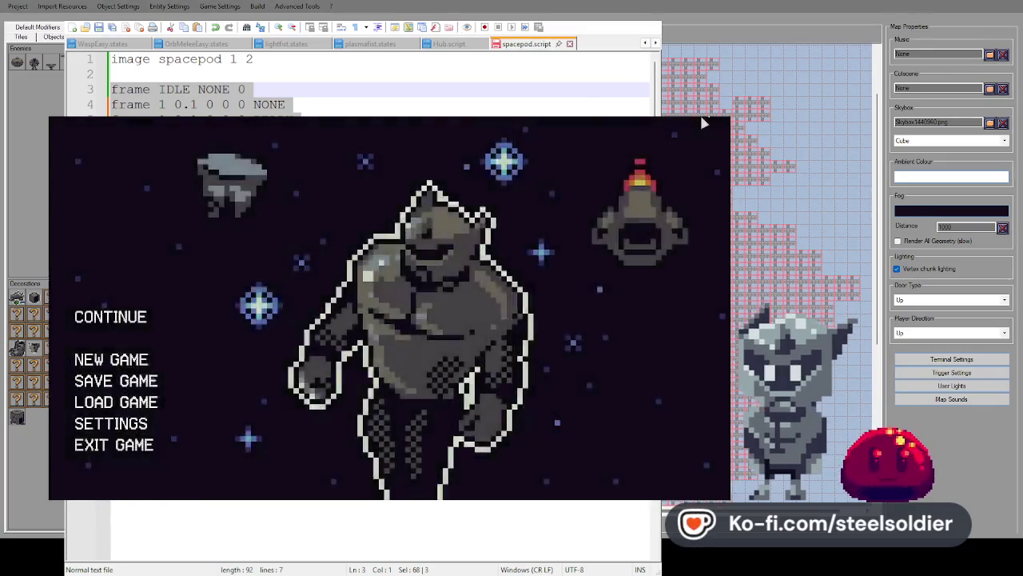
{"action": "key", "text": "Escape"}
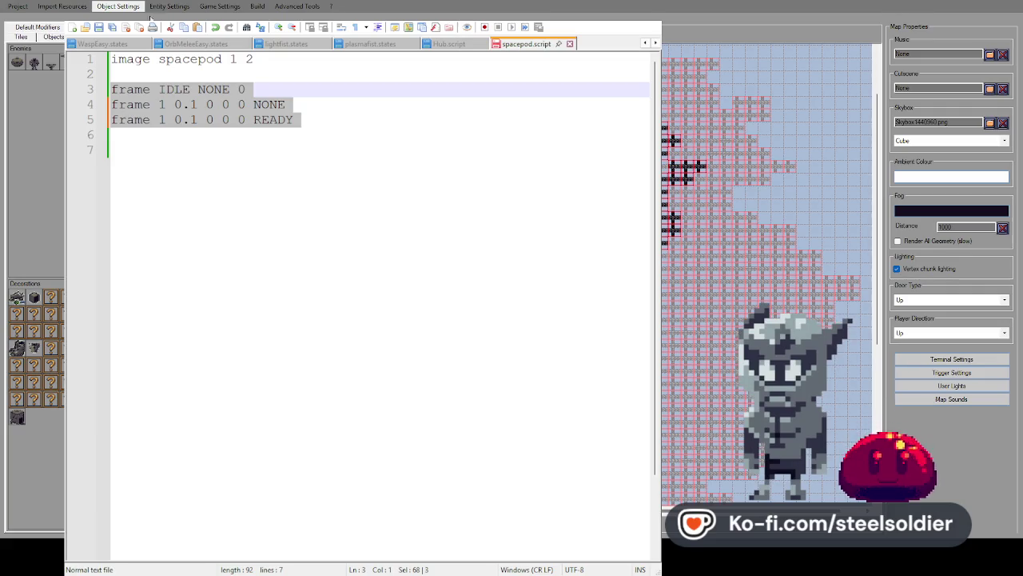
{"action": "left_click", "coordinate": [168, 7]}
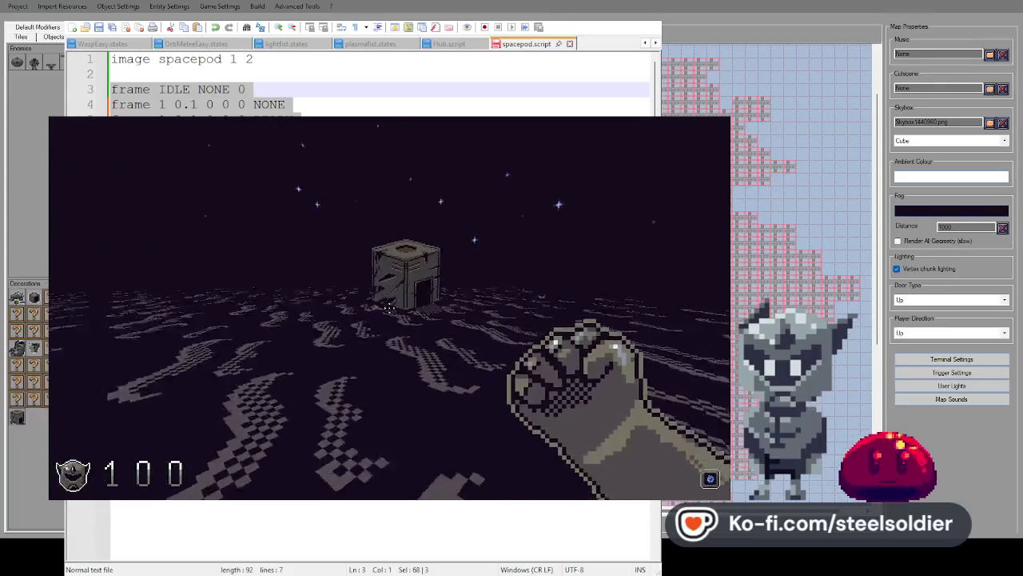
{"action": "key", "text": "w"}
{"action": "key", "text": "w"}
{"action": "key", "text": "Left"}
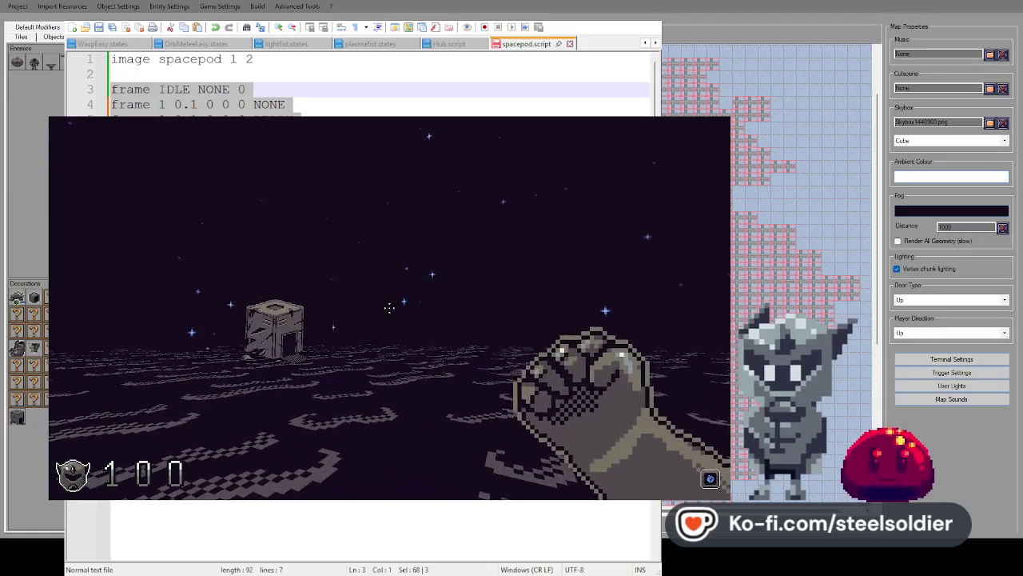
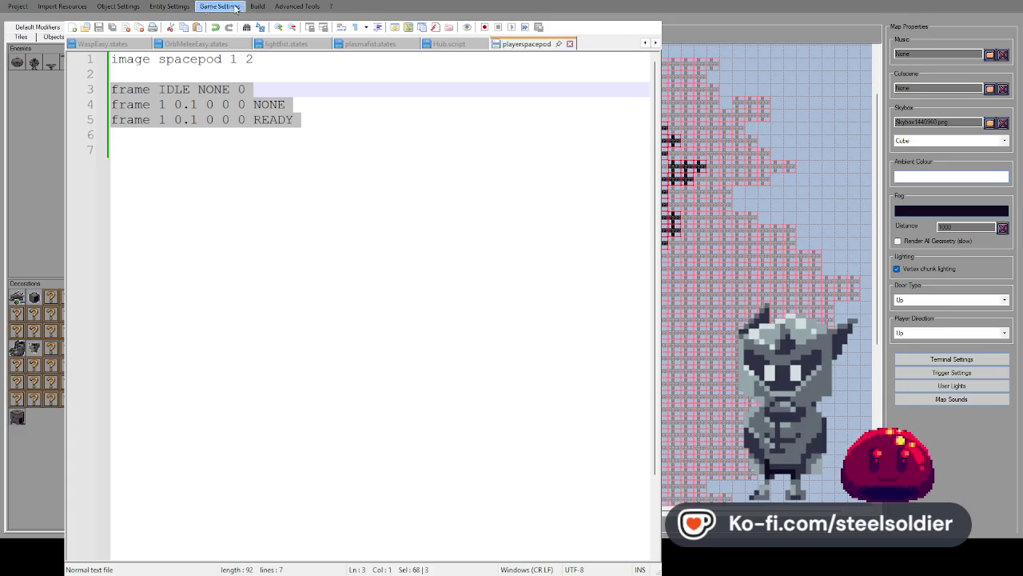
Bring up the spacepod entity's sprite preview from the map editor's settings menu.
{"action": "left_click", "coordinate": [138, 8]}
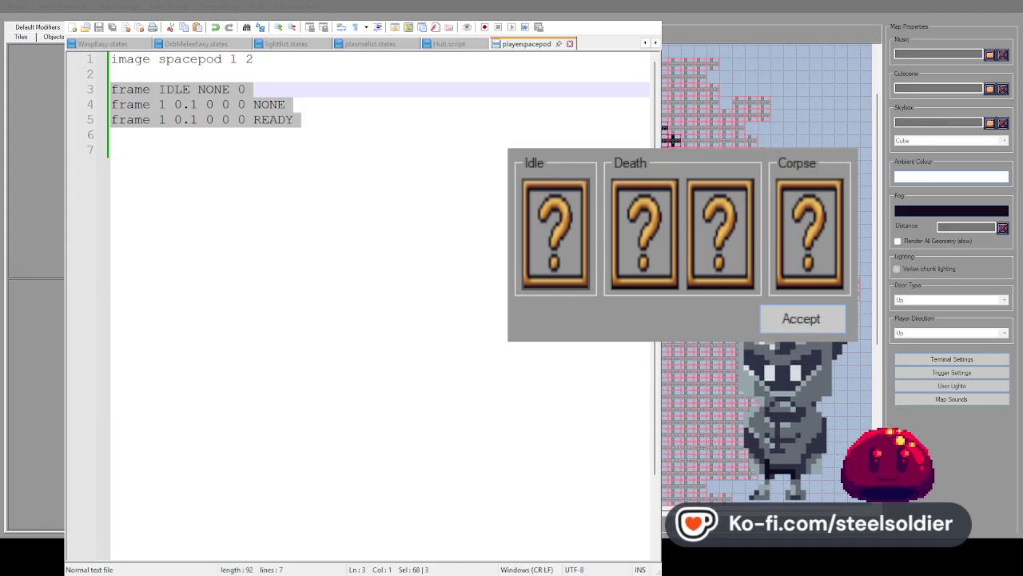
Save the frames as playerspacepod.states, then recheck and dismiss the entity's sprite preview.
{"action": "key", "text": "Return"}
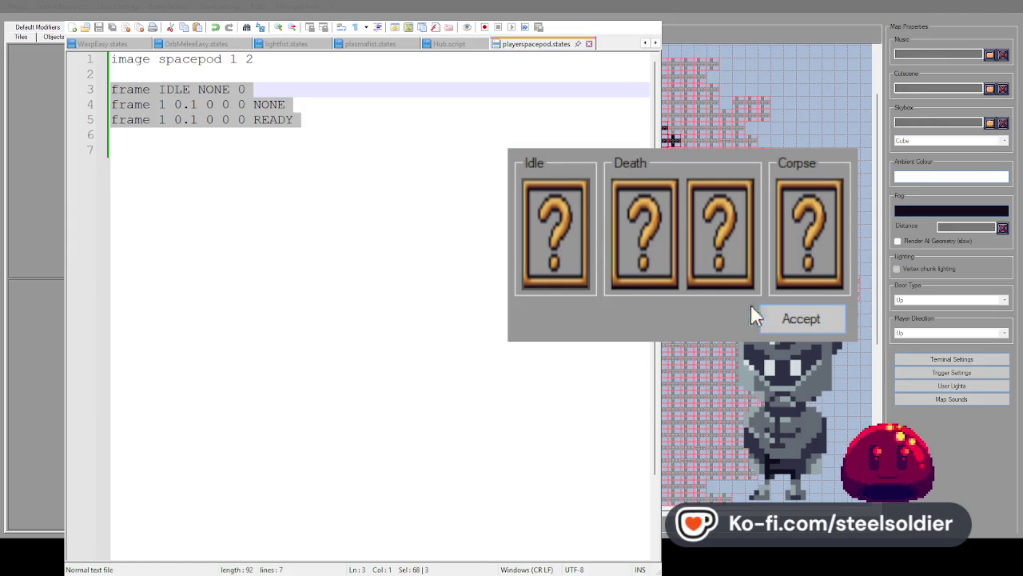
{"action": "left_click", "coordinate": [799, 319]}
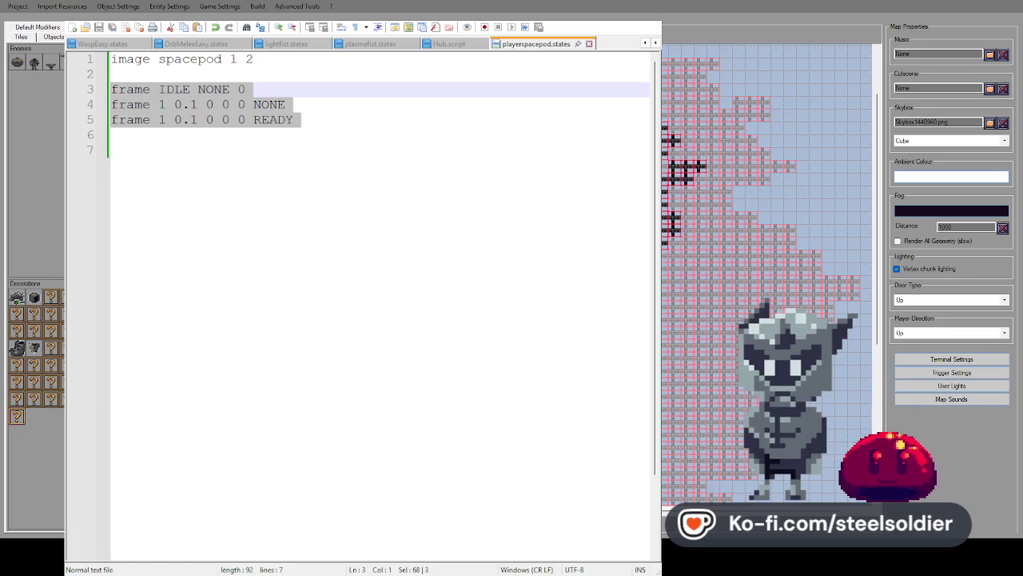
{"action": "left_click", "coordinate": [166, 9]}
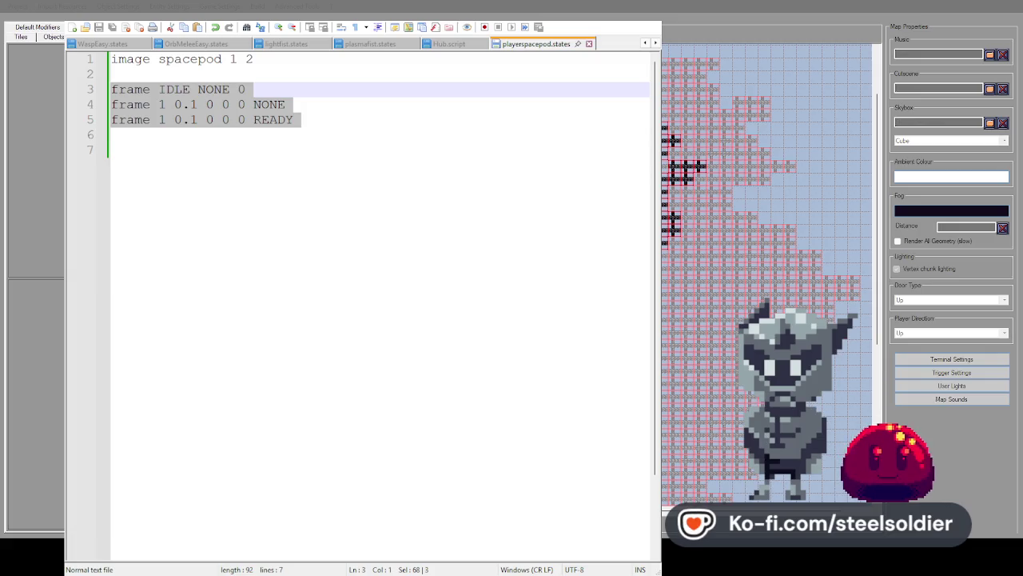
{"action": "left_click", "coordinate": [802, 317]}
{"action": "left_click", "coordinate": [767, 311]}
{"action": "left_click", "coordinate": [767, 311]}
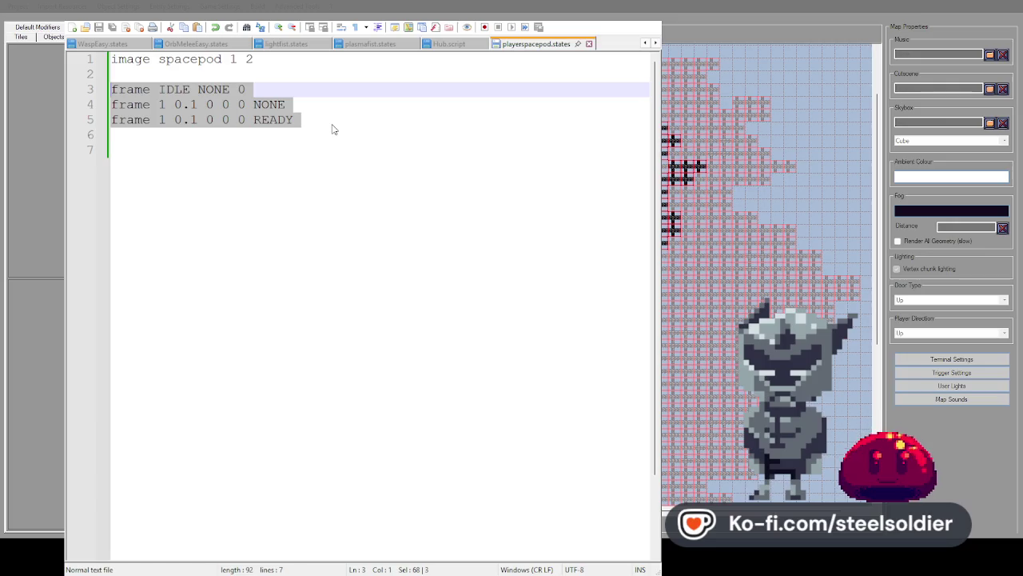
Resave playerspacepod.states, reload the preview, and scroll the palette up to Player, Lights and Health.
{"action": "left_click", "coordinate": [449, 44]}
{"action": "left_click", "coordinate": [513, 46]}
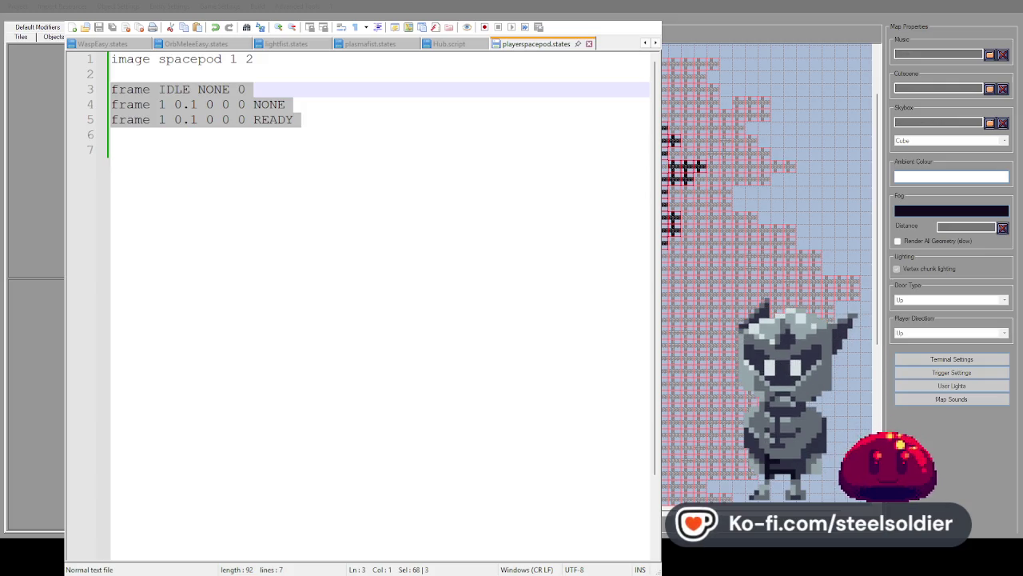
{"action": "key", "text": "ctrl+s"}
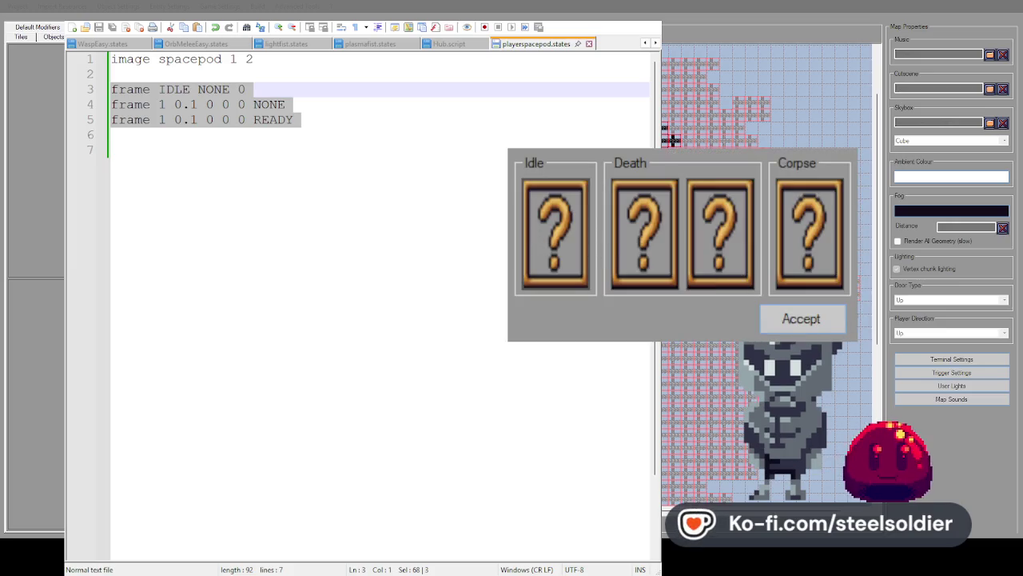
{"action": "left_click", "coordinate": [803, 323]}
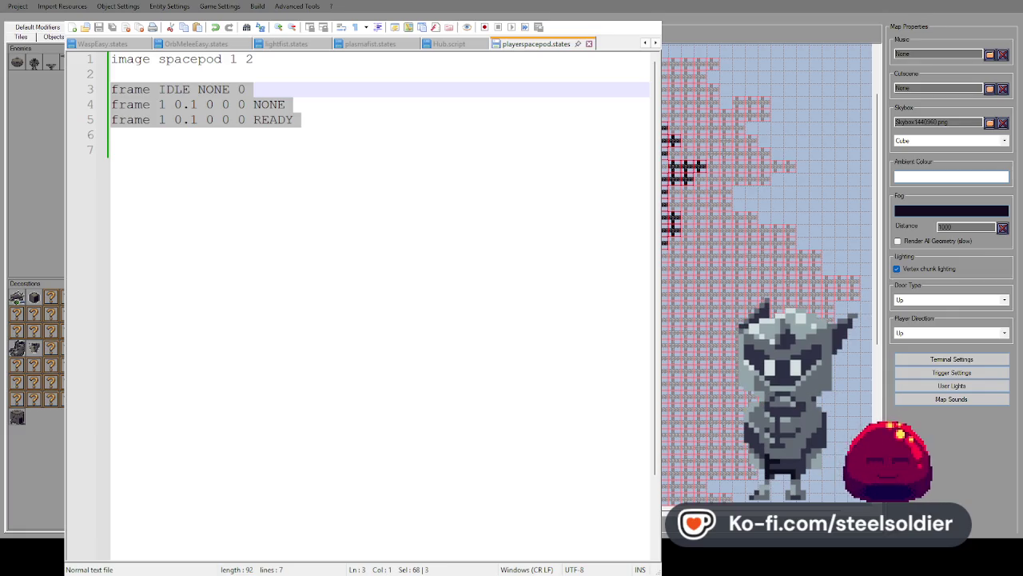
{"action": "left_click", "coordinate": [180, 10]}
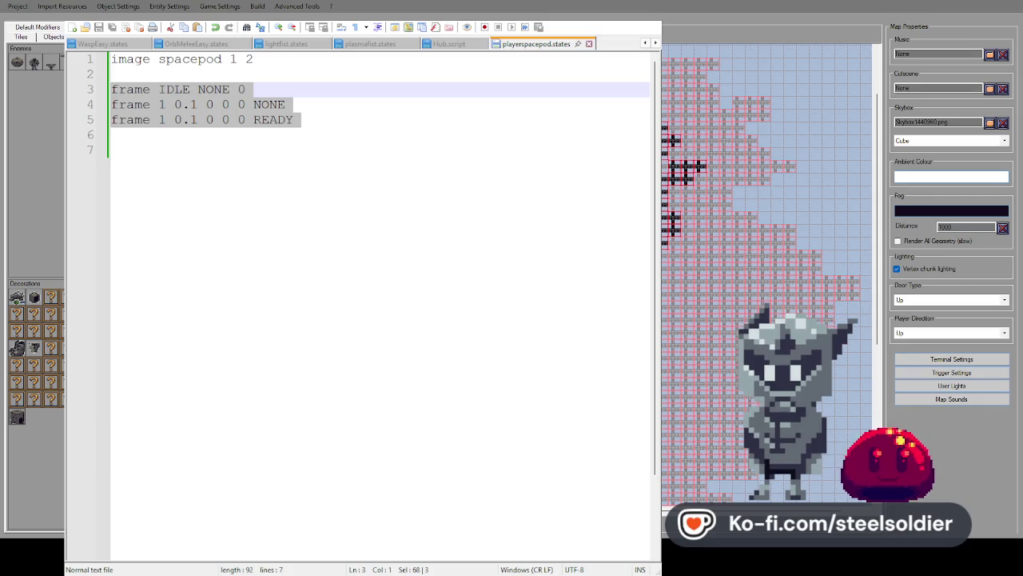
{"action": "scroll", "coordinate": [35, 64], "scroll_direction": "up", "scroll_amount": 10}
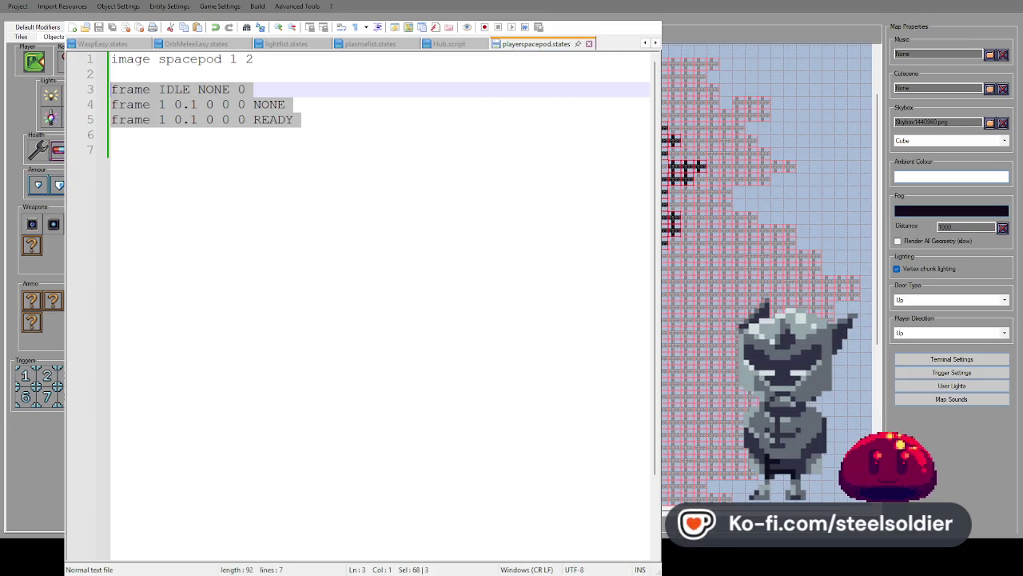
{"action": "left_click", "coordinate": [334, 157]}
{"action": "key", "text": "ctrl+a"}
{"action": "key", "text": "Delete"}
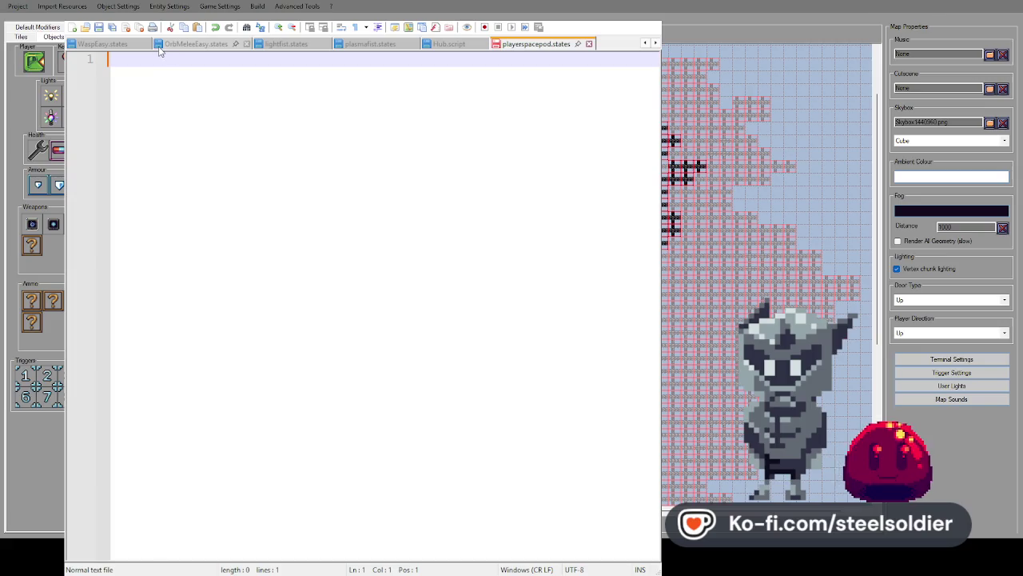
{"action": "type", "text": "vn 1"}
{"action": "key", "text": "Return"}
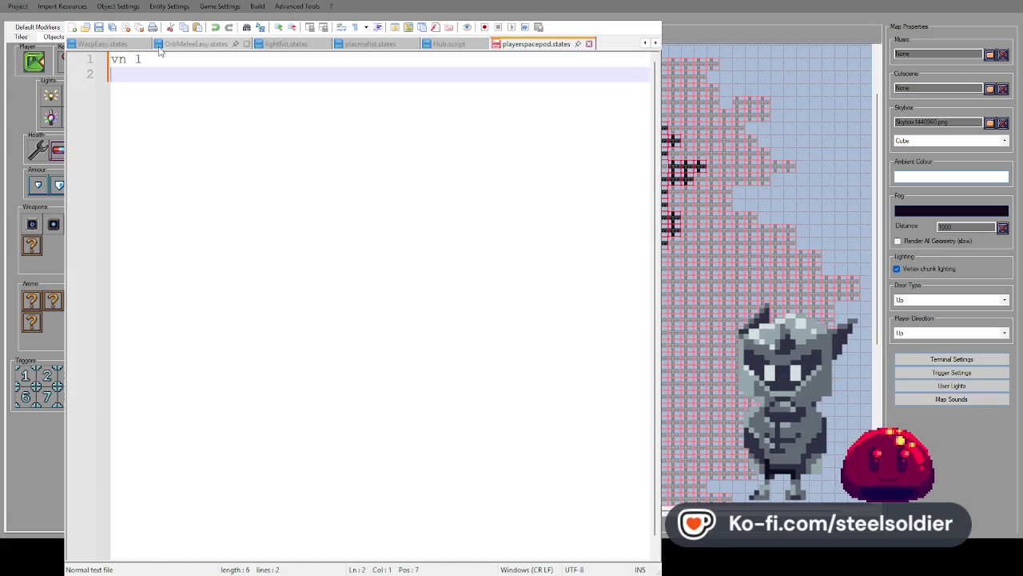
{"action": "type", "text": "te"}
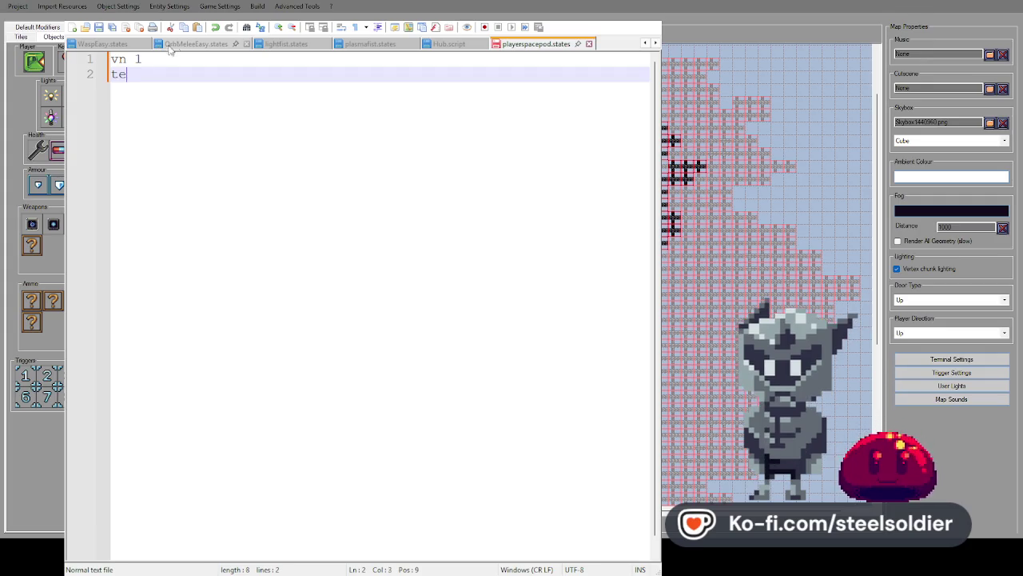
{"action": "type", "text": "xt \""}
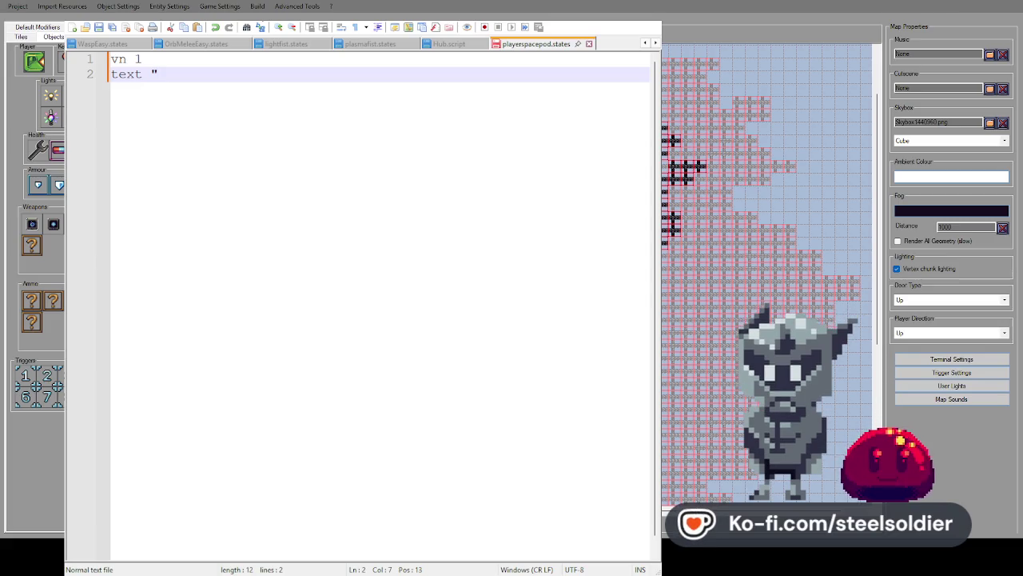
{"action": "type", "text": "c"}
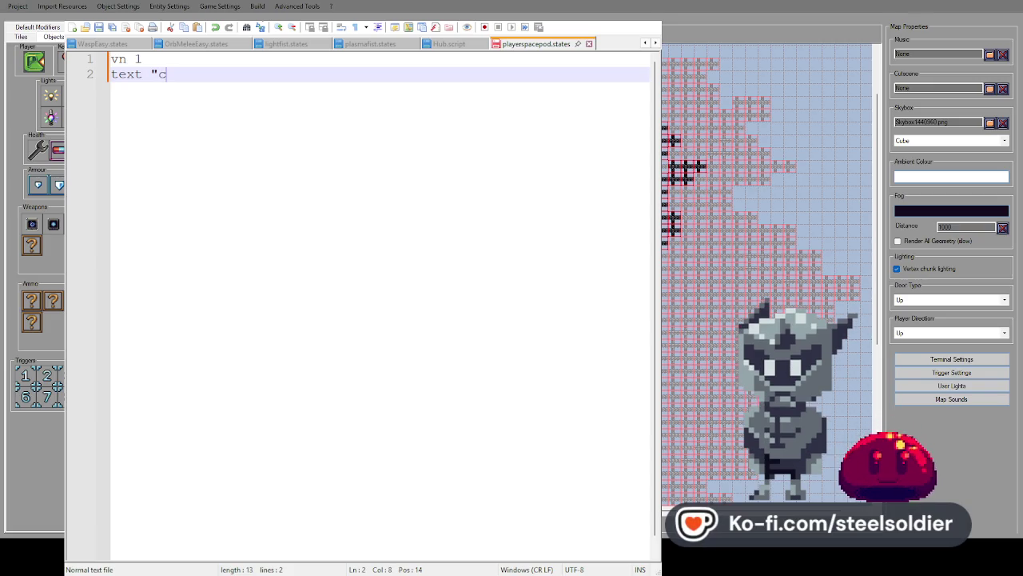
{"action": "type", "text": "ed"}
{"action": "key", "text": "BackSpace"}
{"action": "key", "text": "BackSpace"}
{"action": "type", "text": "land"}
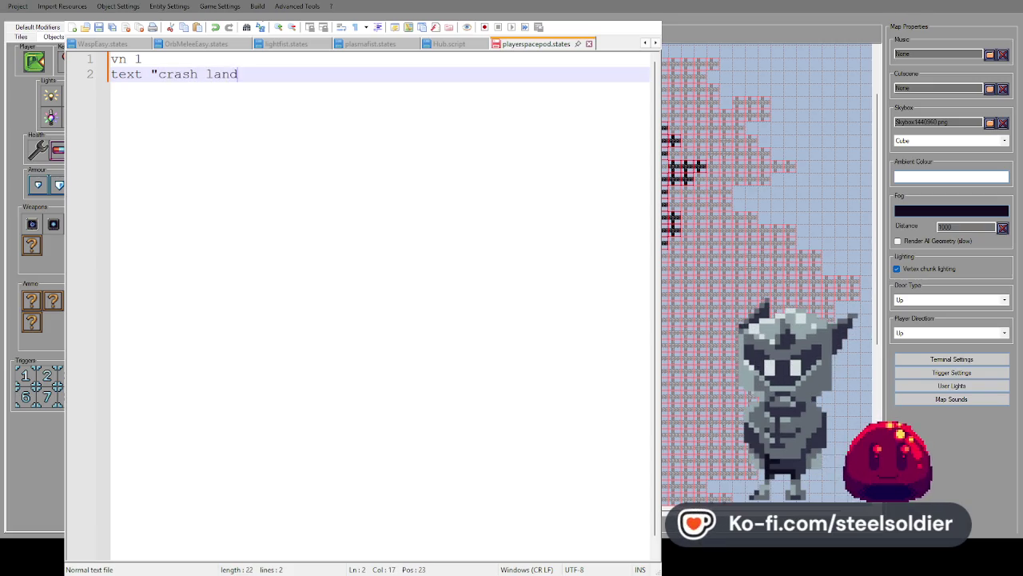
{"action": "type", "text": "ed into this asteroid, definitely not usable anymore\""}
{"action": "key", "text": "Return"}
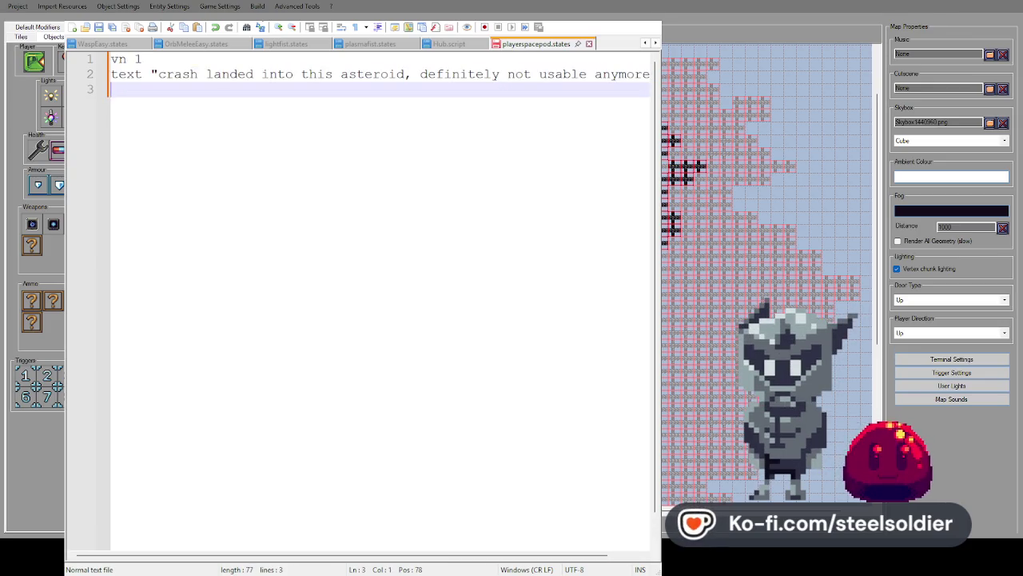
{"action": "left_click_drag", "start_coordinate": [262, 73], "coordinate": [651, 73]}
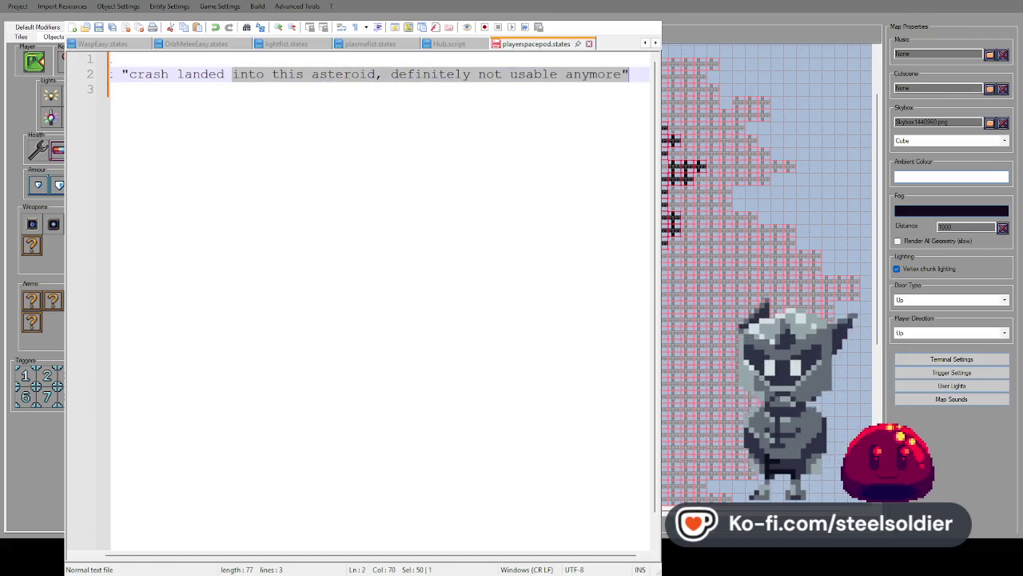
{"action": "left_click_drag", "start_coordinate": [232, 73], "coordinate": [111, 73]}
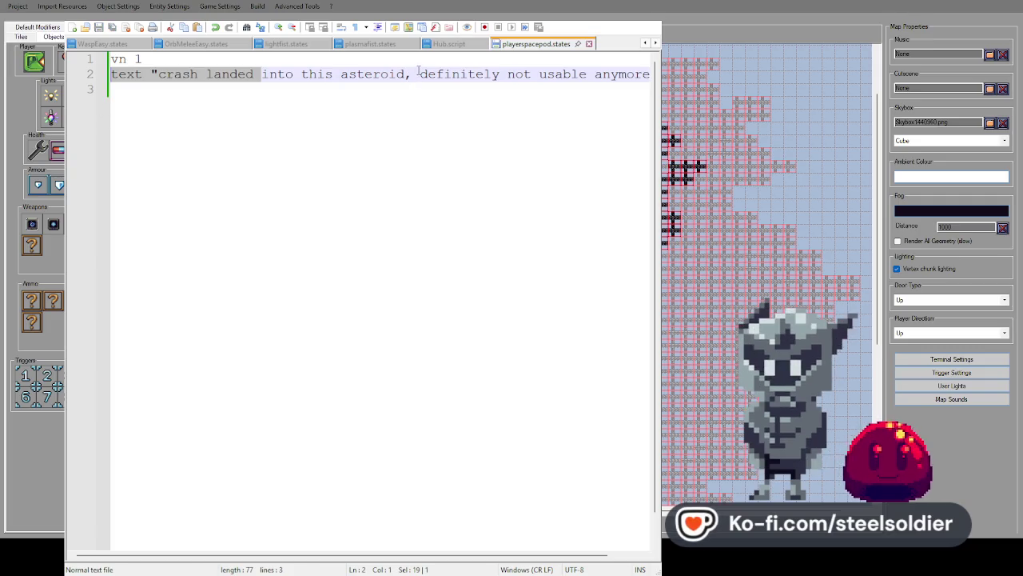
{"action": "key", "text": "ctrl+z"}
{"action": "key", "text": "ctrl+z"}
{"action": "key", "text": "ctrl+z"}
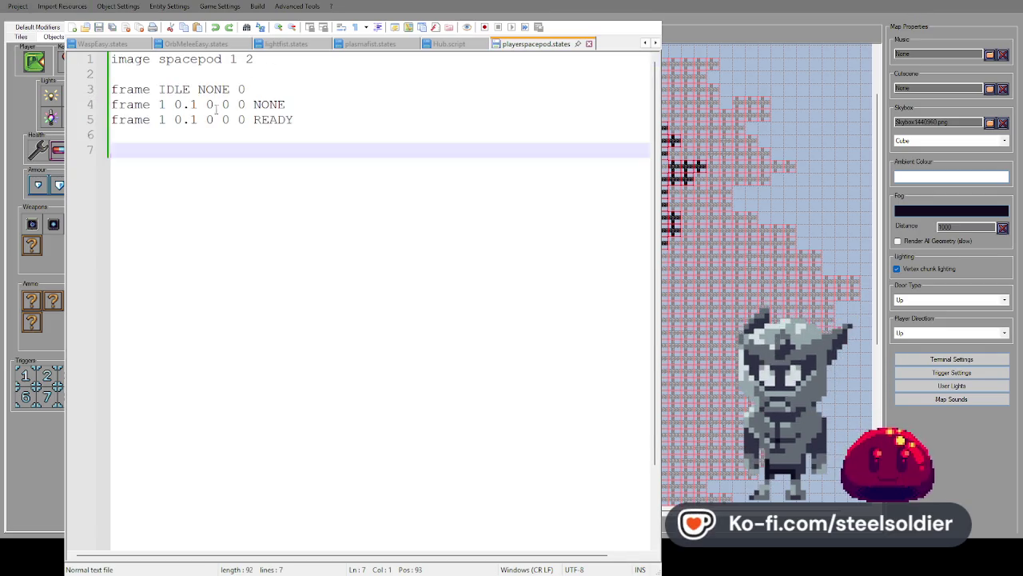
Redo the crash-landed text edits for playerspacepod.script and bring the text editor back over the map.
{"action": "key", "text": "ctrl+y"}
{"action": "key", "text": "ctrl+y"}
{"action": "key", "text": "ctrl+y"}
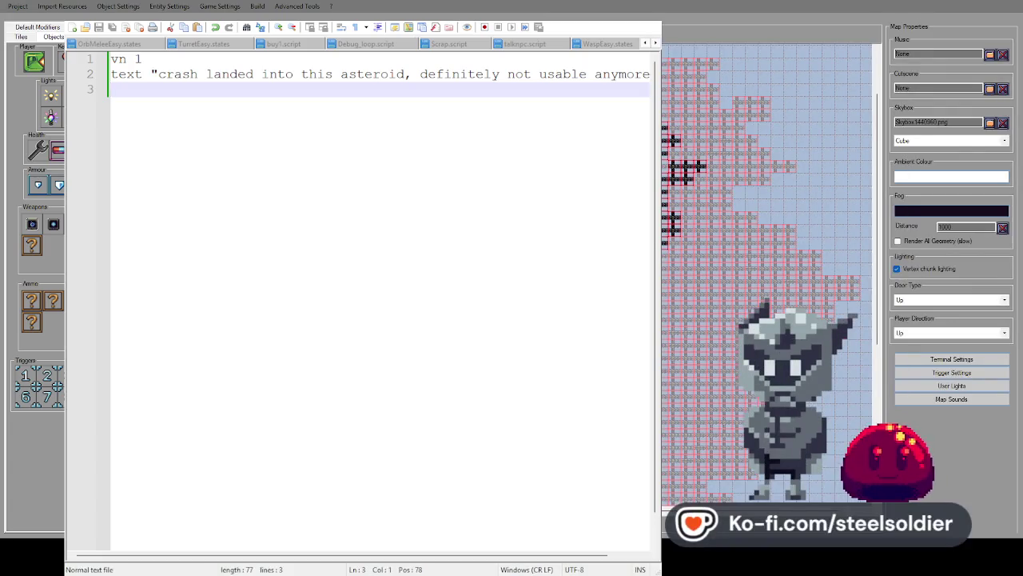
{"action": "key", "text": "Escape"}
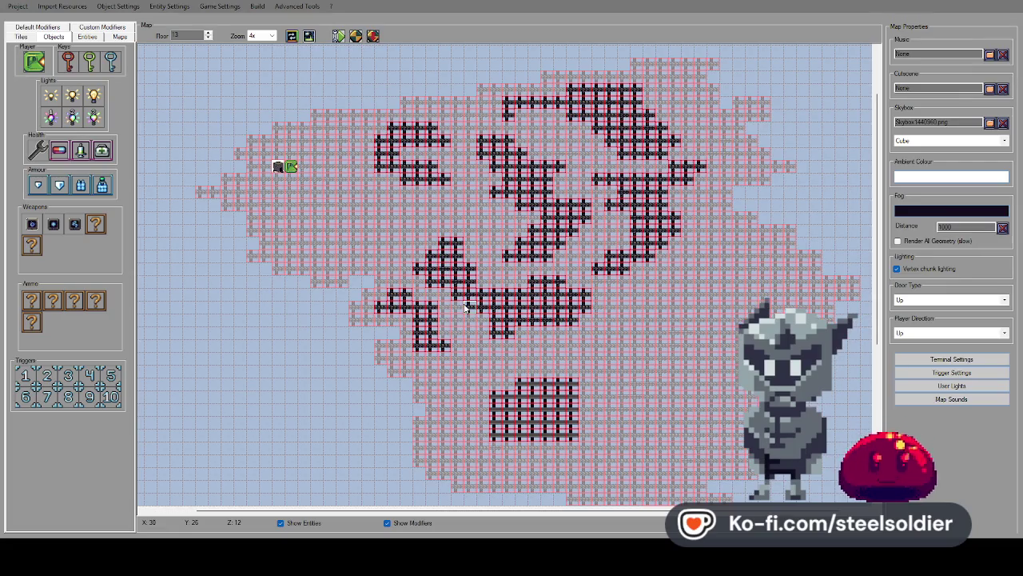
{"action": "double_click", "coordinate": [443, 498]}
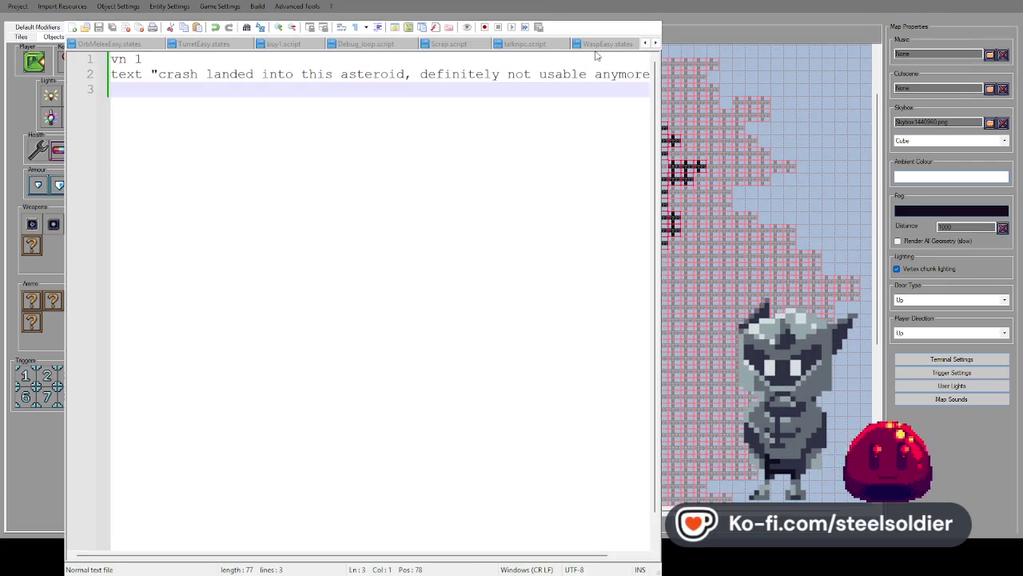
{"action": "left_click", "coordinate": [656, 44]}
{"action": "left_click", "coordinate": [656, 44]}
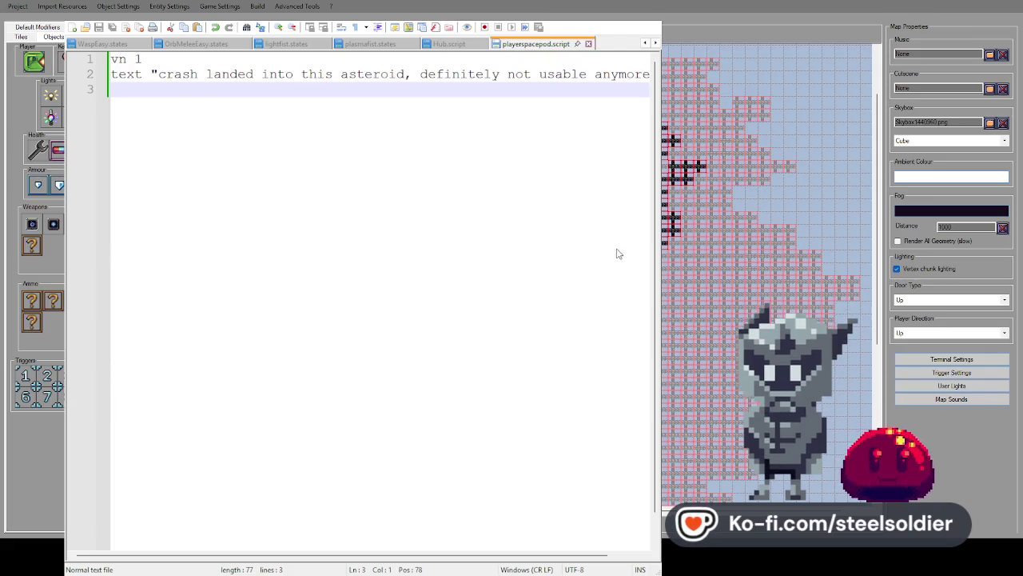
Reopen playerspacepod.states beside the script and accept the spacepod preview.
{"action": "left_click", "coordinate": [253, 73]}
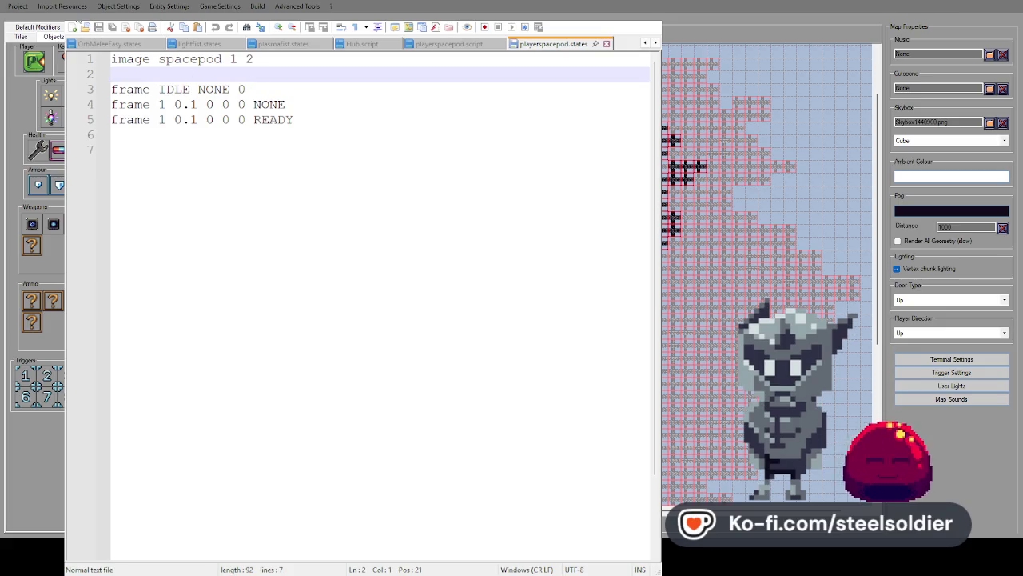
{"action": "left_click", "coordinate": [482, 136]}
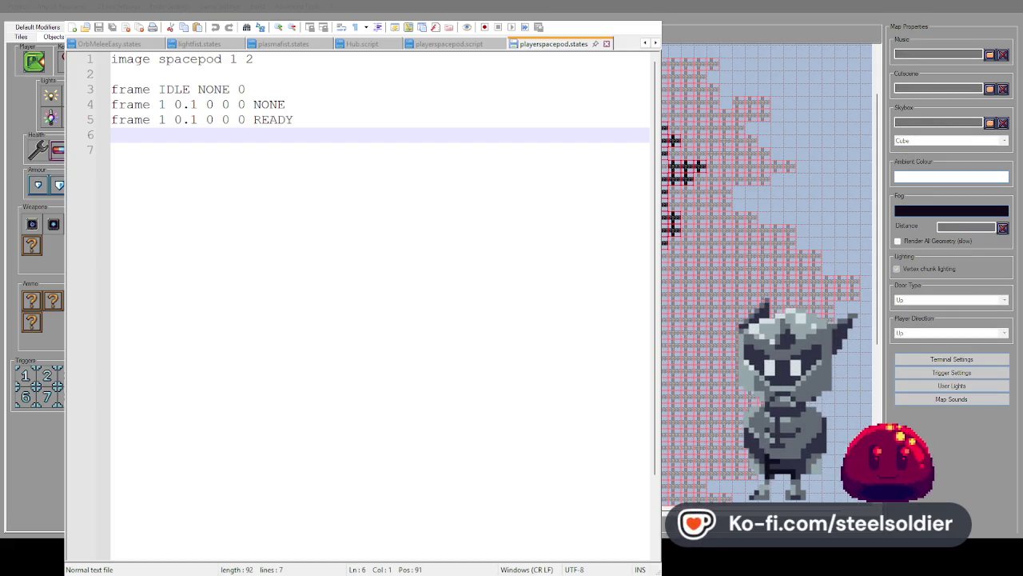
{"action": "left_click", "coordinate": [814, 320]}
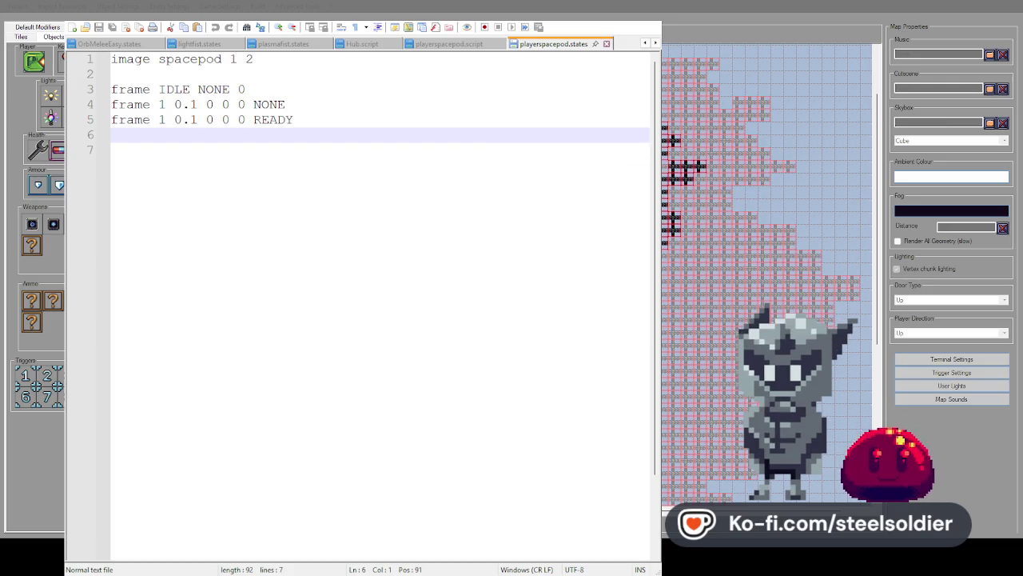